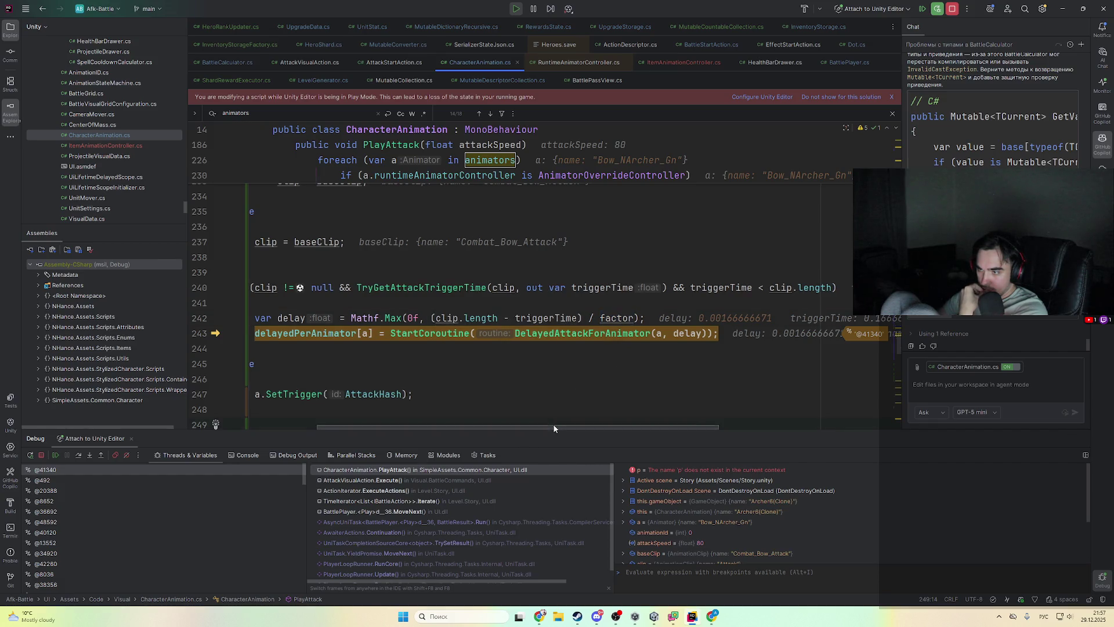
# - Inspect the delay expression values in PlayAttack near line 249 using debugger tooltips
pyautogui.click(534, 422)
pyautogui.moveTo(726, 336)
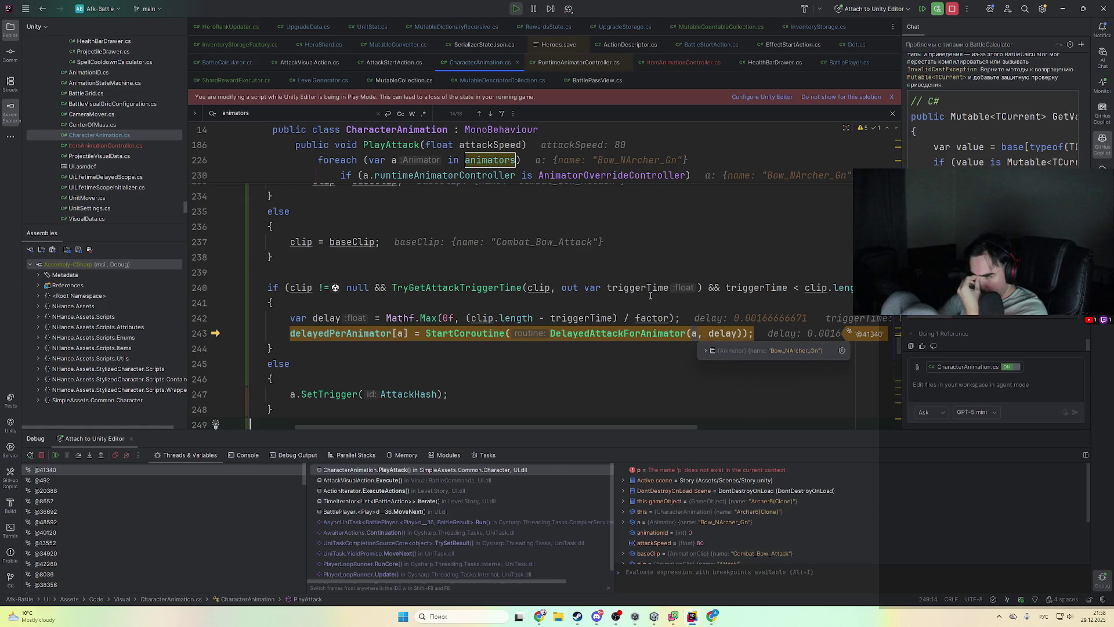
pyautogui.moveTo(654, 313)
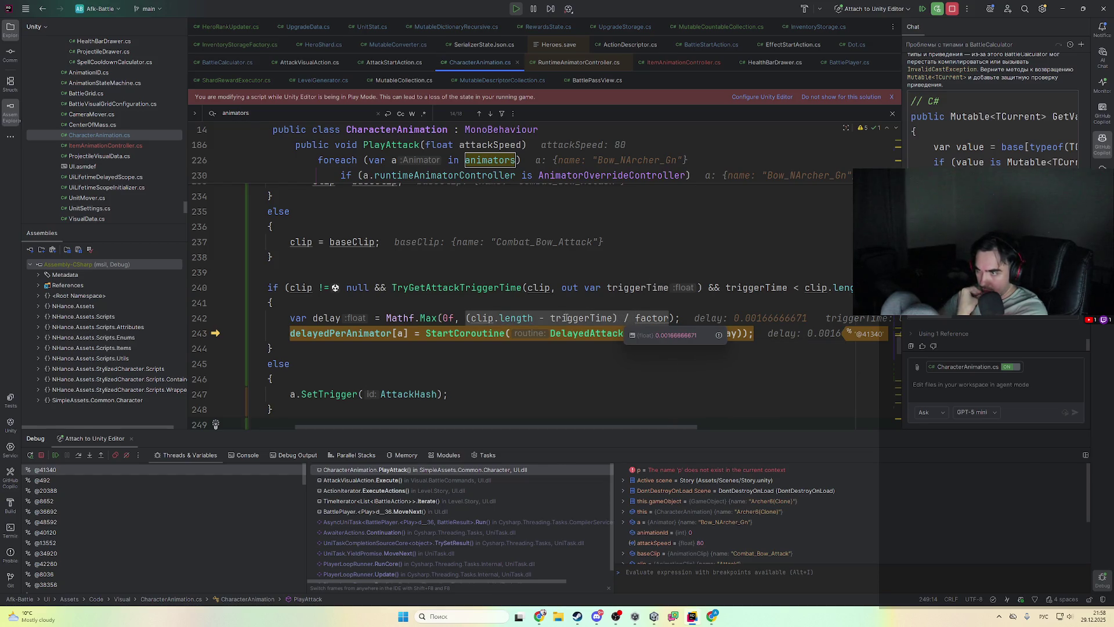
pyautogui.moveTo(540, 321)
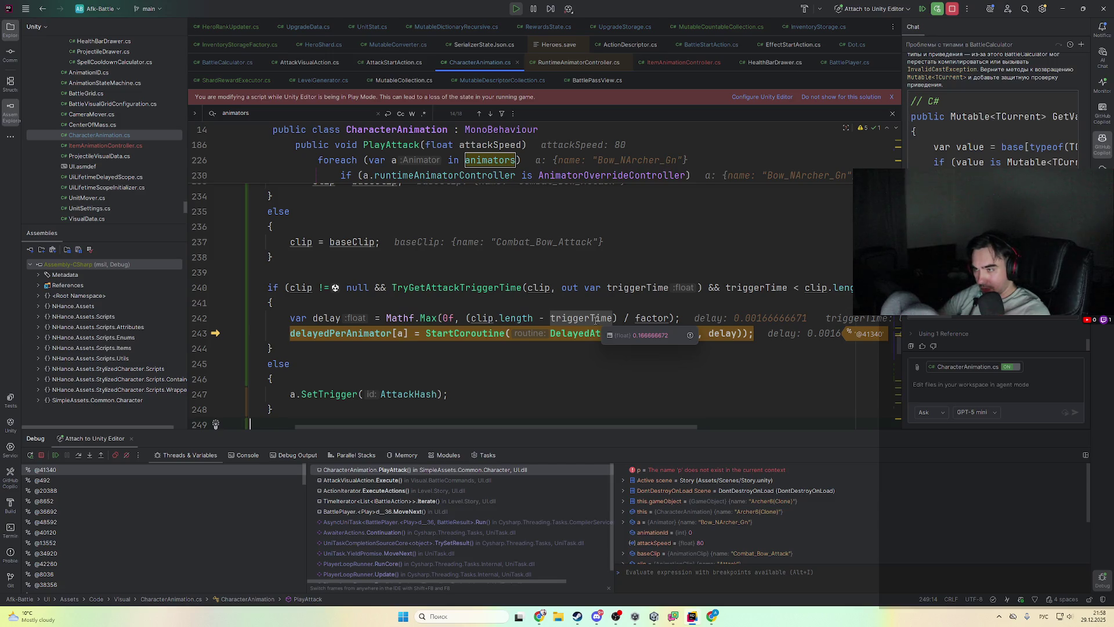
pyautogui.scroll(10, 595, 319)
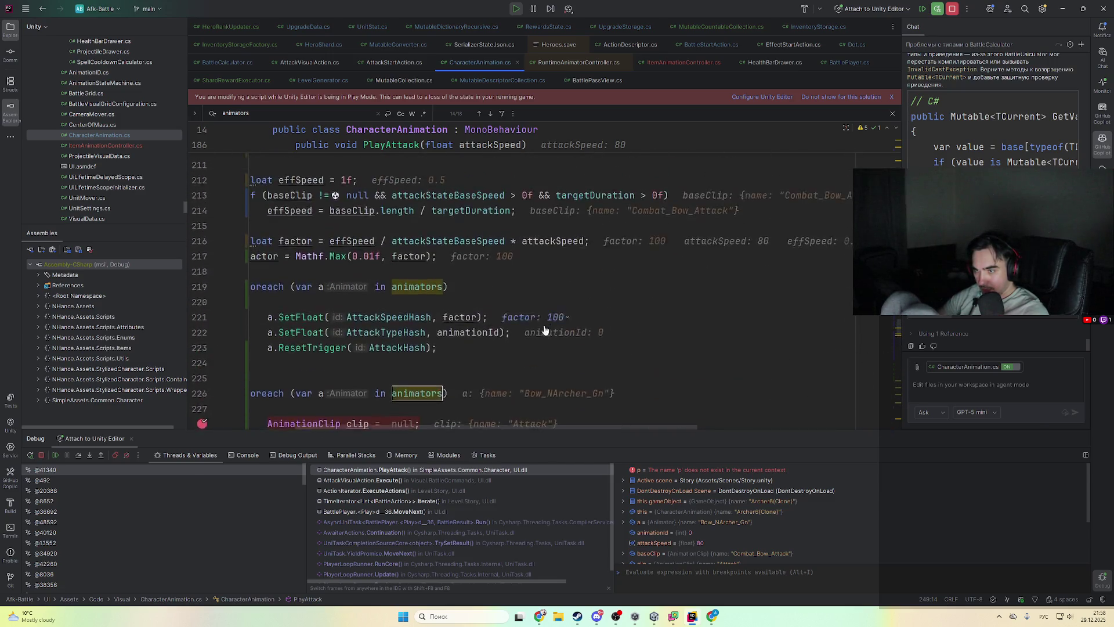
pyautogui.scroll(-6, 480, 338)
# - Check the AttackVisualAction caller frame, then return to the CharacterAnimation PlayAttack frame
pyautogui.click(502, 479)
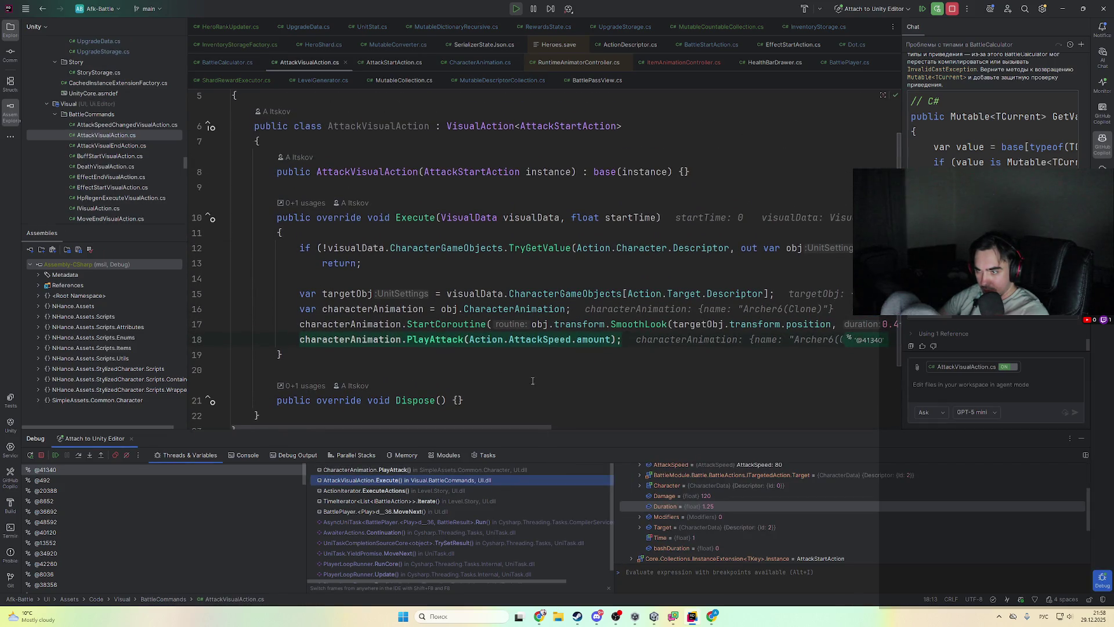
pyautogui.click(453, 469)
pyautogui.scroll(9, 418, 306)
pyautogui.scroll(3, 418, 306)
pyautogui.scroll(-6, 464, 348)
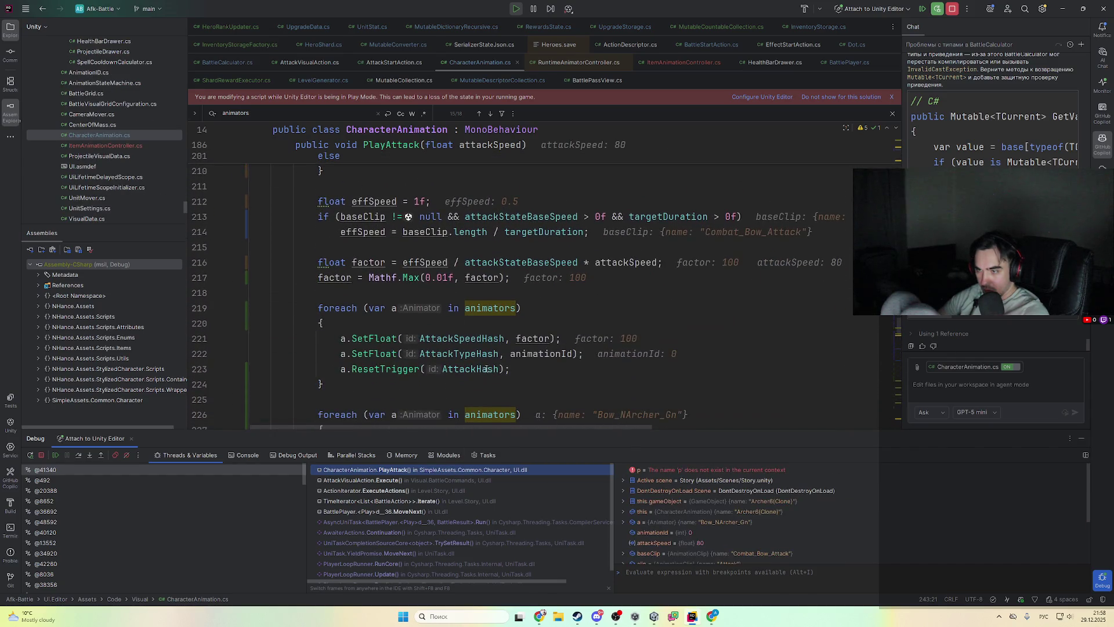
# - Inspect the current values of factor on line 221 and effSpeed on line 216
pyautogui.moveTo(482, 369)
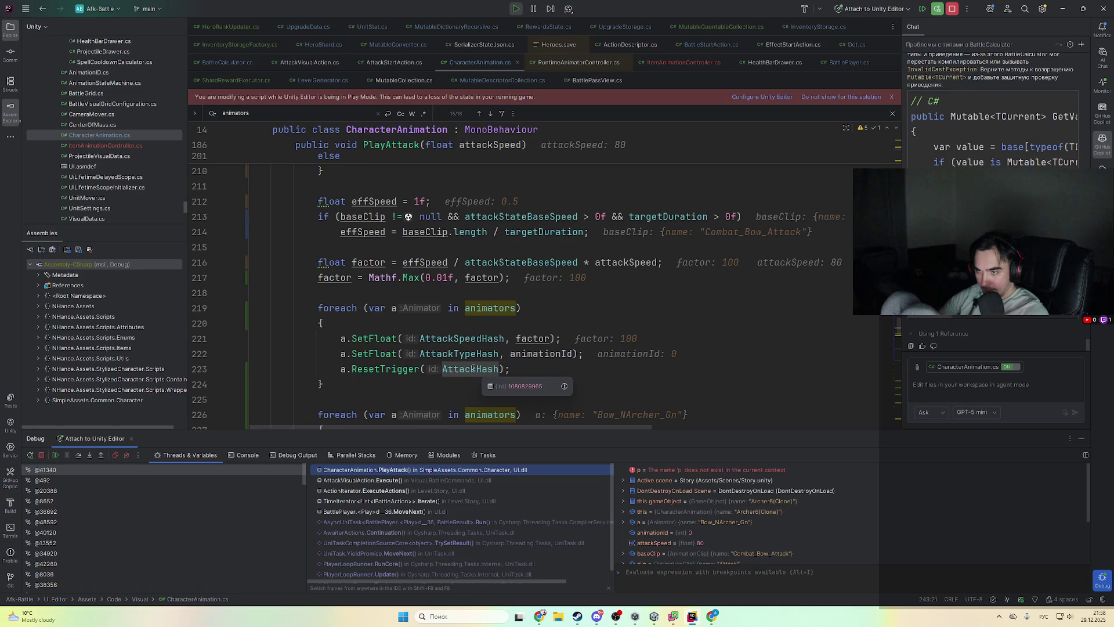
pyautogui.moveTo(532, 341)
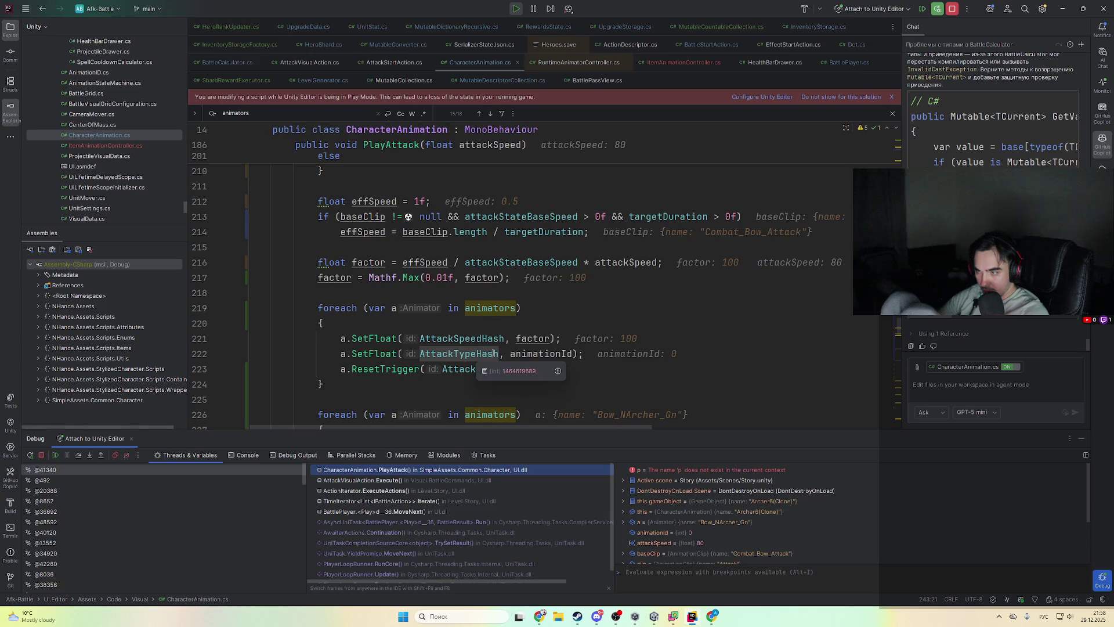
pyautogui.doubleClick(532, 339)
pyautogui.scroll(3, 524, 342)
pyautogui.scroll(-1, 510, 350)
pyautogui.scroll(2, 476, 352)
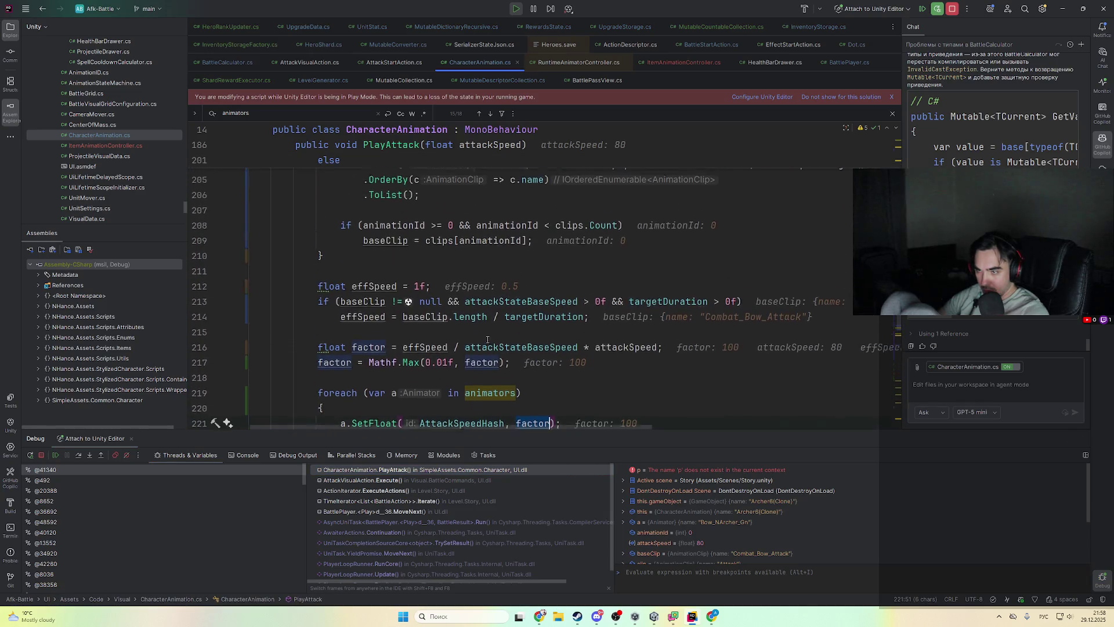
pyautogui.doubleClick(438, 354)
pyautogui.scroll(2, 452, 366)
pyautogui.scroll(-2, 464, 374)
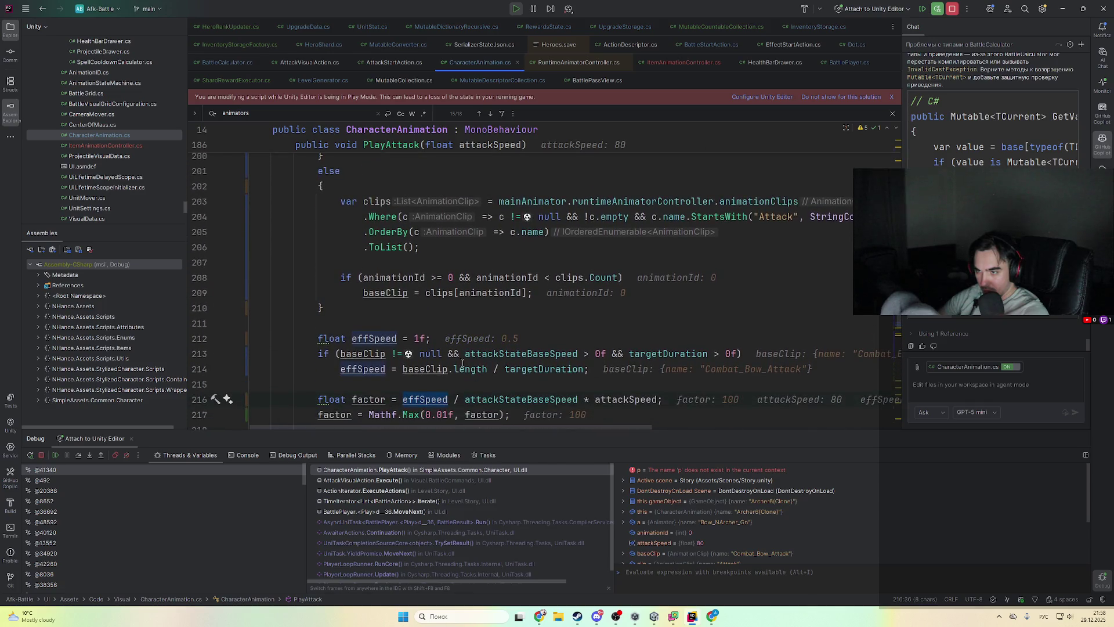
pyautogui.moveTo(546, 325)
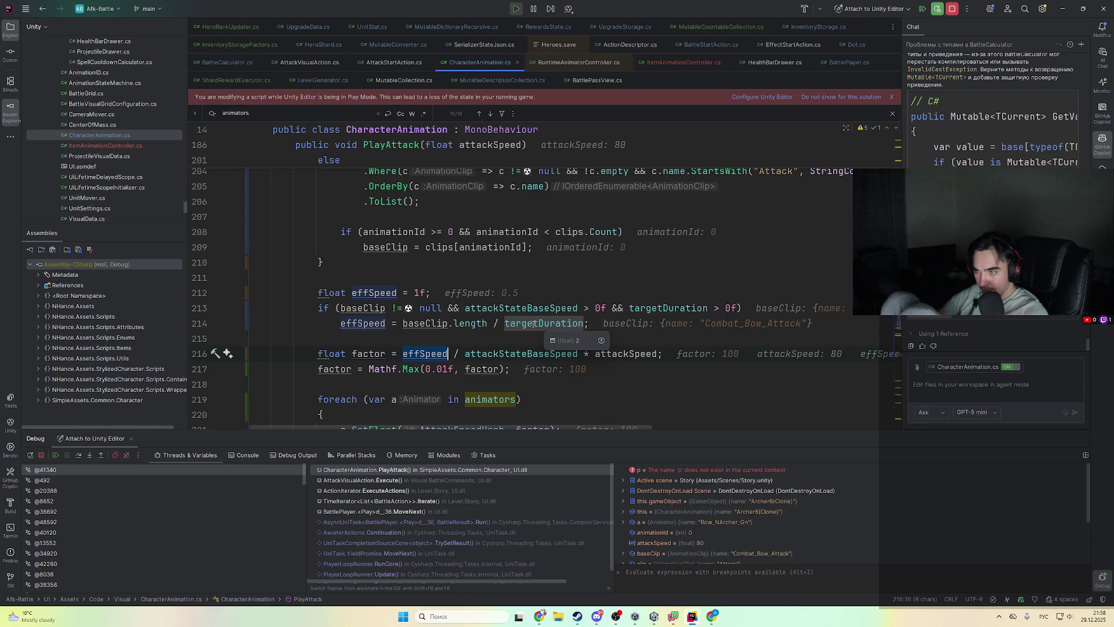
pyautogui.moveTo(433, 326)
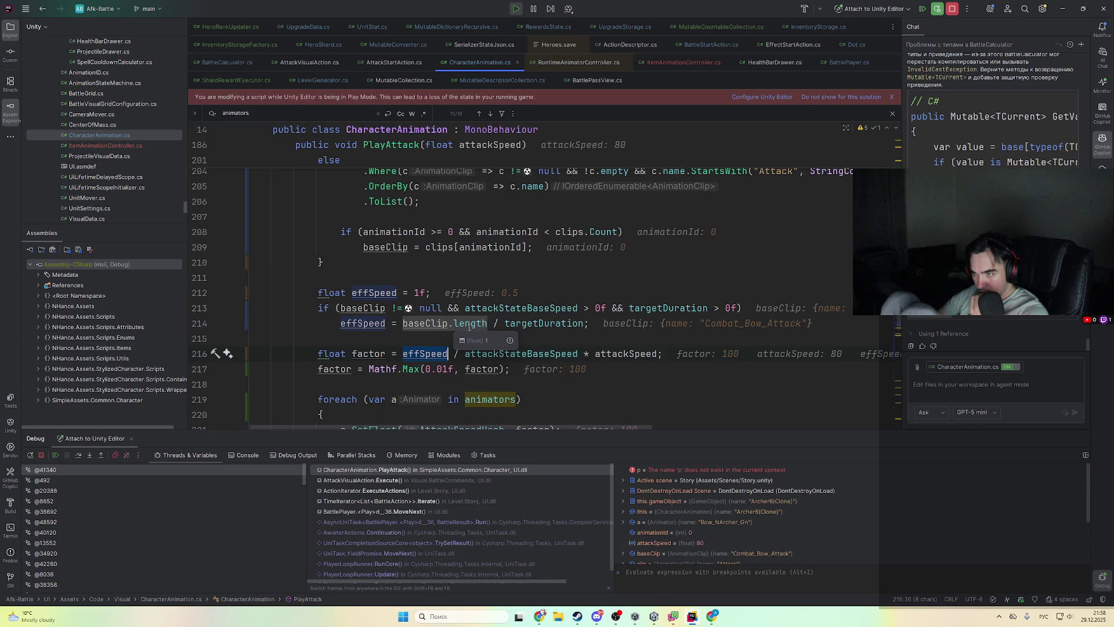
# - Check baseClip and targetDuration on line 214, visiting targetDuration's declaration and coming back
pyautogui.click(427, 323)
pyautogui.click(426, 324)
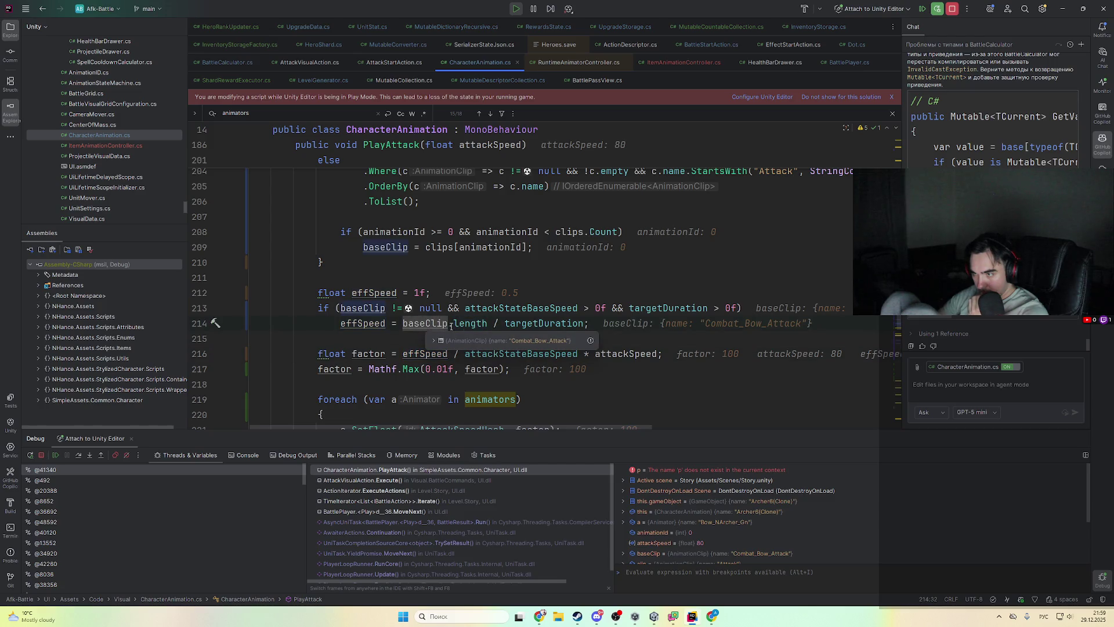
pyautogui.doubleClick(528, 324)
pyautogui.scroll(7, 516, 331)
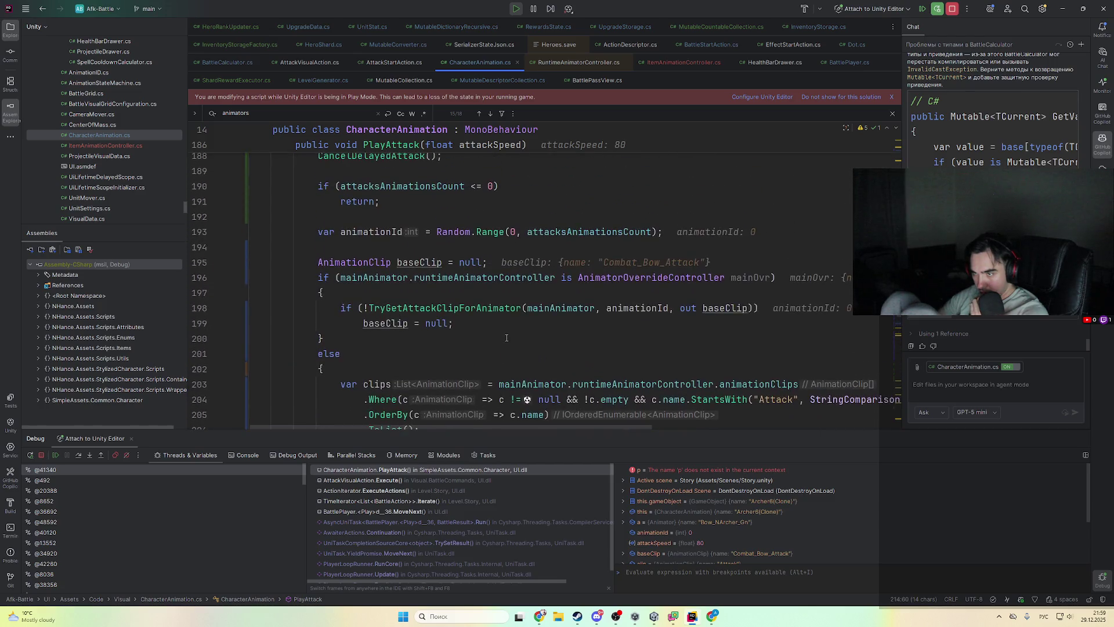
pyautogui.scroll(-7, 507, 338)
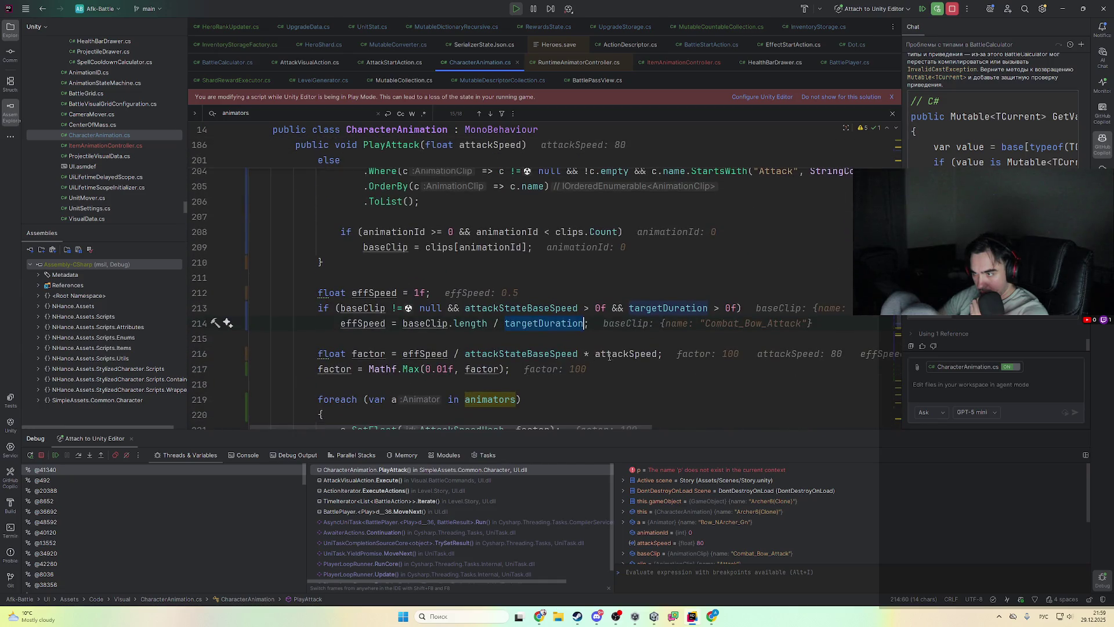
pyautogui.doubleClick(566, 323)
pyautogui.keyDown('ctrl'); pyautogui.click(574, 326); pyautogui.keyUp('ctrl')
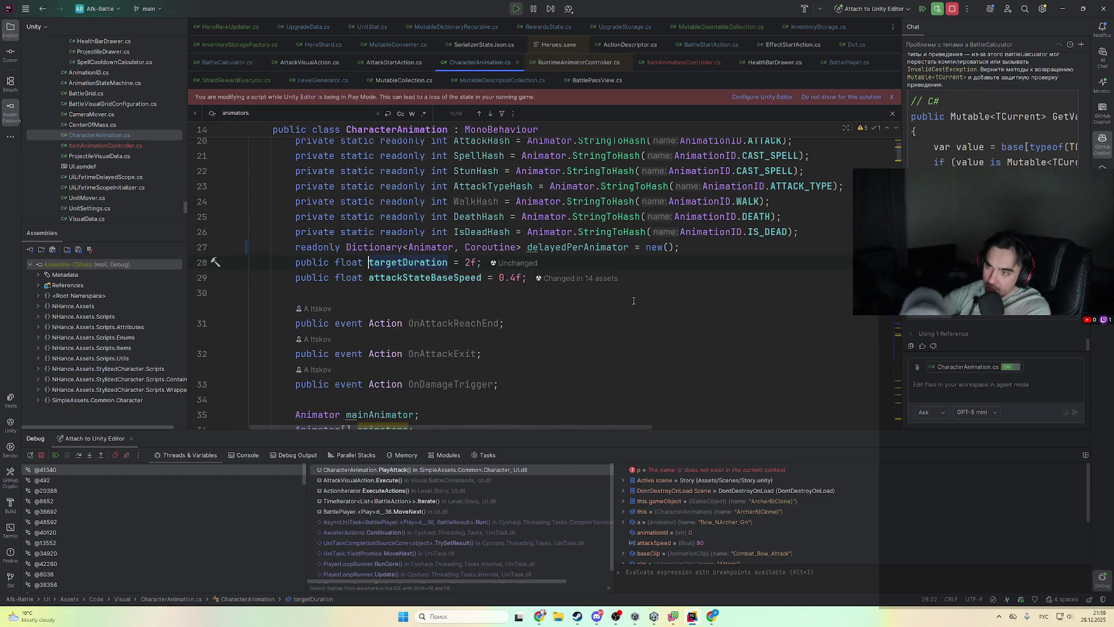
pyautogui.hotkey('ctrl', 'alt', 'Left')
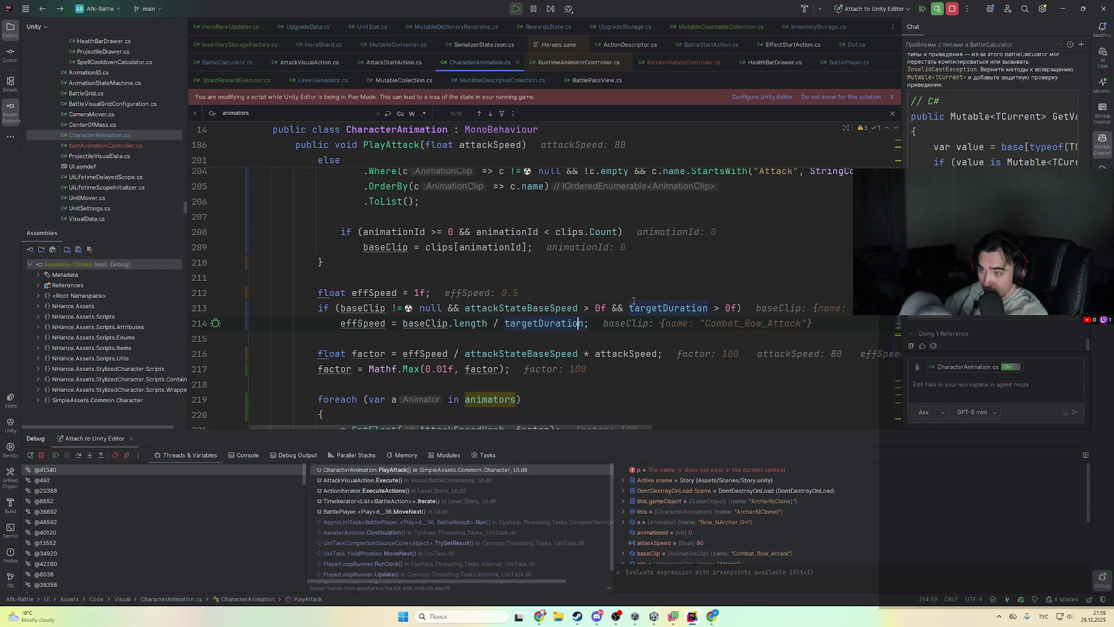
# - Examine the remaining delay expression values around line 214 of PlayAttack
pyautogui.moveTo(358, 352)
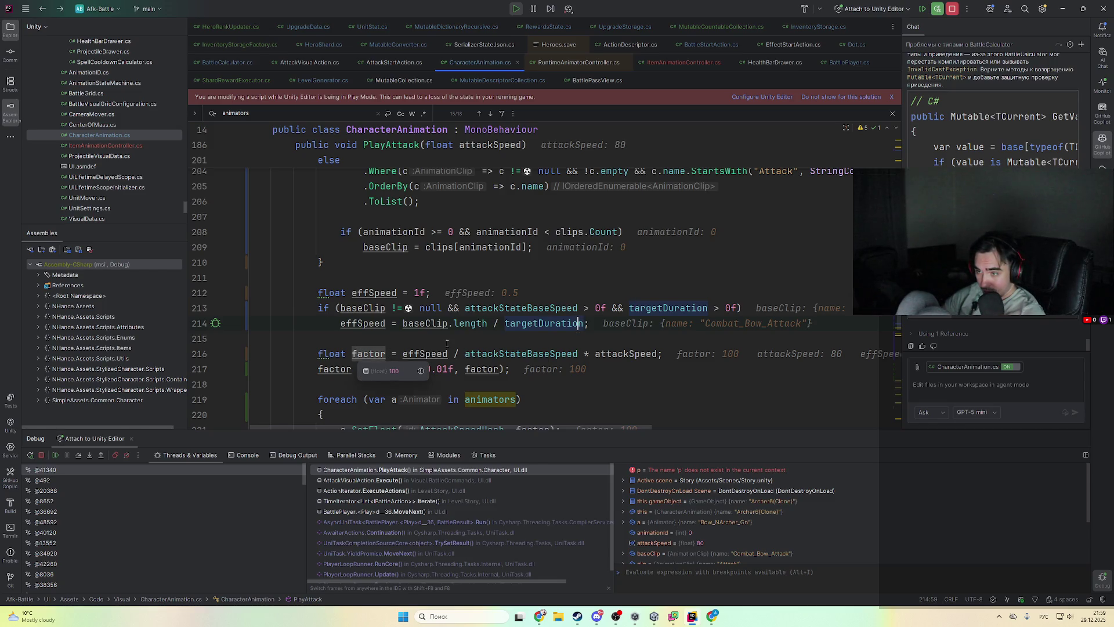
pyautogui.moveTo(441, 348)
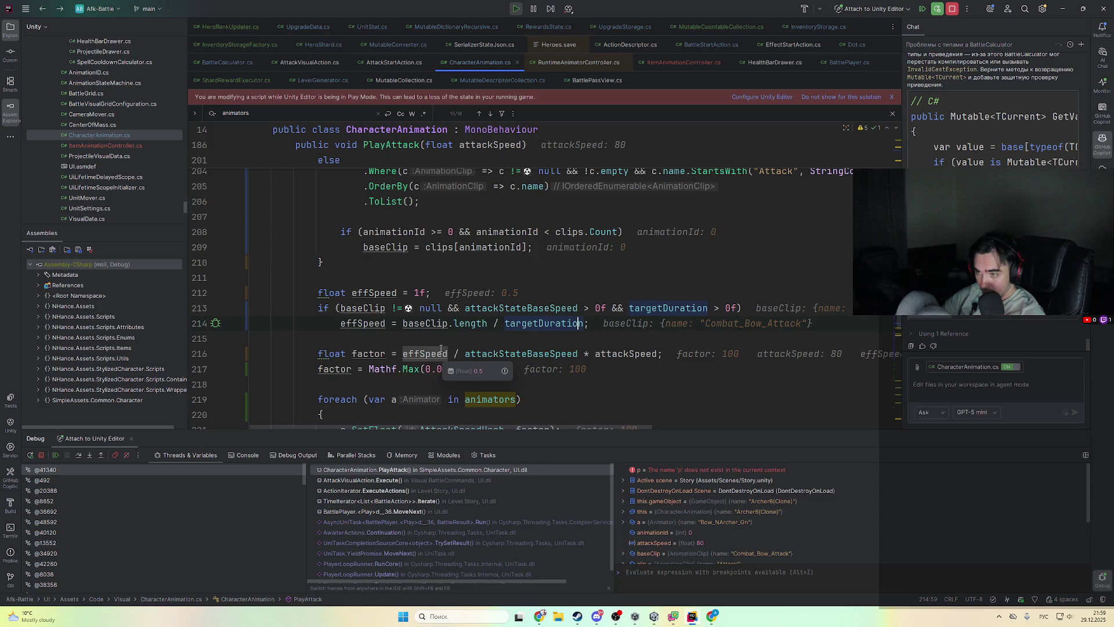
pyautogui.moveTo(523, 355)
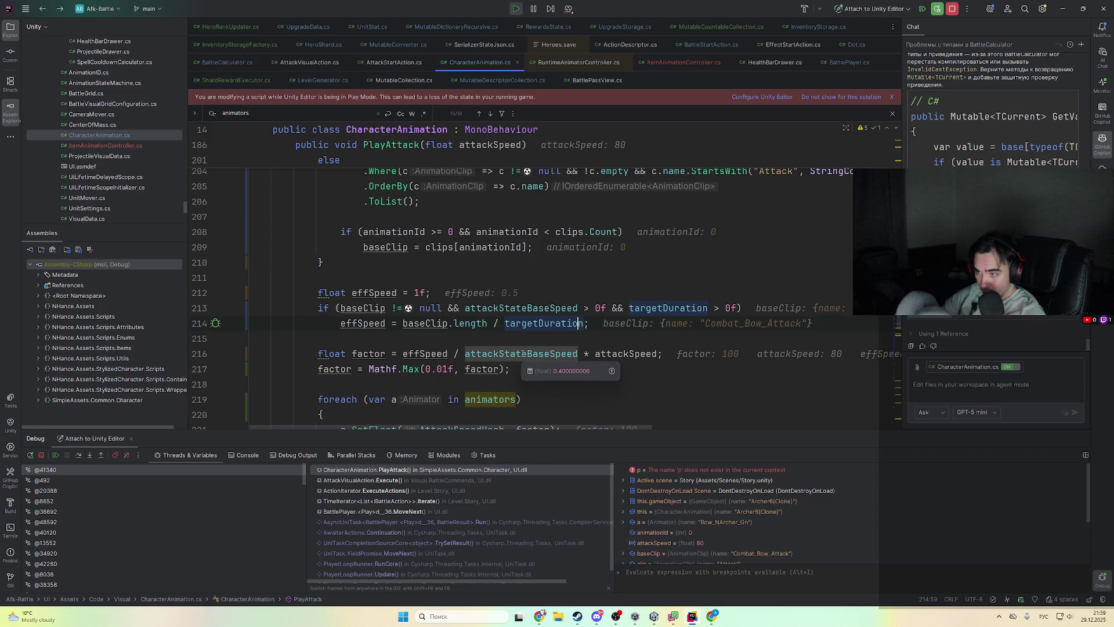
pyautogui.moveTo(651, 359)
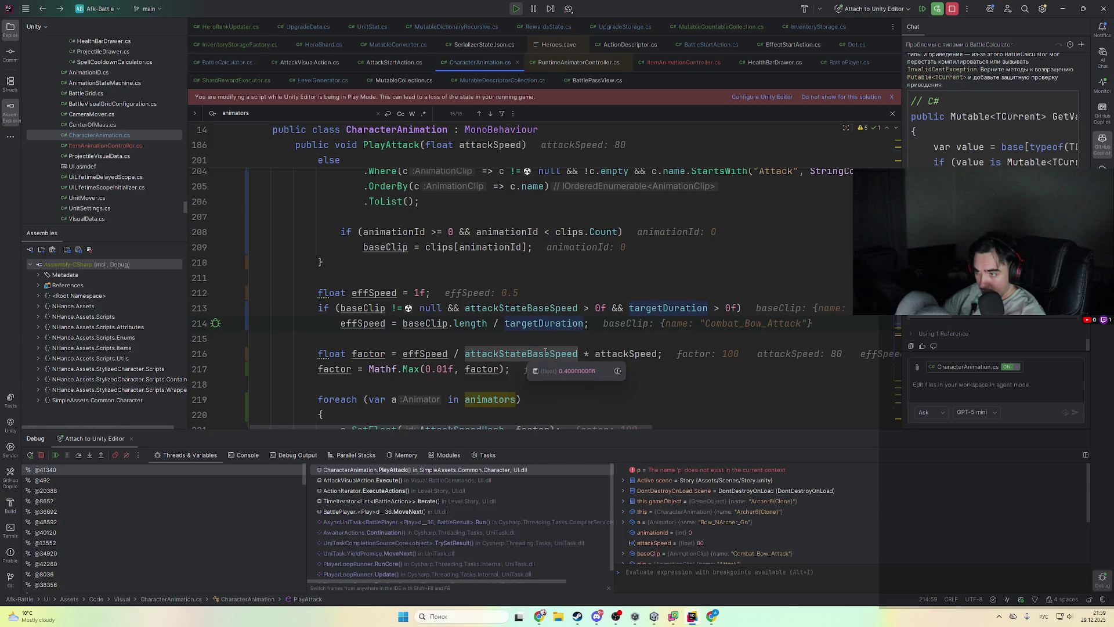
pyautogui.moveTo(591, 358)
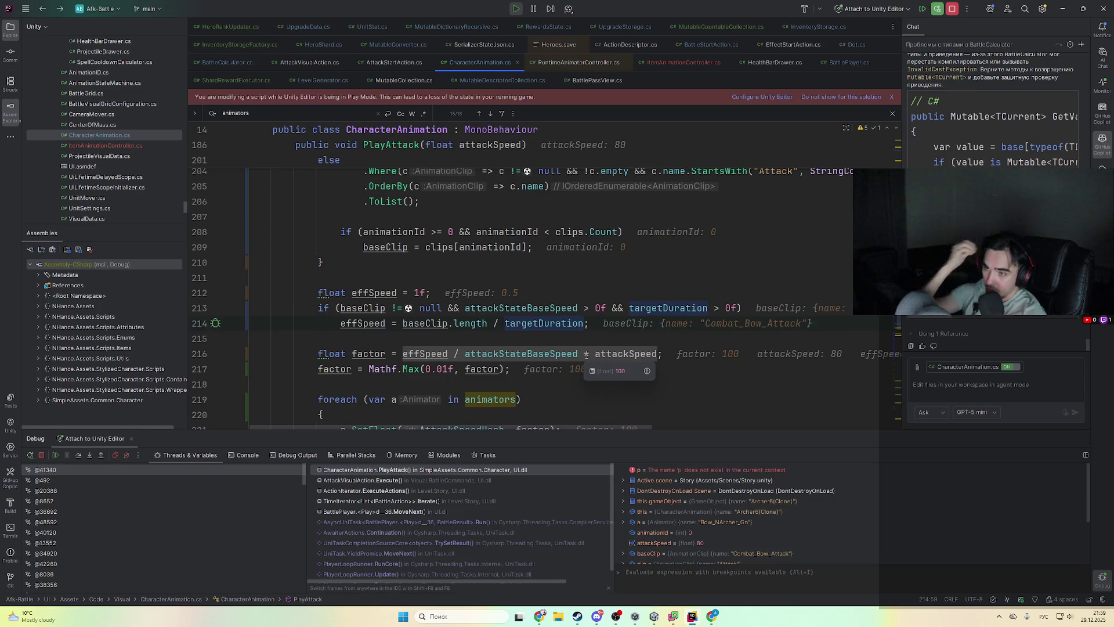
pyautogui.scroll(-5, 585, 360)
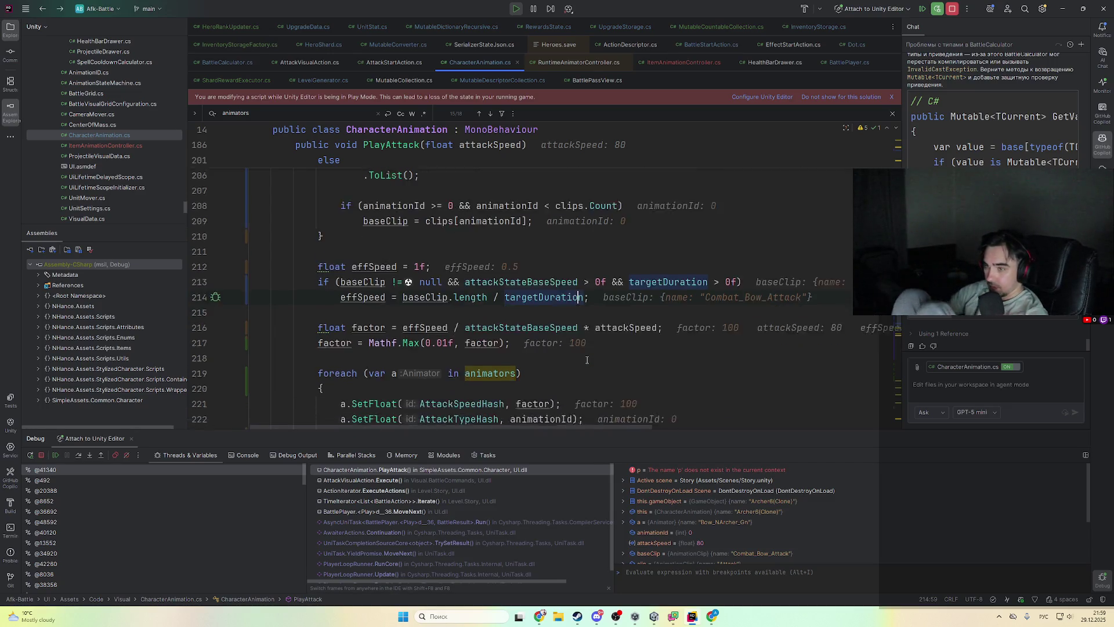
pyautogui.scroll(3, 590, 362)
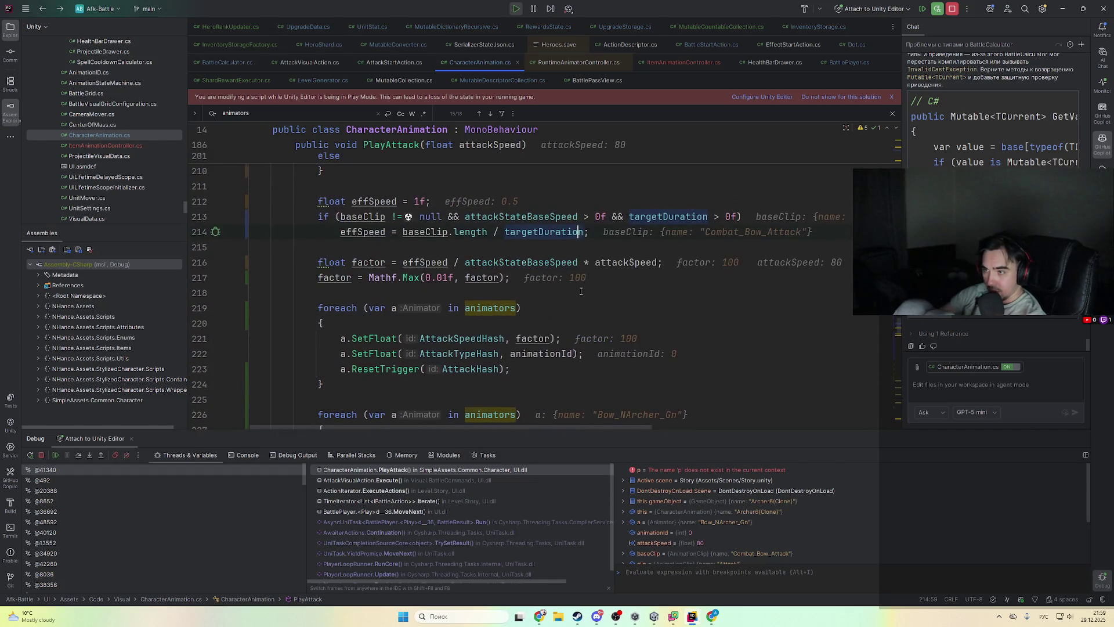
pyautogui.scroll(-7, 580, 284)
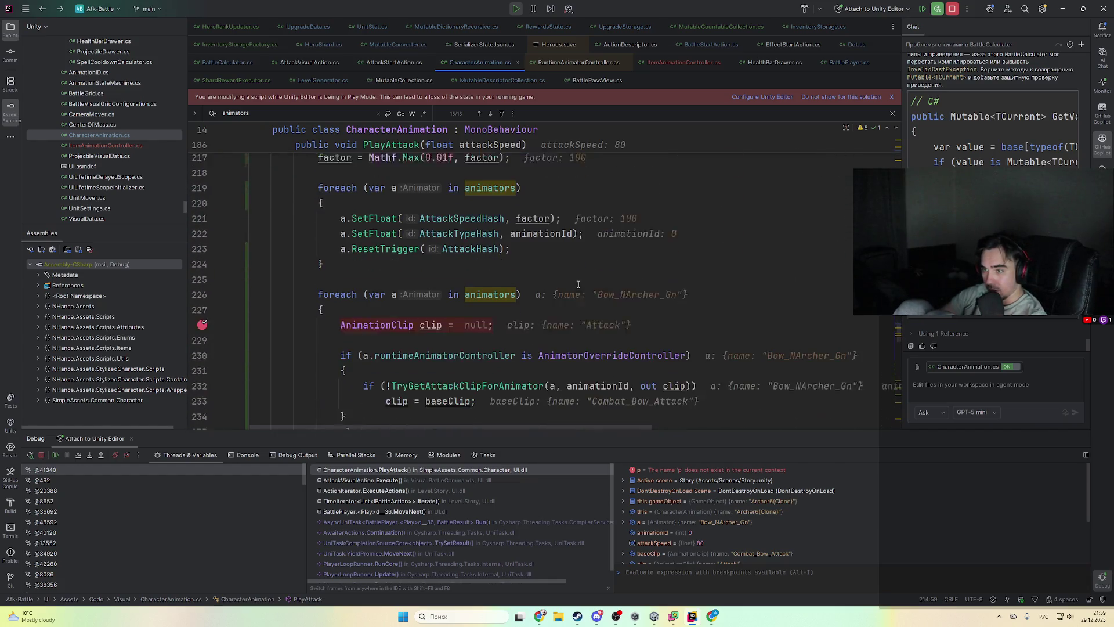
pyautogui.scroll(-1, 569, 314)
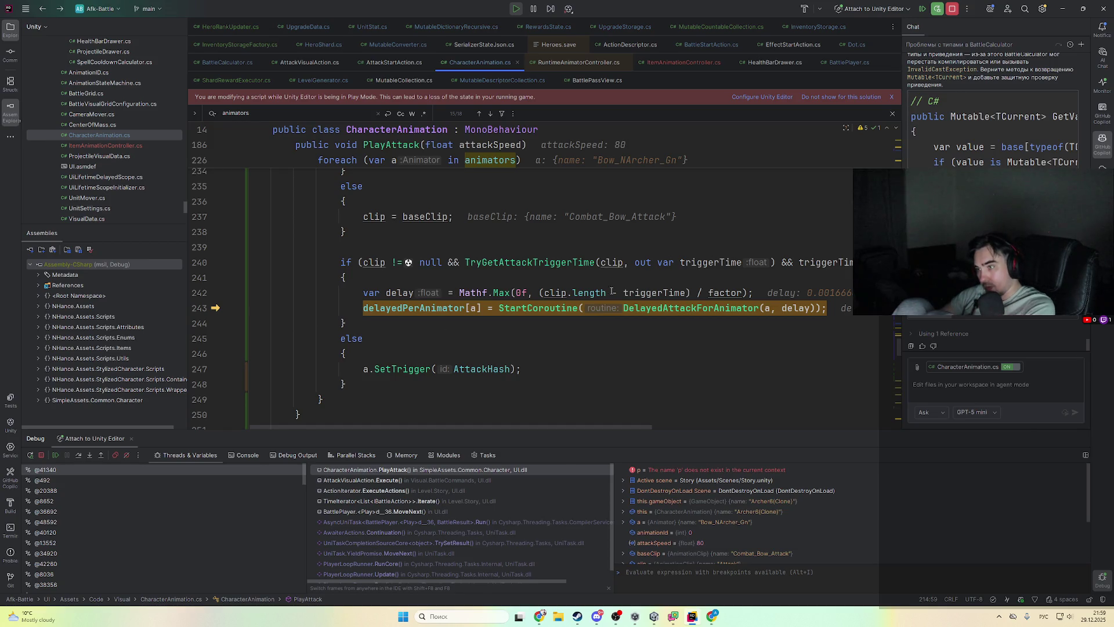
# - Inspect the clip.length value used in PlayAttack's delay calculation
pyautogui.moveTo(597, 296)
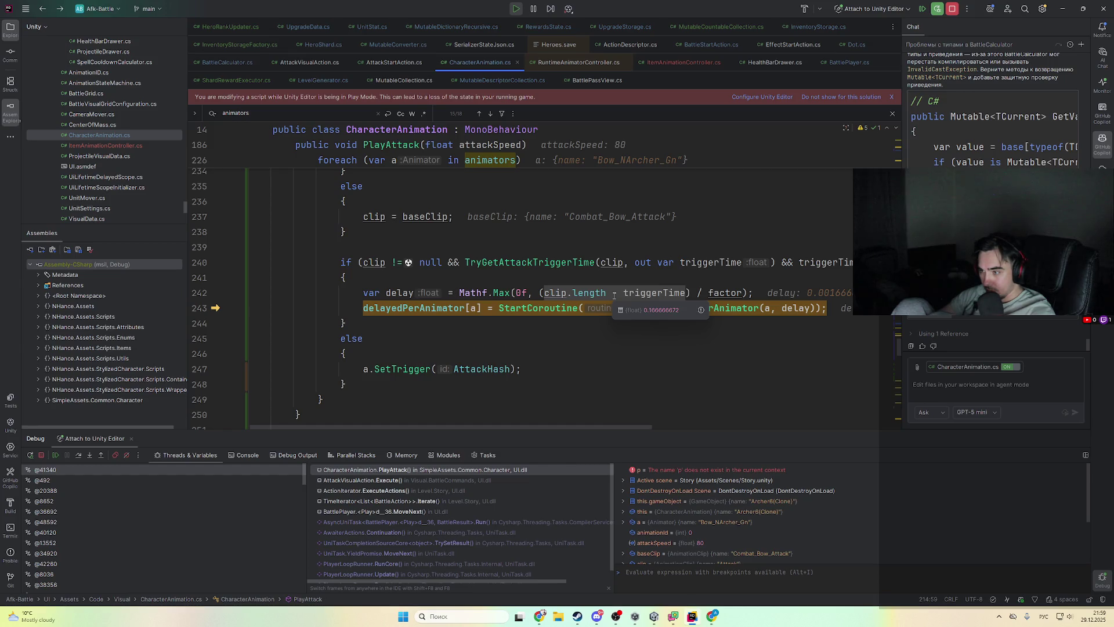
pyautogui.scroll(4, 557, 314)
pyautogui.scroll(1, 452, 333)
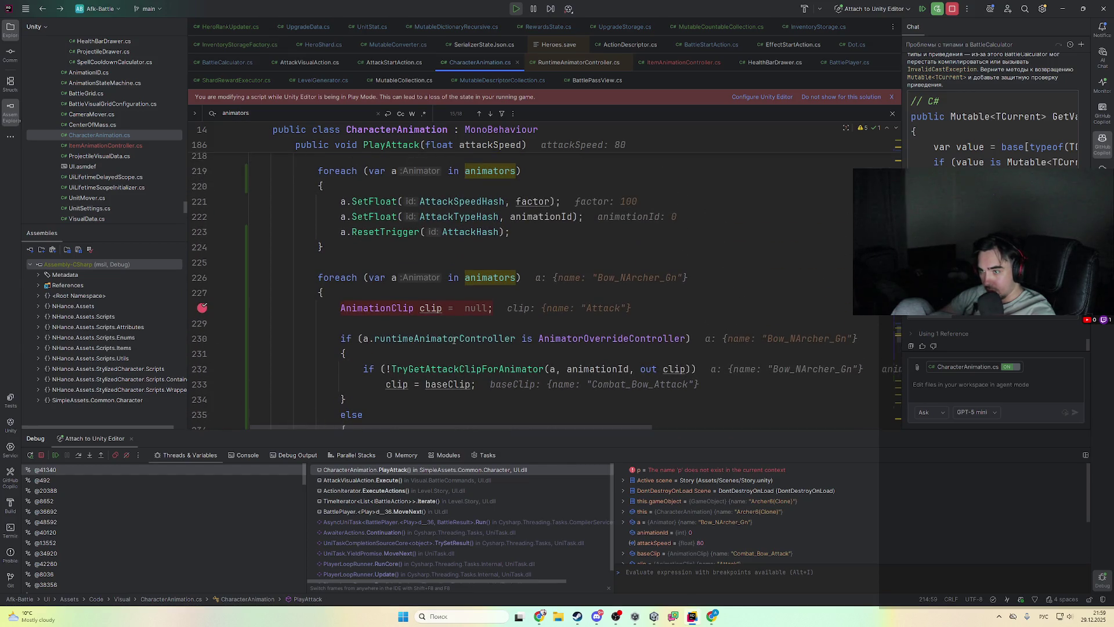
pyautogui.scroll(-4, 464, 307)
pyautogui.moveTo(512, 380)
pyautogui.scroll(-2, 511, 379)
pyautogui.scroll(11, 498, 377)
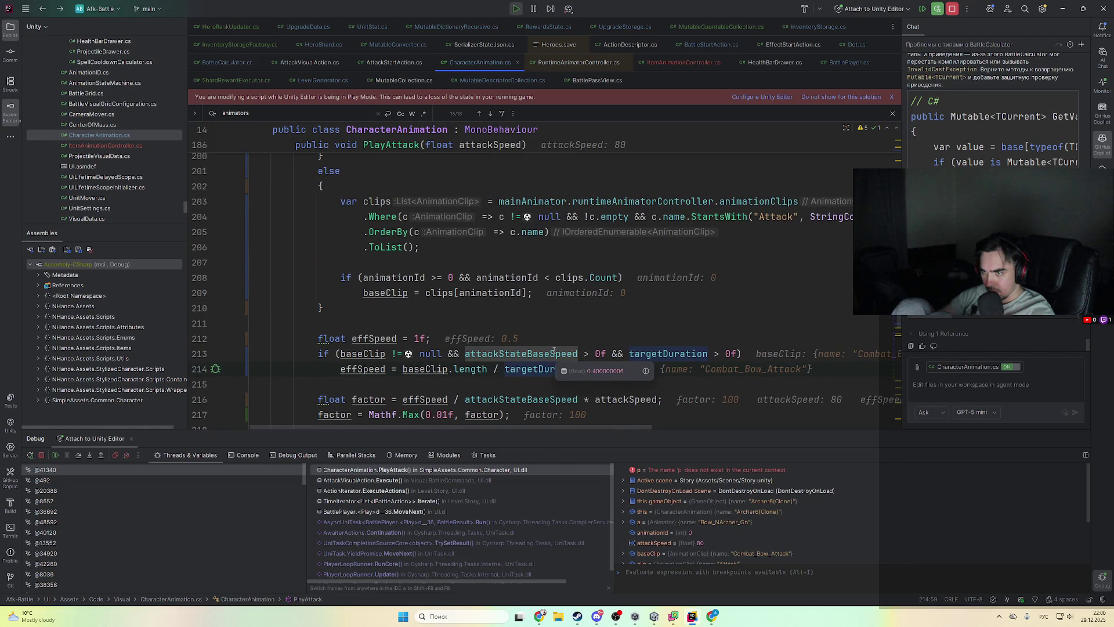
pyautogui.scroll(4, 554, 352)
pyautogui.scroll(-10, 521, 351)
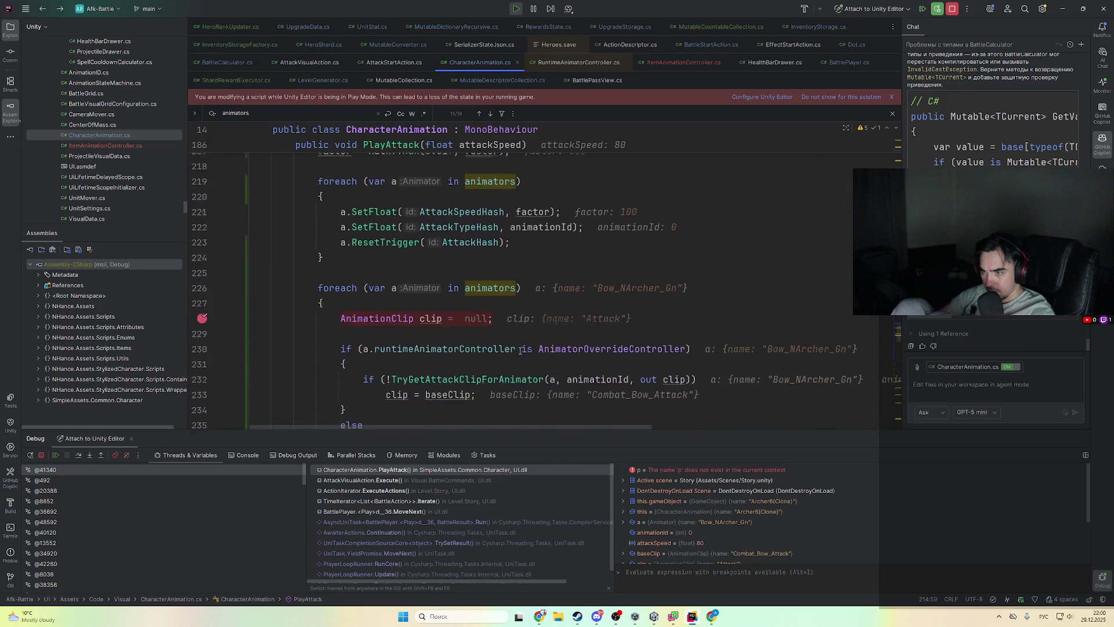
pyautogui.scroll(-4, 520, 351)
pyautogui.scroll(9, 492, 316)
pyautogui.scroll(-9, 492, 316)
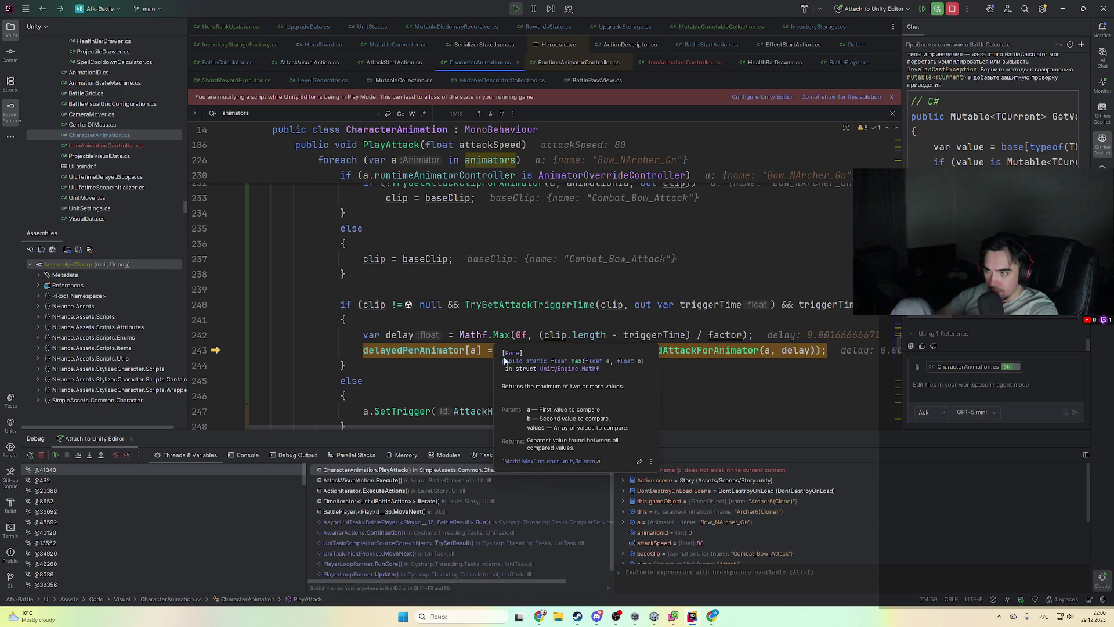
pyautogui.scroll(-2, 591, 355)
pyautogui.scroll(2, 642, 381)
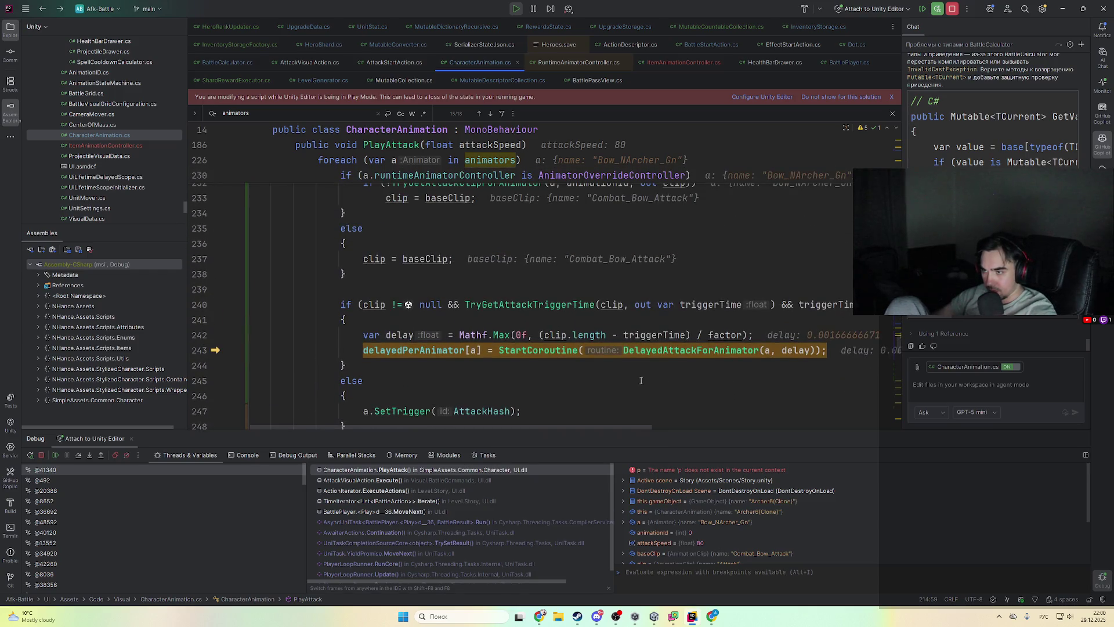
pyautogui.moveTo(698, 337)
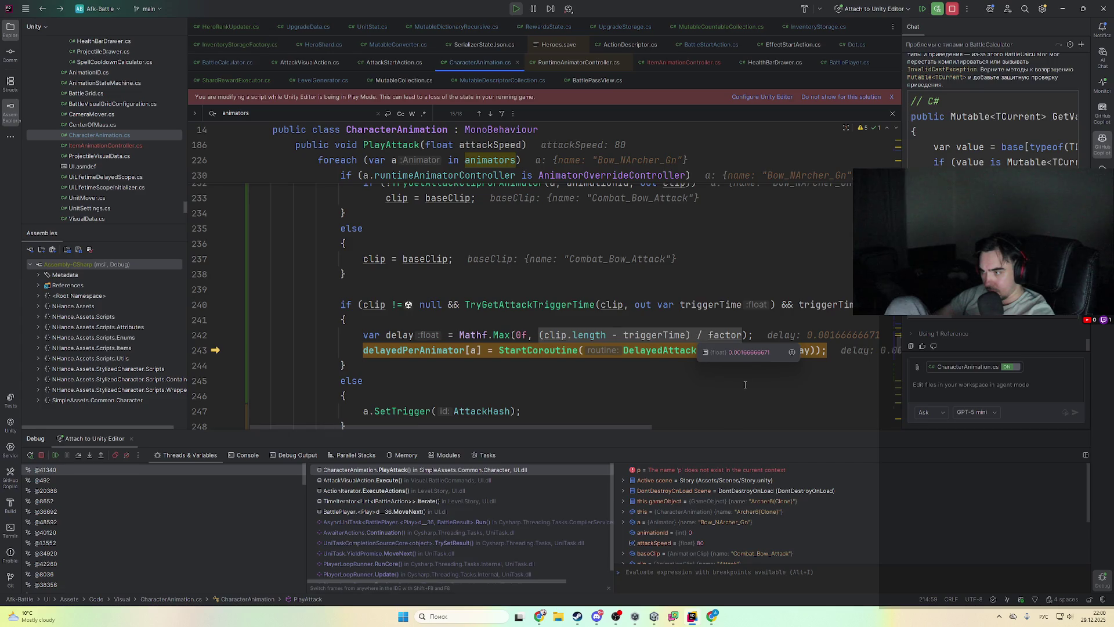
pyautogui.moveTo(635, 427); pyautogui.dragTo(691, 427)
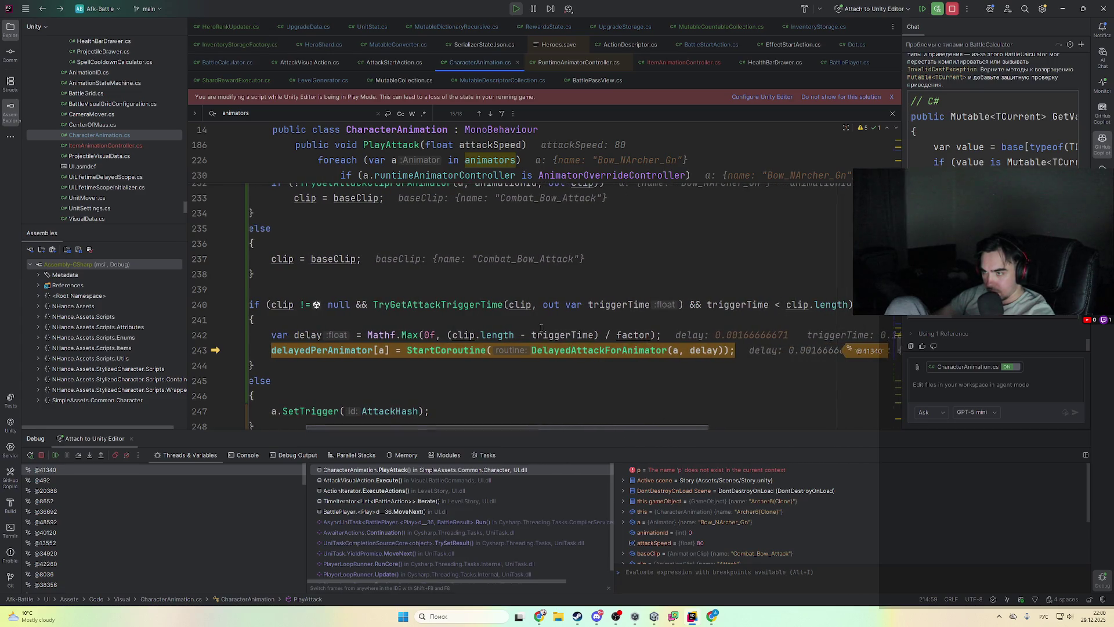
pyautogui.moveTo(609, 334)
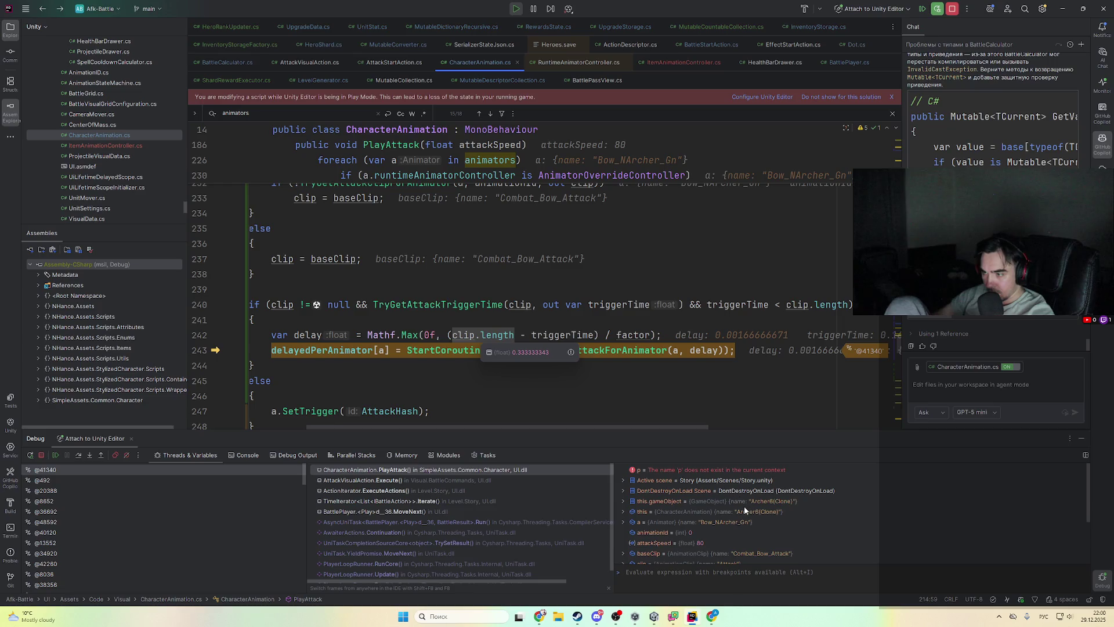
pyautogui.click(609, 380)
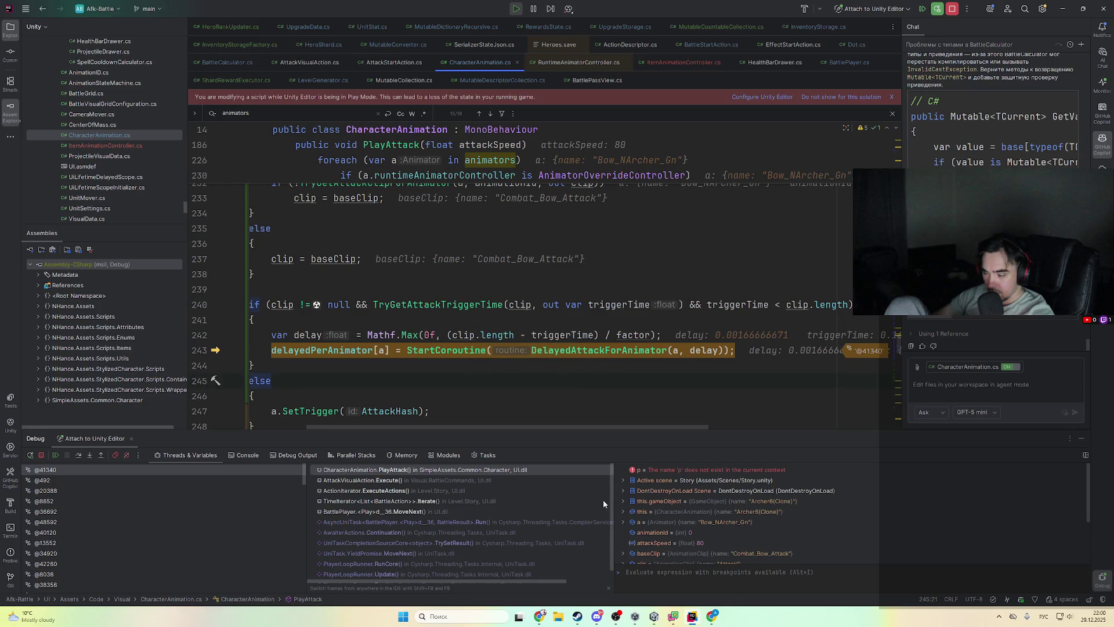
# - Glance at the running Unity game, then highlight all usages of factor in PlayAttack
pyautogui.click(519, 616)
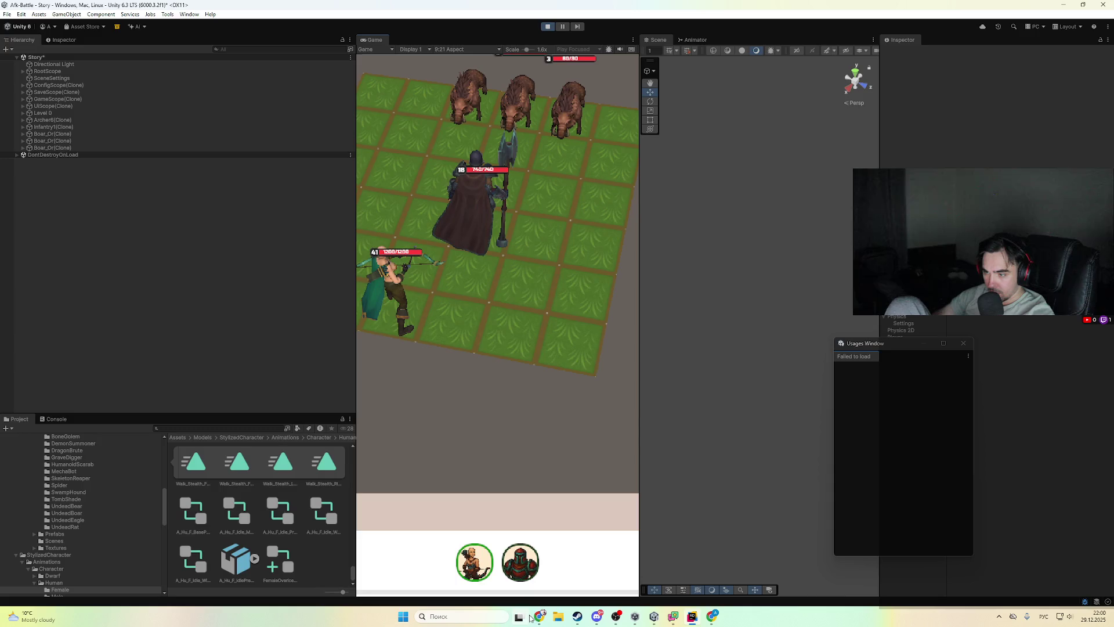
pyautogui.click(539, 616)
pyautogui.click(691, 616)
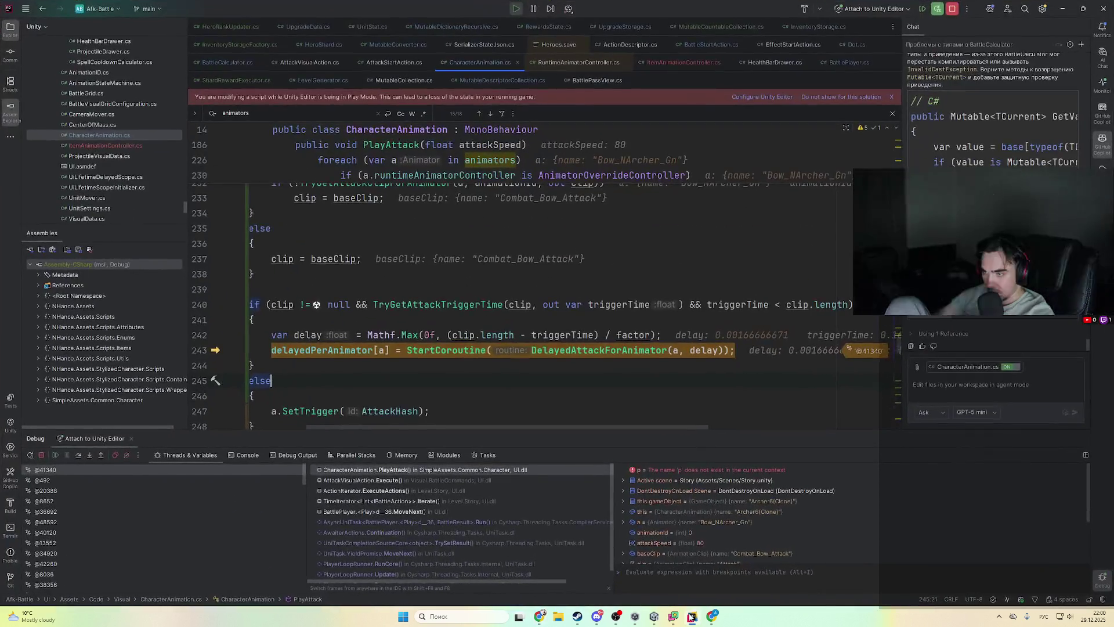
pyautogui.scroll(8, 377, 420)
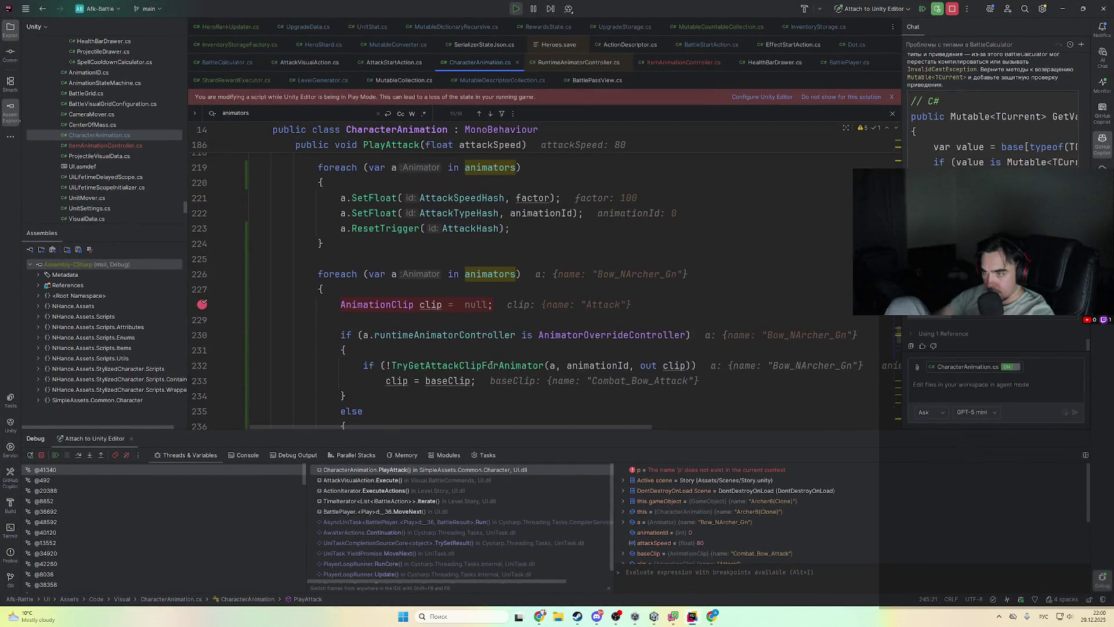
pyautogui.scroll(1, 493, 379)
pyautogui.doubleClick(368, 350)
pyautogui.scroll(-3, 477, 292)
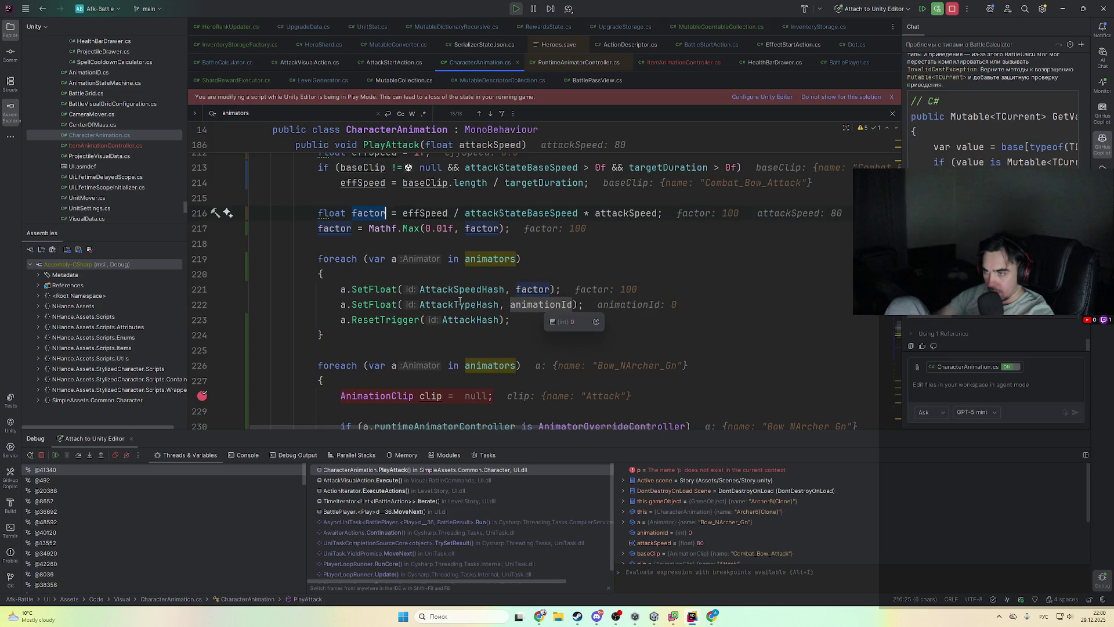
# - Go to the AttackSpeedHash declaration, then return to the running Unity game
pyautogui.keyDown('ctrl'); pyautogui.click(489, 289); pyautogui.keyUp('ctrl')
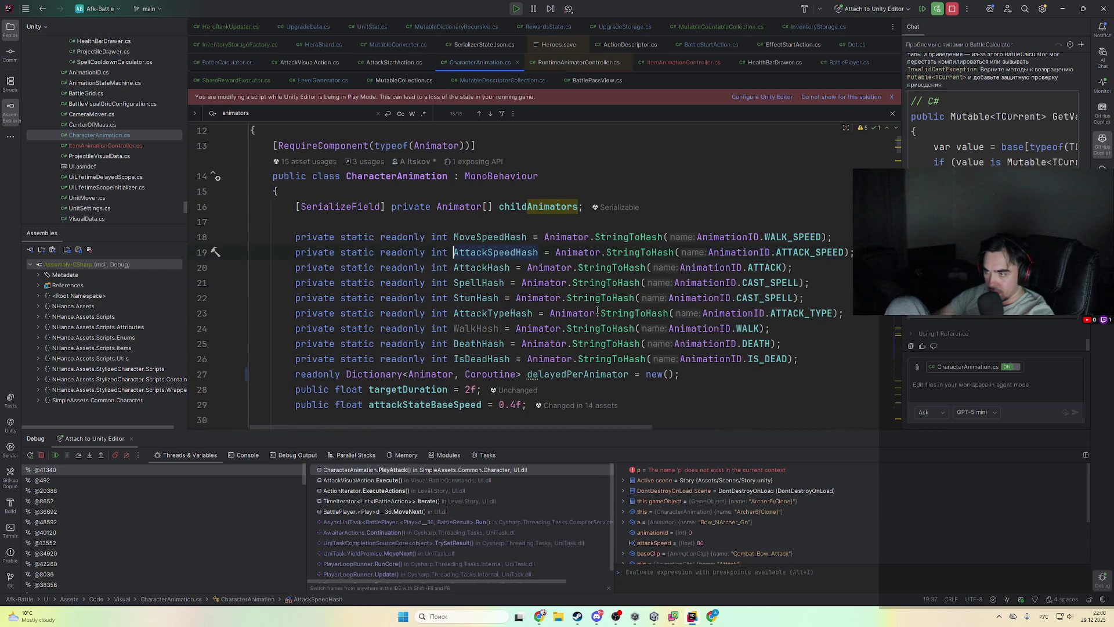
pyautogui.click(1062, 11)
pyautogui.click(692, 616)
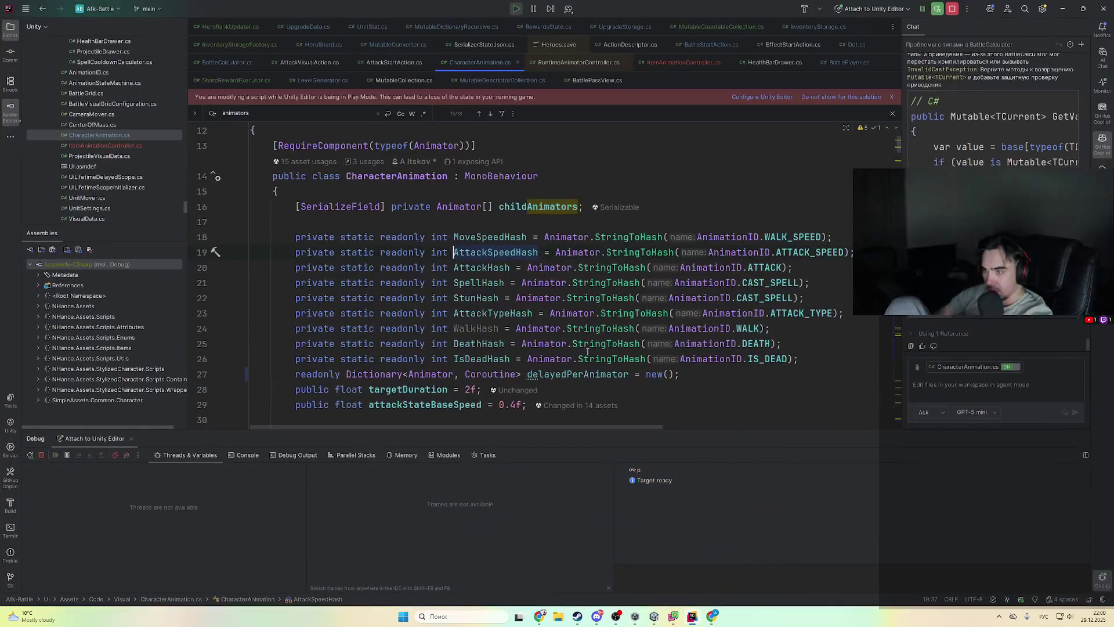
pyautogui.hotkey('alt', 'Tab')
# - Pause, select Archer6(Clone), open its FemaleOverrideController, and select the BaseAnimatorController asset
pyautogui.click(560, 27)
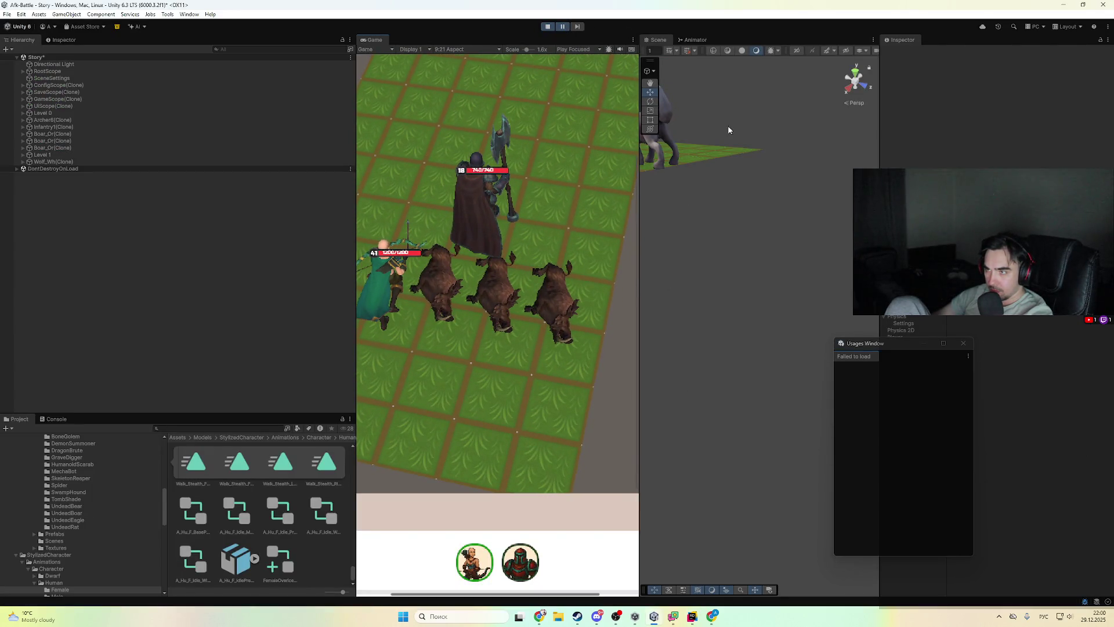
pyautogui.scroll(-5, 725, 128)
pyautogui.click(781, 202)
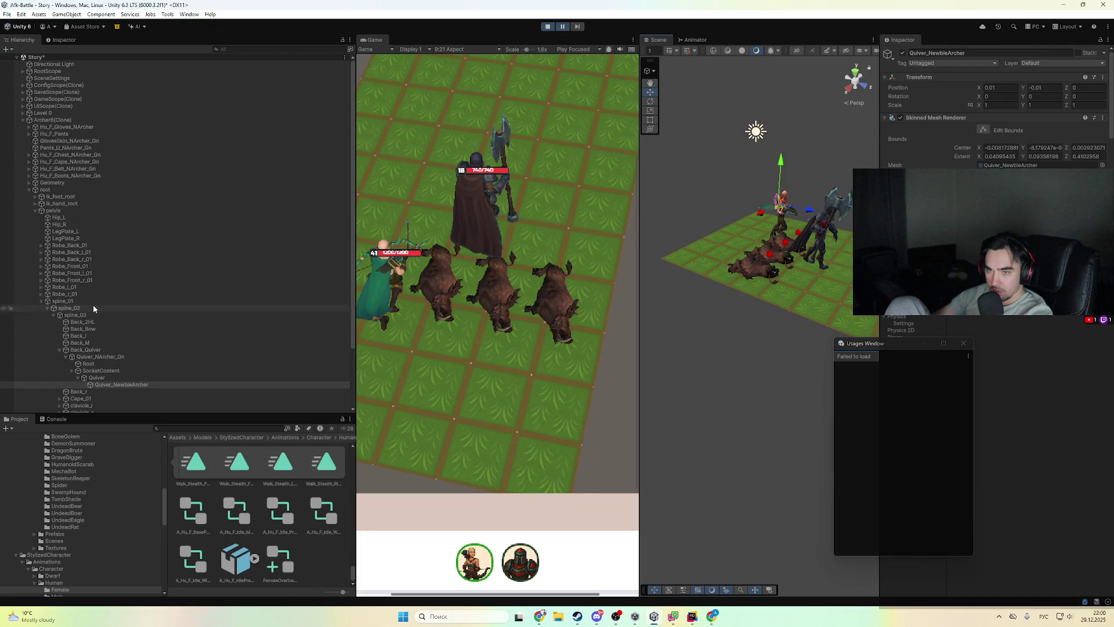
pyautogui.click(81, 119)
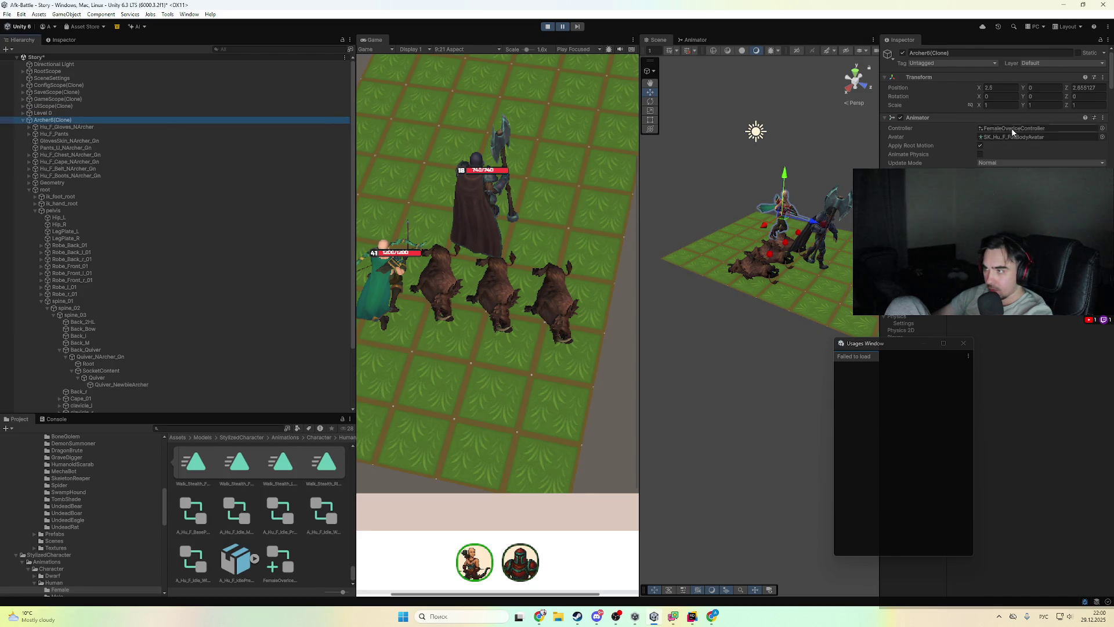
pyautogui.doubleClick(1007, 132)
pyautogui.click(1012, 80)
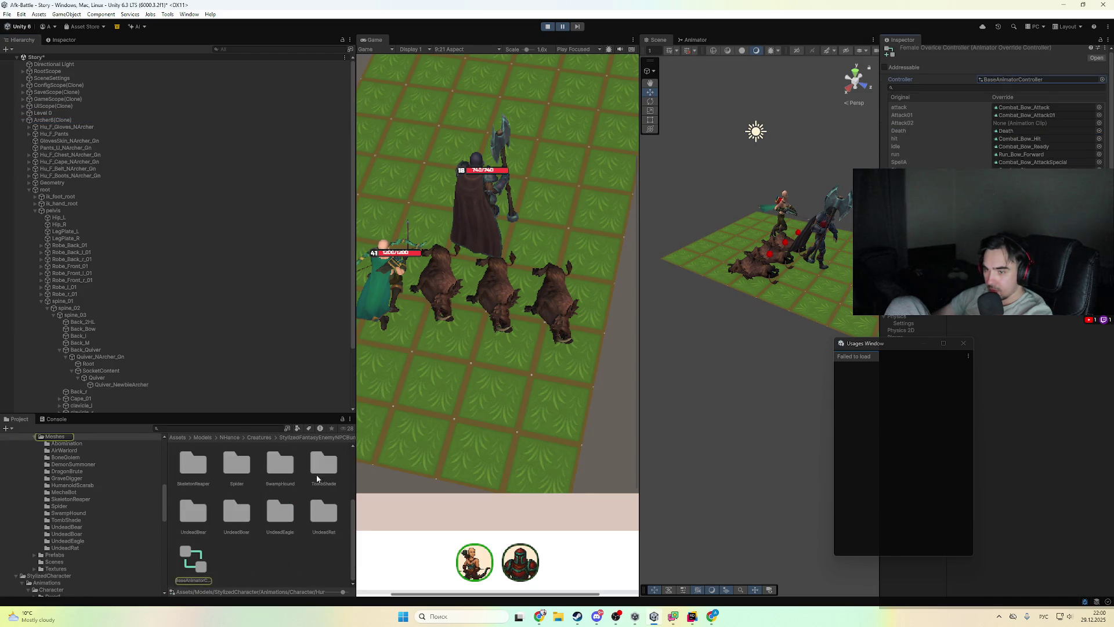
pyautogui.click(182, 573)
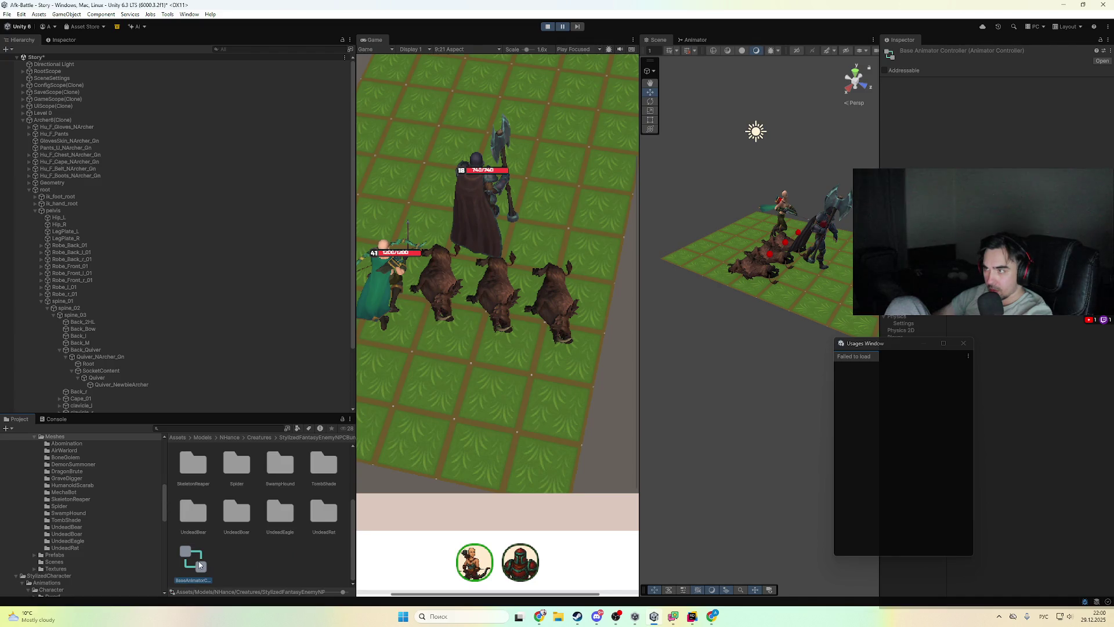
# - Open the BaseAnimatorController graph, confirm the Attack state uses the AttackSpeed multiplier, and unpause
pyautogui.doubleClick(198, 565)
pyautogui.moveTo(733, 279); pyautogui.dragTo(821, 275)
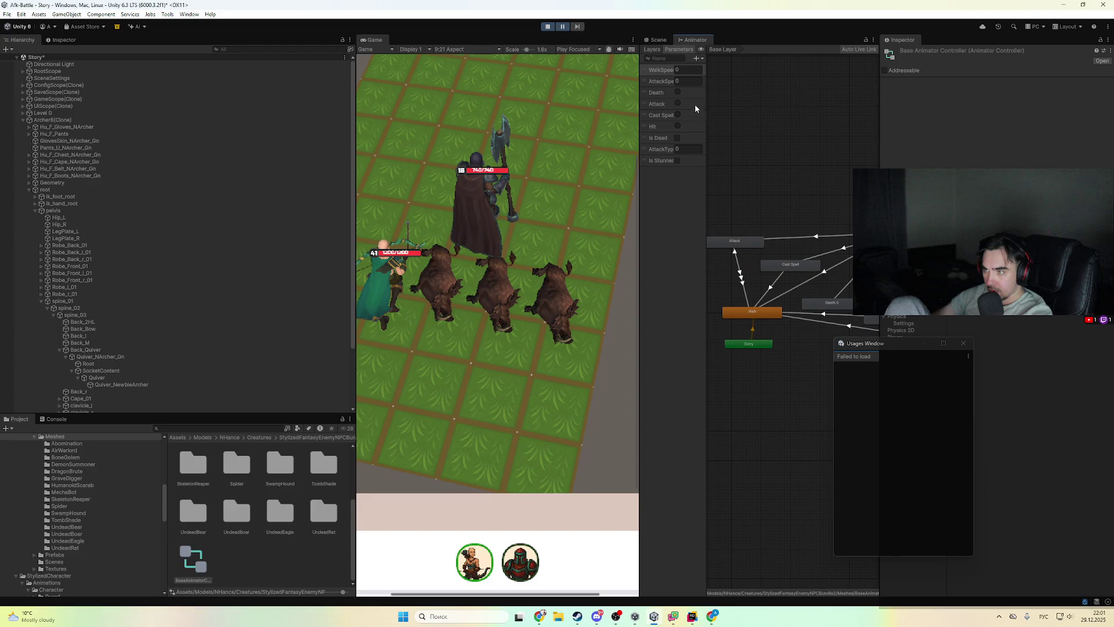
pyautogui.moveTo(706, 170); pyautogui.dragTo(748, 170)
pyautogui.click(777, 240)
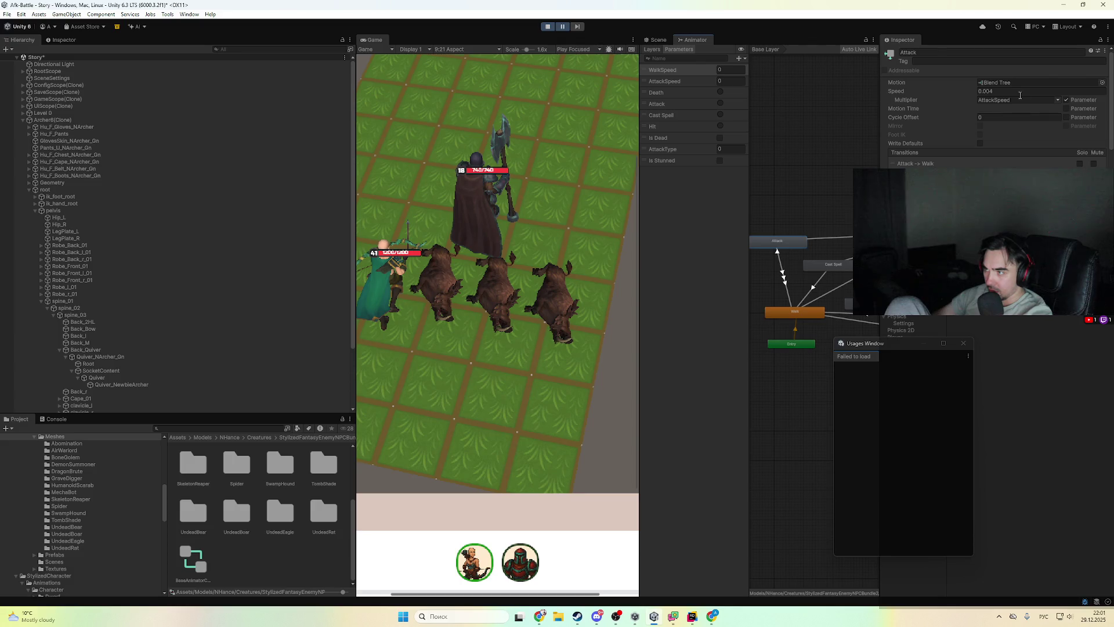
pyautogui.click(1056, 103)
pyautogui.click(1068, 110)
pyautogui.doubleClick(1014, 100)
pyautogui.click(566, 26)
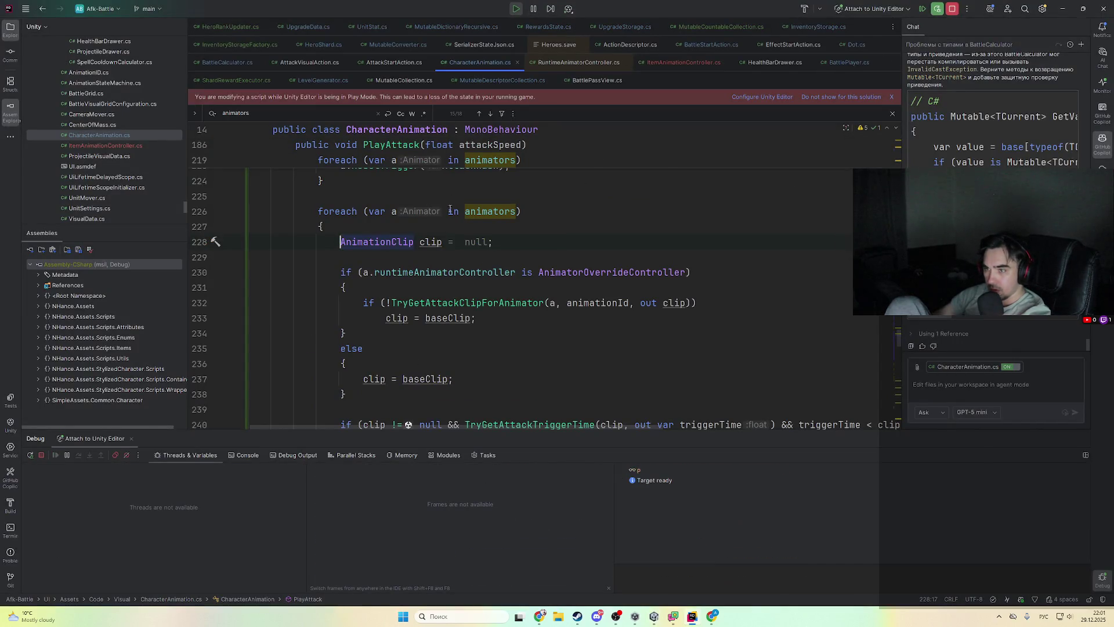
# - Watch Archer6(Clone)'s AttackSpeed reach 130, pause mid-combat, and view Attack state speed 0.004
pyautogui.hotkey('alt', 'Tab')
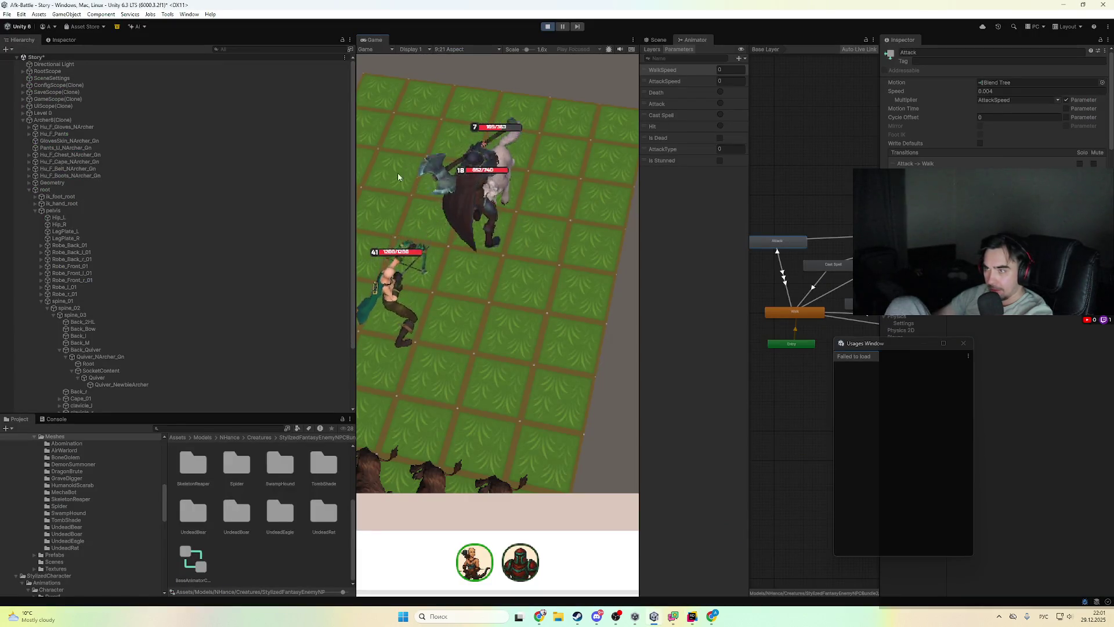
pyautogui.click(73, 122)
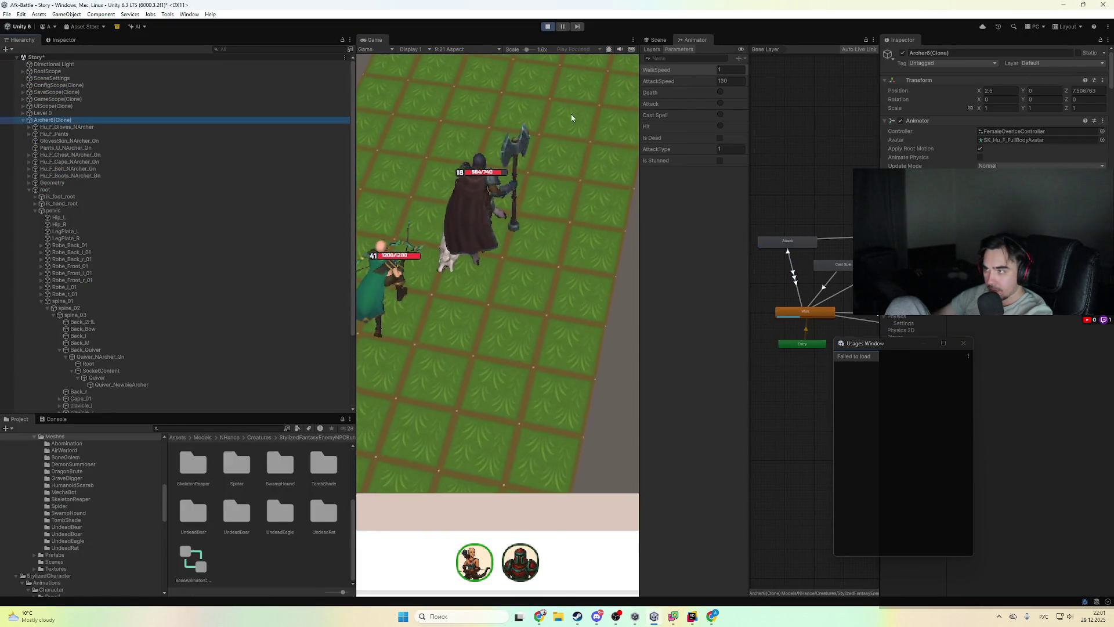
pyautogui.moveTo(788, 164)
pyautogui.mouseDown()
pyautogui.moveTo(824, 177)
pyautogui.moveTo(758, 167)
pyautogui.moveTo(788, 162)
pyautogui.mouseUp()
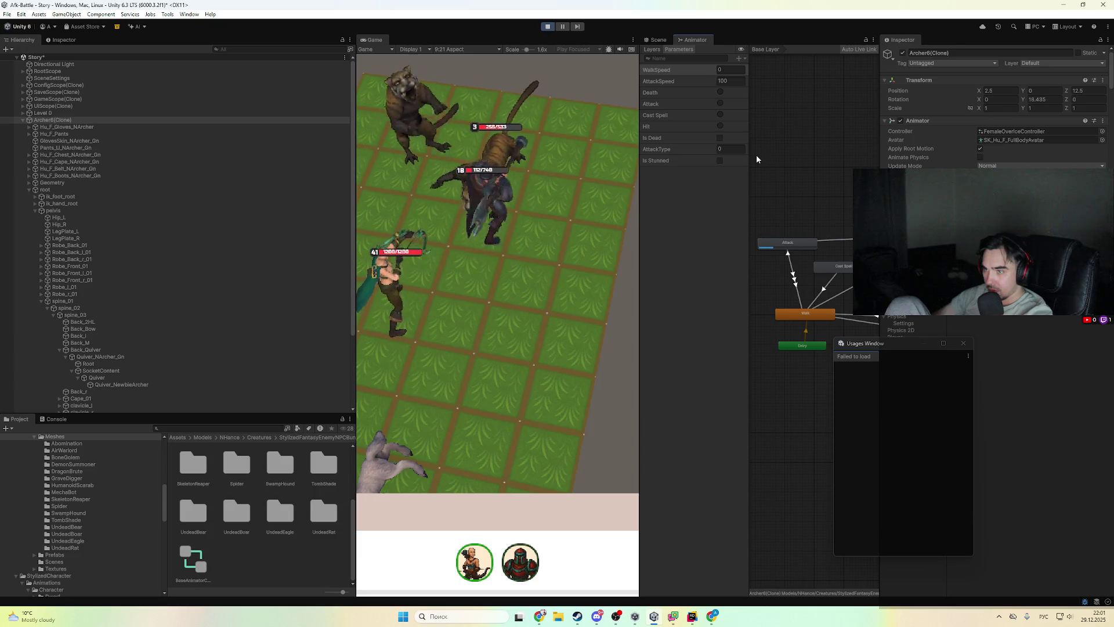
pyautogui.hotkey('ctrl', 'shift', 'p')
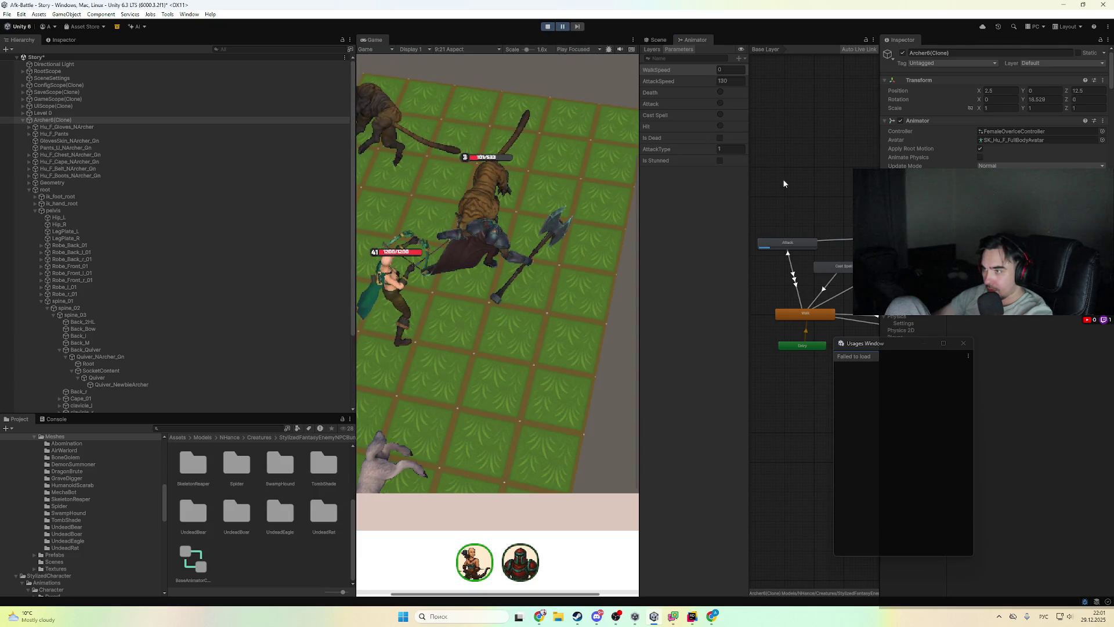
pyautogui.click(788, 244)
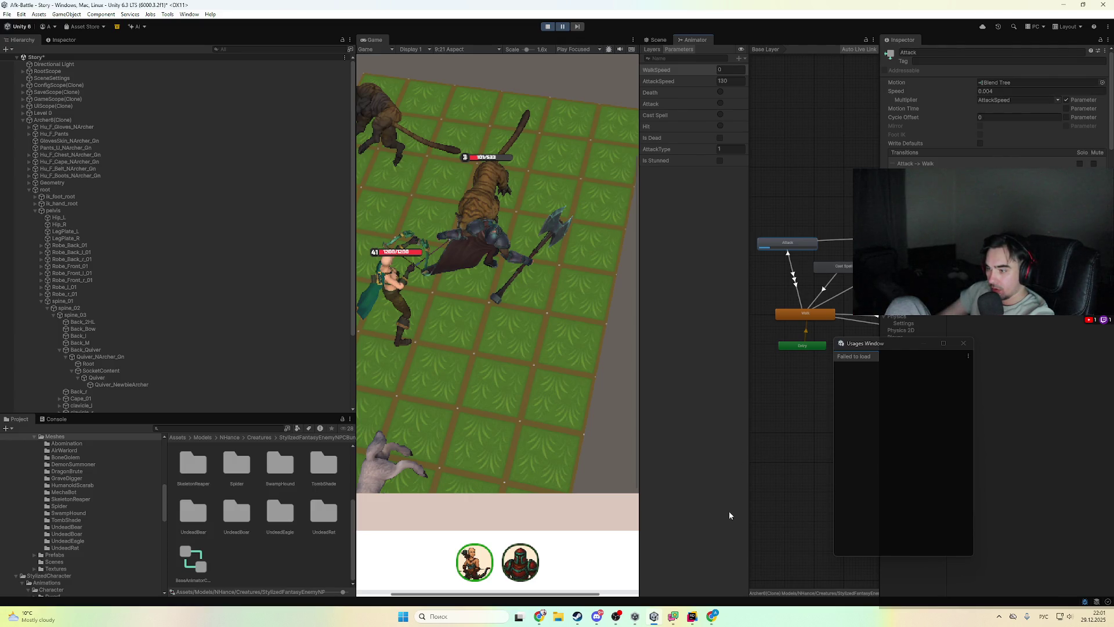
pyautogui.press('XF86Calculator')
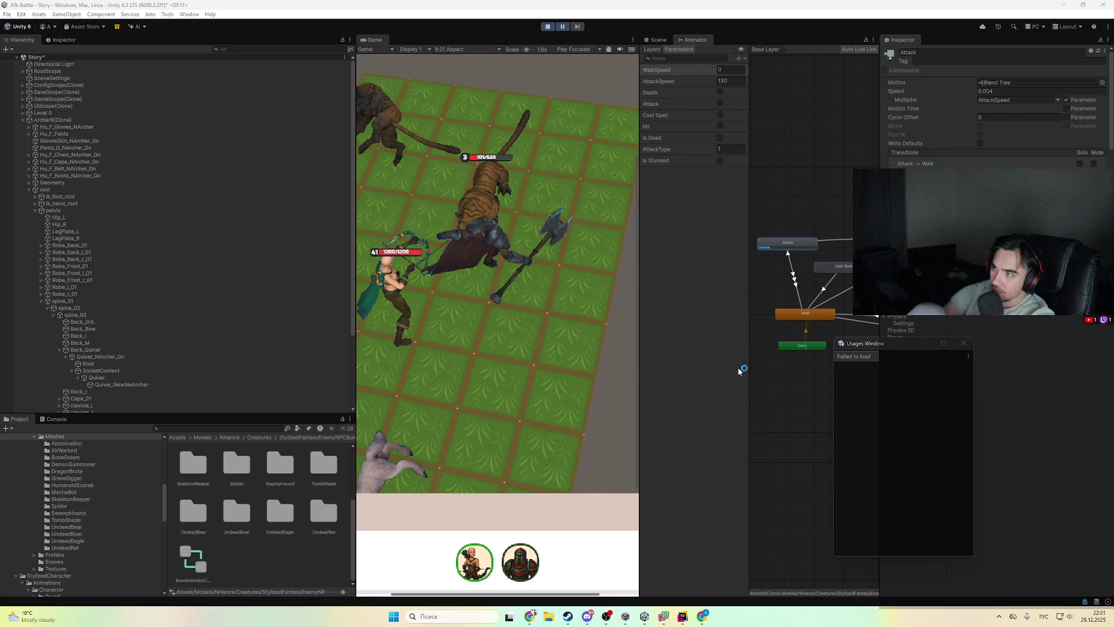
# - Calculate 0.004 × 130 in Calculator, getting 0.52
pyautogui.write('130*')
pyautogui.write('0')
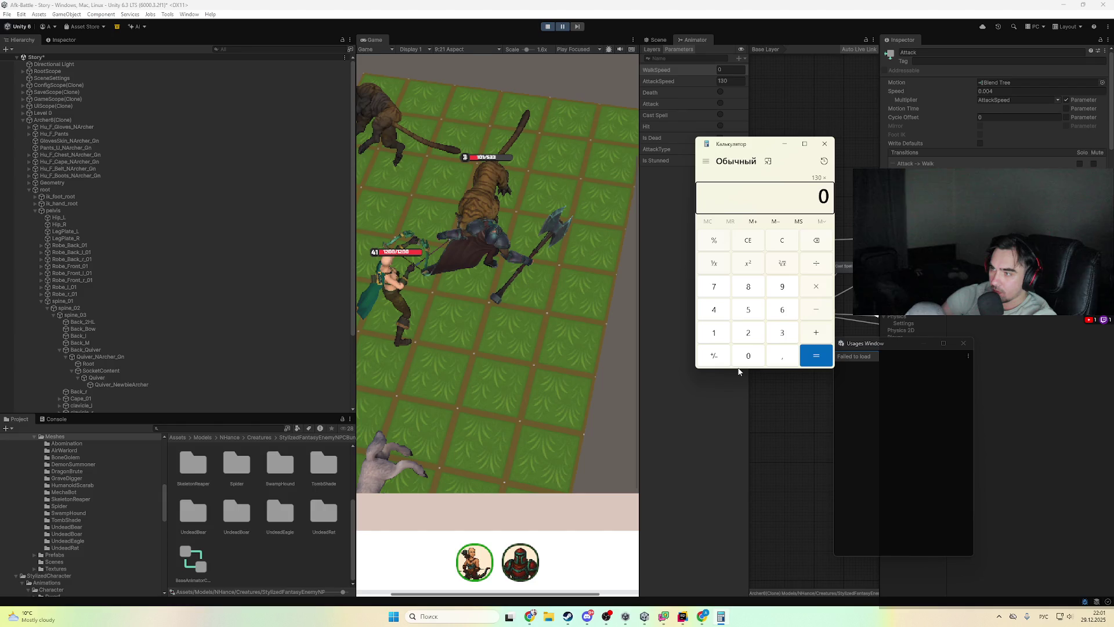
pyautogui.press('-')
pyautogui.write('130*0')
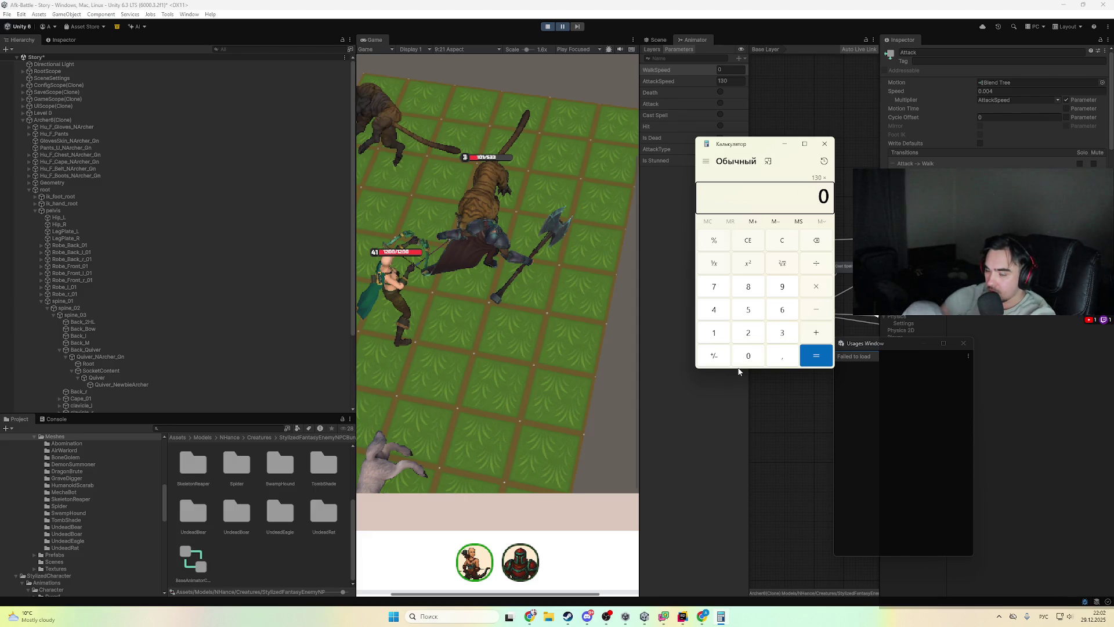
pyautogui.write('-')
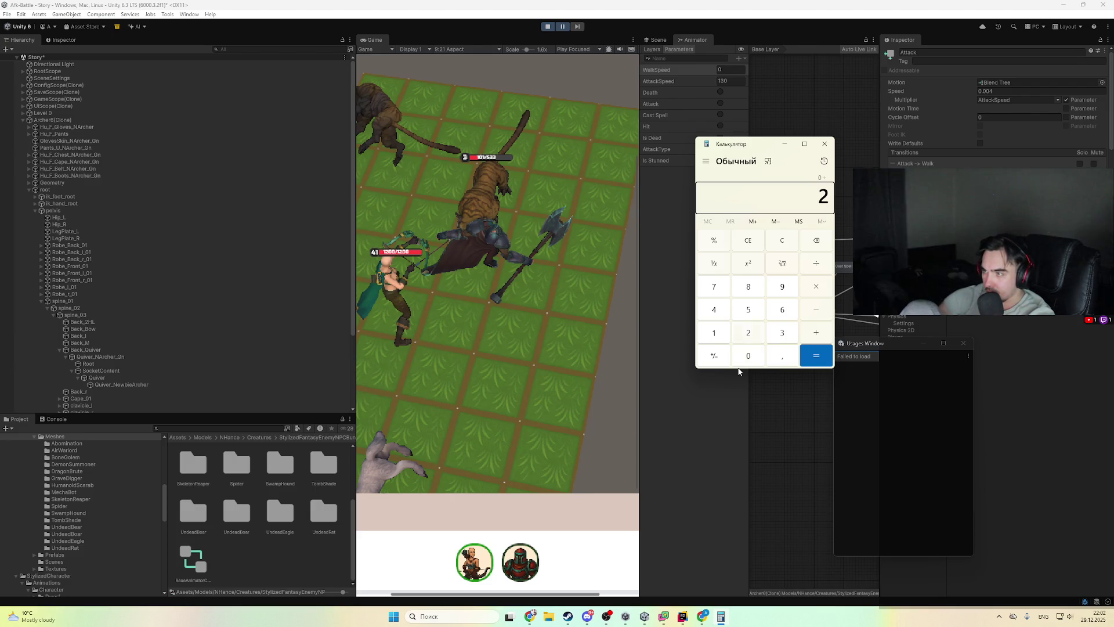
pyautogui.write('/')
pyautogui.press('Return')
pyautogui.write('13')
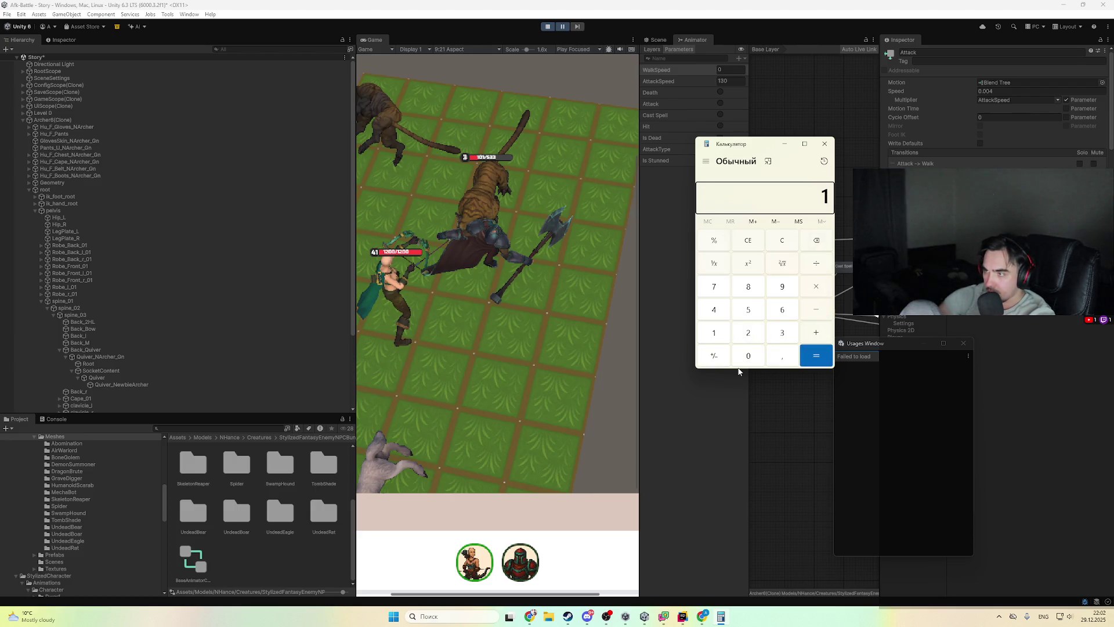
pyautogui.press('BackSpace')
pyautogui.press('BackSpace')
pyautogui.write(',0')
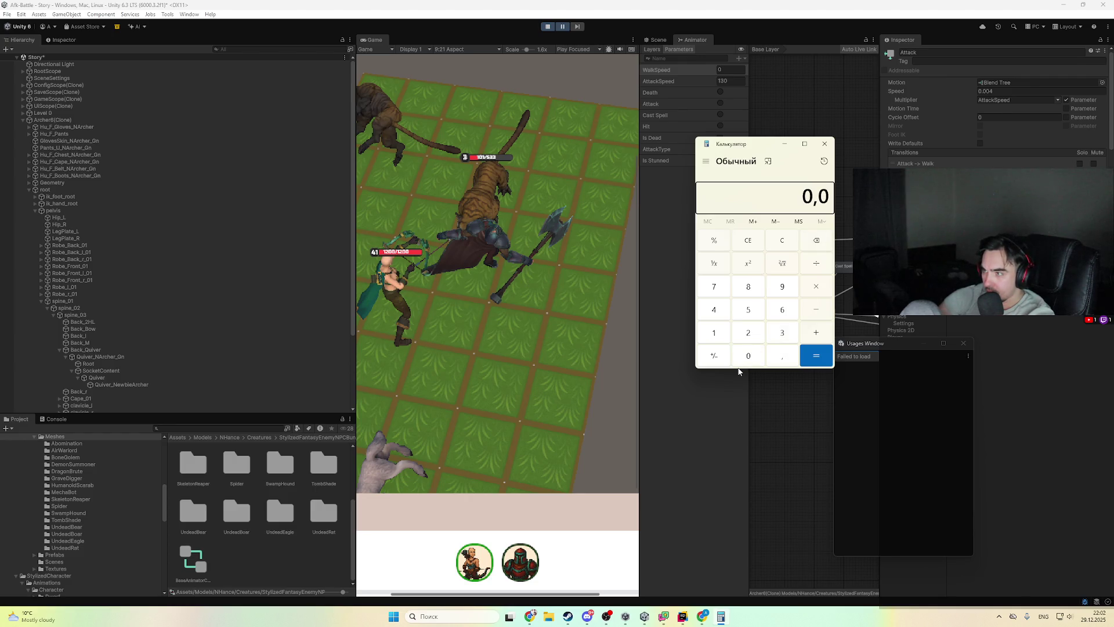
pyautogui.write('04')
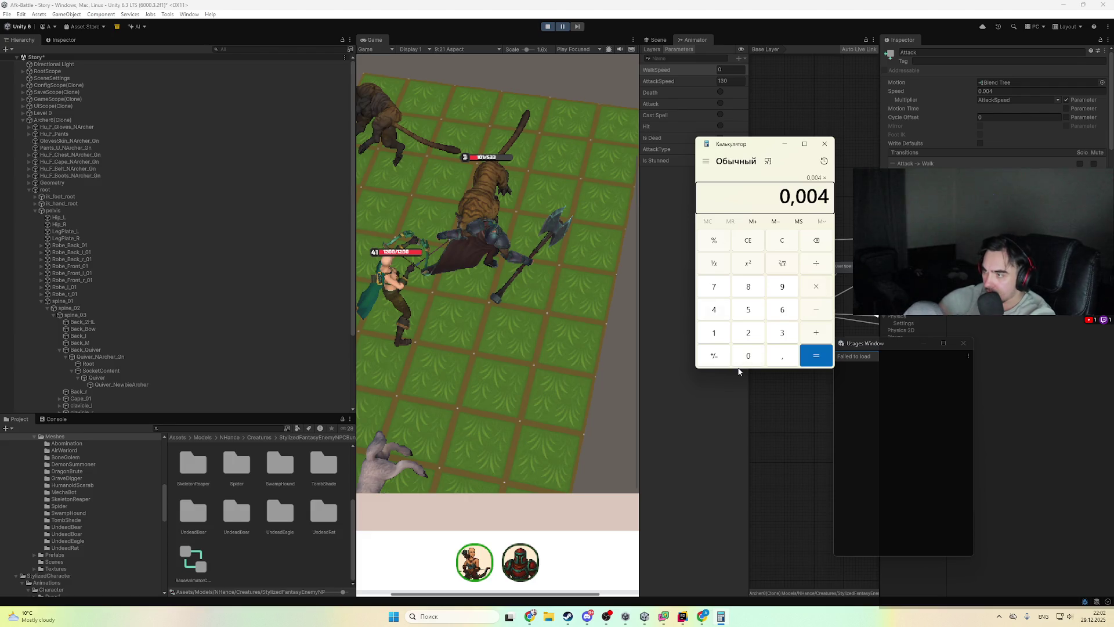
pyautogui.write('*130')
pyautogui.press('Return')
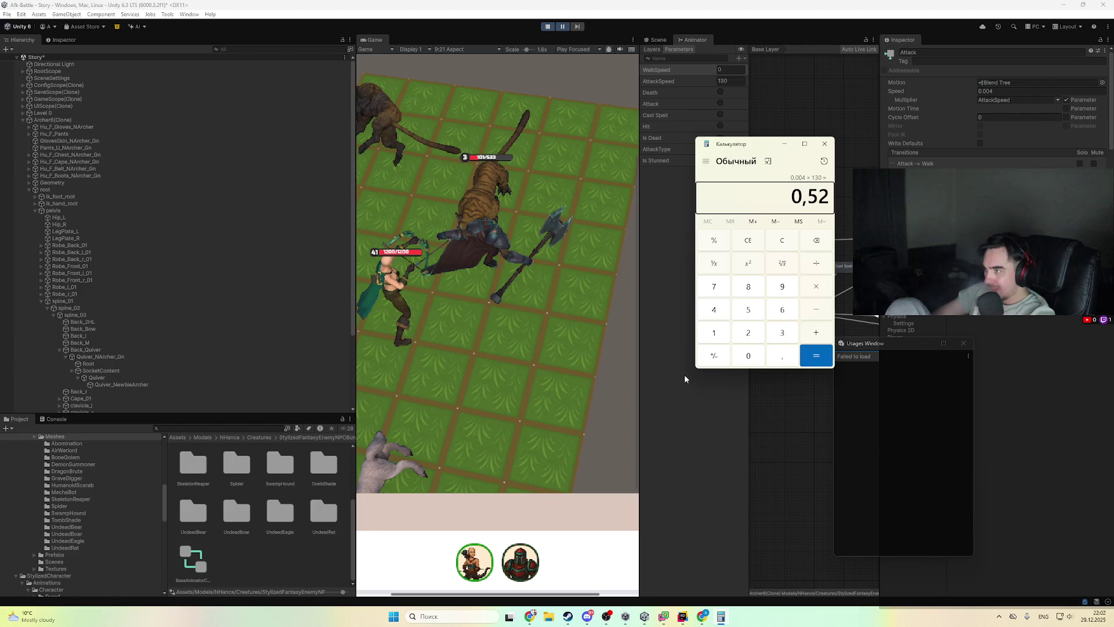
pyautogui.hotkey('alt', 'Tab')
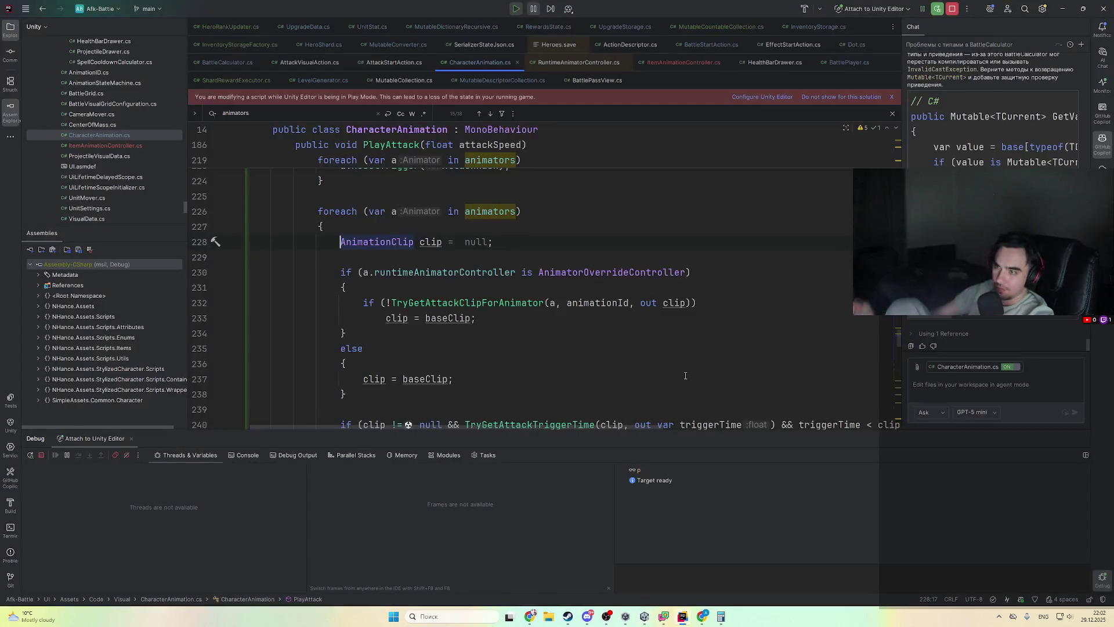
# - Review the factor lines in PlayAttack, then open the Base Animator Controller asset in Unity
pyautogui.scroll(6, 527, 395)
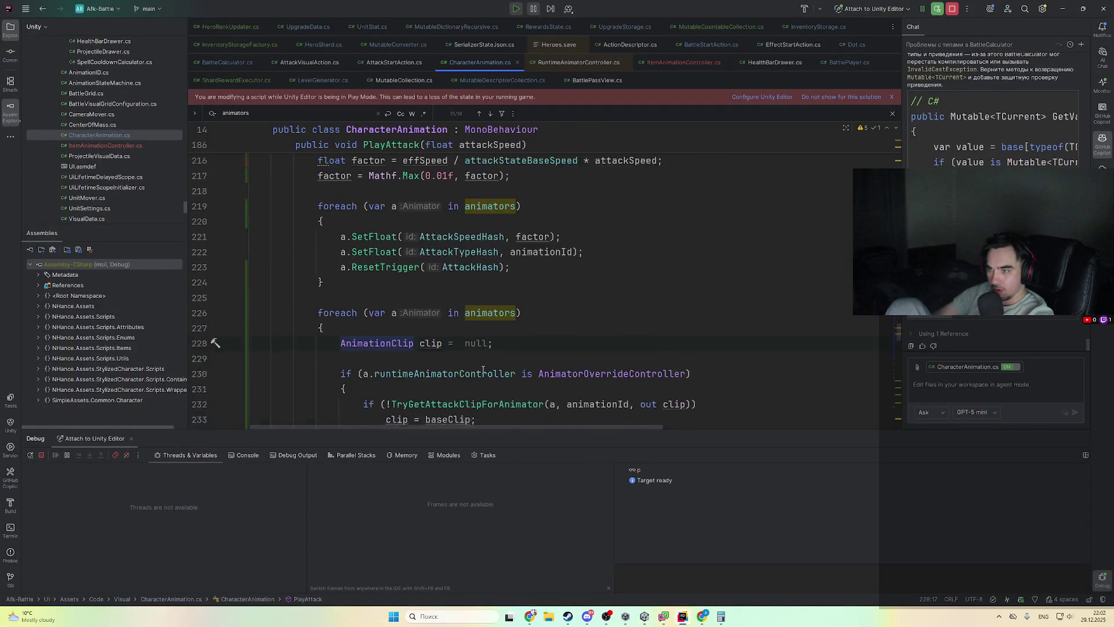
pyautogui.scroll(3, 482, 370)
pyautogui.scroll(-1, 482, 370)
pyautogui.hotkey('alt', 'Tab')
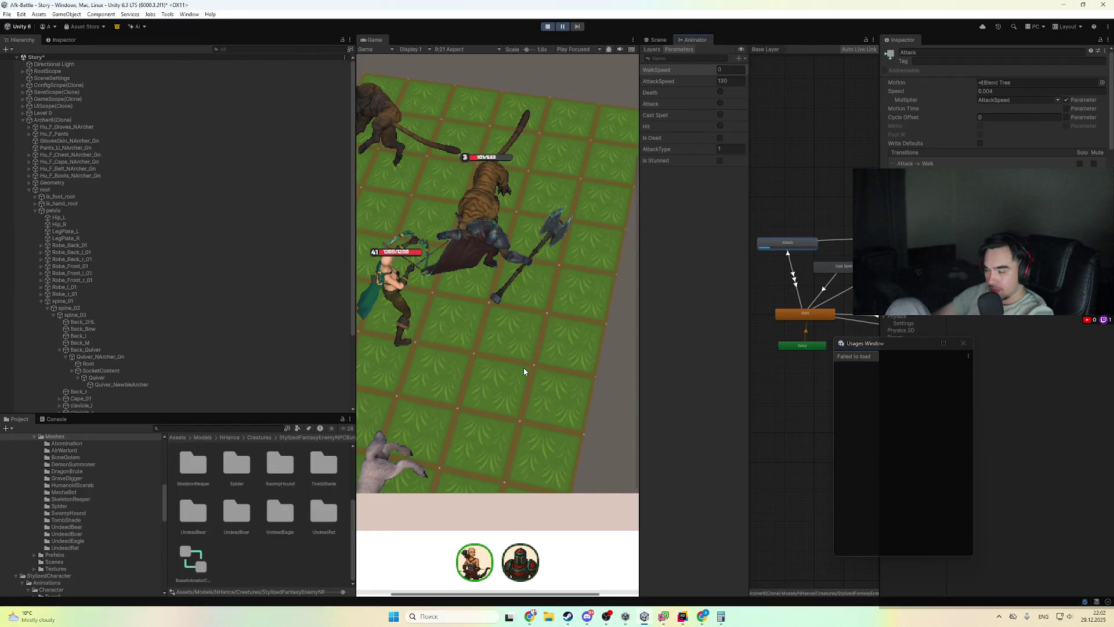
pyautogui.hotkey('alt', 'Tab')
pyautogui.scroll(3, 561, 348)
pyautogui.scroll(-4, 561, 348)
pyautogui.hotkey('alt', 'Tab')
pyautogui.scroll(-3, 977, 165)
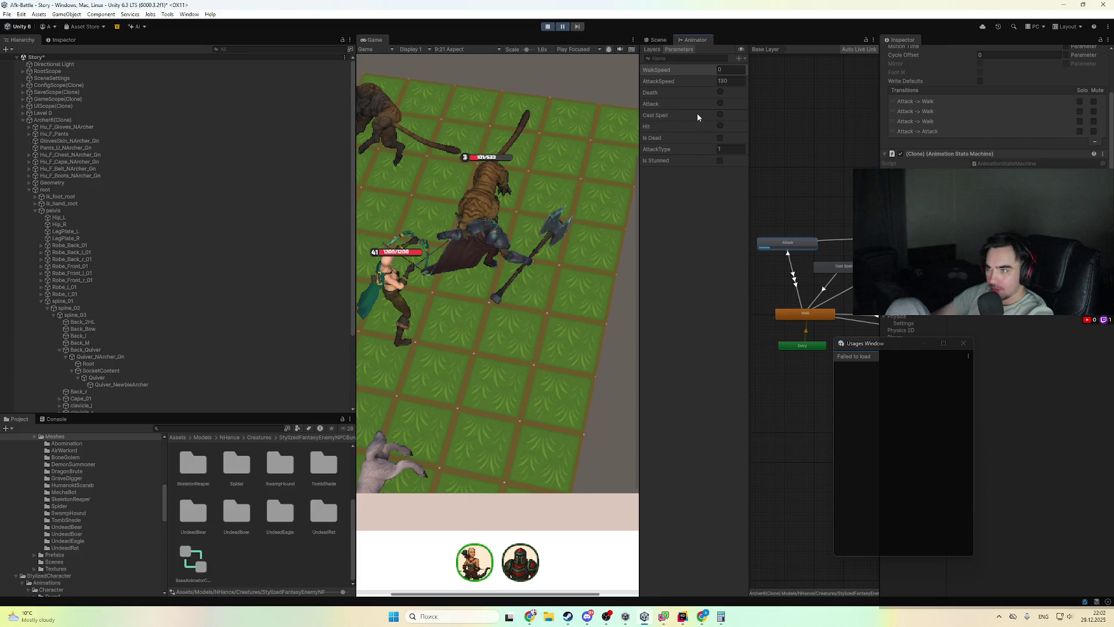
pyautogui.click(193, 559)
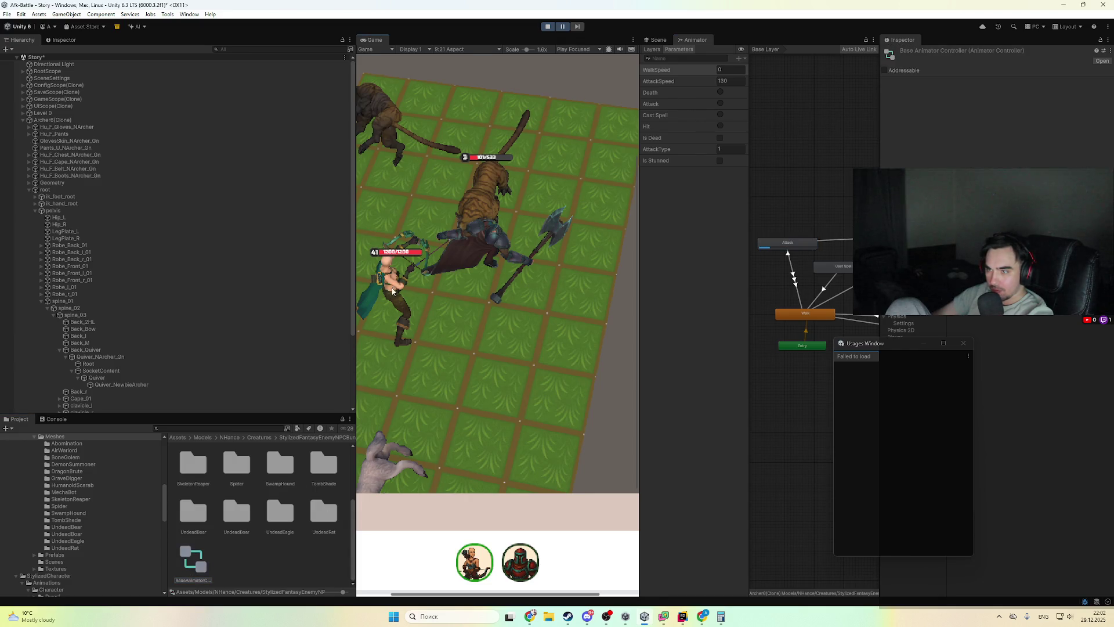
# - Open Archer6(Clone)'s override controller and select its Combat_Bow_Attack clip
pyautogui.click(63, 121)
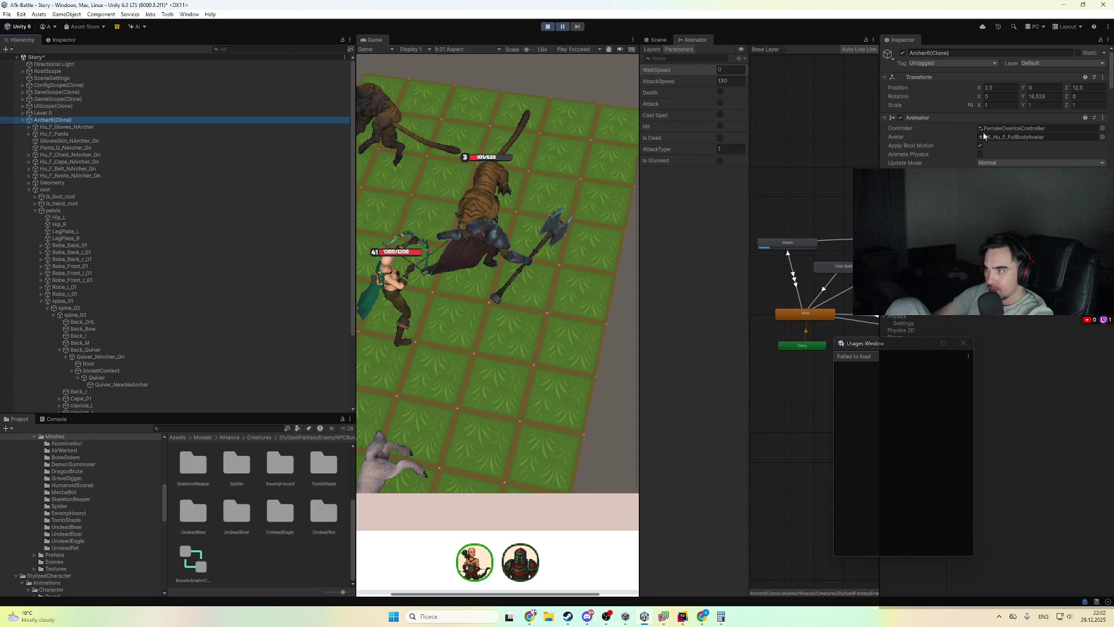
pyautogui.click(279, 562)
pyautogui.click(1024, 108)
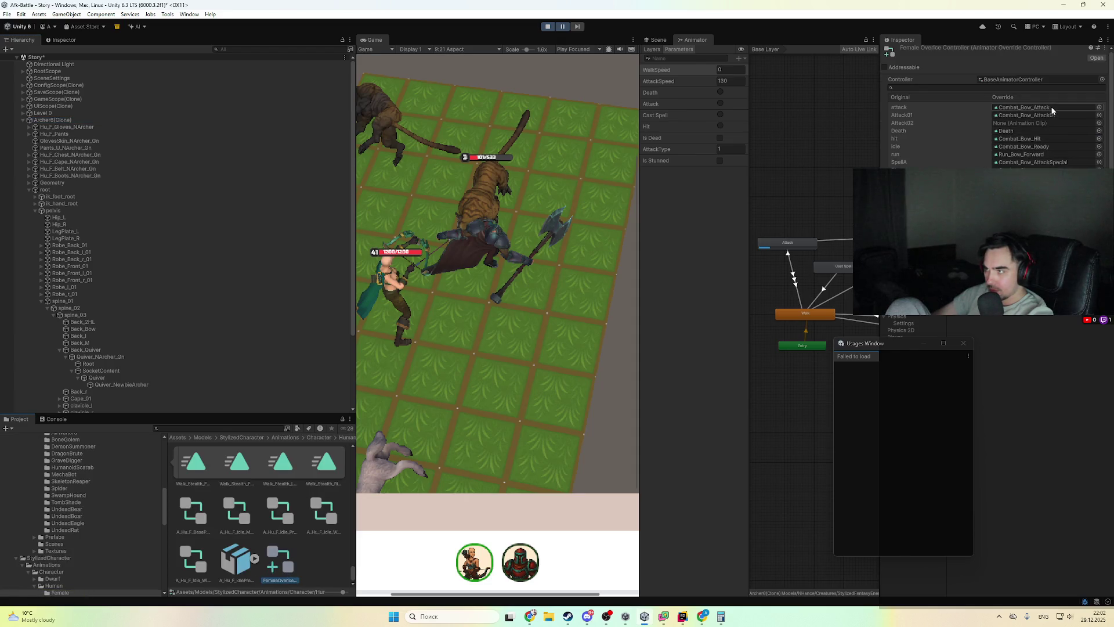
pyautogui.click(235, 513)
# - Scrub through the Combat_Bow_Attack preview in the Inspector, then return to Rider
pyautogui.scroll(-5, 1035, 117)
pyautogui.scroll(5, 1012, 123)
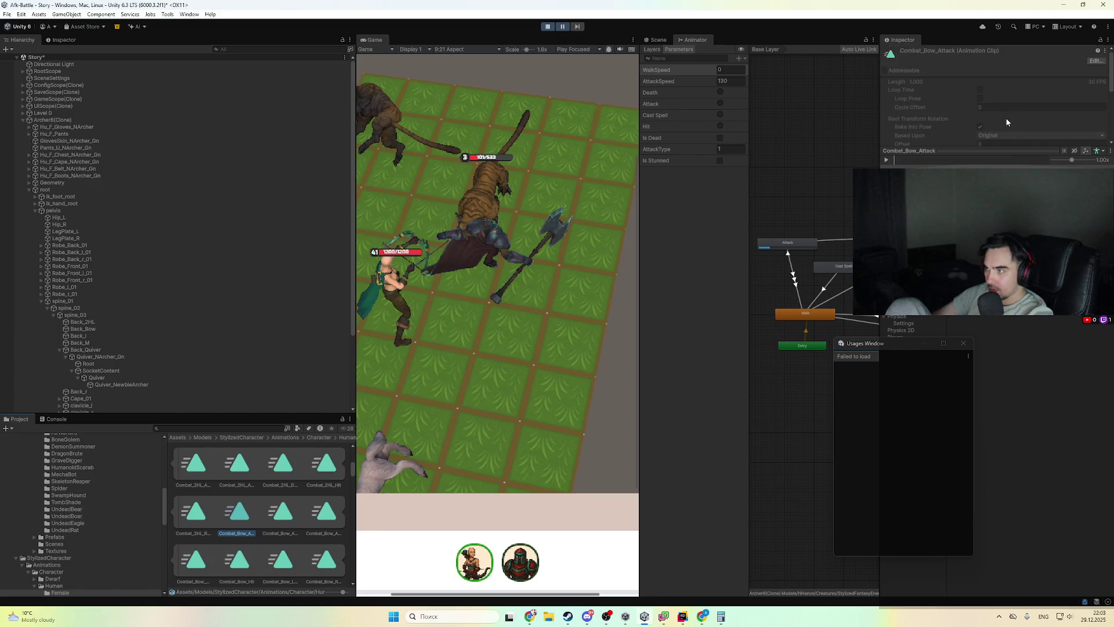
pyautogui.scroll(-5, 987, 110)
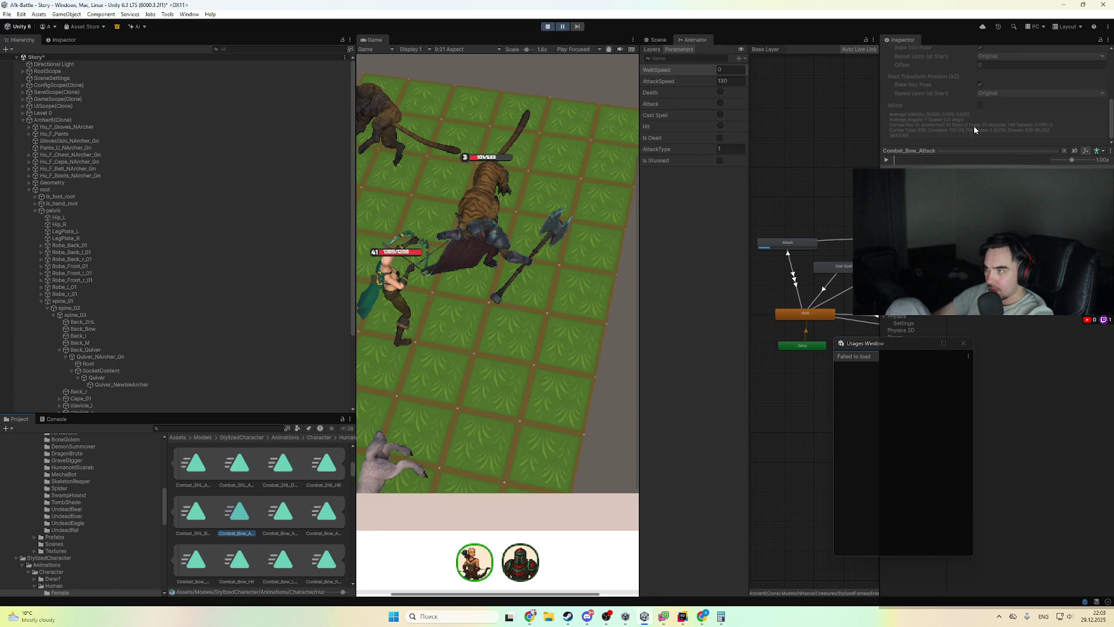
pyautogui.scroll(3, 989, 126)
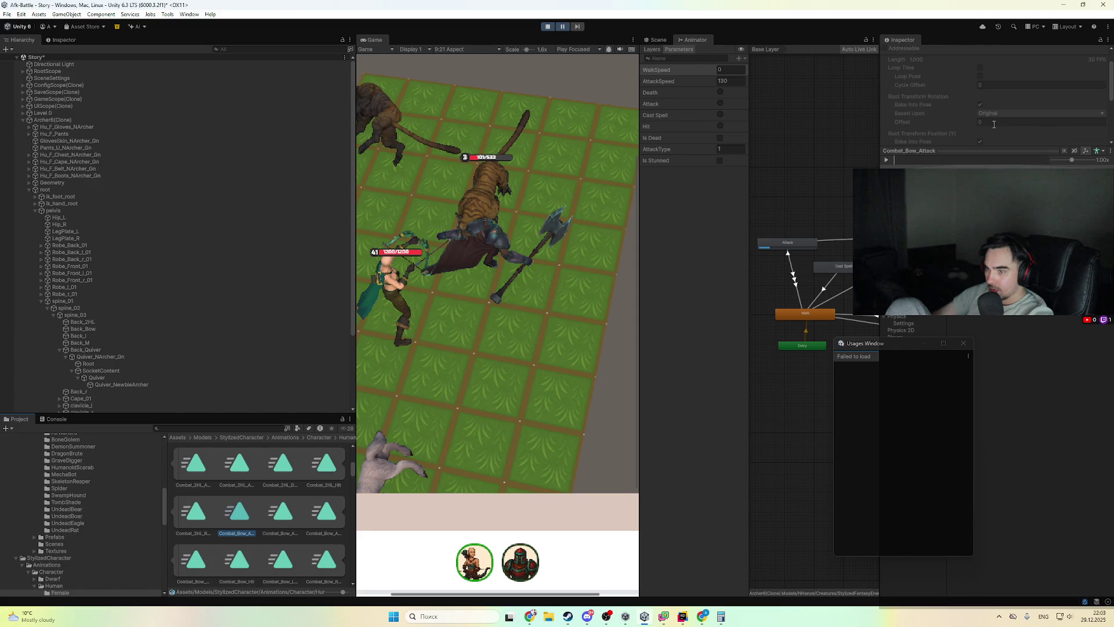
pyautogui.scroll(2, 993, 127)
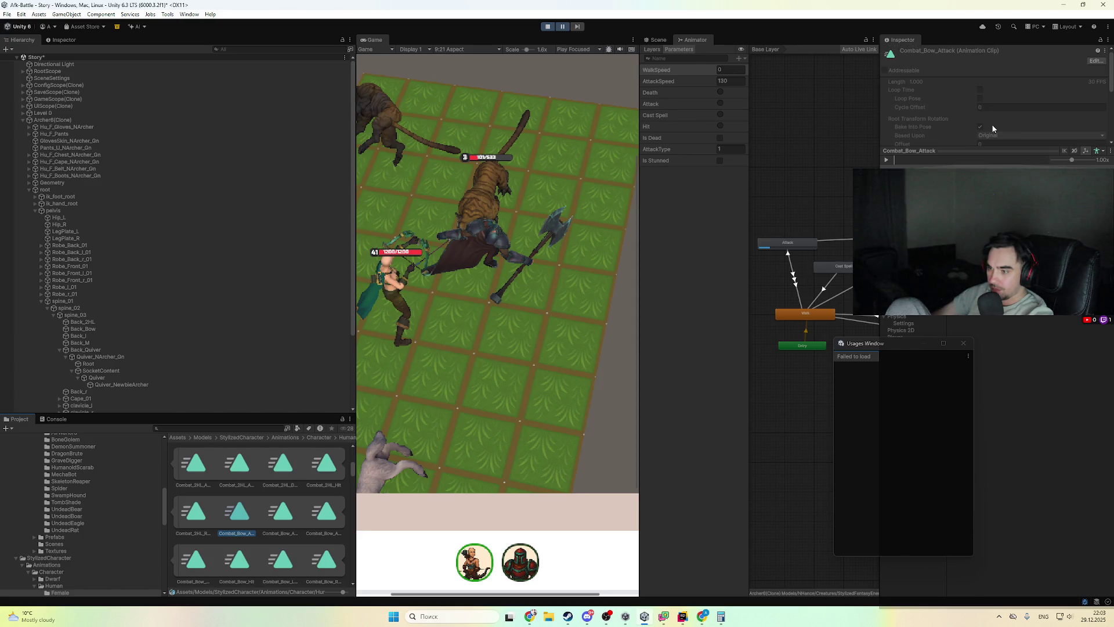
pyautogui.scroll(-4, 992, 128)
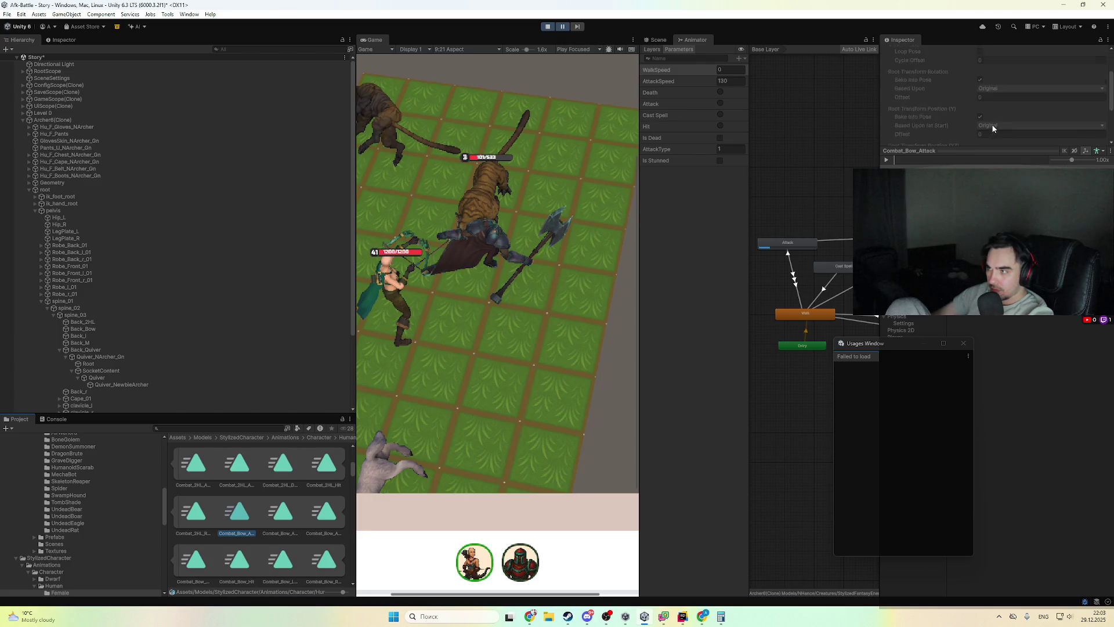
pyautogui.scroll(4, 986, 132)
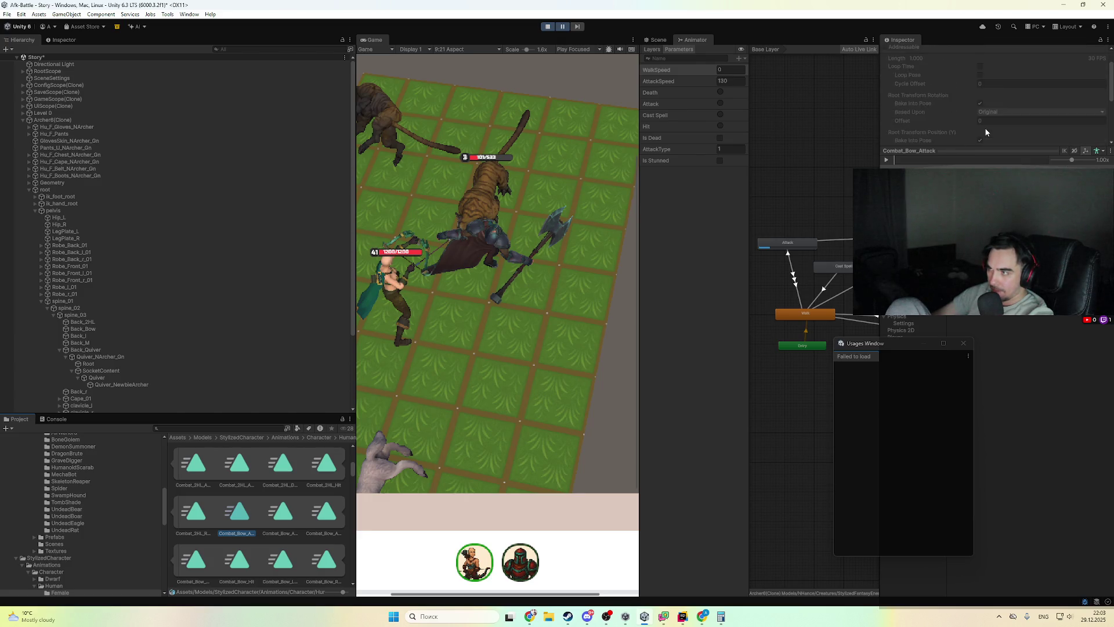
pyautogui.scroll(-5, 1070, 104)
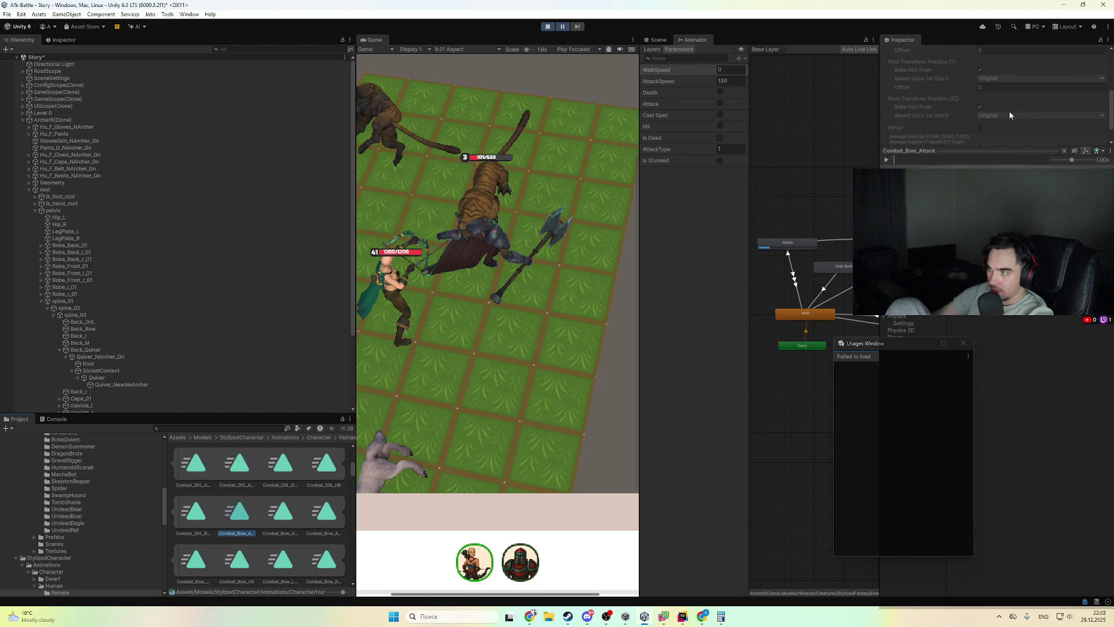
pyautogui.moveTo(940, 160); pyautogui.dragTo(983, 167)
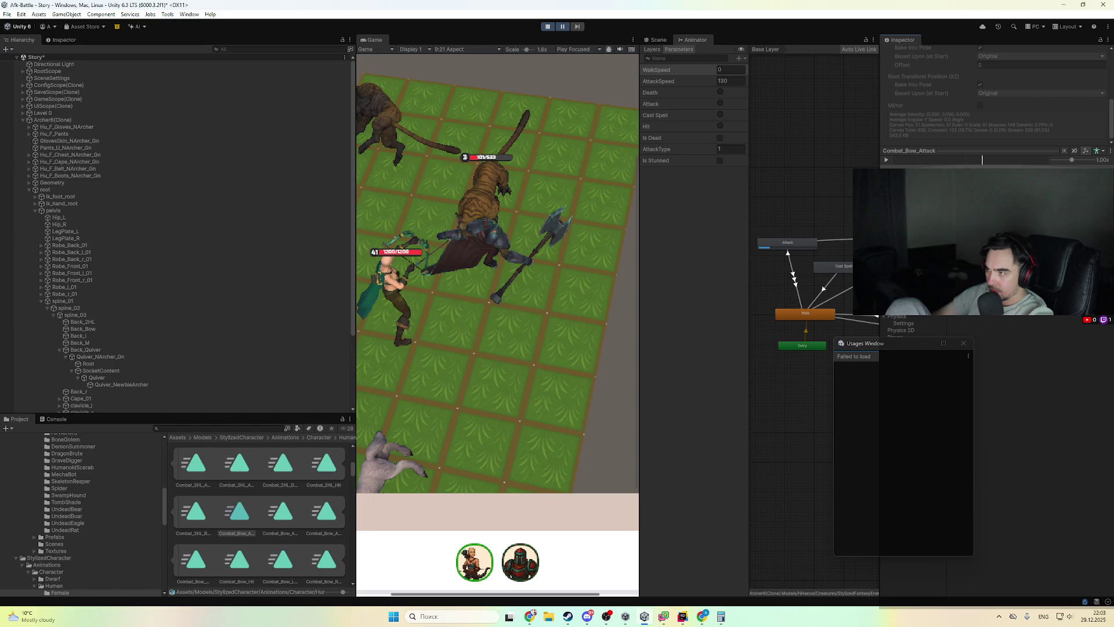
pyautogui.moveTo(993, 162); pyautogui.dragTo(1048, 166)
pyautogui.scroll(4, 988, 96)
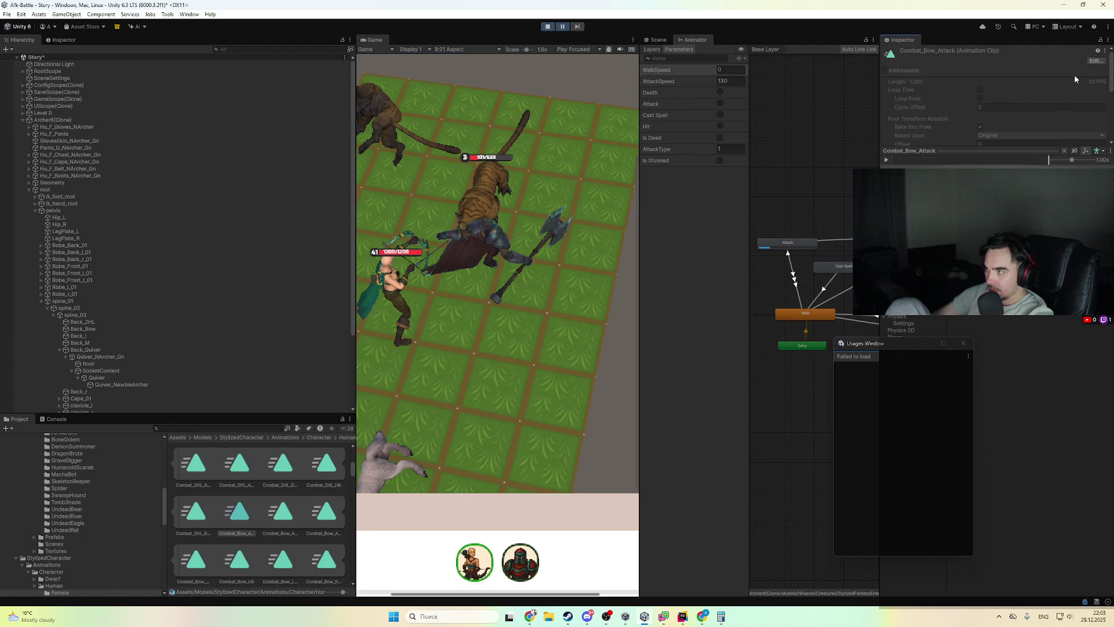
pyautogui.scroll(2, 989, 95)
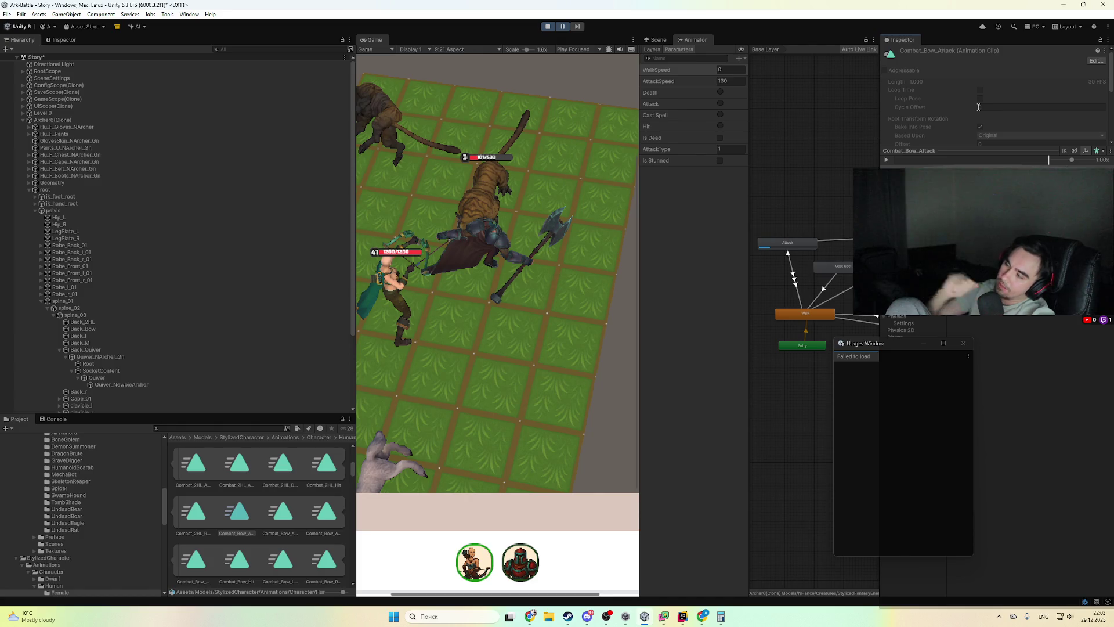
pyautogui.click(676, 617)
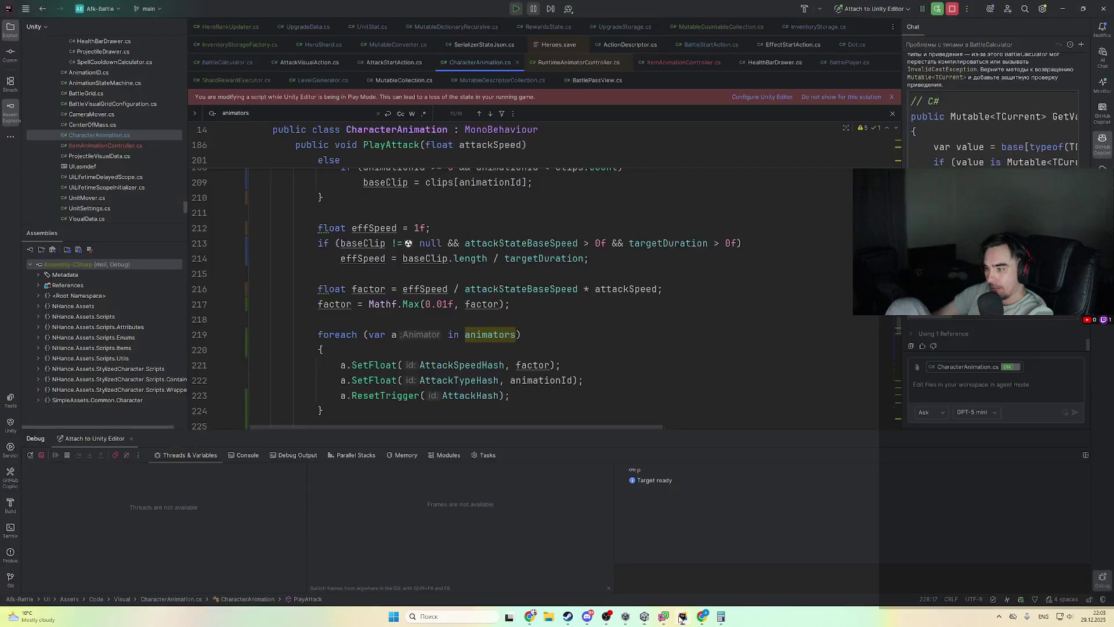
# - Select the entire PlayAttack method from line 186 to its closing brace
pyautogui.scroll(-10, 406, 290)
pyautogui.scroll(-4, 343, 343)
pyautogui.click(335, 346)
pyautogui.scroll(15, 335, 347)
pyautogui.scroll(4, 333, 310)
pyautogui.keyDown('shift'); pyautogui.click(291, 290); pyautogui.keyUp('shift')
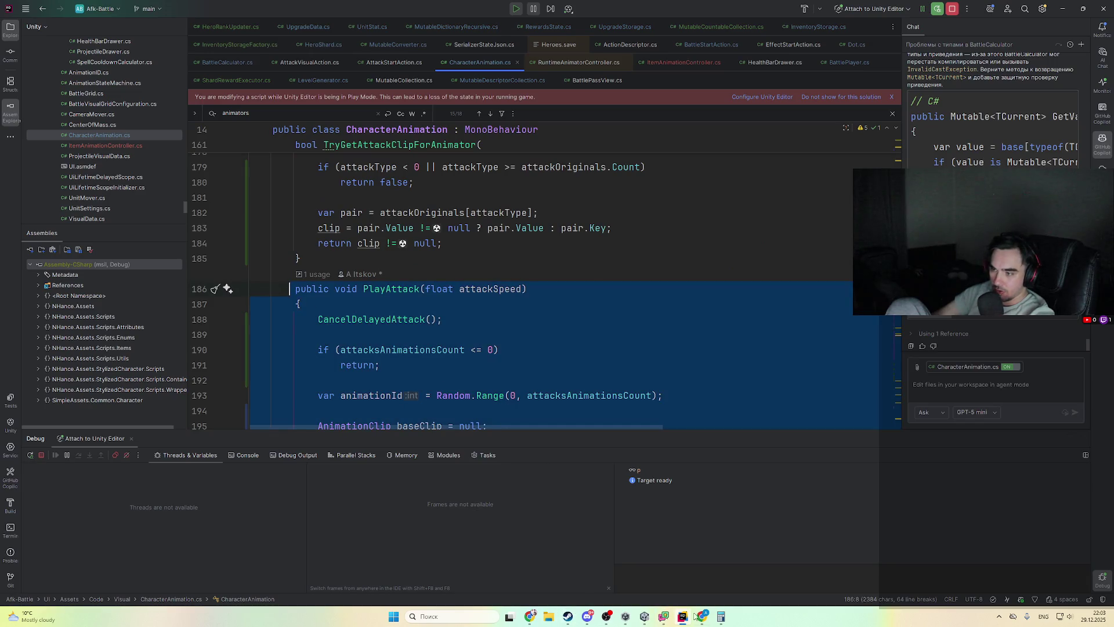
# - Paste the PlayAttack code into the ChatGPT message box
pyautogui.click(701, 616)
pyautogui.click(587, 573)
pyautogui.hotkey('ctrl', 'v')
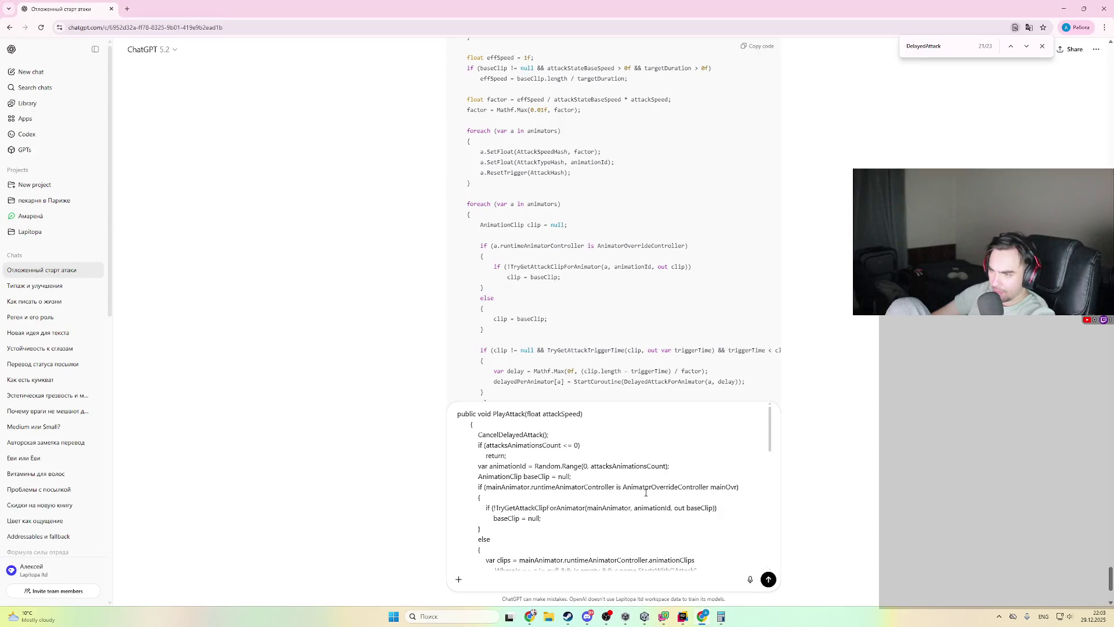
# - Add a note that cooldown is 1.25 at speed 80 (100 / attack speed), with a 1-second animation
pyautogui.hotkey('shift', 'Return')
pyautogui.hotkey('shift', 'Return')
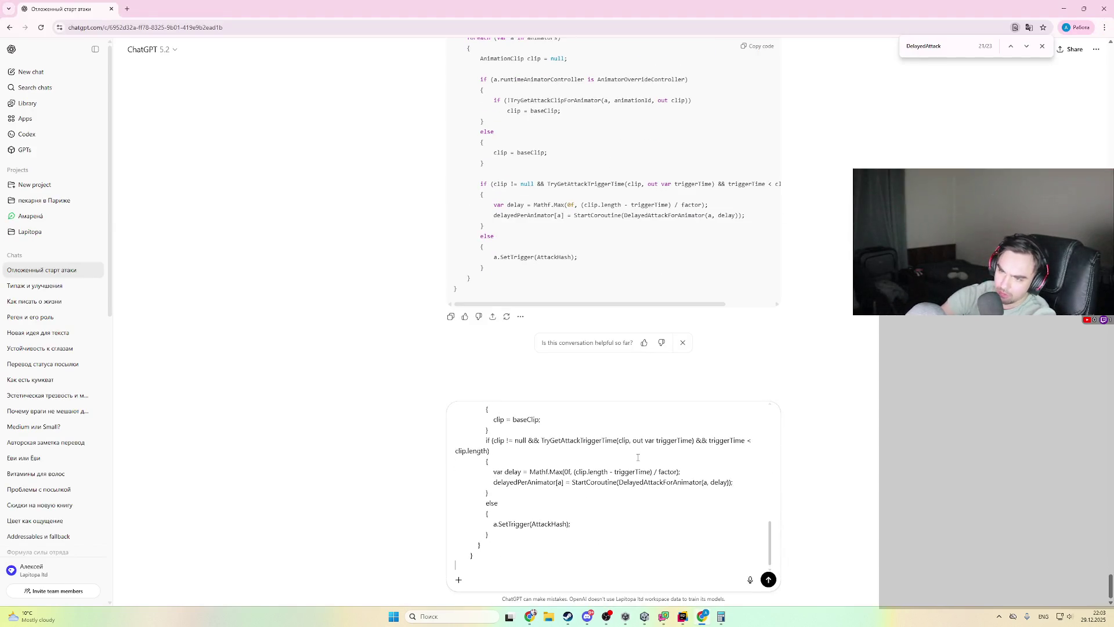
pyautogui.write('L')
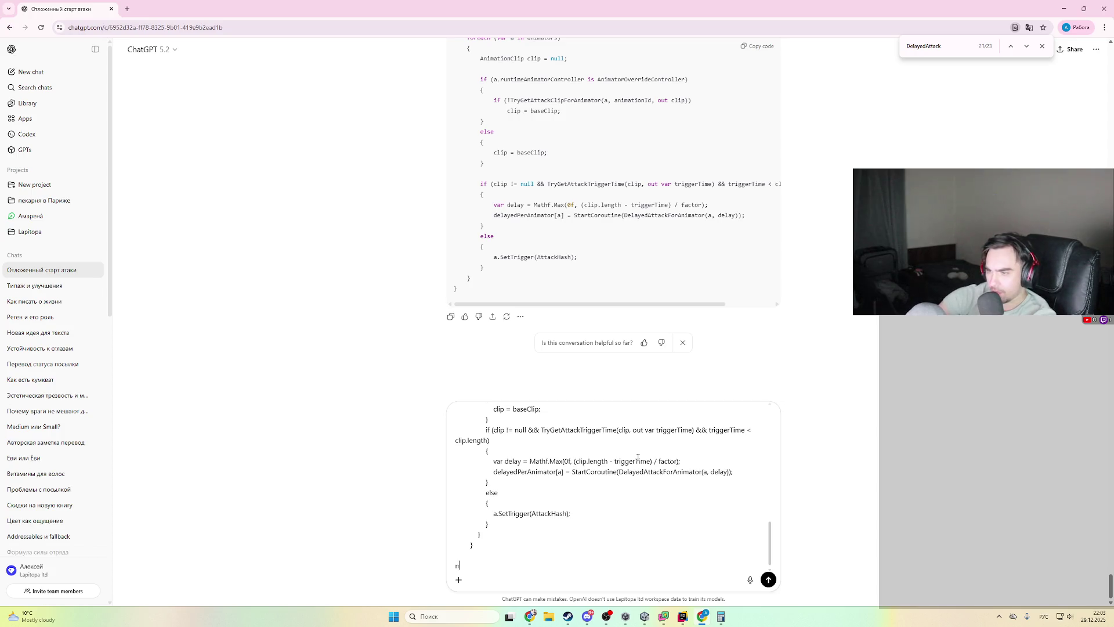
pyautogui.write('при условиях')
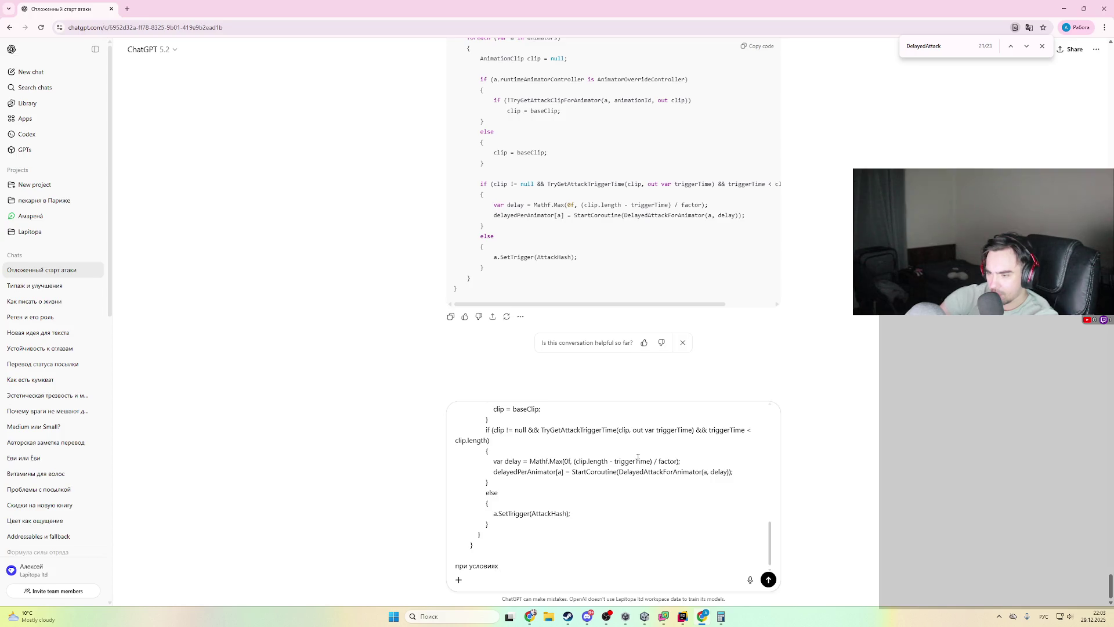
pyautogui.write(' перезарядка атаки ')
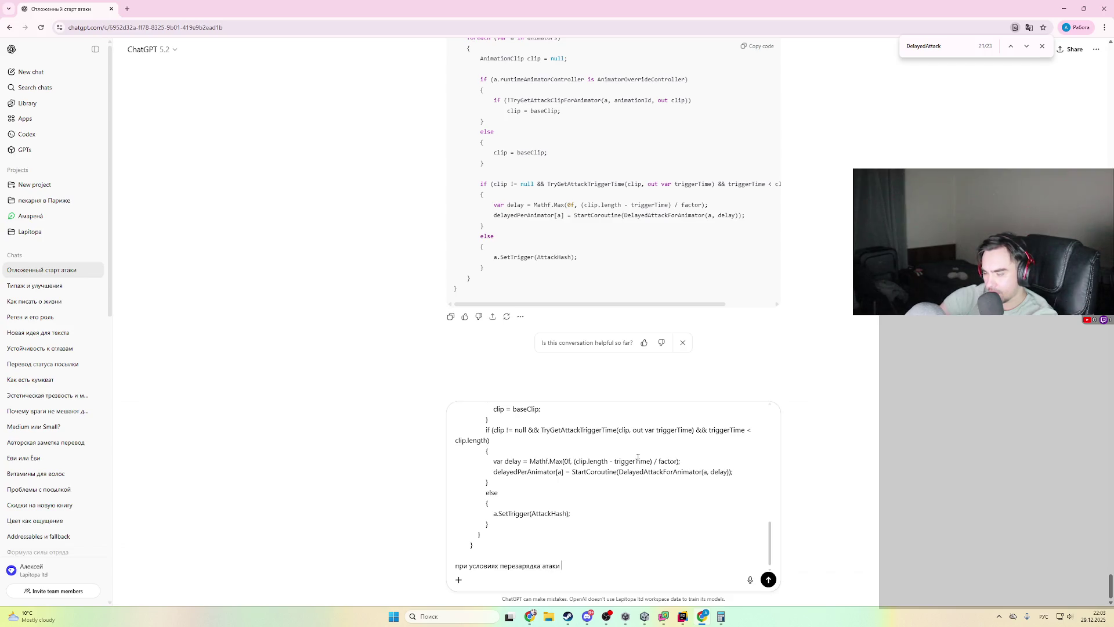
pyautogui.write('1.25 пр')
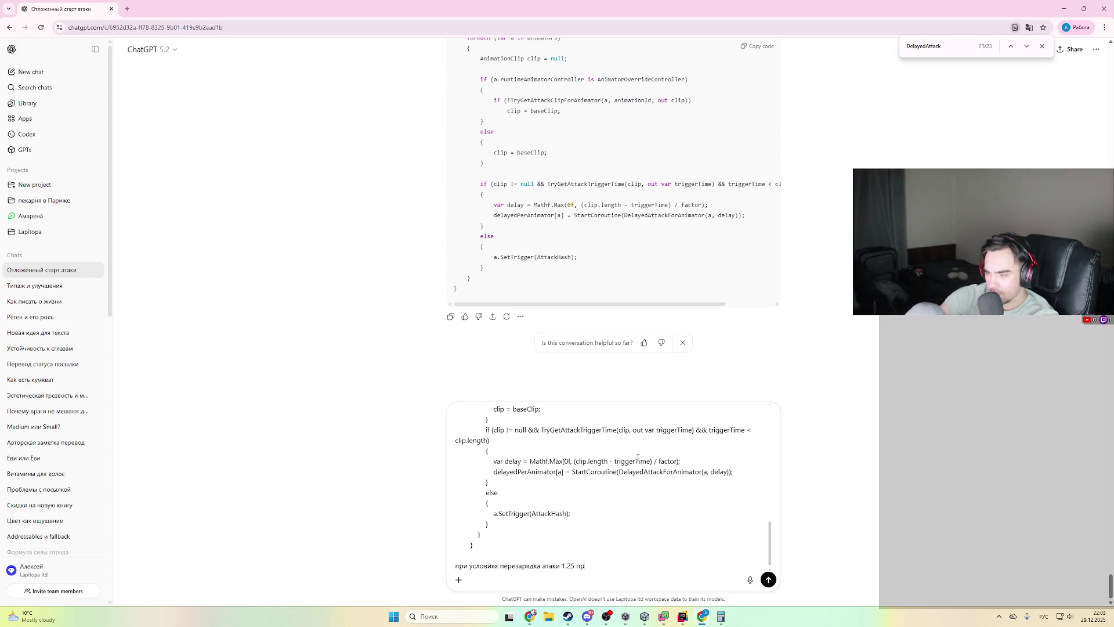
pyautogui.write('и скорости 80')
pyautogui.write(' т.к')
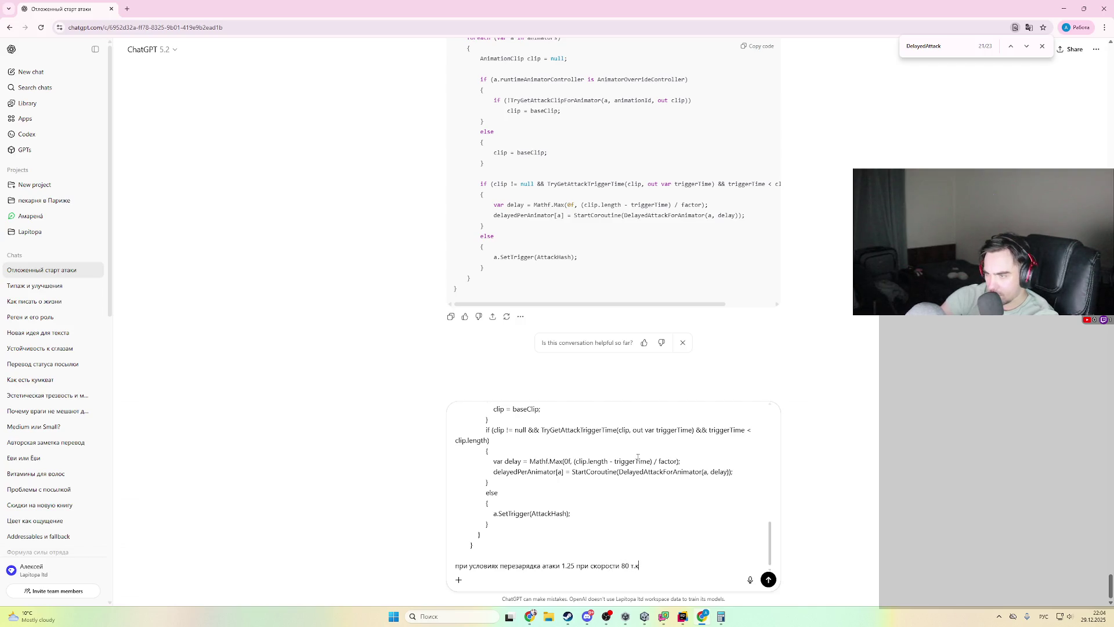
pyautogui.write('д')
pyautogui.write('ерезарядка считается из скорость атаки')
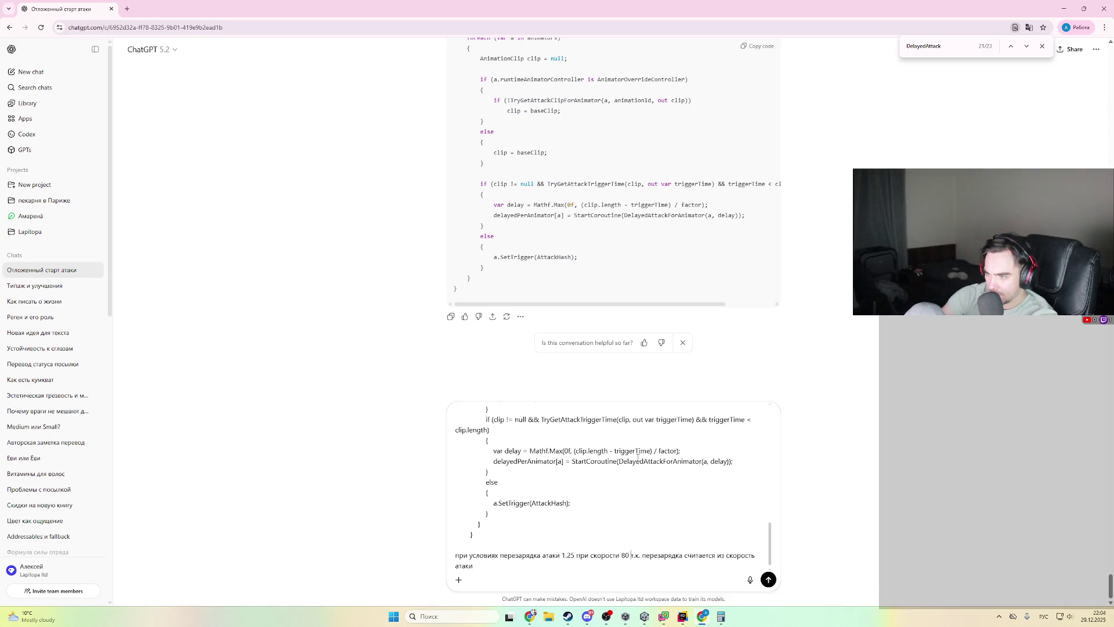
pyautogui.write('100 /')
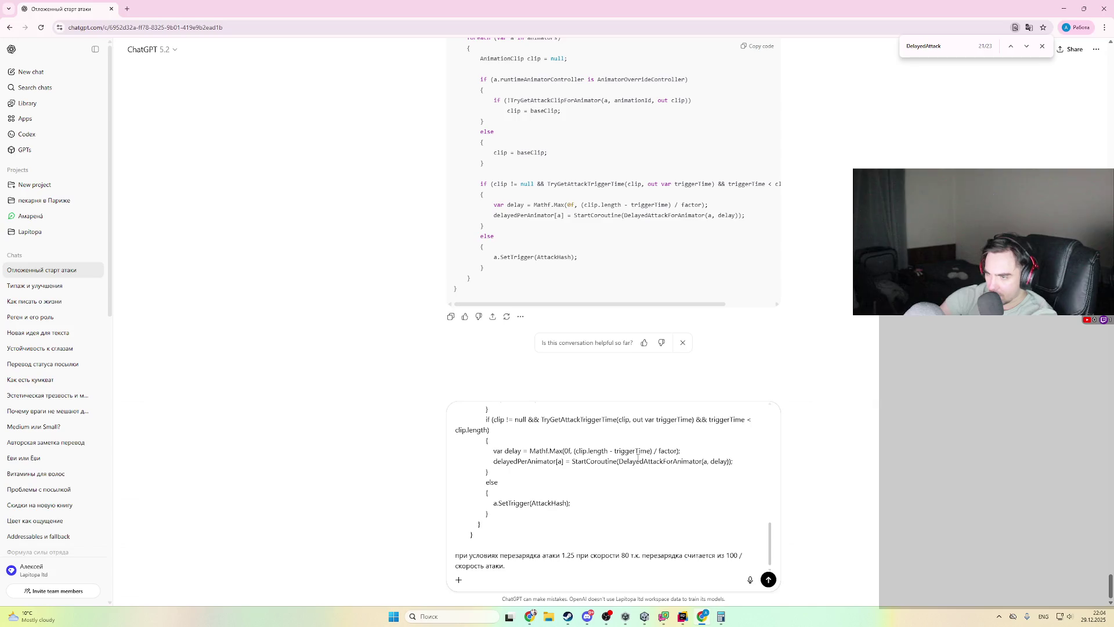
pyautogui.hotkey('shift', 'Return')
pyautogui.hotkey('alt', 'shift')
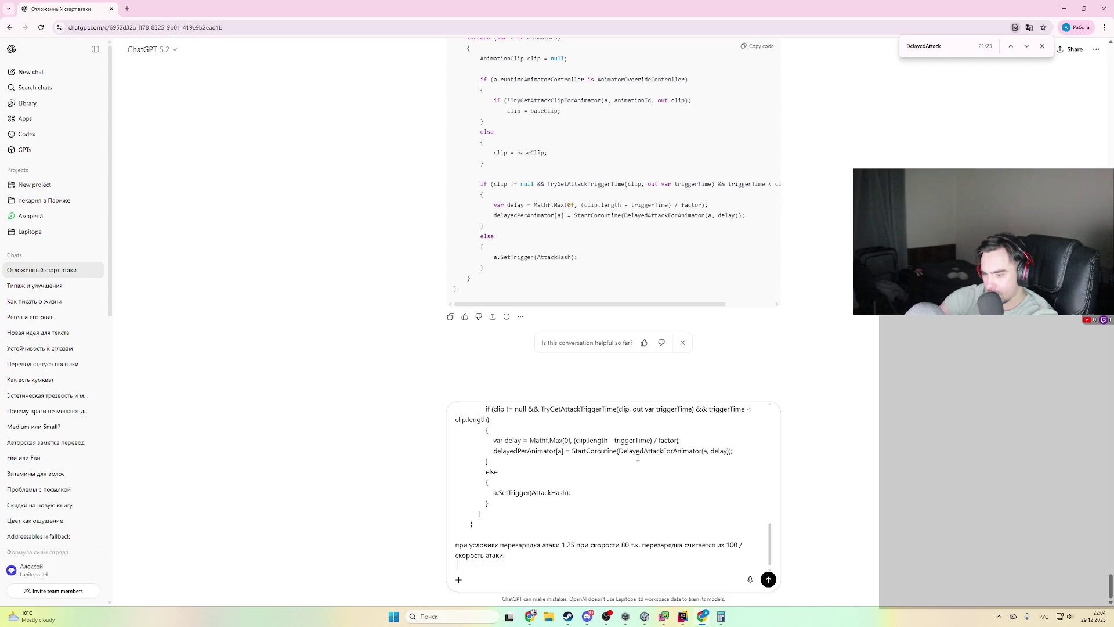
pyautogui.write('ианимации ')
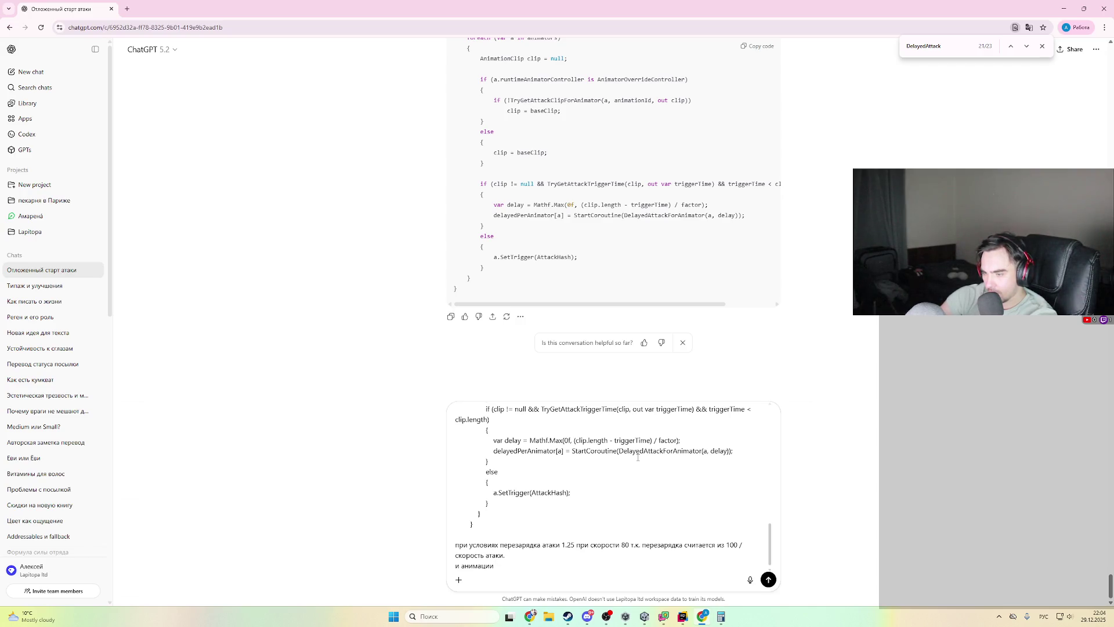
pyautogui.write('длительност')
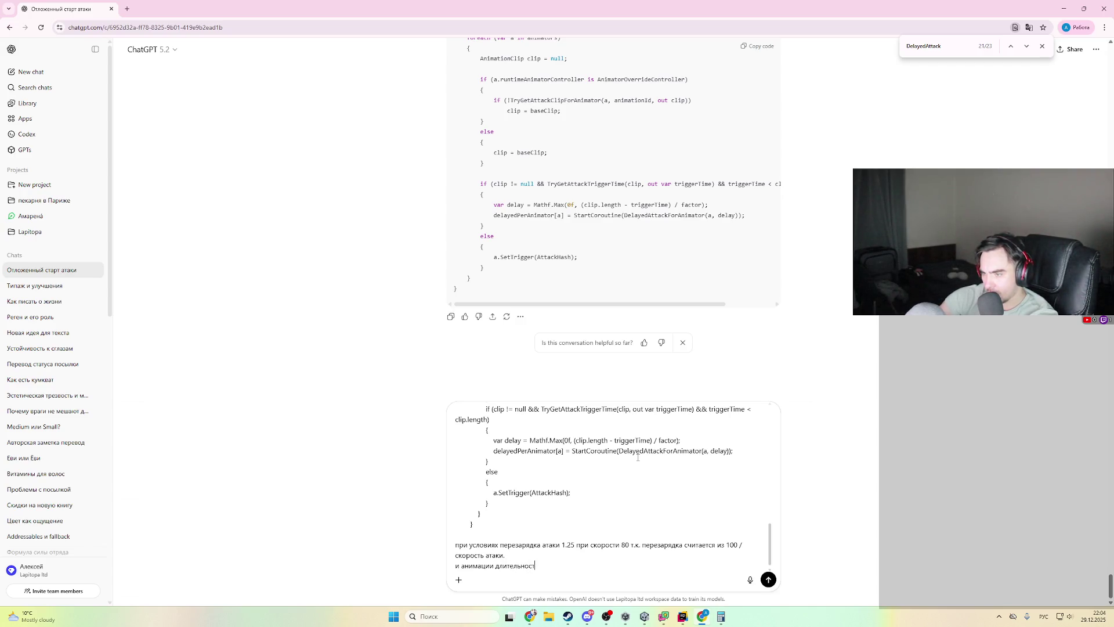
pyautogui.write('ью 1 секунд')
pyautogui.hotkey('alt', 'Tab')
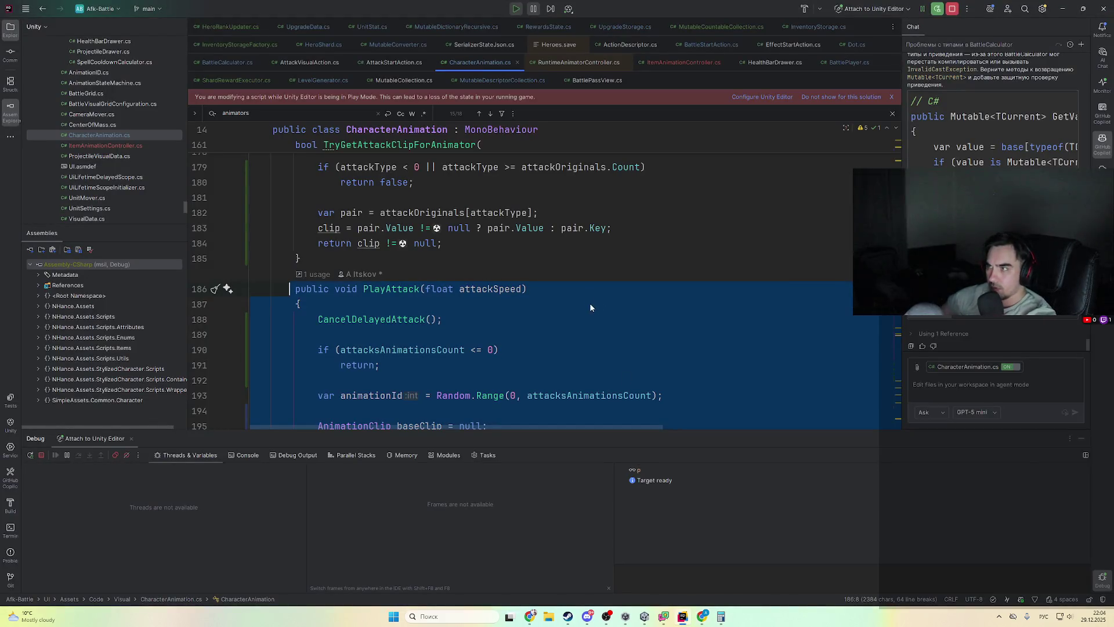
# - Set a breakpoint on line 228's clip assignment in PlayAttack
pyautogui.scroll(-5, 599, 307)
pyautogui.scroll(-3, 598, 307)
pyautogui.scroll(2, 522, 302)
pyautogui.scroll(-2, 434, 297)
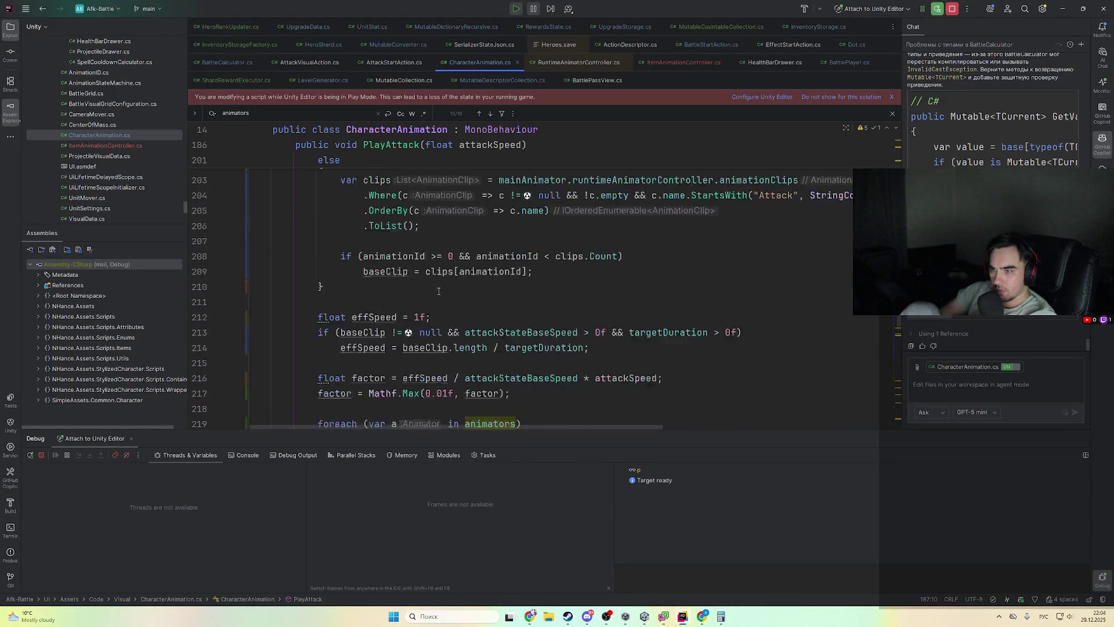
pyautogui.scroll(-8, 434, 297)
pyautogui.click(460, 221)
pyautogui.press('F9')
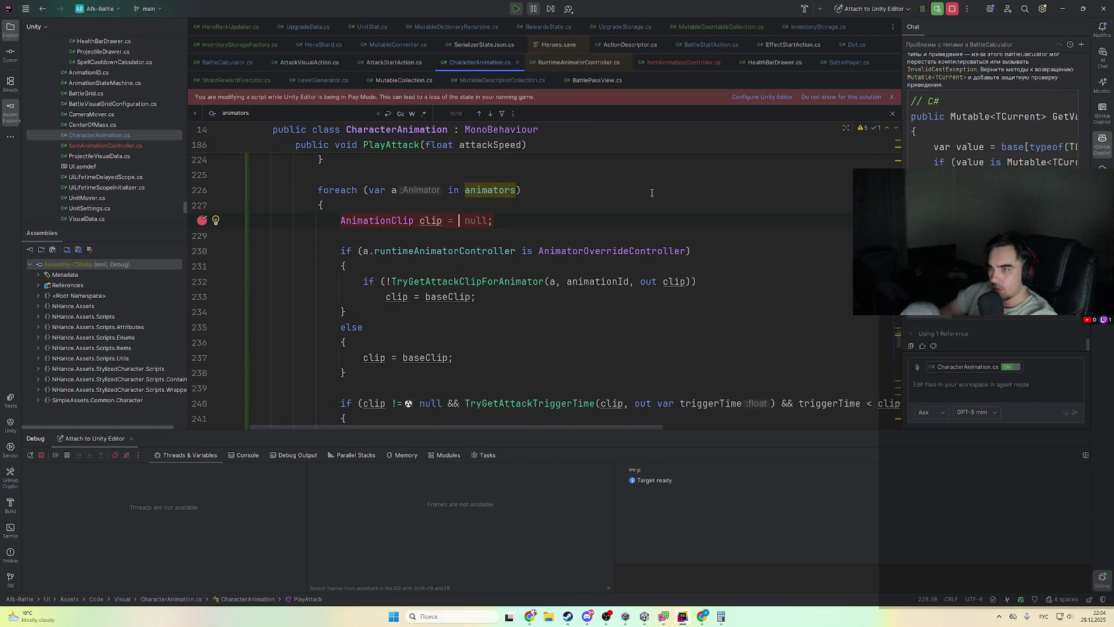
pyautogui.hotkey('alt', 'Tab')
pyautogui.hotkey('alt', 'Tab')
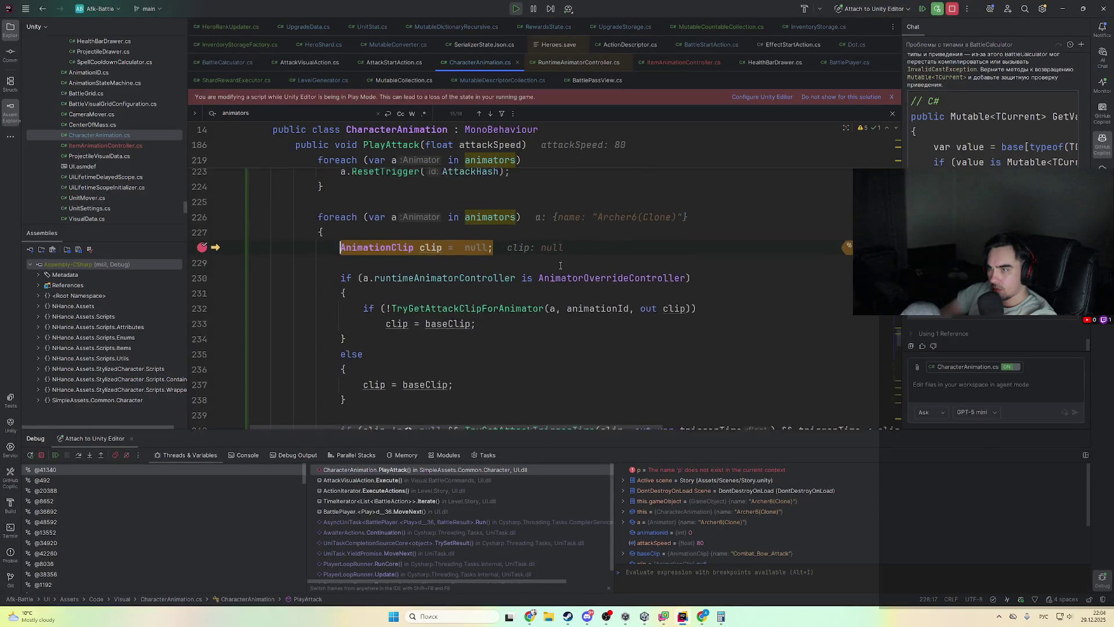
# - Step to the trigger-time check and inspect the clip's averageDuration value
pyautogui.moveTo(481, 287)
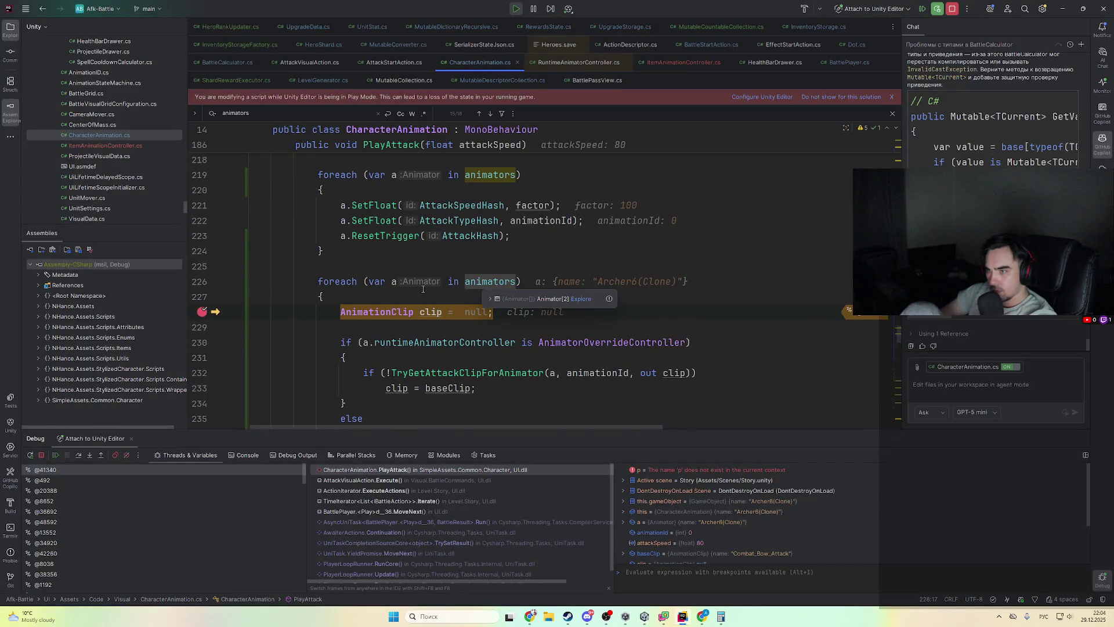
pyautogui.scroll(1, 423, 288)
pyautogui.press('F8')
pyautogui.press('F8')
pyautogui.press('F8')
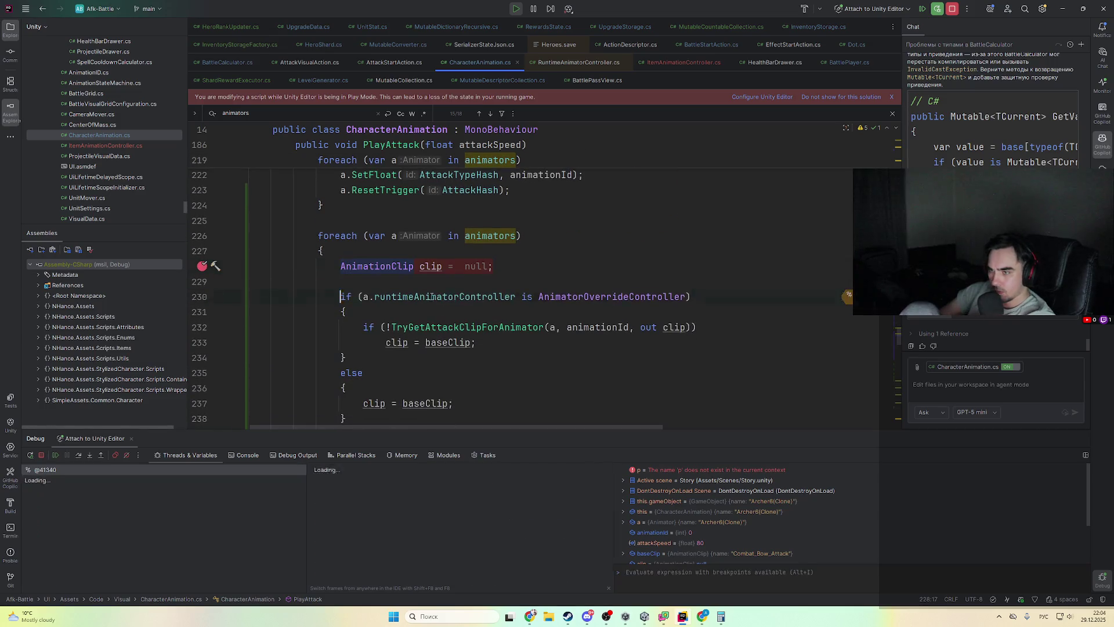
pyautogui.scroll(2, 456, 303)
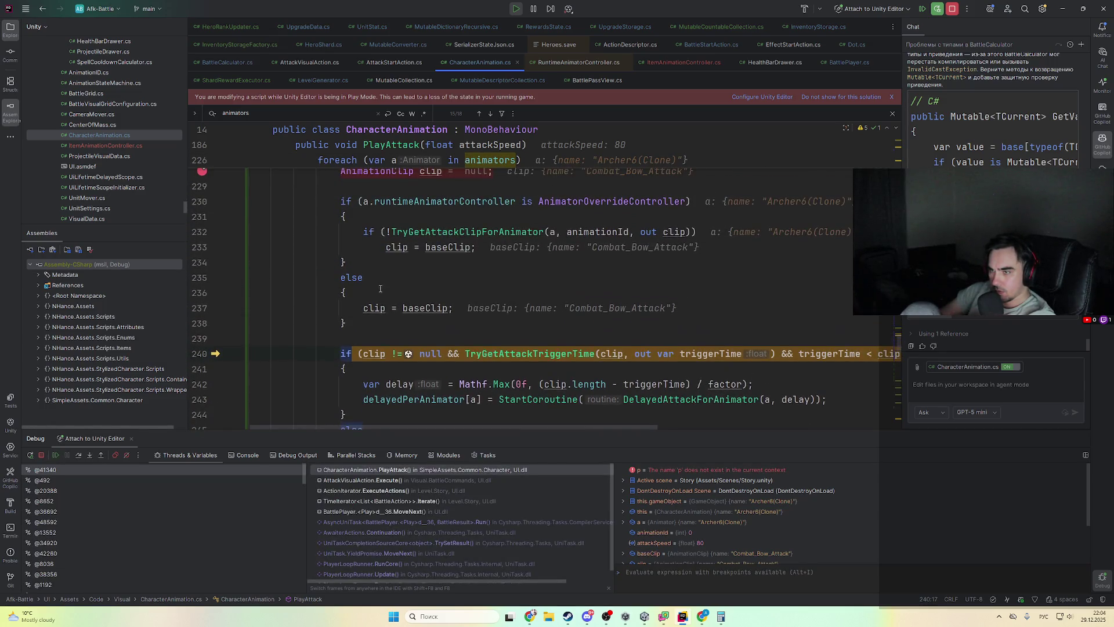
pyautogui.moveTo(382, 311)
pyautogui.click(417, 324)
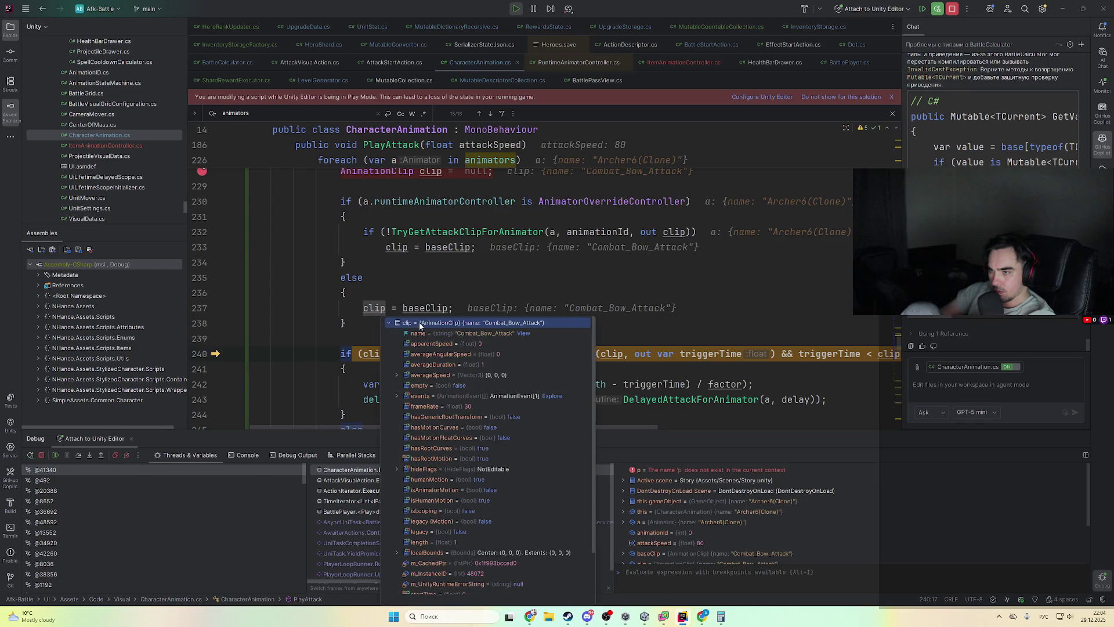
pyautogui.scroll(-2, 549, 409)
pyautogui.scroll(2, 549, 410)
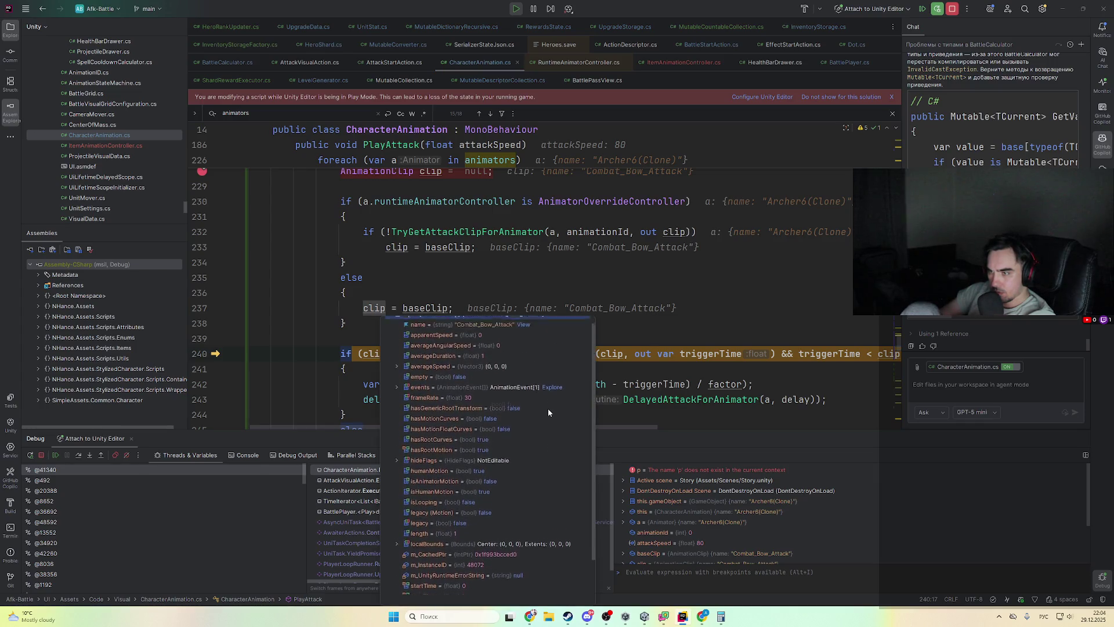
pyautogui.click(513, 364)
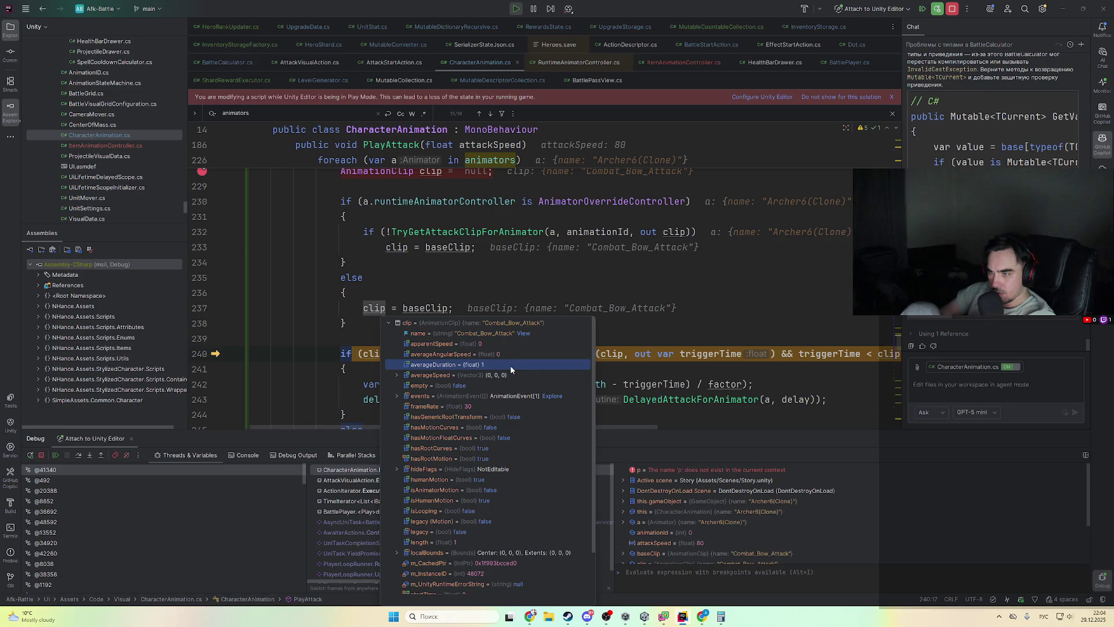
# - Step to the delay calculation on line 242, confirming trigger time ≈0.656
pyautogui.press('F8')
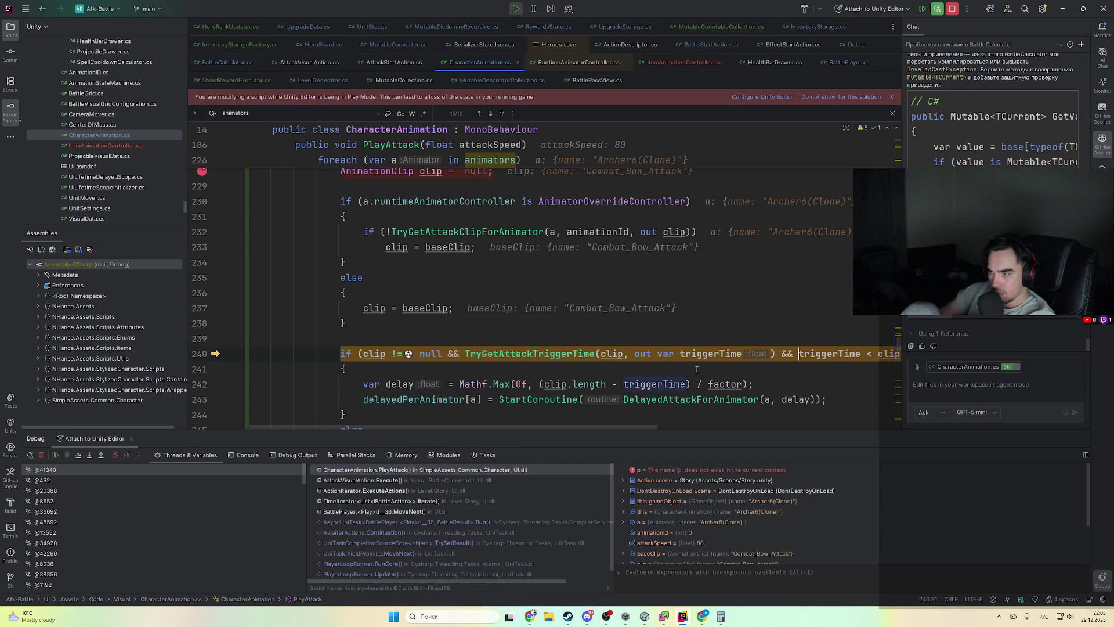
pyautogui.press('F8')
pyautogui.moveTo(672, 338)
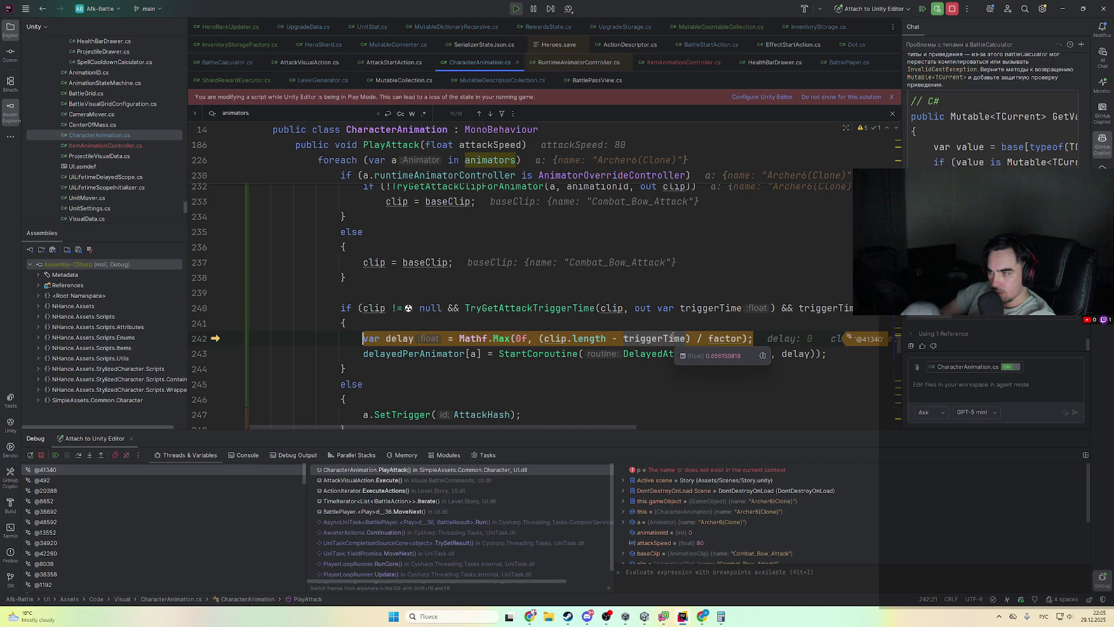
pyautogui.hotkey('alt', 'Tab')
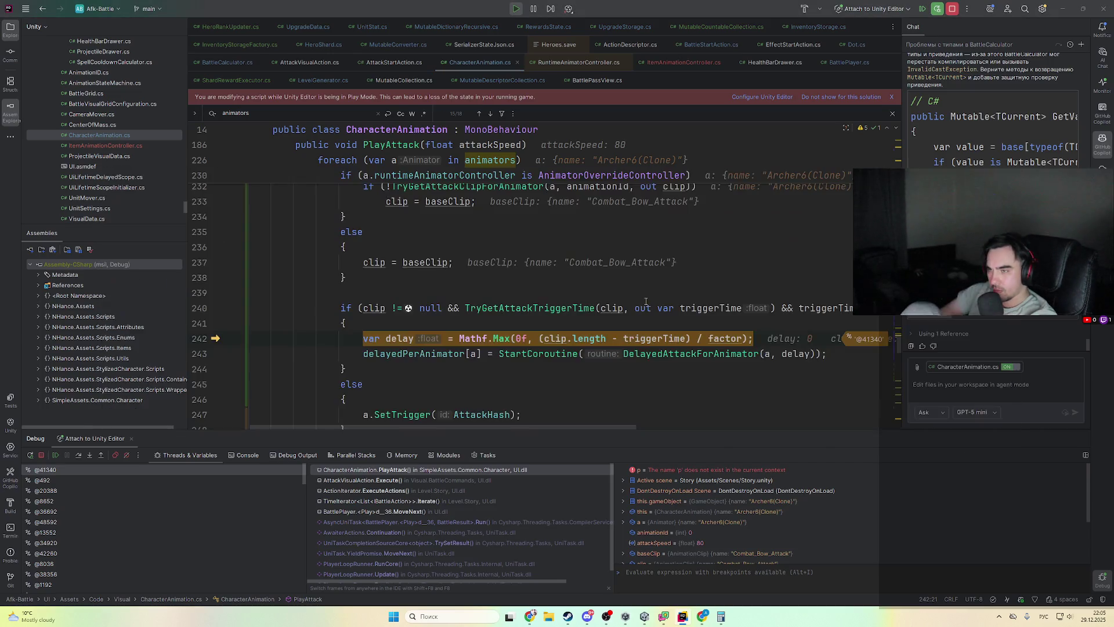
pyautogui.press('Tab')
pyautogui.press('Tab')
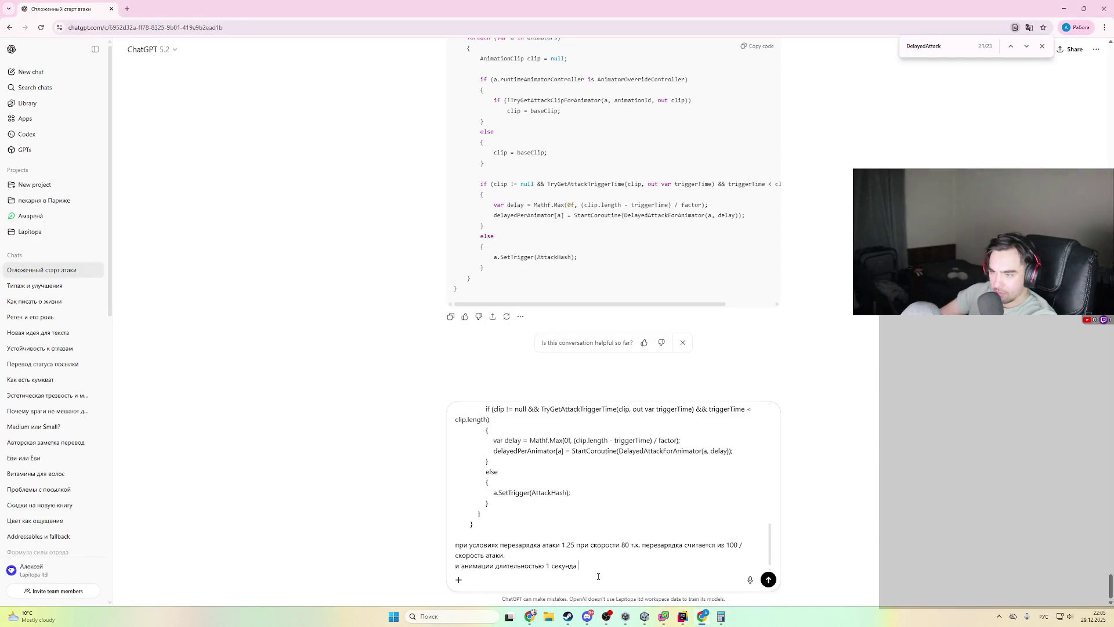
# - Write that with the trigger at 0.65, the delay should be 1.25 - 0.65
pyautogui.write('0.65 с')
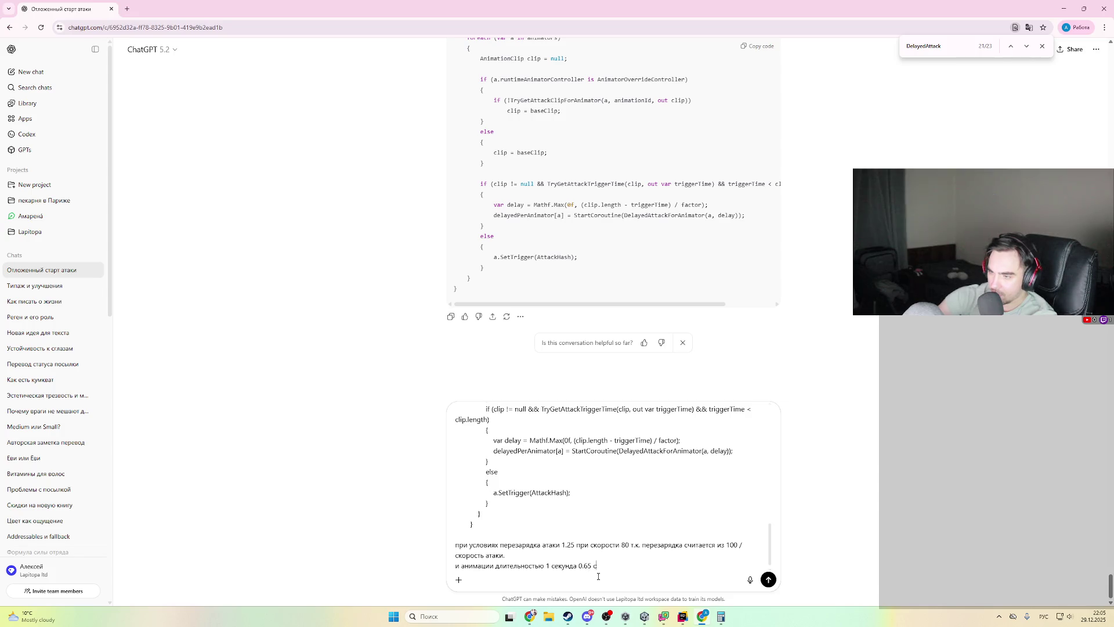
pyautogui.press('BackSpace')
pyautogui.press('BackSpace')
pyautogui.write('%')
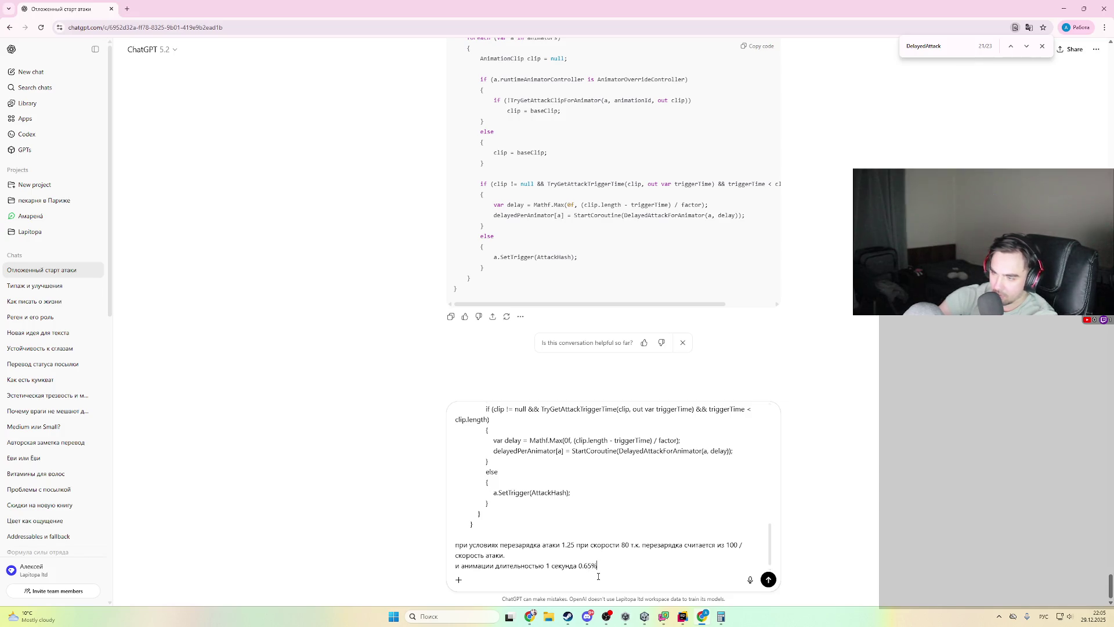
pyautogui.hotkey('alt', 'Tab')
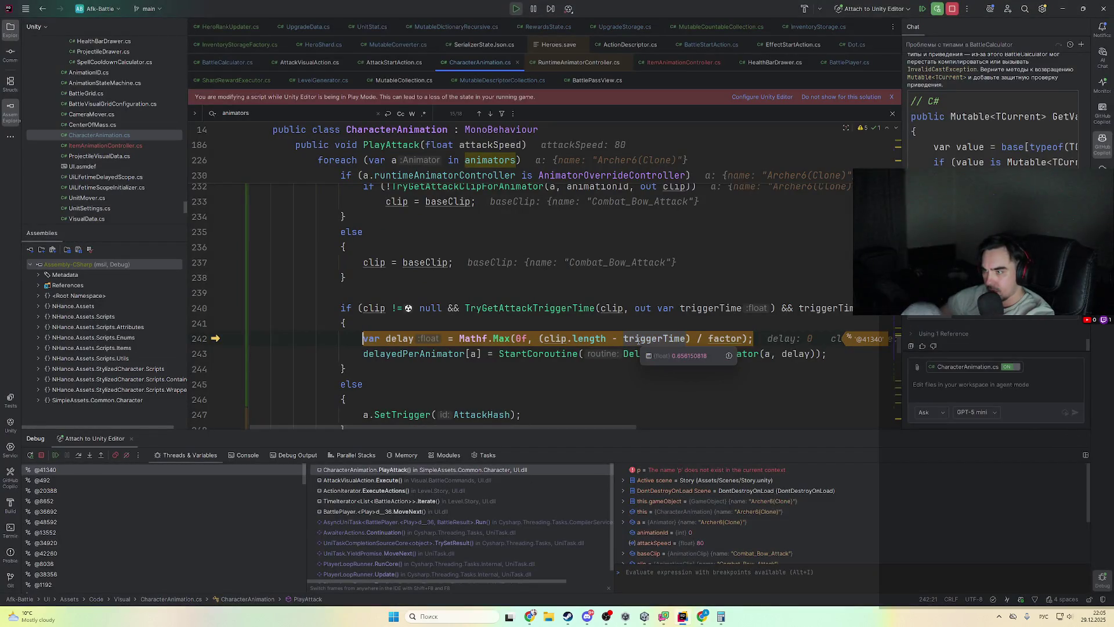
pyautogui.hotkey('alt', 'Tab')
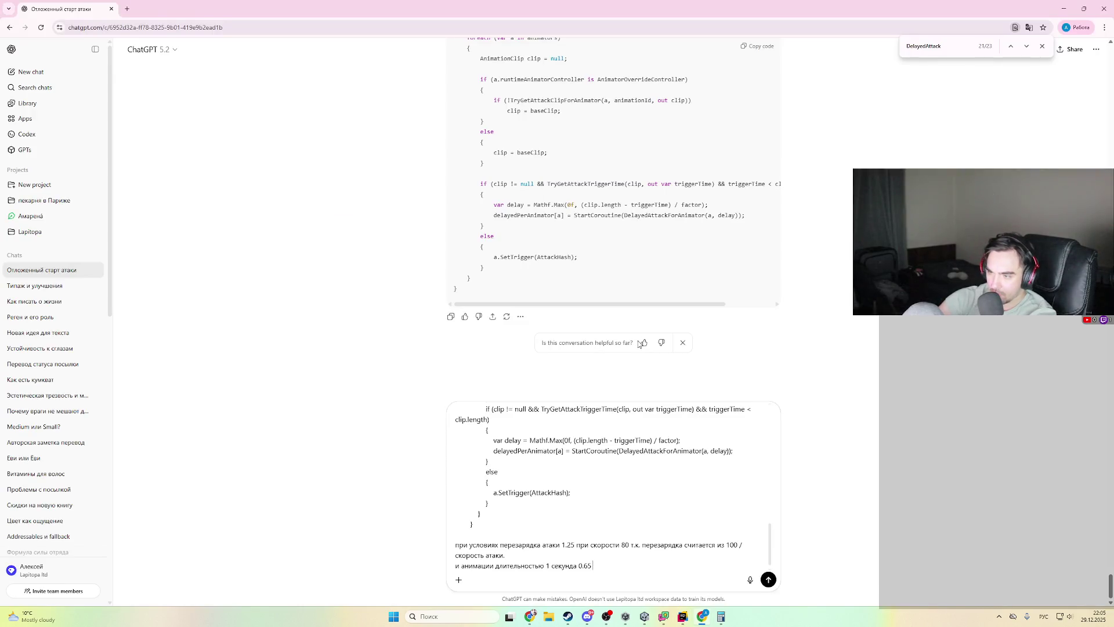
pyautogui.write('триггер')
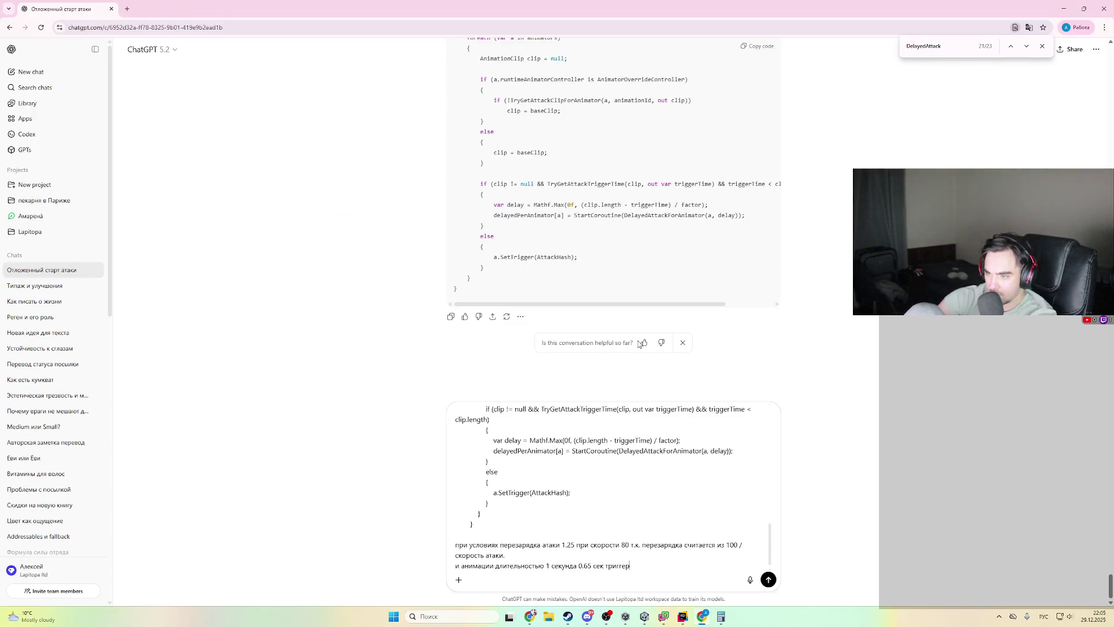
pyautogui.write(', тогда')
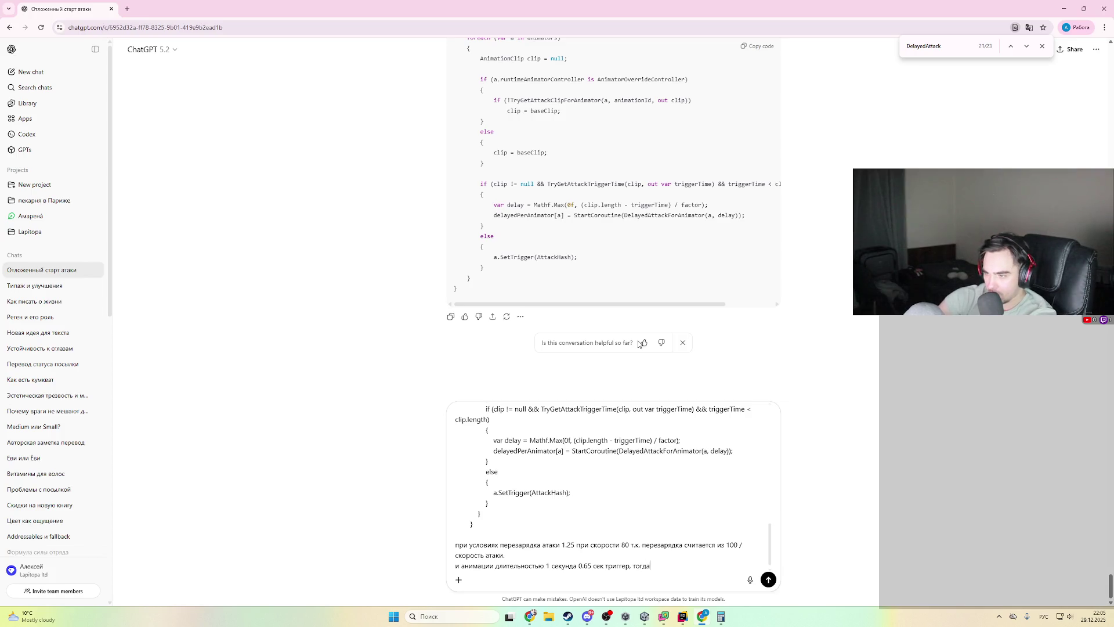
pyautogui.hotkey('alt', 'shift')
pyautogui.write(' delay')
pyautogui.hotkey('alt', 'shift')
pyautogui.write(' до')
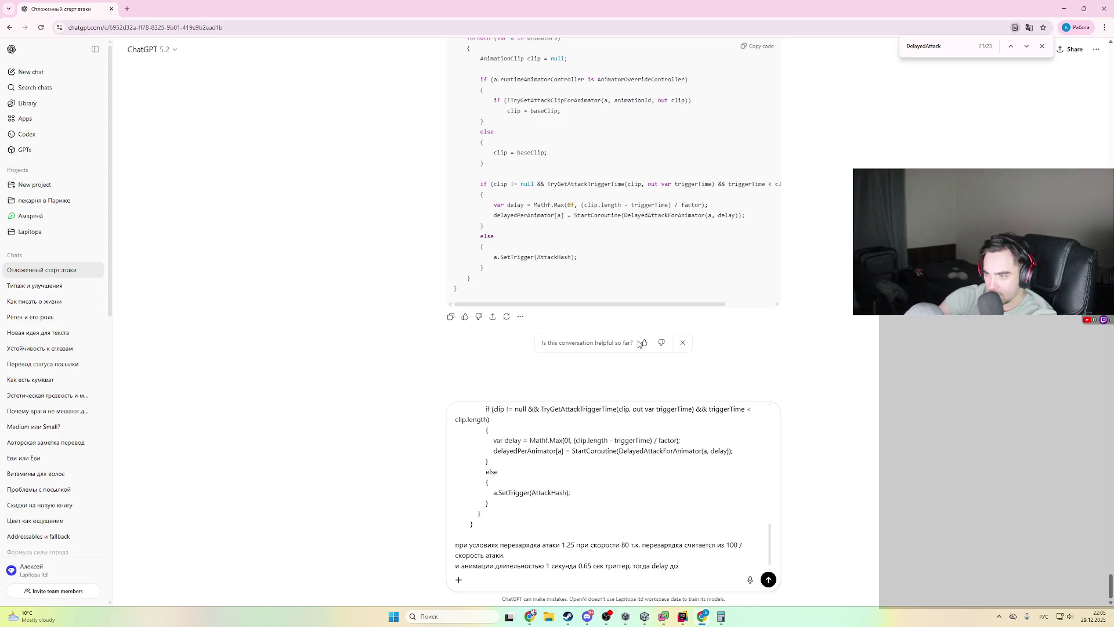
pyautogui.write('лжен быть ')
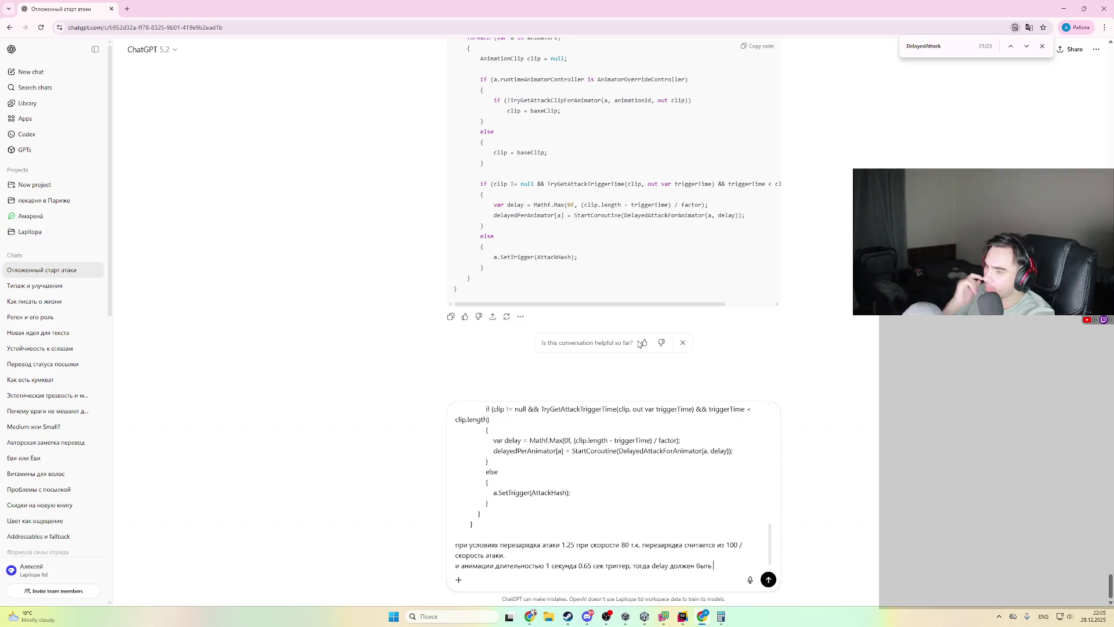
pyautogui.write('1')
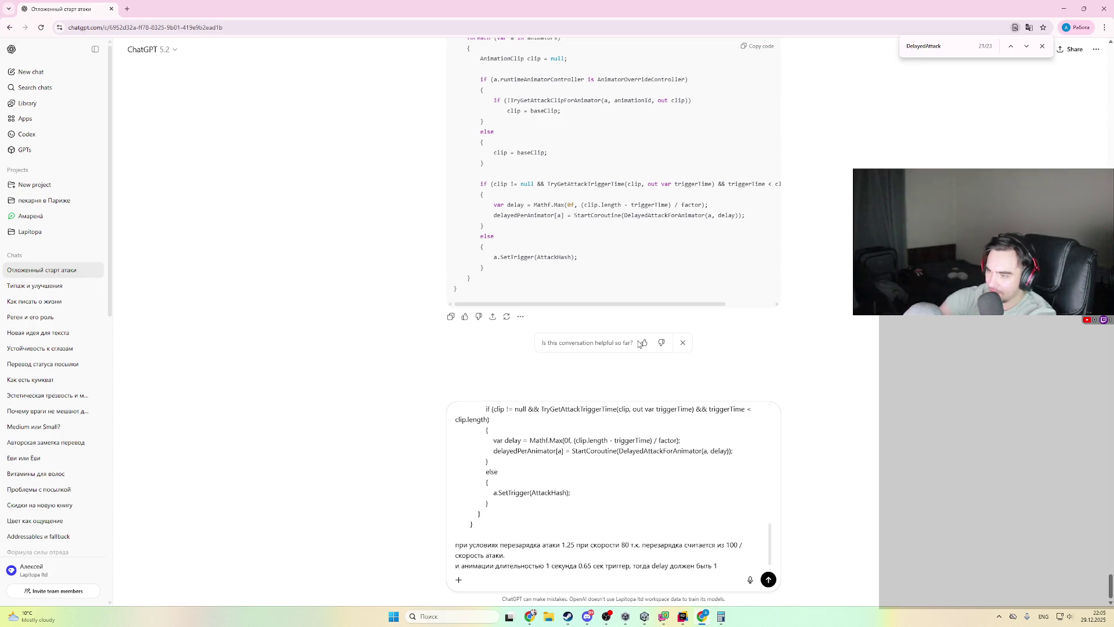
pyautogui.write('.25 - ')
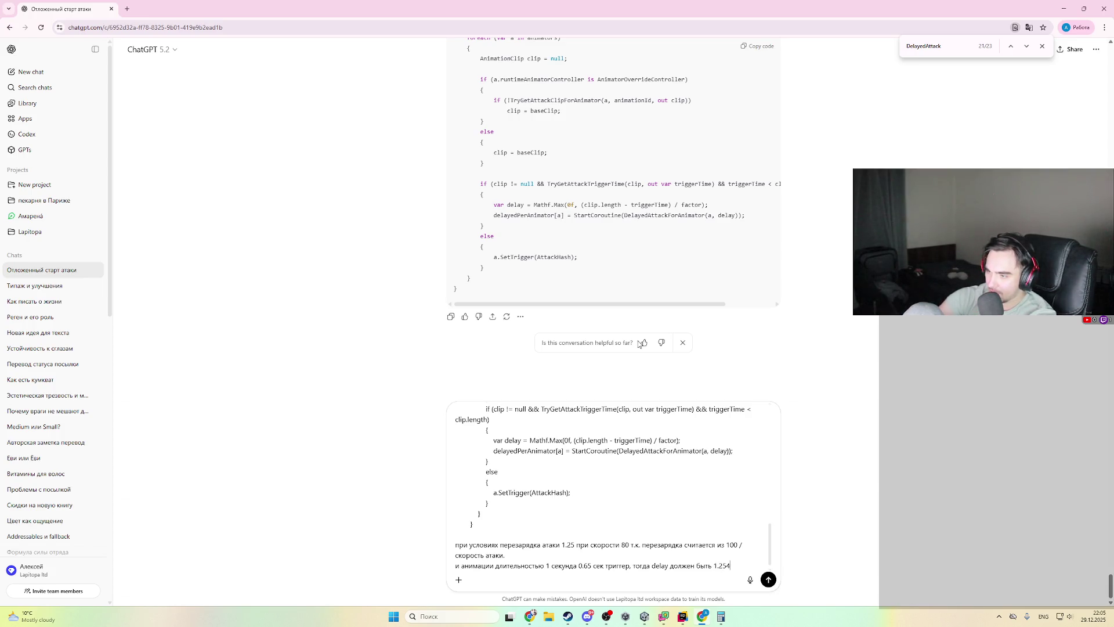
pyautogui.write('90')
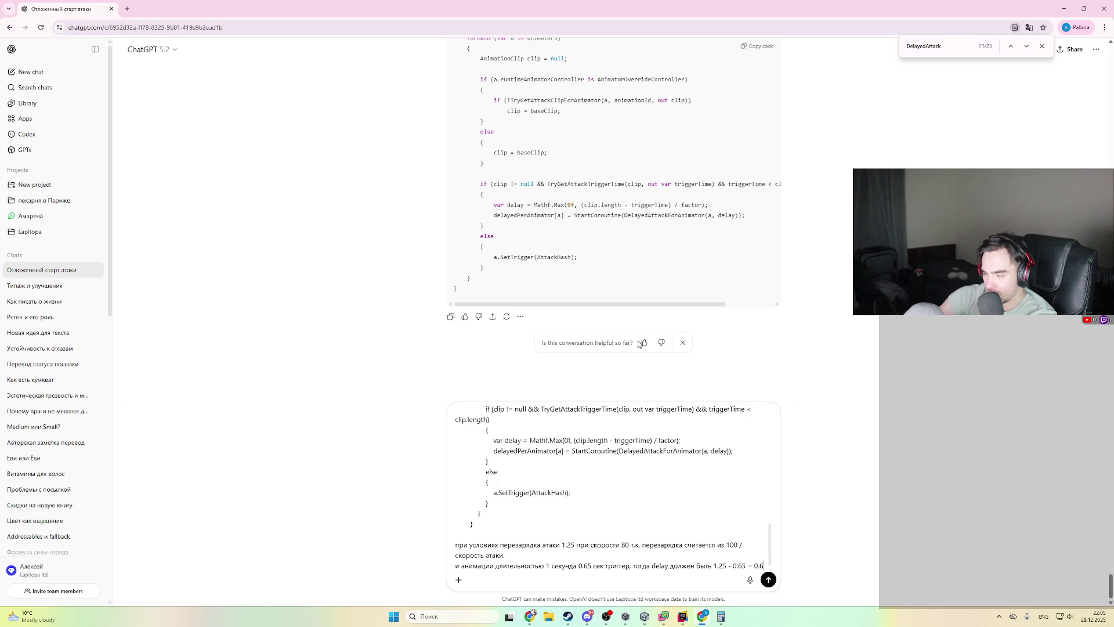
# - Check the delay in the debugger and add that it is actually about 0.00343
pyautogui.hotkey('alt', 'Tab')
pyautogui.press('F8')
pyautogui.moveTo(397, 342)
pyautogui.hotkey('alt', 'Tab')
pyautogui.hotkey('shift', 'Return')
pyautogui.write('но')
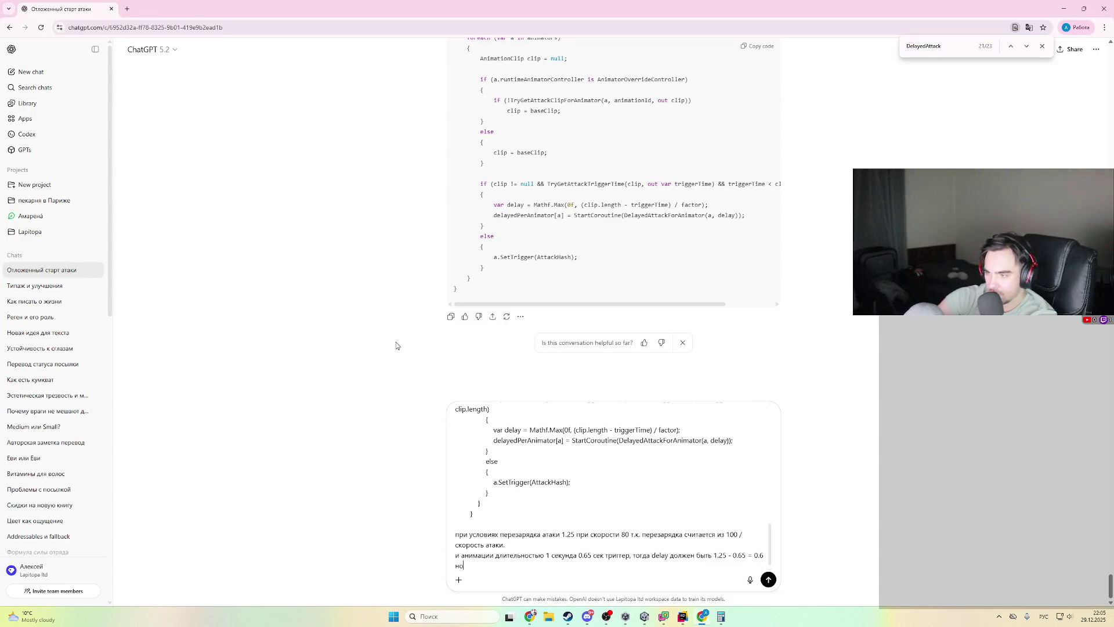
pyautogui.write('с 0.0034')
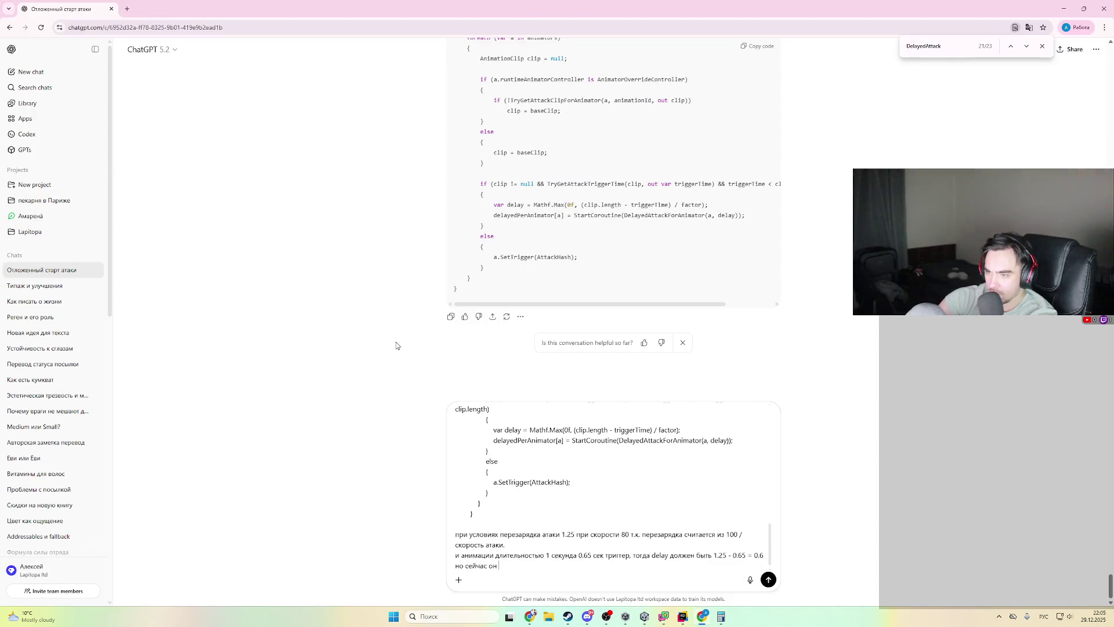
pyautogui.hotkey('alt', 'Tab')
pyautogui.click(394, 341)
pyautogui.hotkey('alt', 'Tab')
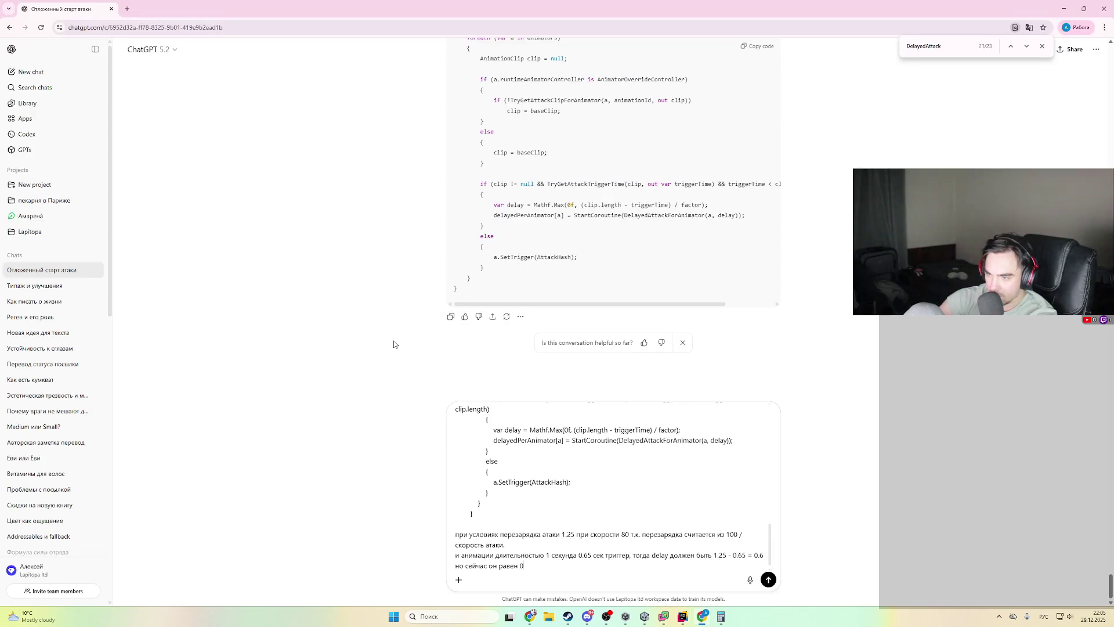
pyautogui.write('3')
pyautogui.hotkey('alt', 'Tab')
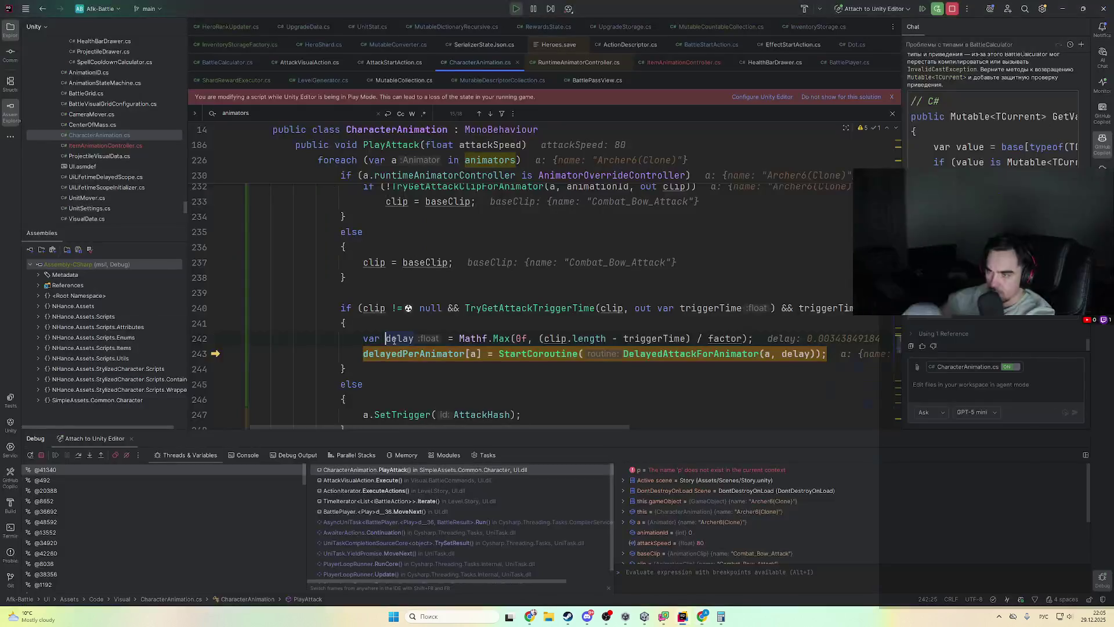
# - Read delay and factor's value of 100 in the paused PlayAttack method
pyautogui.scroll(10, 395, 341)
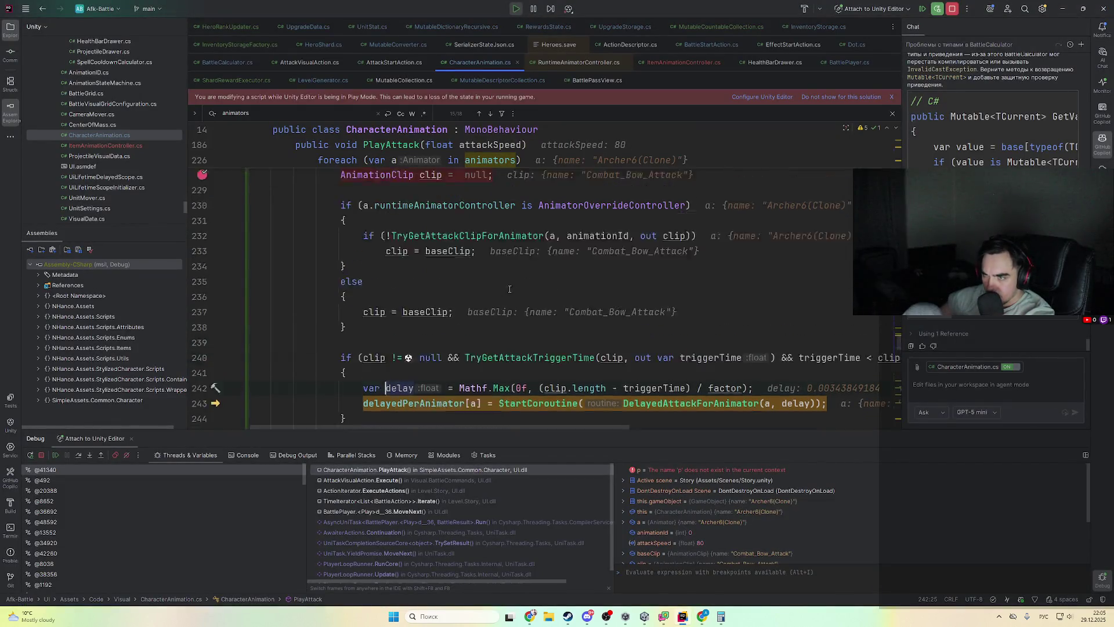
pyautogui.scroll(-4, 373, 338)
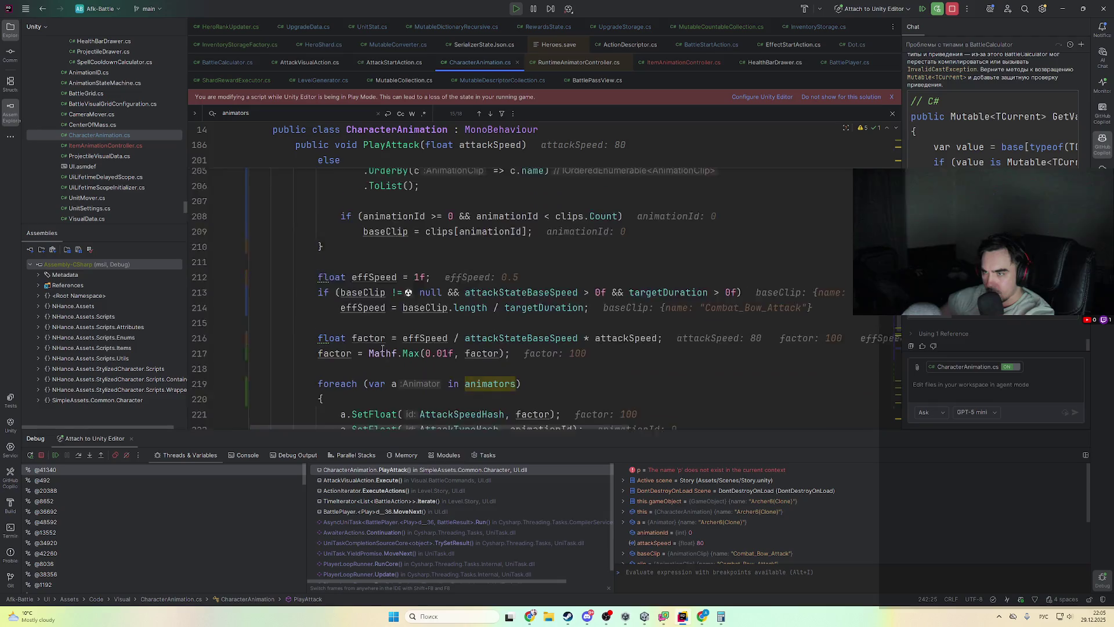
pyautogui.moveTo(545, 286)
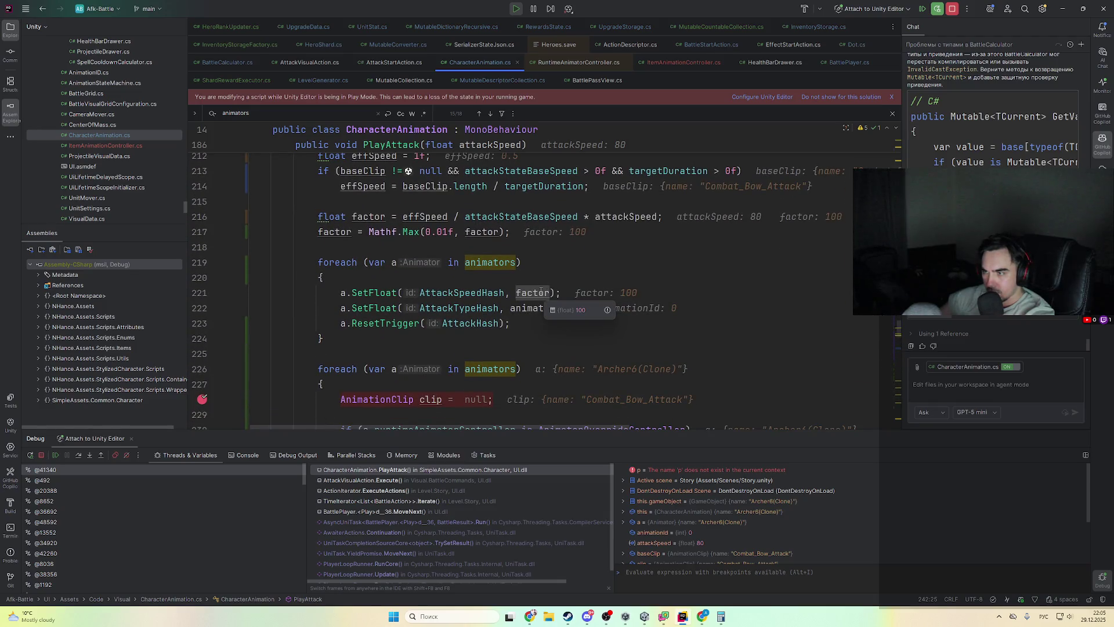
pyautogui.hotkey('alt', 'Tab')
# - Add to the message that factor is also 100
pyautogui.write('п')
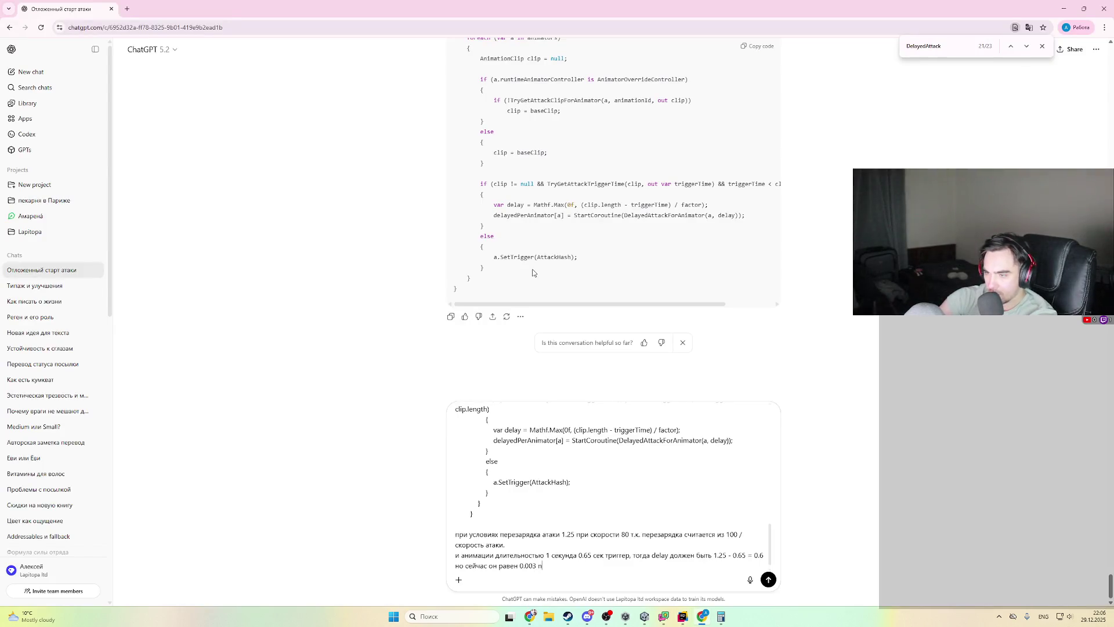
pyautogui.press('BackSpace')
pyautogui.press('BackSpace')
pyautogui.press('BackSpace')
pyautogui.write('также вф')
pyautogui.press('BackSpace')
pyautogui.press('BackSpace')
pyautogui.write('фактор')
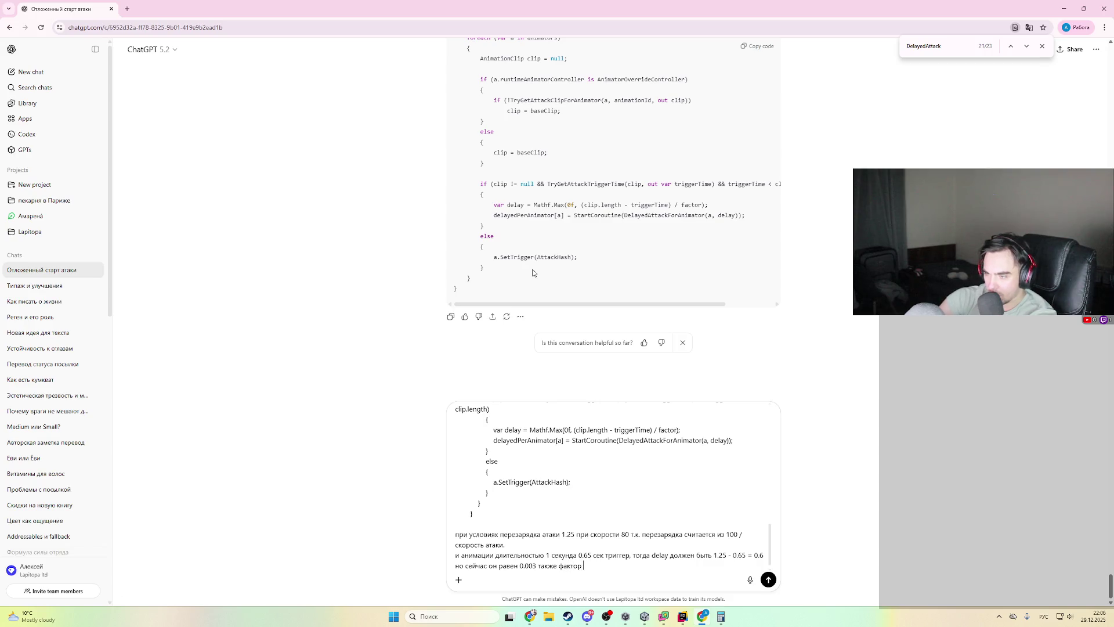
pyautogui.write(' = 100')
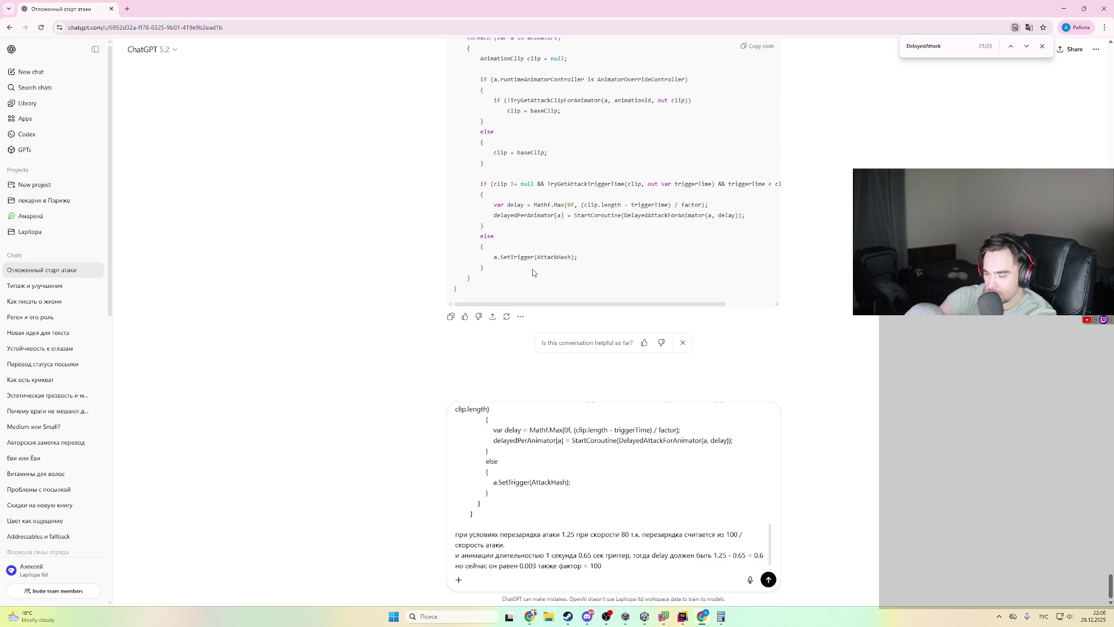
pyautogui.hotkey('alt', 'Tab')
pyautogui.hotkey('alt', 'Tab')
pyautogui.press('super+space')
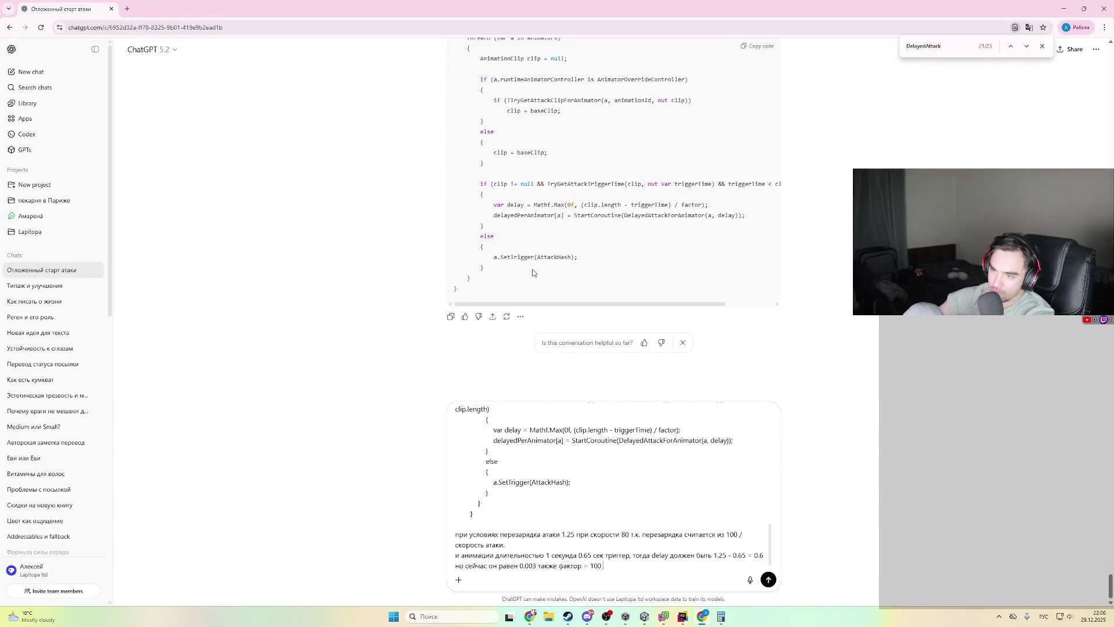
# - Check 0.004 × 130 = 0,52 on the calculator
pyautogui.click(719, 617)
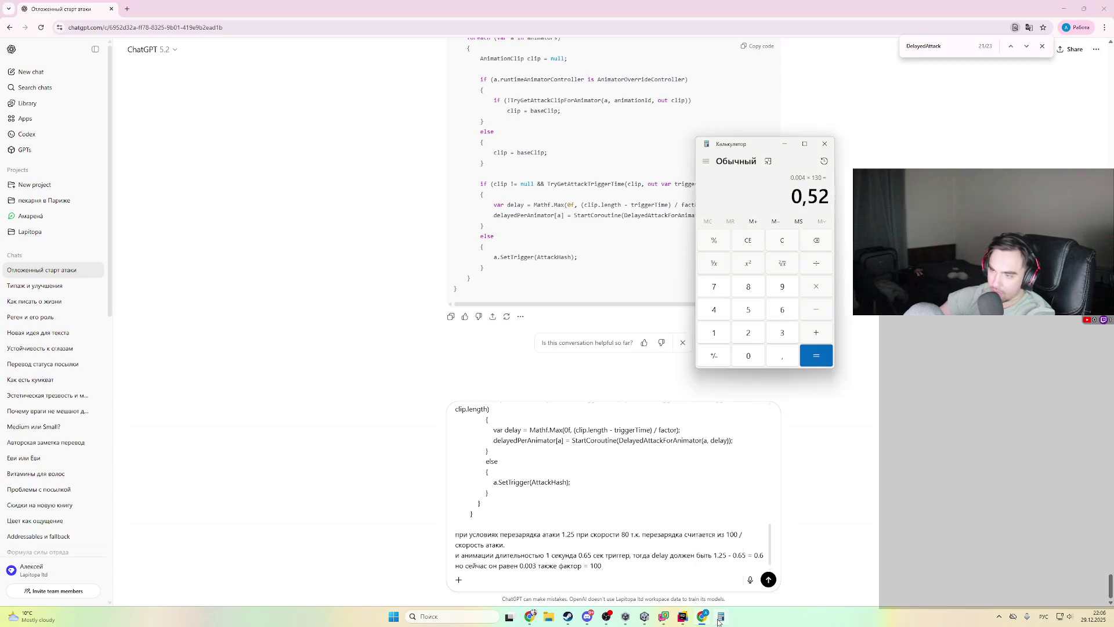
pyautogui.click(702, 447)
pyautogui.hotkey('alt', 'Tab')
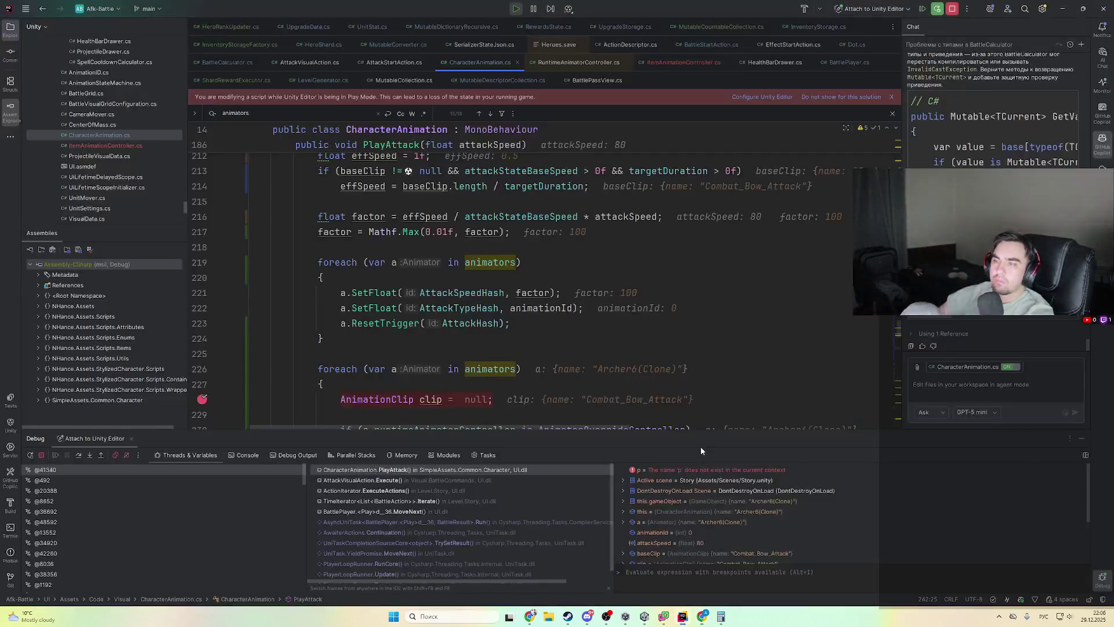
# - Read effSpeed 0.5, attackSpeed 80 and the resulting factor 100 on line 216
pyautogui.scroll(5, 401, 324)
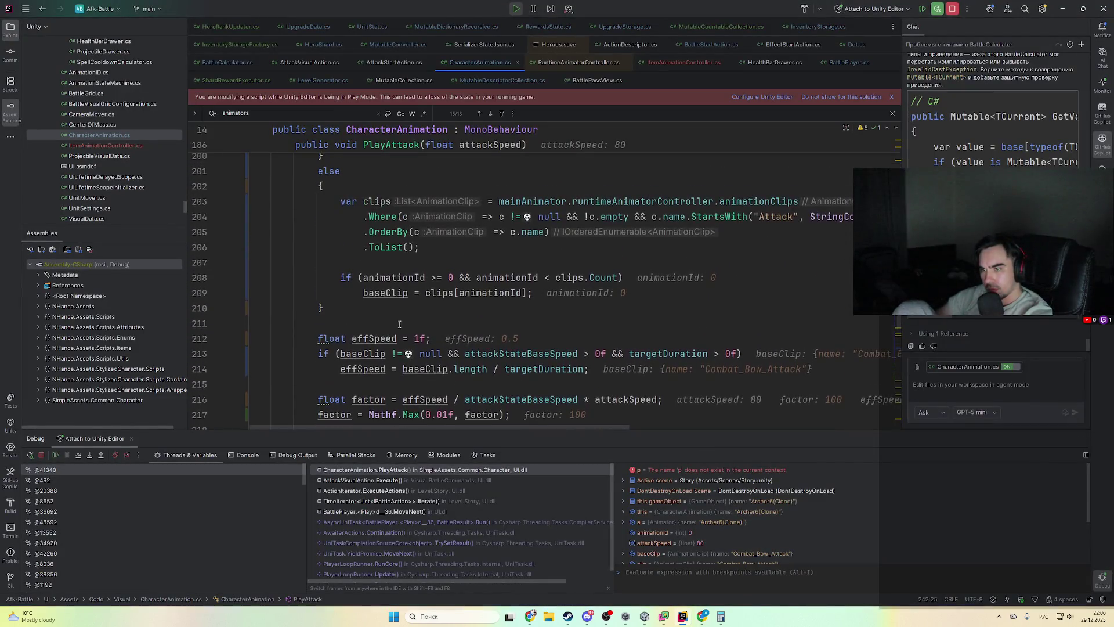
pyautogui.scroll(-1, 401, 324)
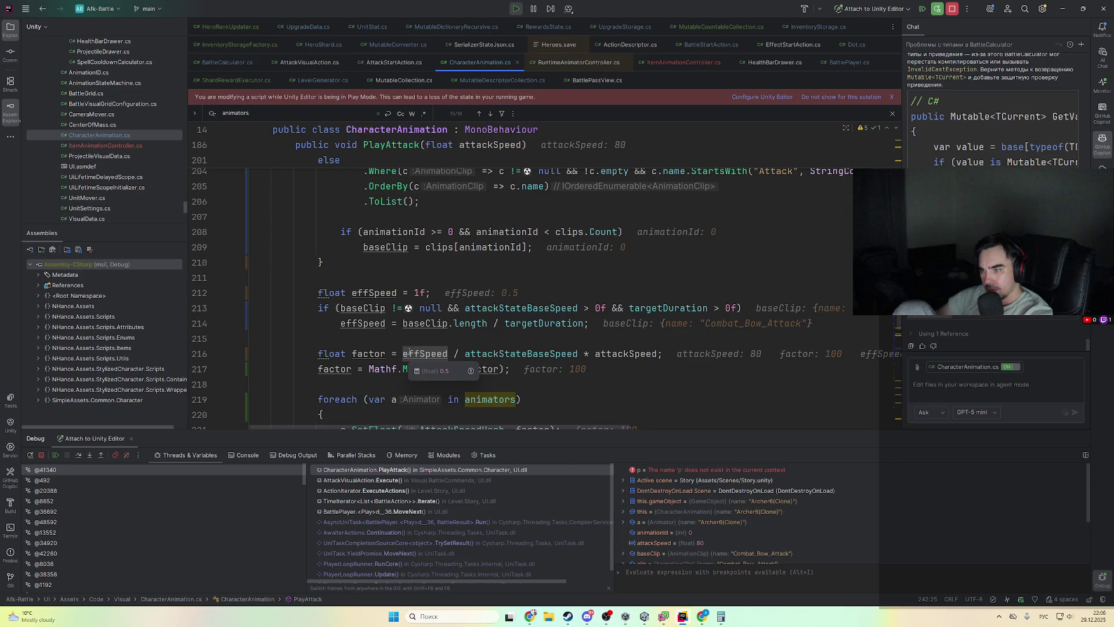
pyautogui.click(406, 354)
pyautogui.moveTo(509, 358)
pyautogui.moveTo(613, 353)
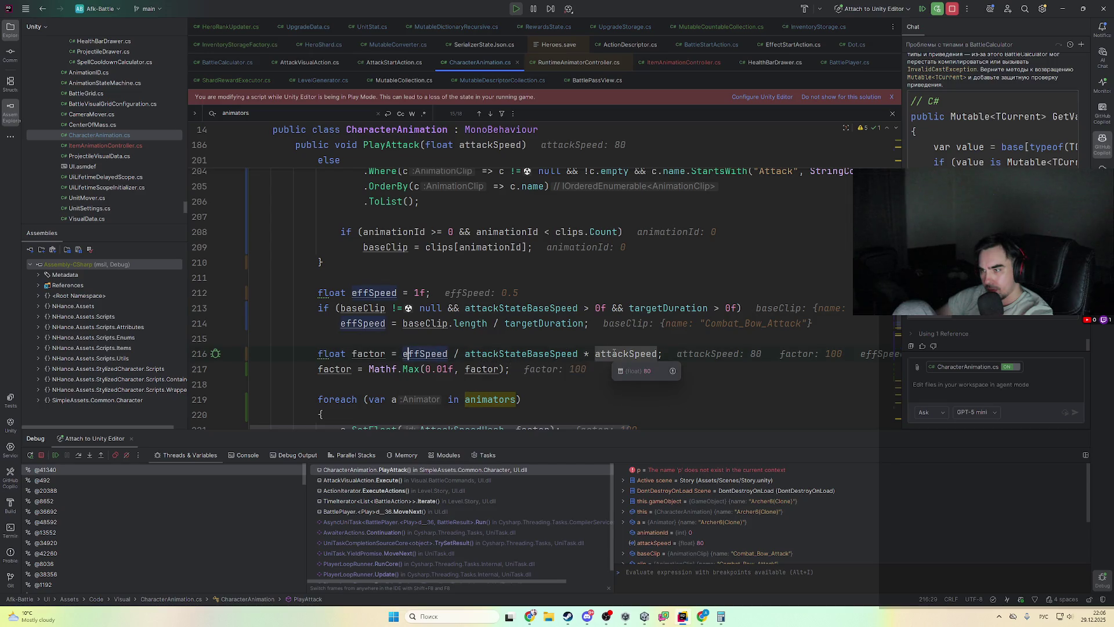
pyautogui.moveTo(556, 350)
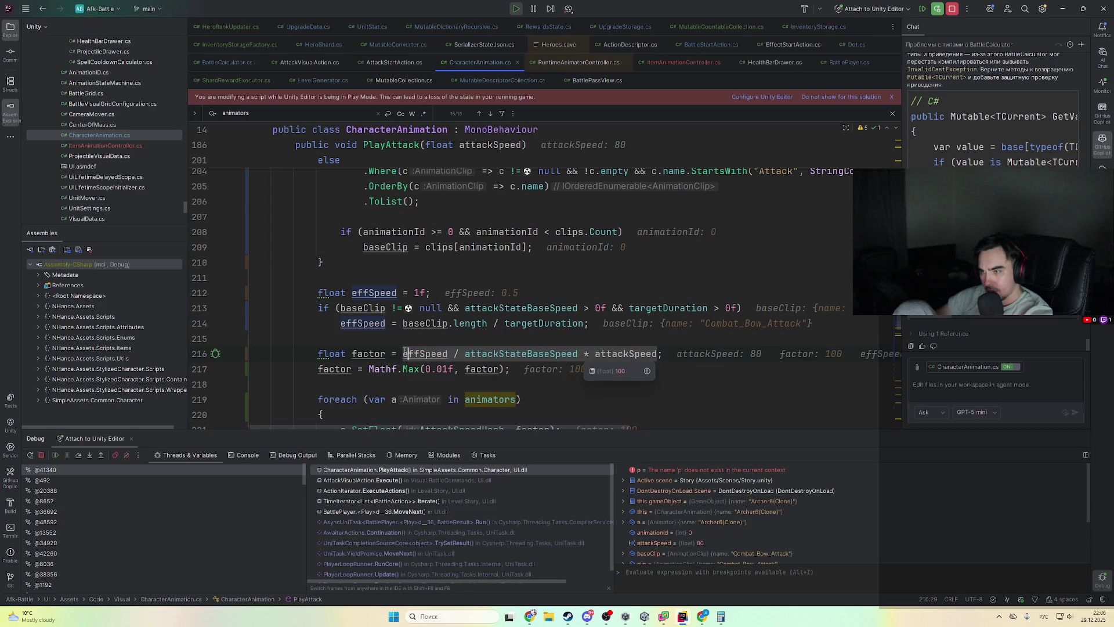
pyautogui.moveTo(424, 358)
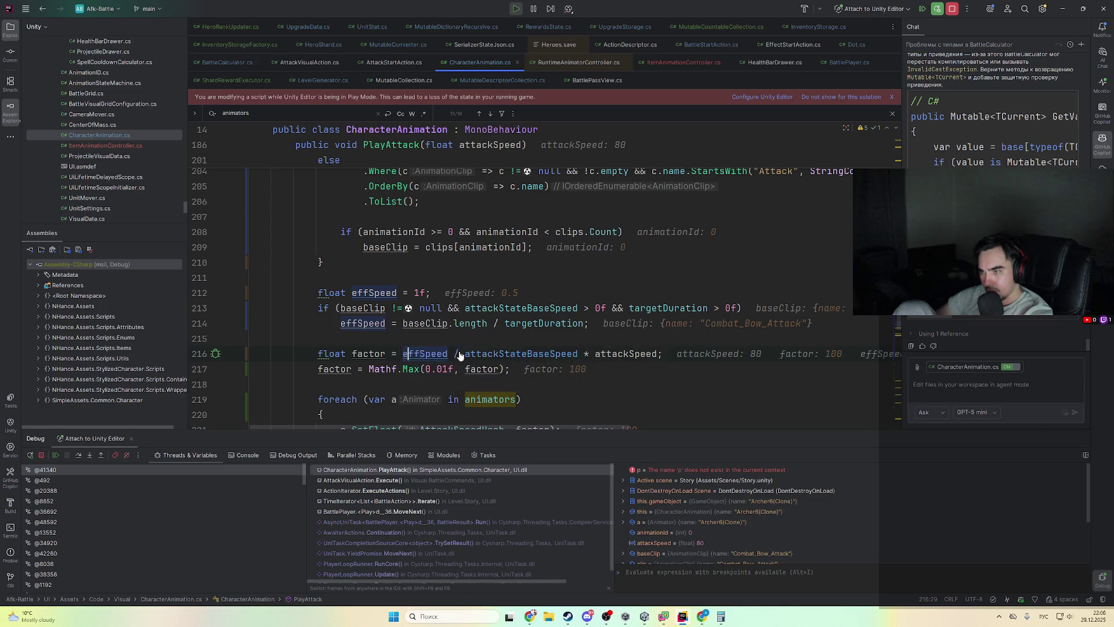
# - Start noting in the message that this factor will slow the animation
pyautogui.hotkey('alt', 'Tab')
pyautogui.hotkey('alt', 'Tab')
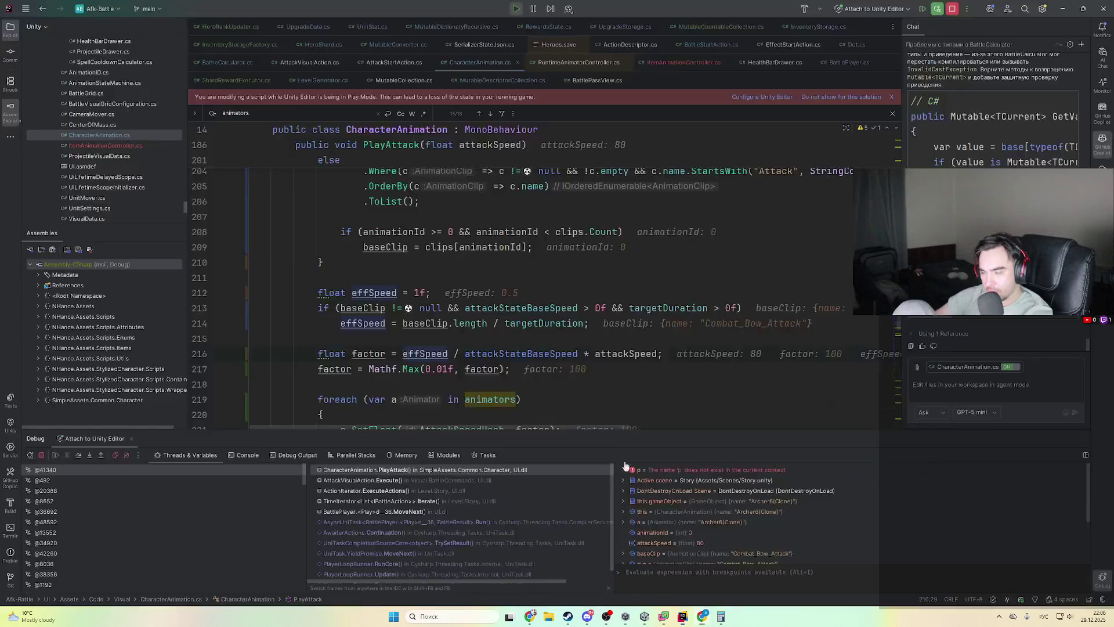
pyautogui.scroll(-3, 527, 368)
pyautogui.scroll(3, 529, 386)
pyautogui.hotkey('alt', 'Tab')
pyautogui.write('ч')
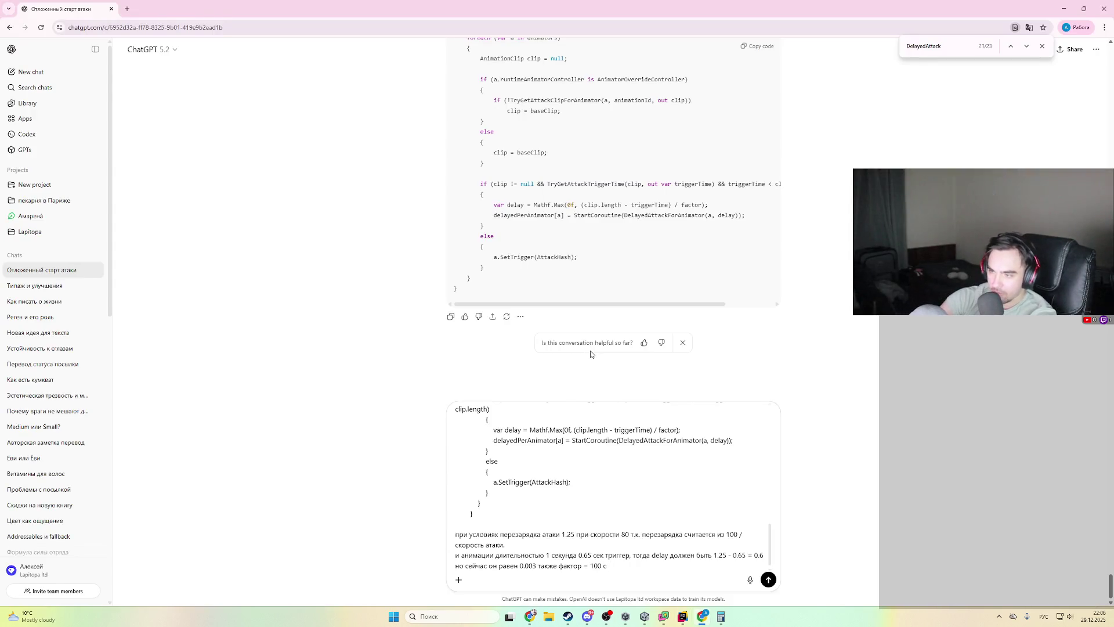
pyautogui.write('то замедлит а')
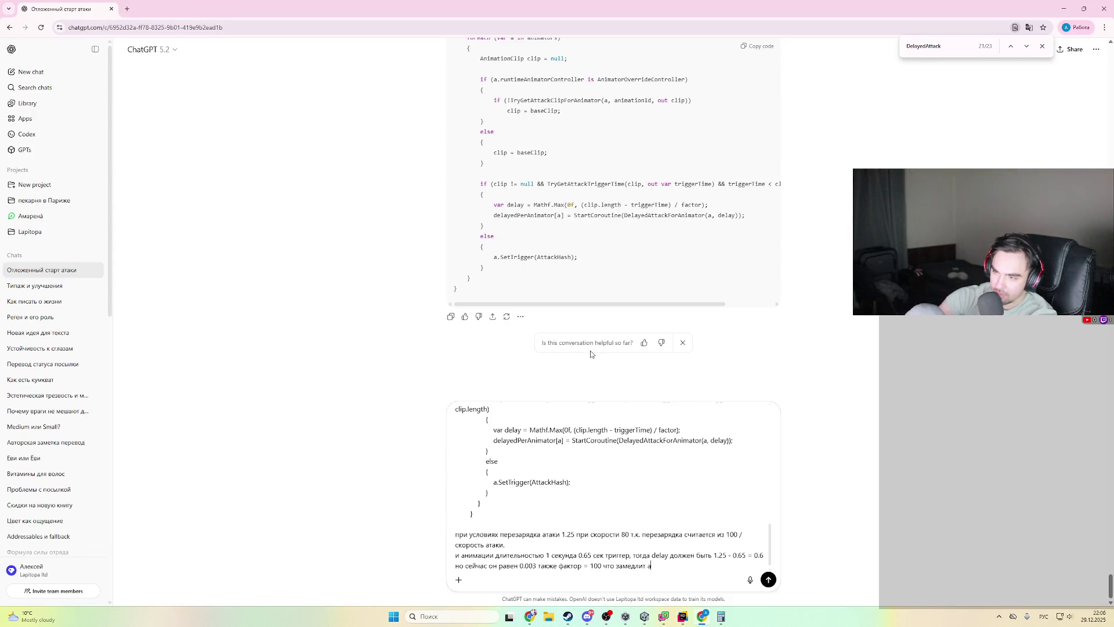
pyautogui.write('нимацию т.к')
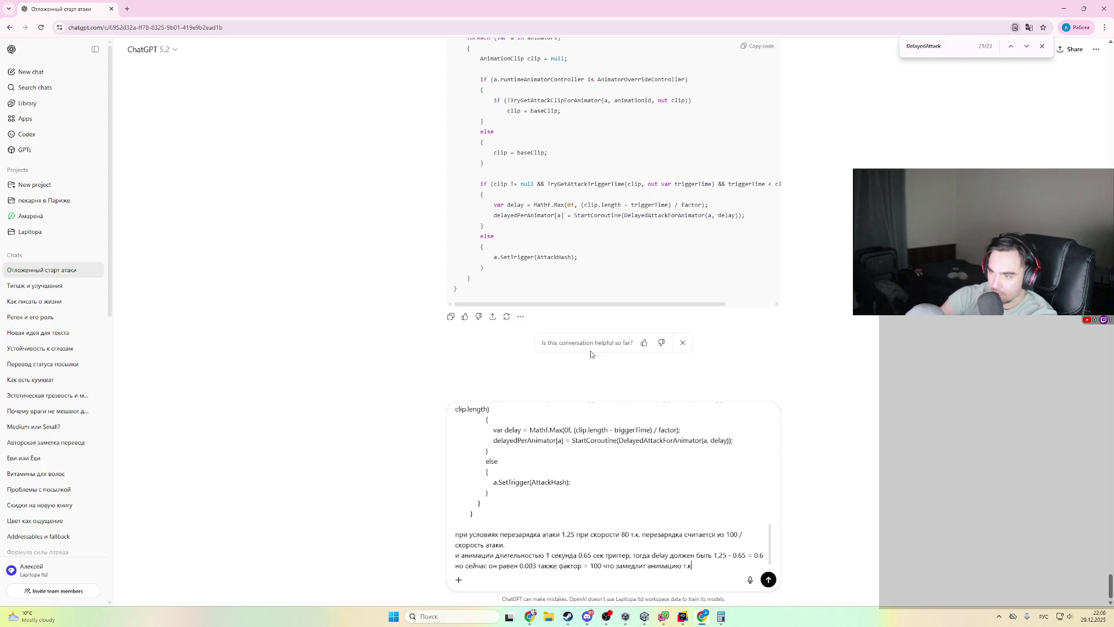
pyautogui.write('. 0.004')
# - Minimize Chrome so the Unity Editor and the calculator's 0,52 are visible
pyautogui.hotkey('alt', 'Tab')
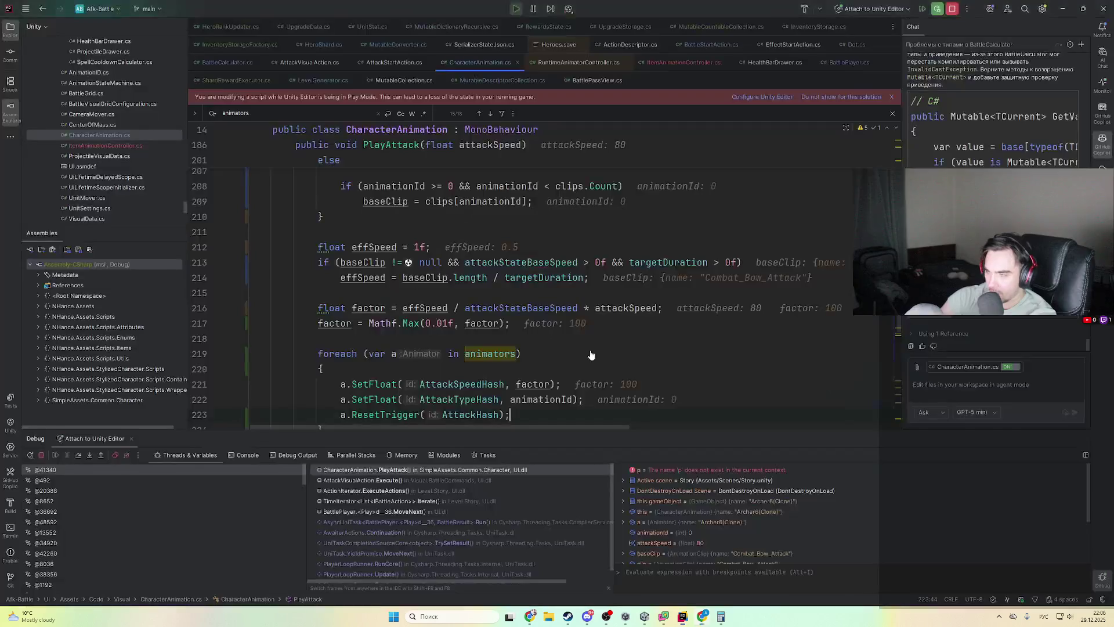
pyautogui.click(682, 617)
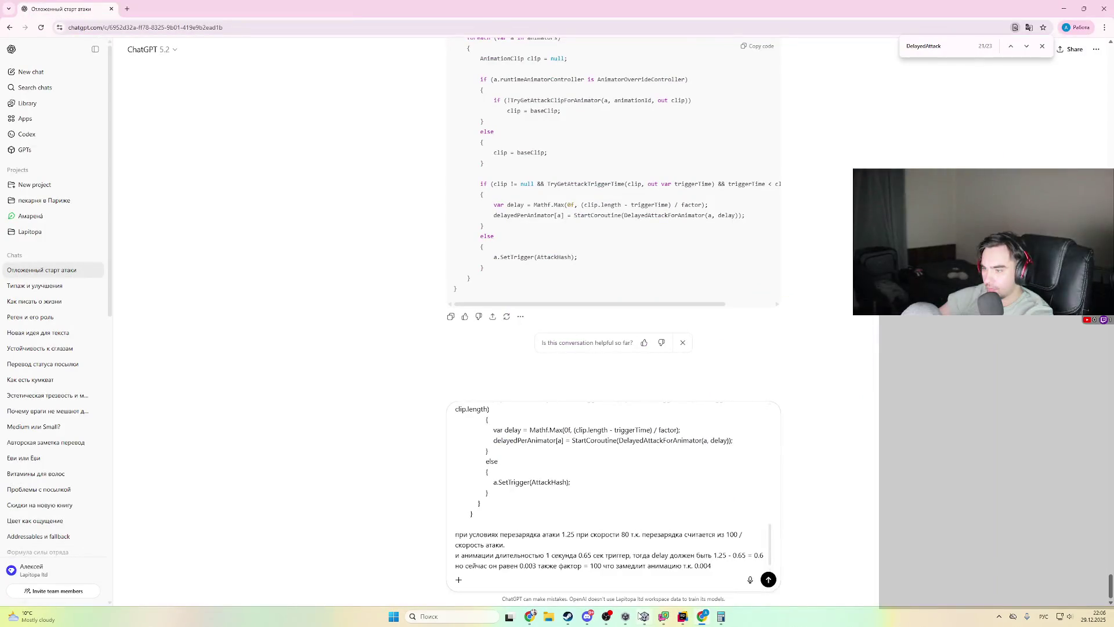
pyautogui.click(1061, 8)
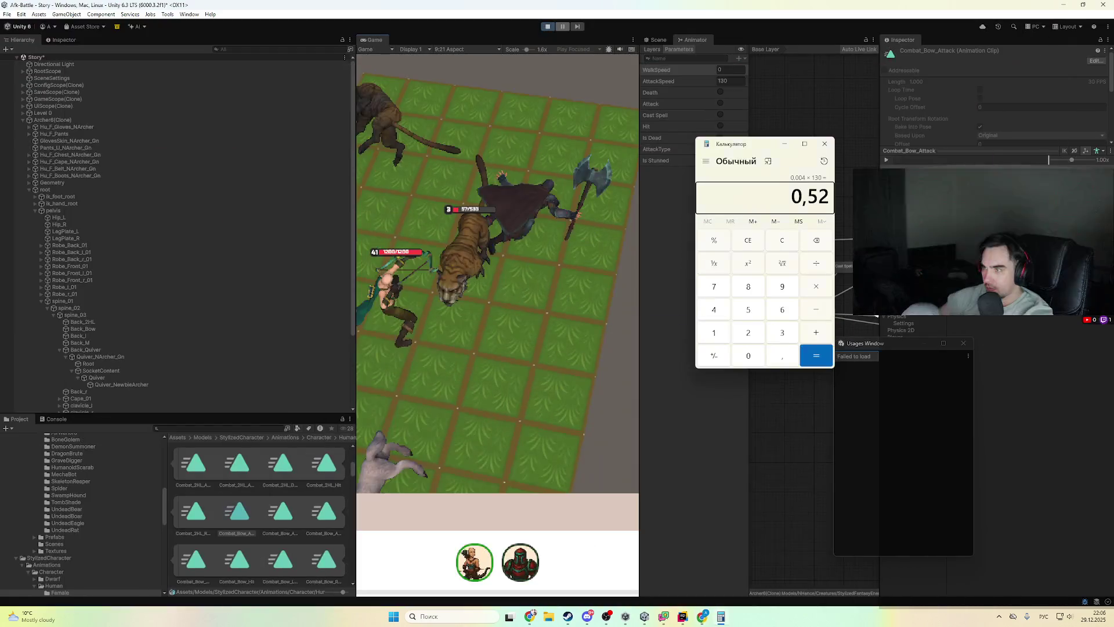
# - Move the calculator aside, resume Rider past the breakpoint, and pause the running game
pyautogui.moveTo(747, 142)
pyautogui.mouseDown()
pyautogui.moveTo(754, 148)
pyautogui.moveTo(662, 367)
pyautogui.moveTo(652, 367)
pyautogui.mouseUp()
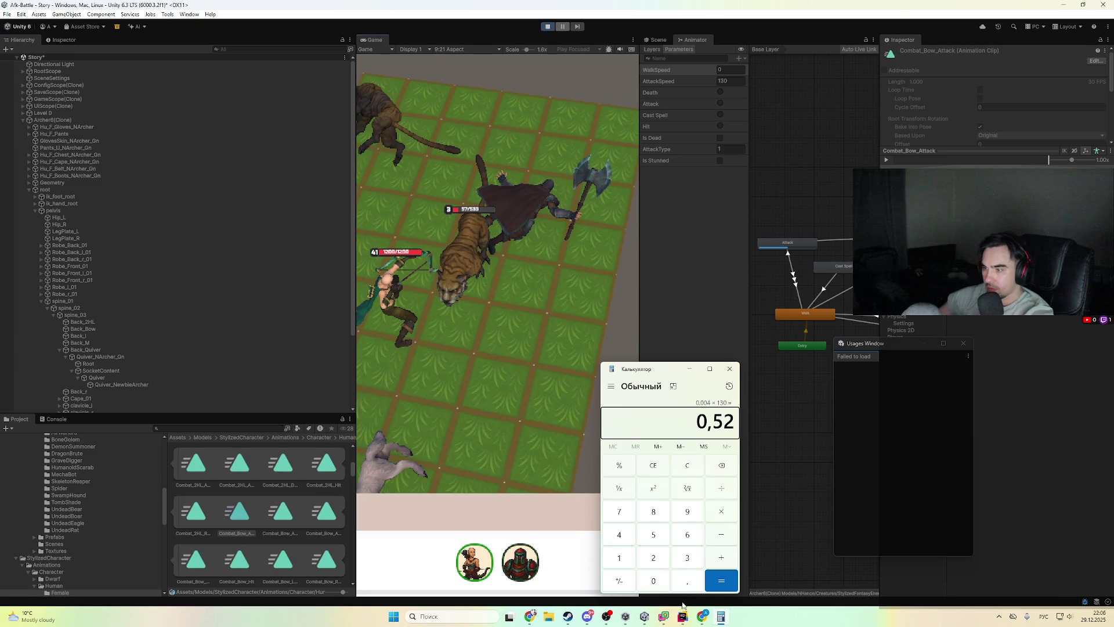
pyautogui.click(682, 616)
pyautogui.click(683, 616)
pyautogui.click(683, 616)
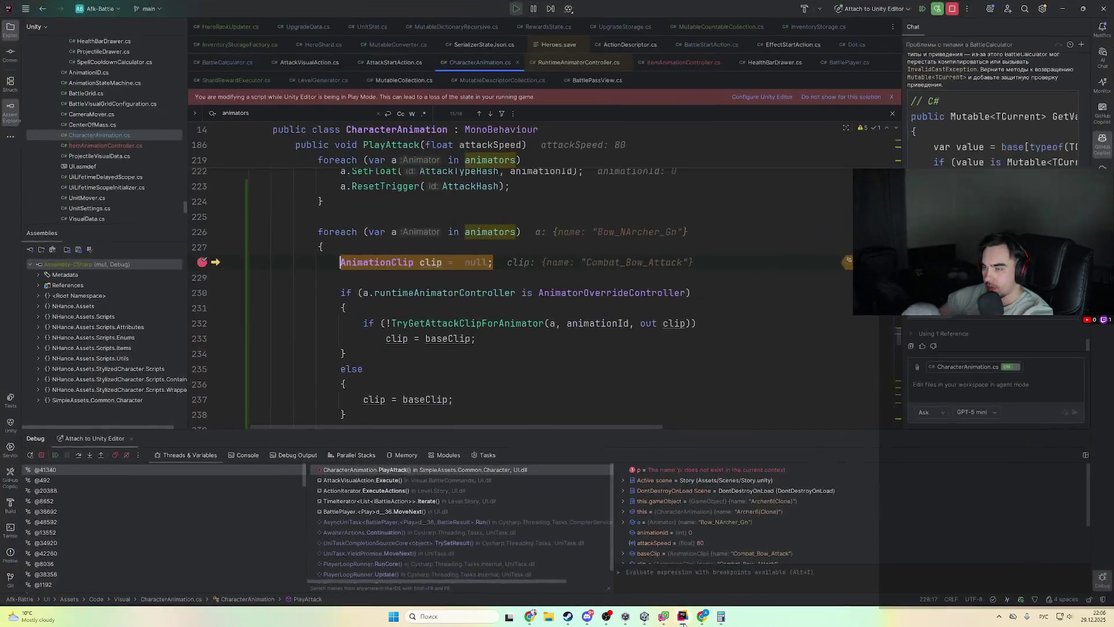
pyautogui.press('F9')
pyautogui.click(684, 616)
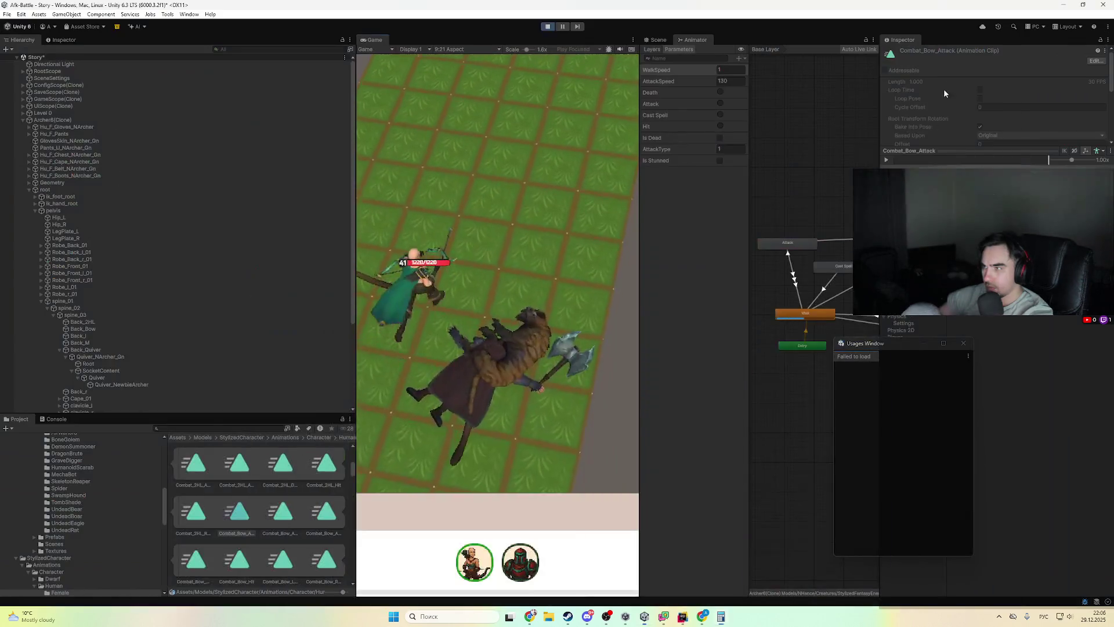
pyautogui.click(562, 27)
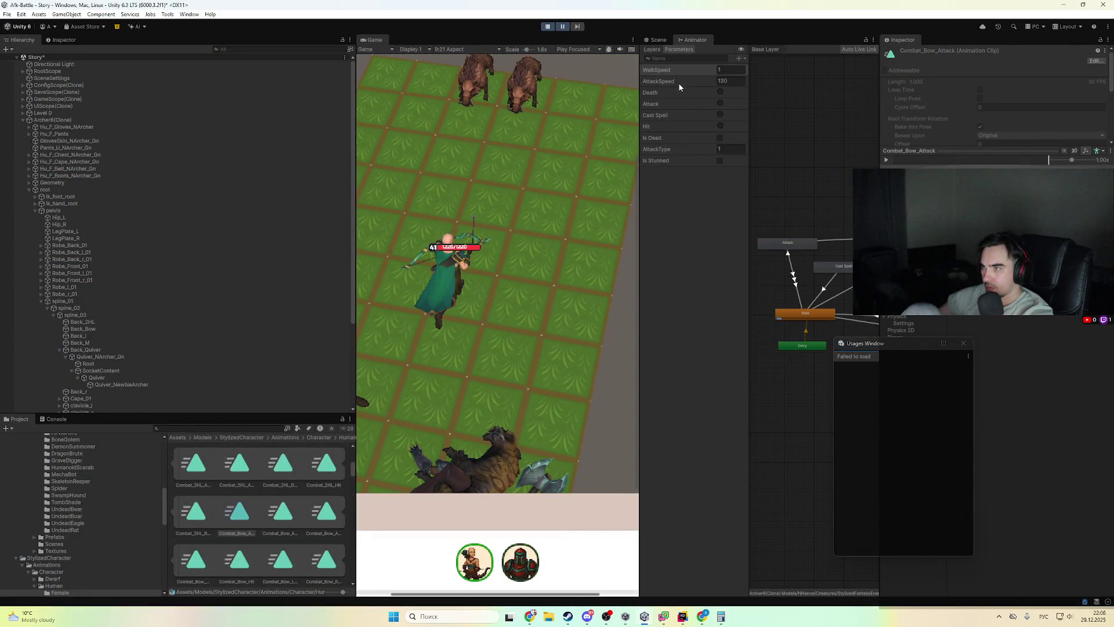
# - Inspect the Attack state's 0.004 speed with the AttackSpeed multiplier at 130
pyautogui.click(678, 82)
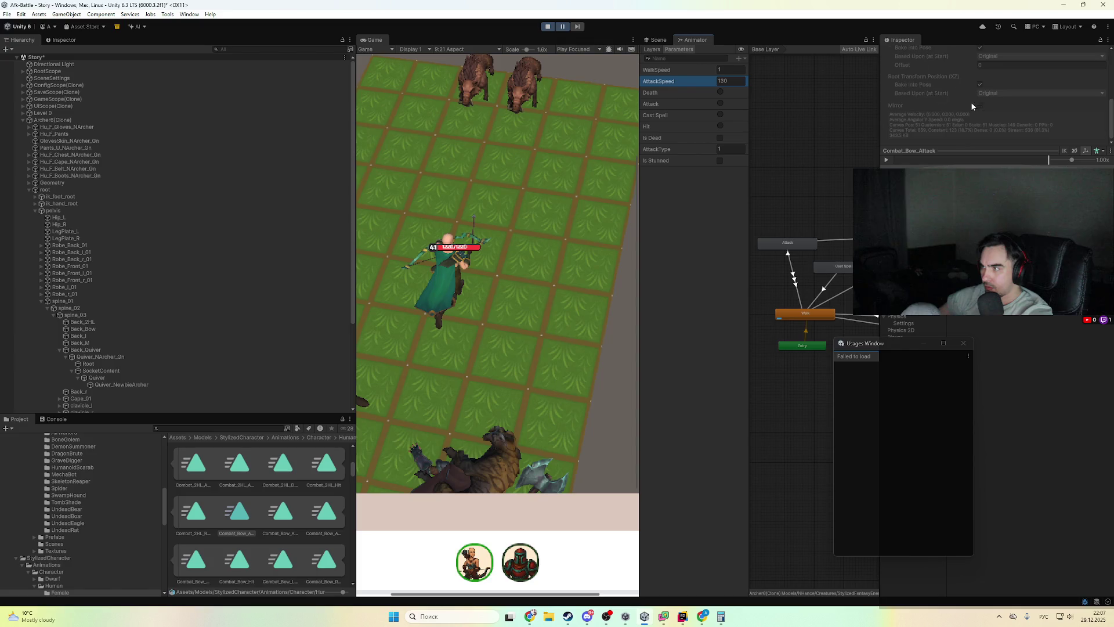
pyautogui.click(793, 247)
pyautogui.scroll(3, 984, 130)
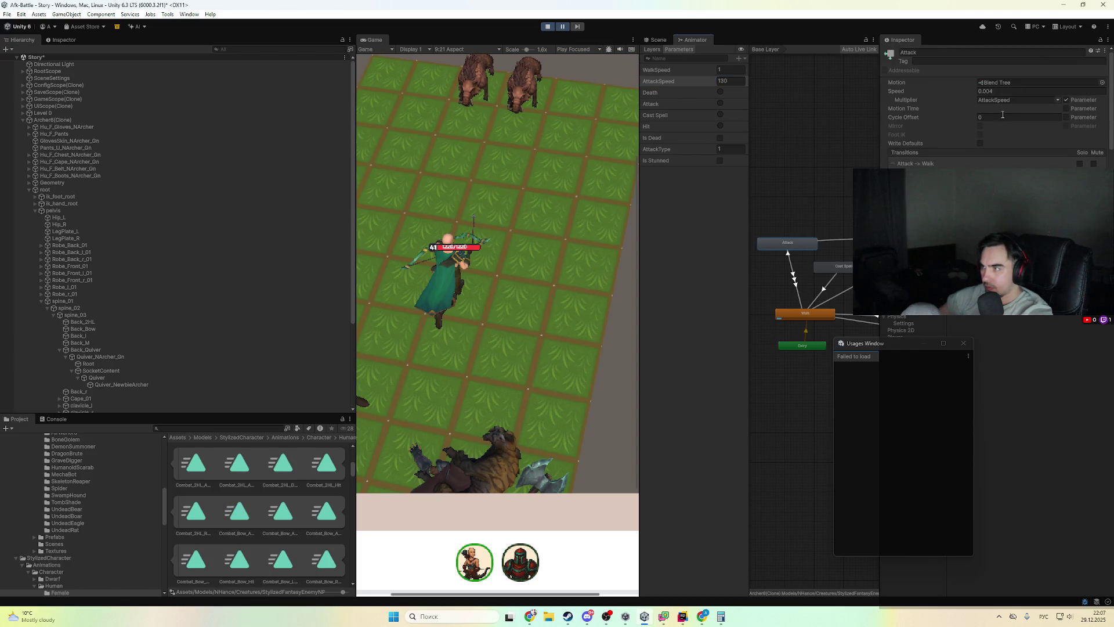
pyautogui.hotkey('alt', 'Tab')
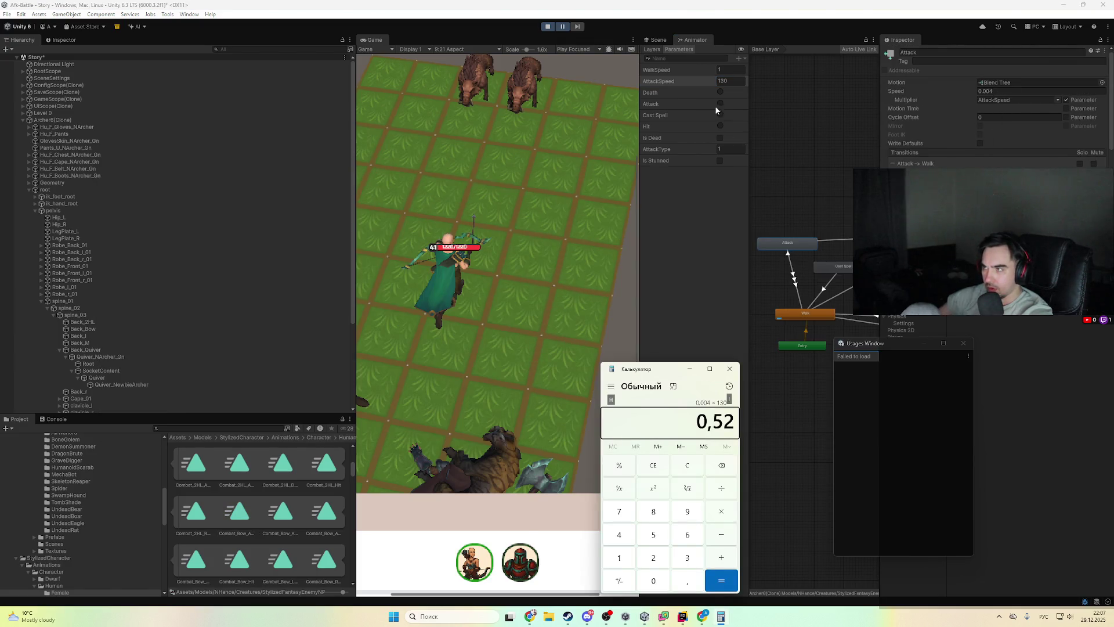
pyautogui.hotkey('alt', 'Tab')
pyautogui.hotkey('alt', 'Tab')
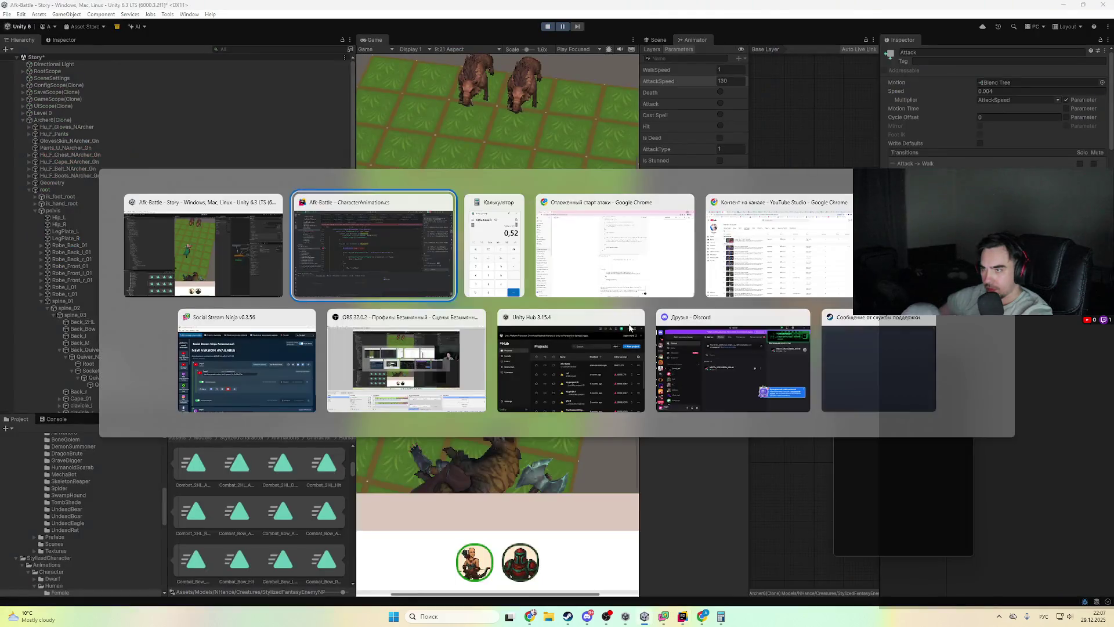
# - Append '0.004 × 100 = 0.4, minimum should be 1' to the draft, then unpause the game
pyautogui.click(626, 297)
pyautogui.write('но сейчас он равен 0.003 также фактор = 100 что замедлит анимацию т.к. 0.004 ?')
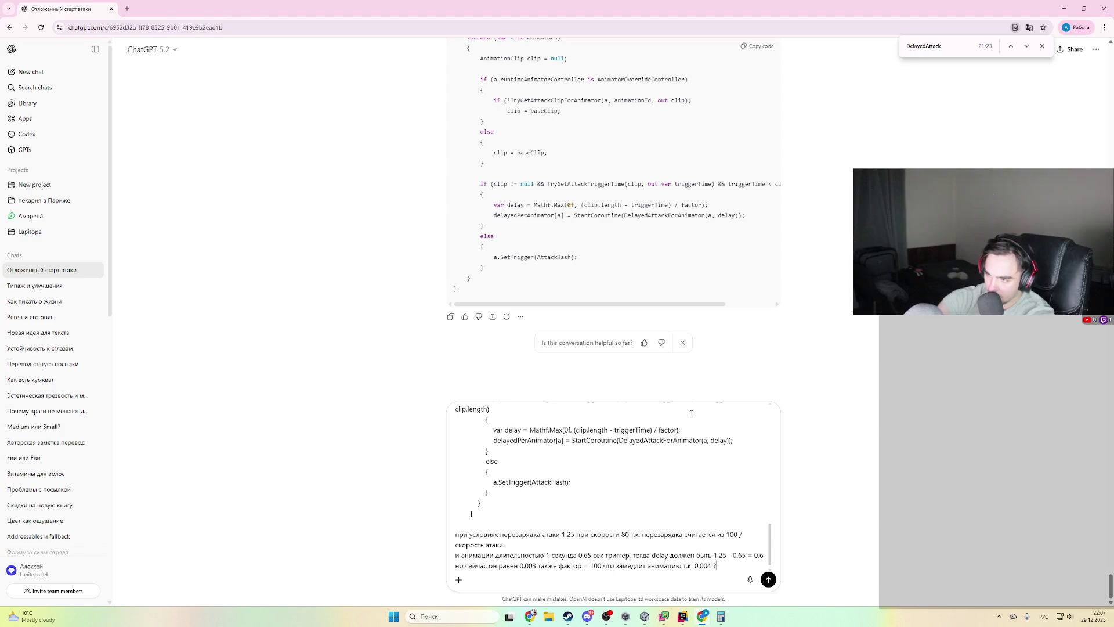
pyautogui.write('*(')
pyautogui.write('.4')
pyautogui.hotkey('alt', 'shift')
pyautogui.write('fd')
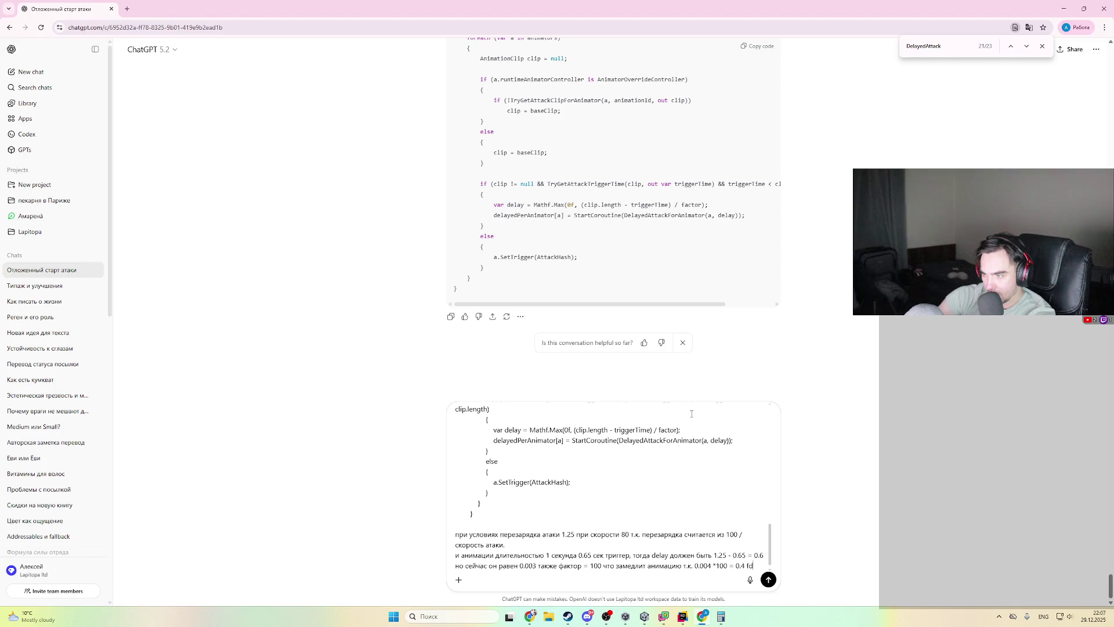
pyautogui.press('BackSpace')
pyautogui.press('BackSpace')
pyautogui.write('а мин')
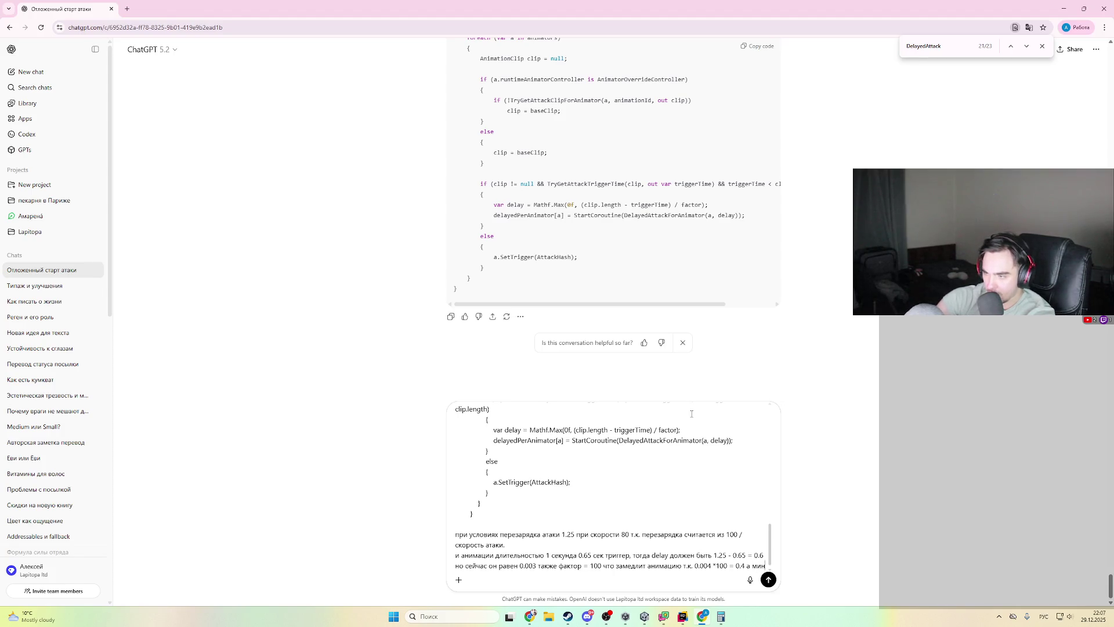
pyautogui.write('ималка должна быть 1')
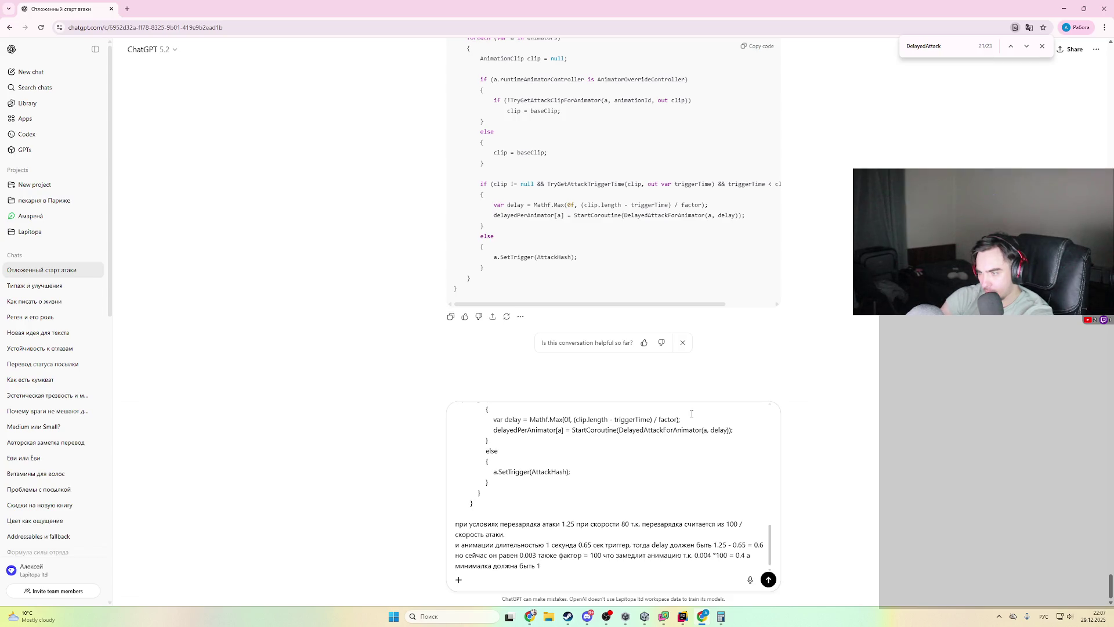
pyautogui.hotkey('alt', 'Tab')
pyautogui.hotkey('alt', 'Tab')
pyautogui.hotkey('alt', 'Tab')
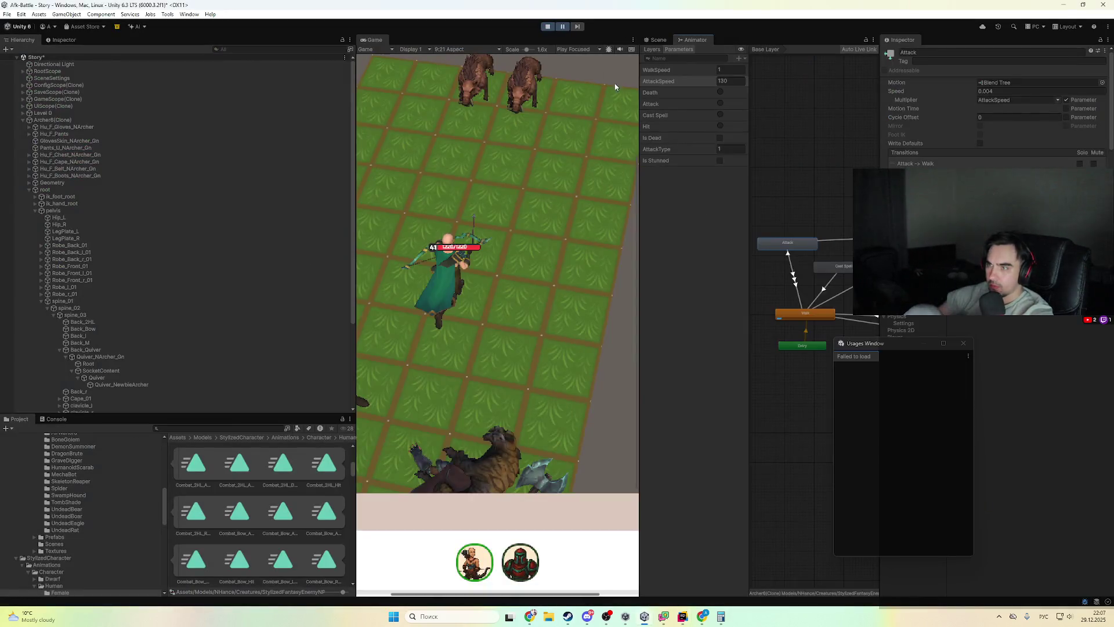
pyautogui.click(564, 27)
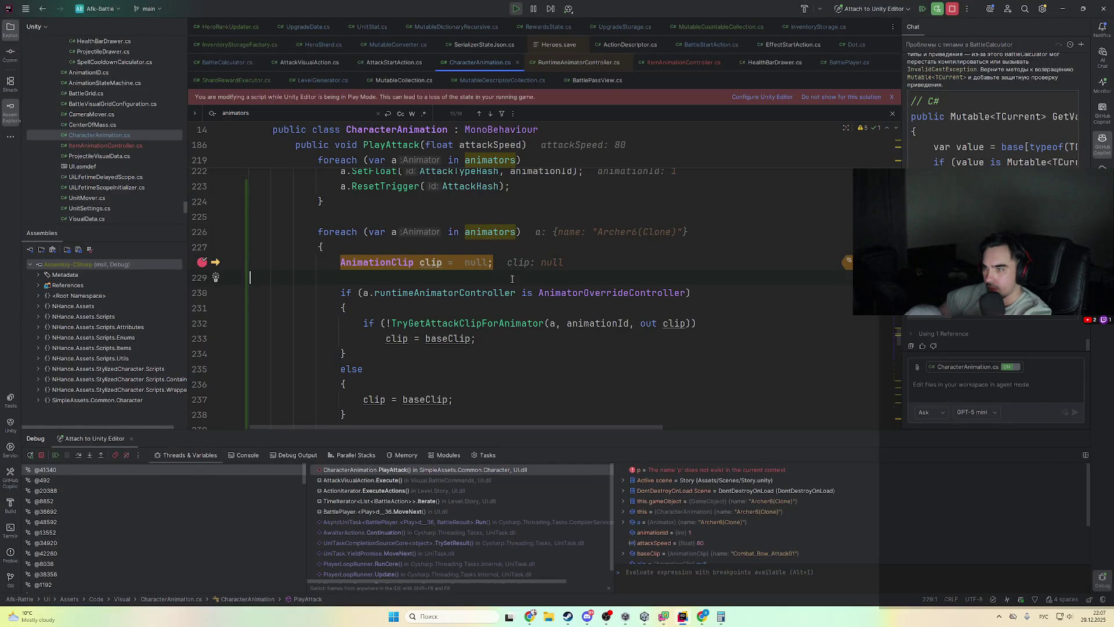
# - Resume the debugger and step through PlayAttack to the coroutine start line
pyautogui.press('F9')
pyautogui.hotkey('alt', 'Tab')
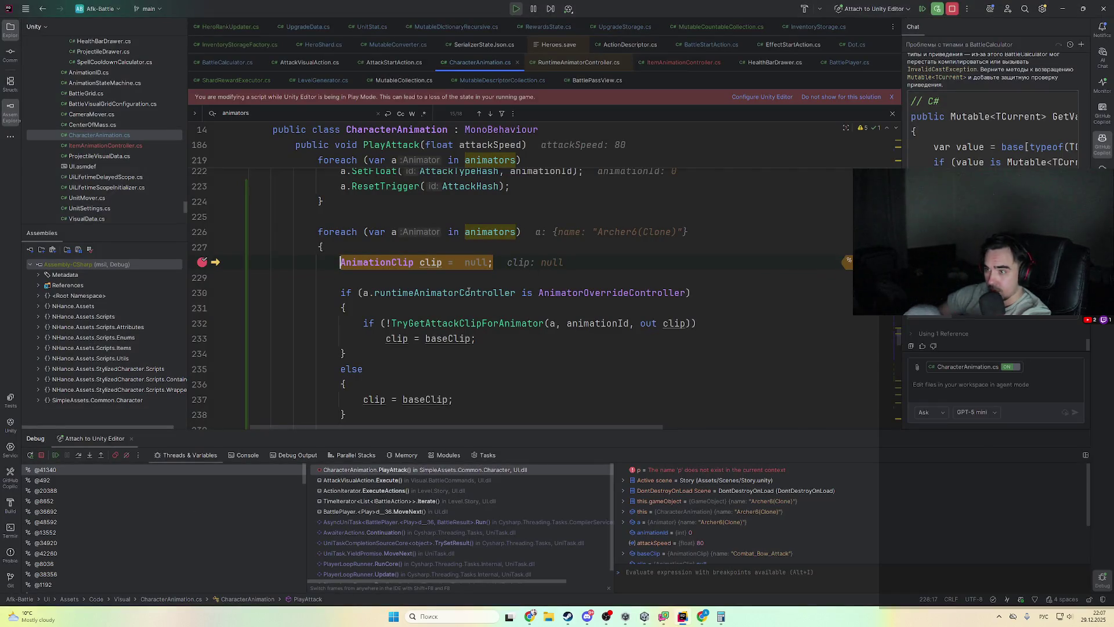
pyautogui.scroll(-5, 467, 268)
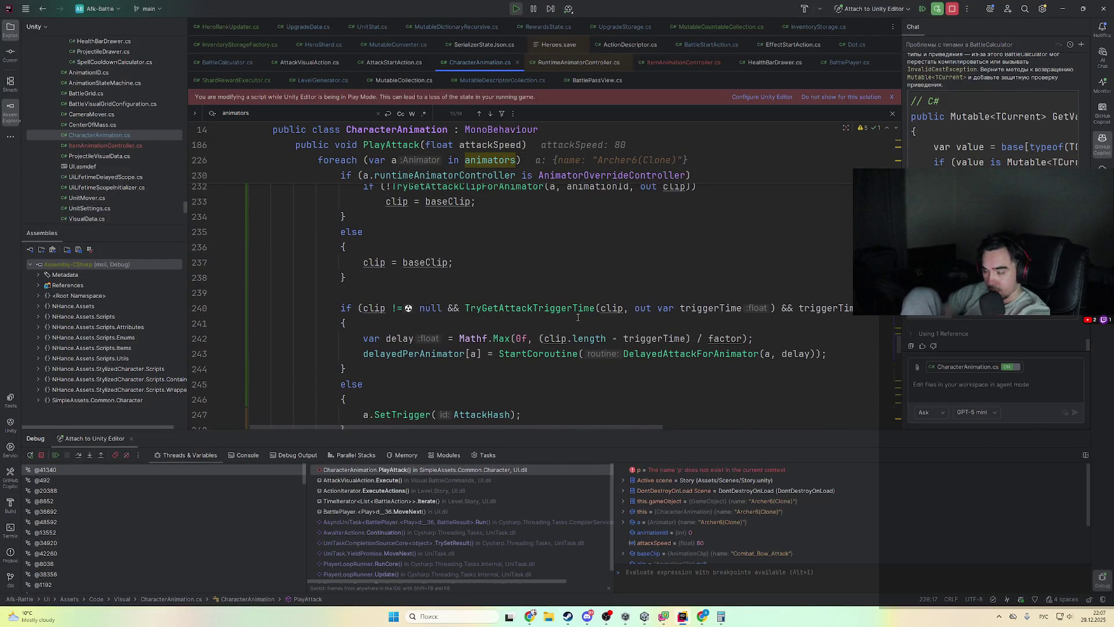
pyautogui.press('F8')
pyautogui.press('F8')
pyautogui.scroll(-2, 585, 319)
pyautogui.scroll(-2, 585, 318)
pyautogui.press('F8')
pyautogui.press('F8')
pyautogui.press('F8')
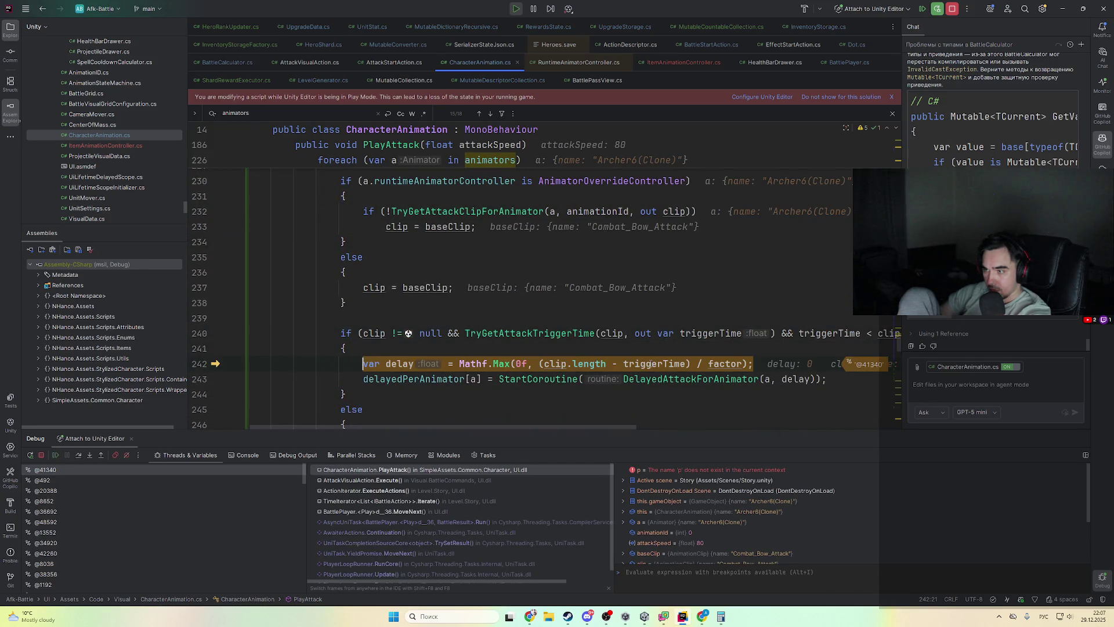
pyautogui.press('F8')
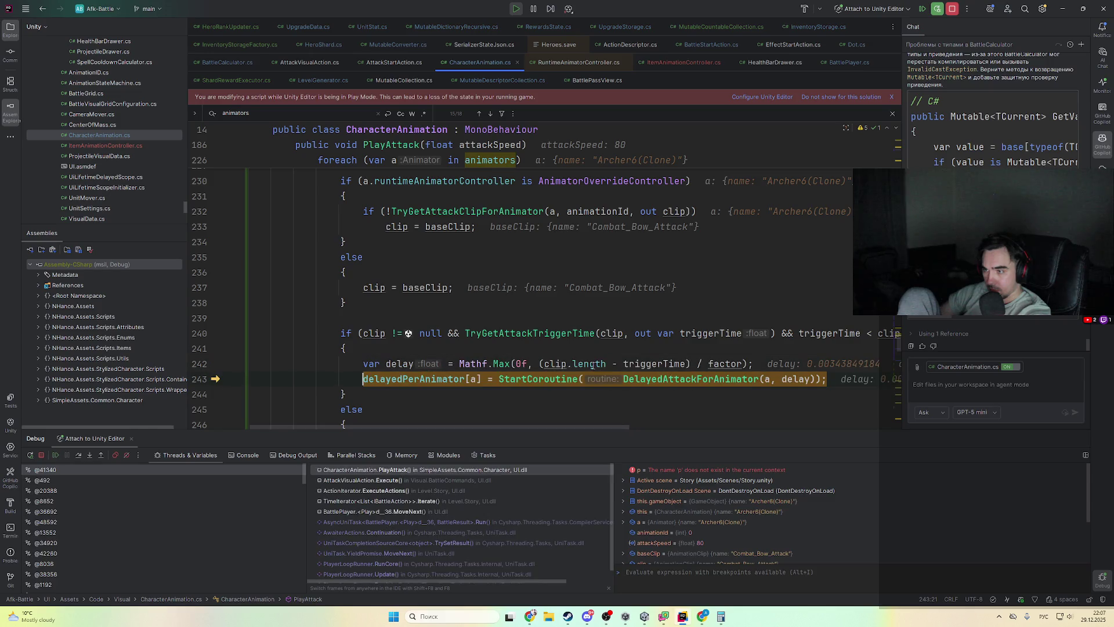
# - Check the delay of about 0.0034 and trace it to factor 100 on line 216
pyautogui.moveTo(617, 366)
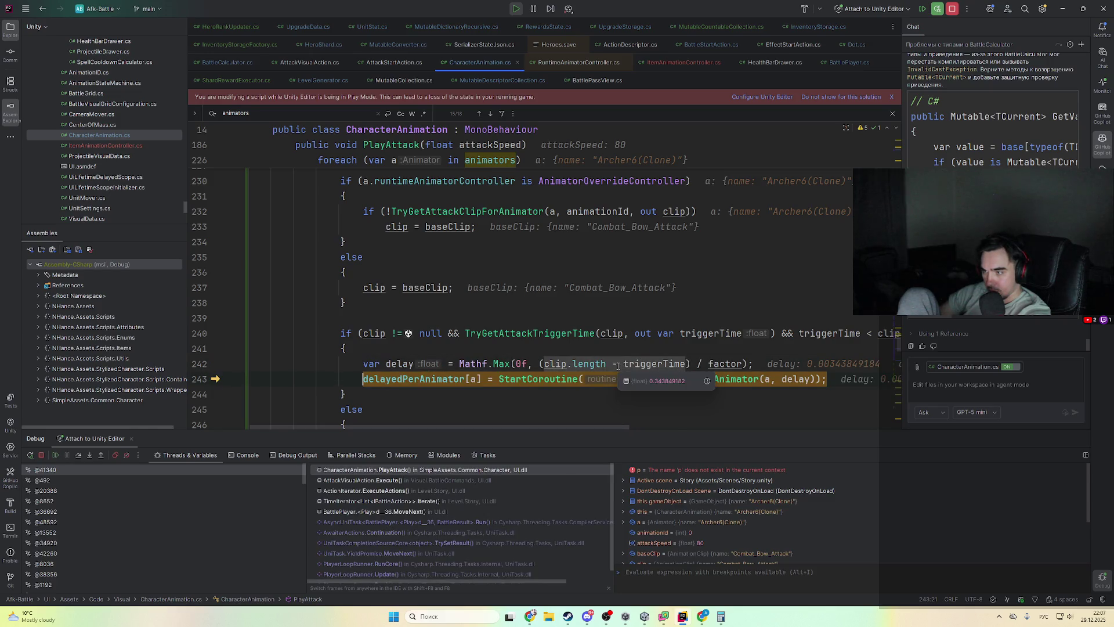
pyautogui.moveTo(705, 363)
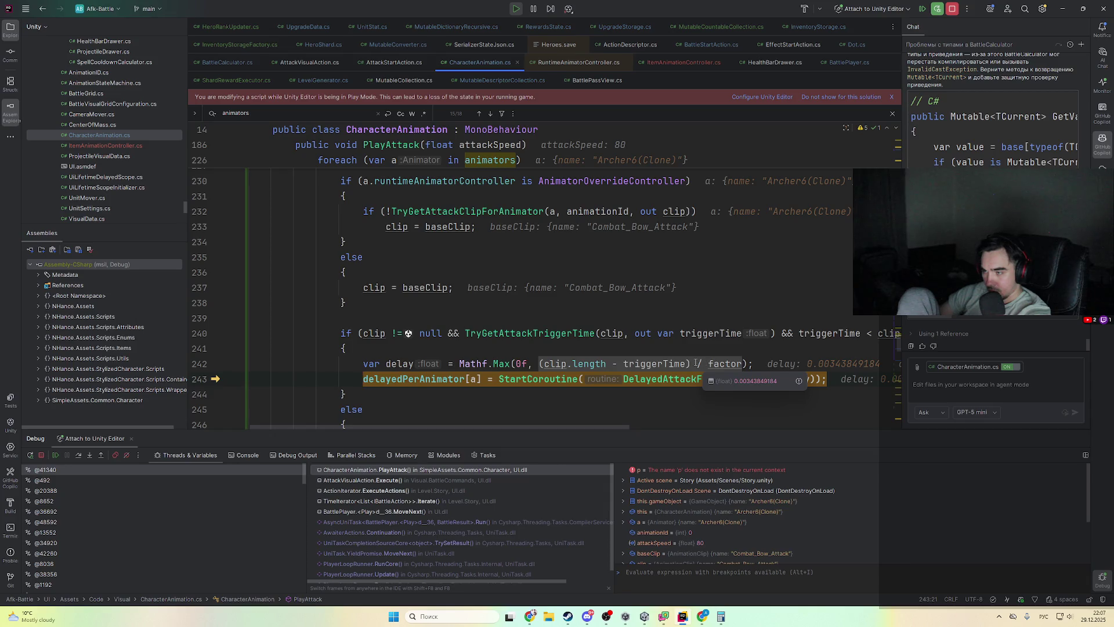
pyautogui.press('F8')
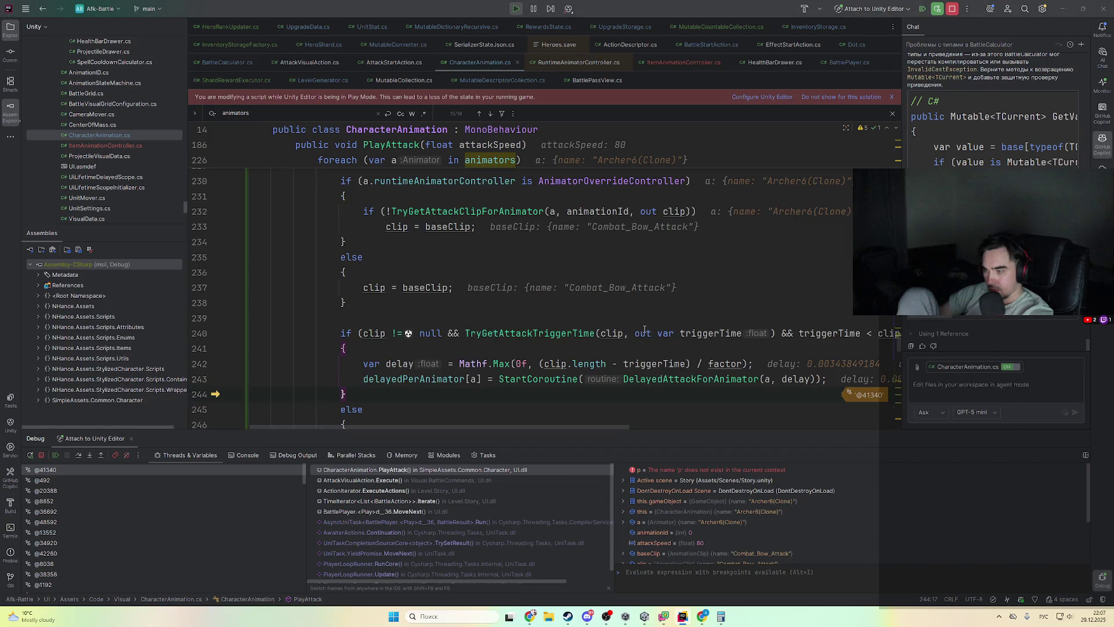
pyautogui.click(715, 364)
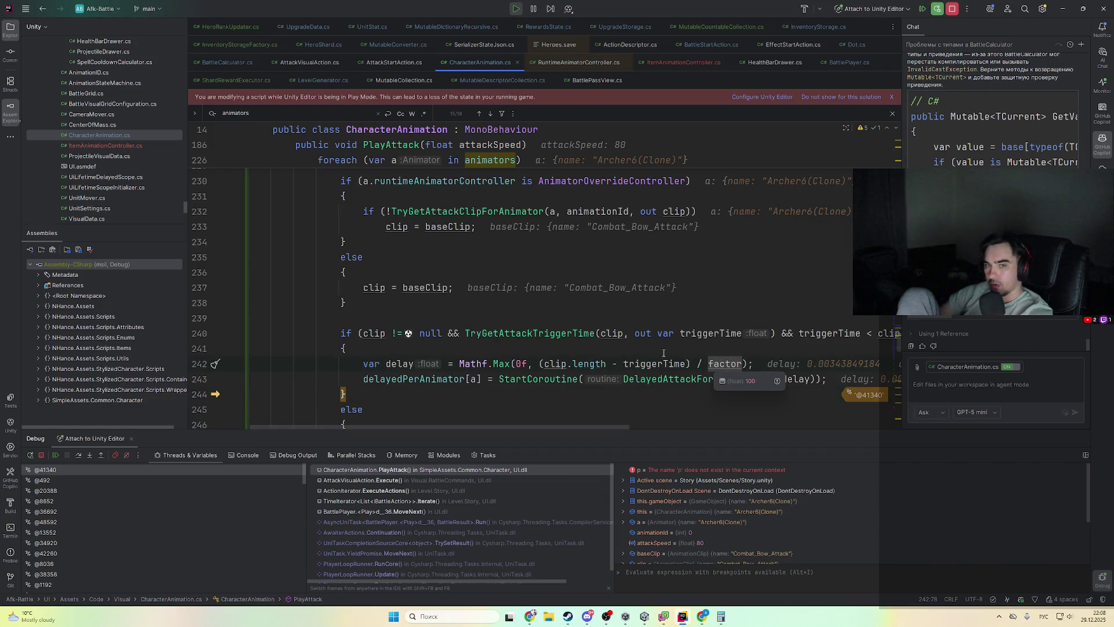
pyautogui.scroll(7, 671, 352)
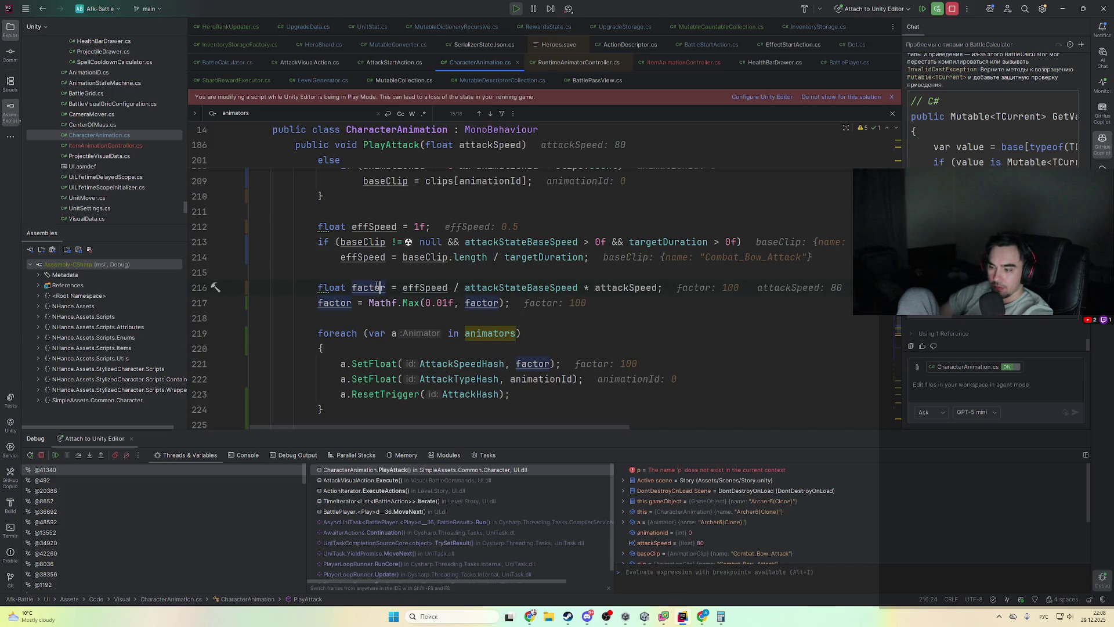
pyautogui.moveTo(377, 286)
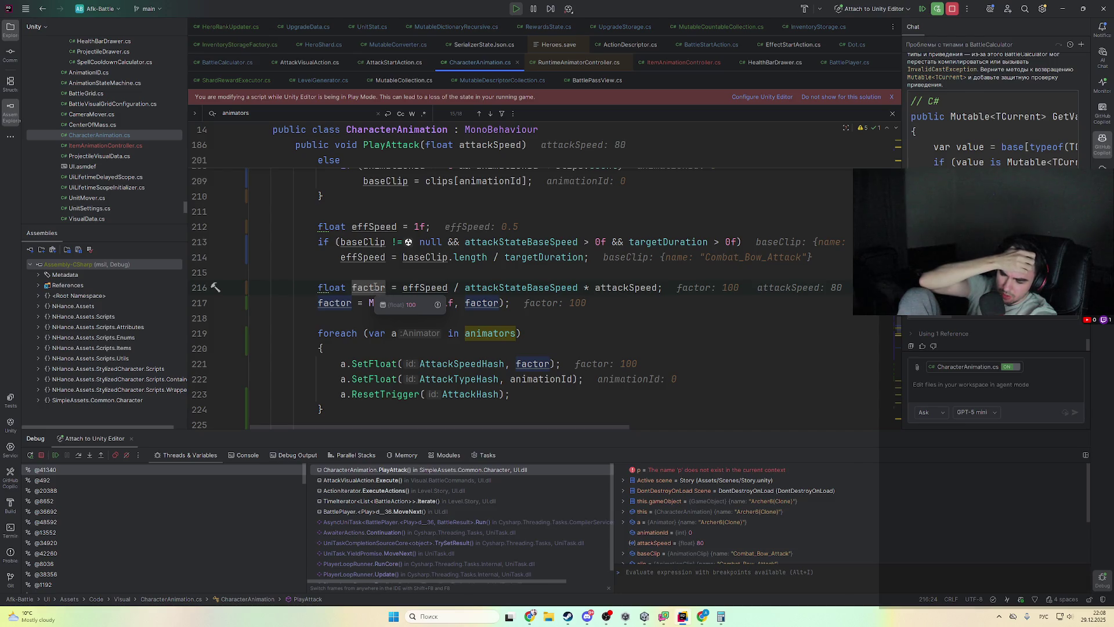
pyautogui.hotkey('alt', 'Tab')
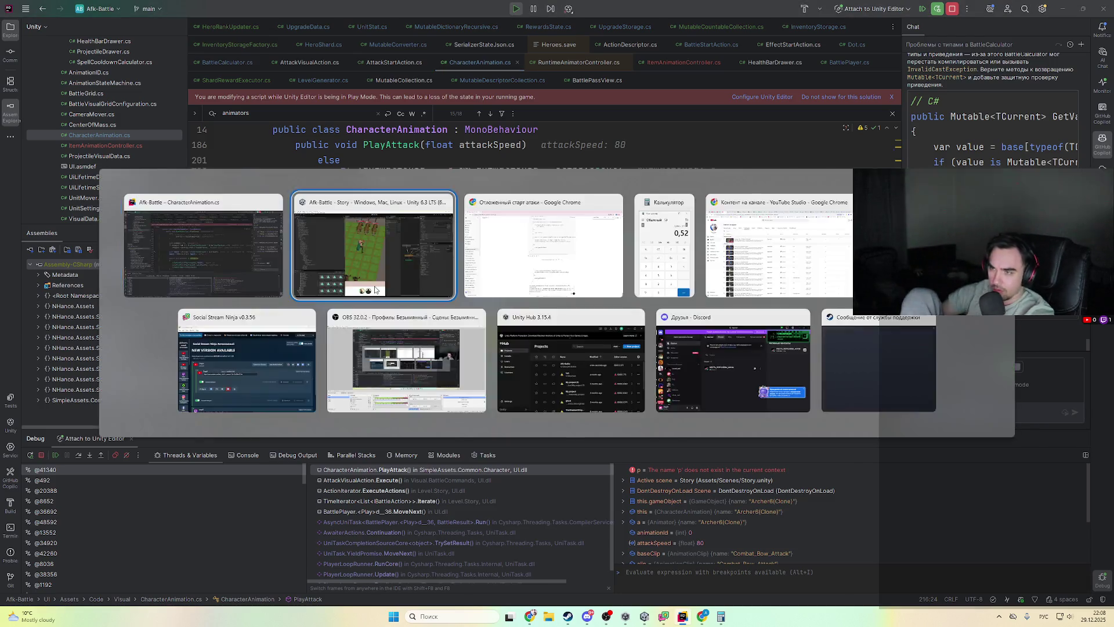
# - In ChatGPT, review the sent cooldown question, highlighting the 1.25 - 0.65 = 0.6 delay calculation
pyautogui.hotkey('alt', 'Tab')
pyautogui.hotkey('alt', 'Tab')
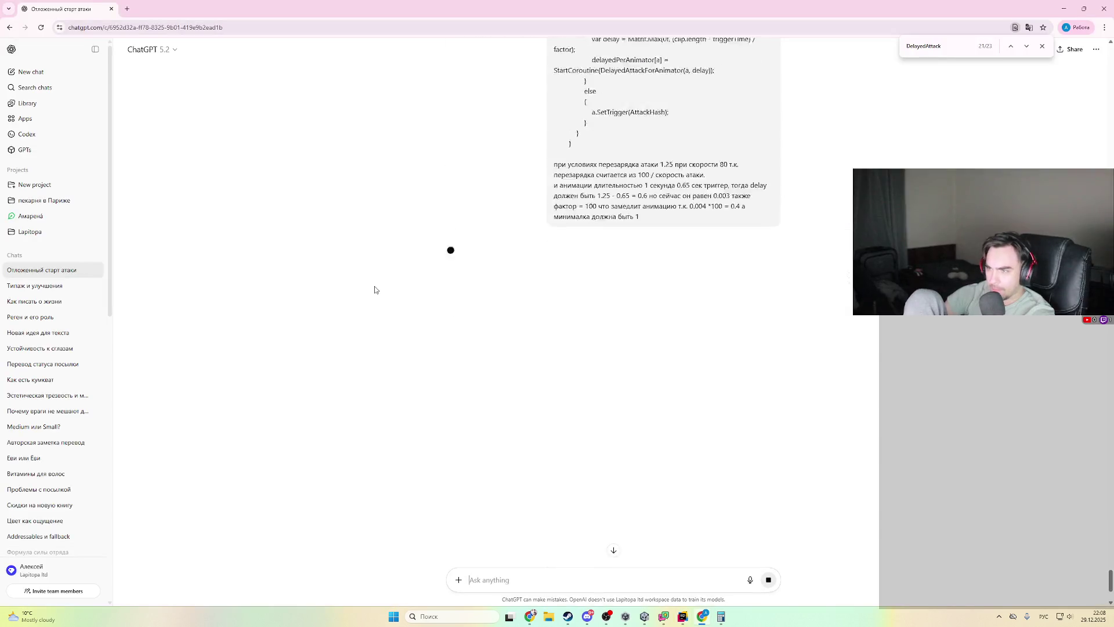
pyautogui.scroll(5, 564, 235)
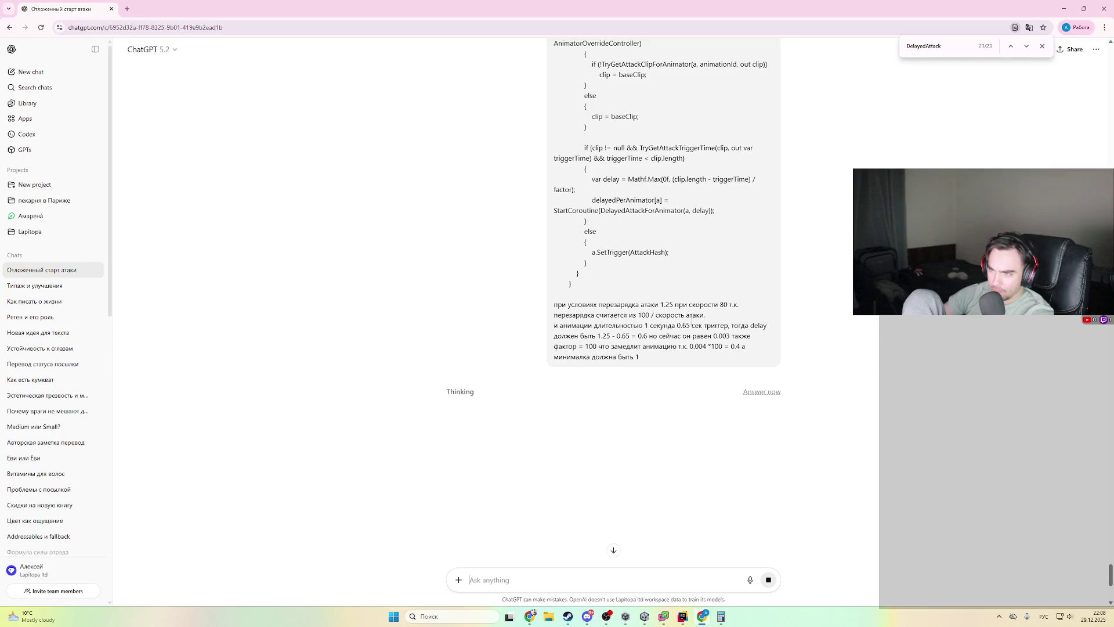
pyautogui.moveTo(626, 327); pyautogui.dragTo(714, 336)
pyautogui.moveTo(597, 336)
pyautogui.mouseDown()
pyautogui.moveTo(668, 347)
pyautogui.moveTo(668, 336)
pyautogui.mouseUp()
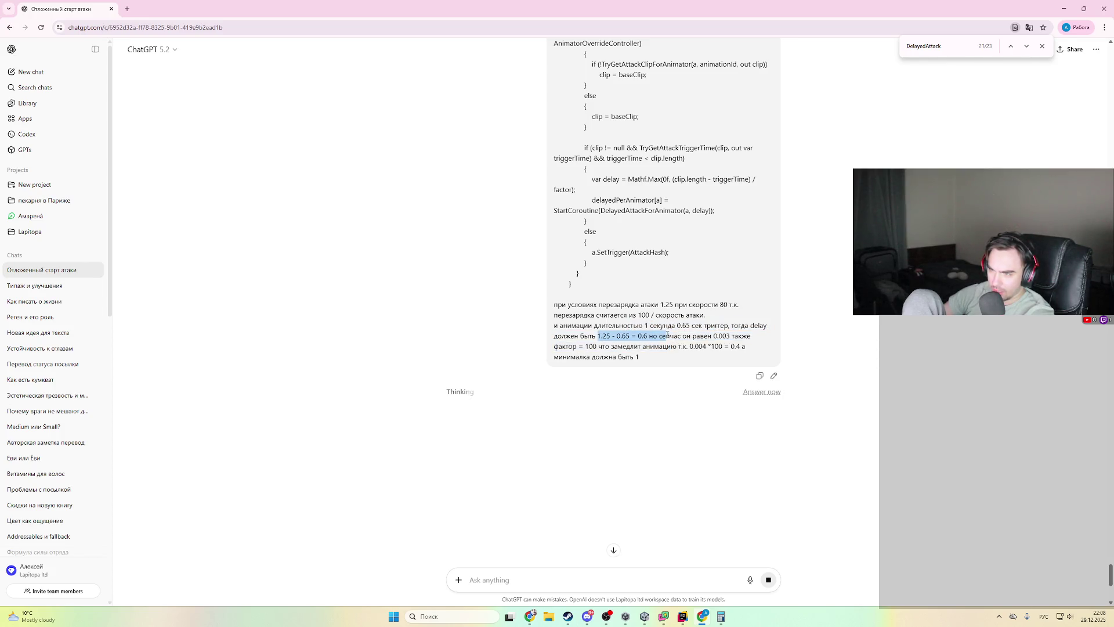
pyautogui.moveTo(663, 363); pyautogui.dragTo(677, 346)
pyautogui.click(680, 362)
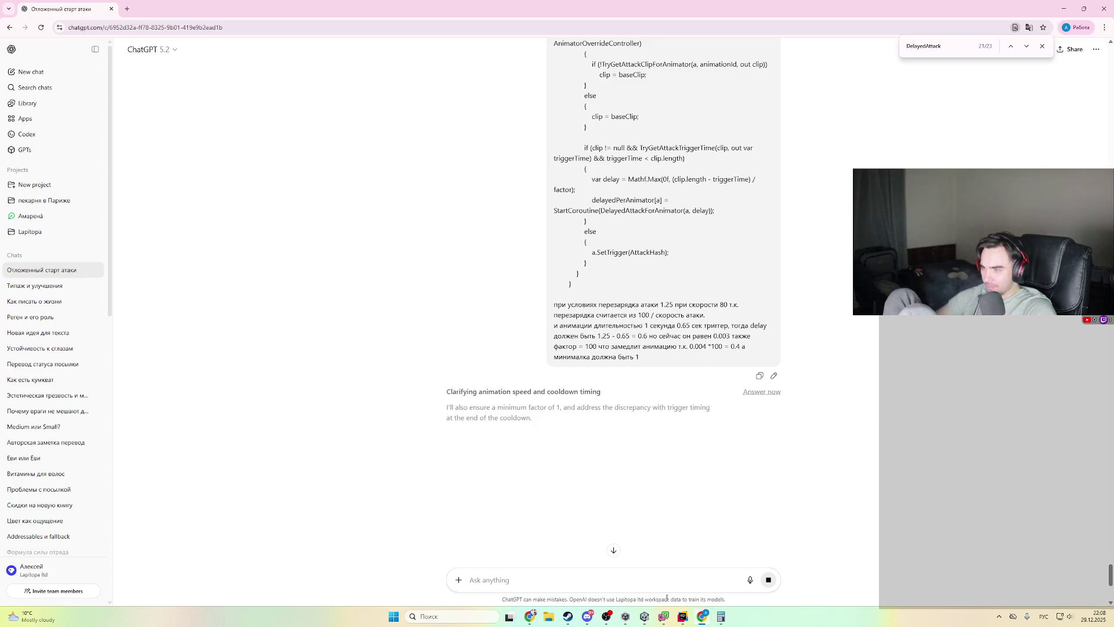
# - Go back to Rider to the factor 100 line 216 in PlayAttack
pyautogui.hotkey('alt', 'Tab')
pyautogui.scroll(6, 417, 334)
pyautogui.scroll(3, 417, 334)
pyautogui.scroll(-8, 418, 335)
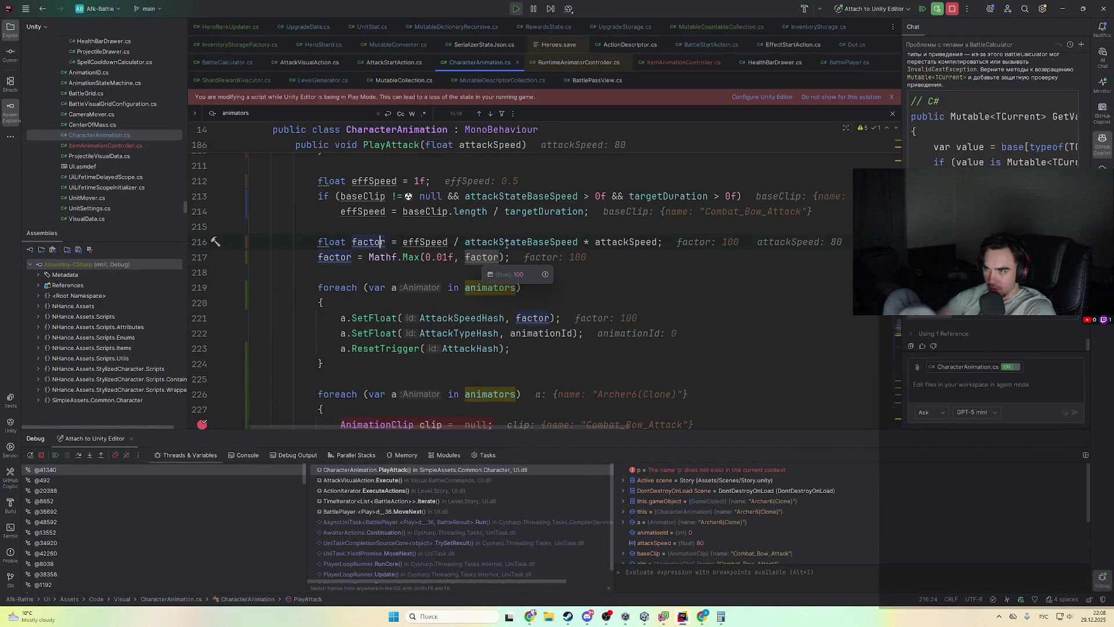
pyautogui.click(504, 243)
pyautogui.moveTo(539, 244)
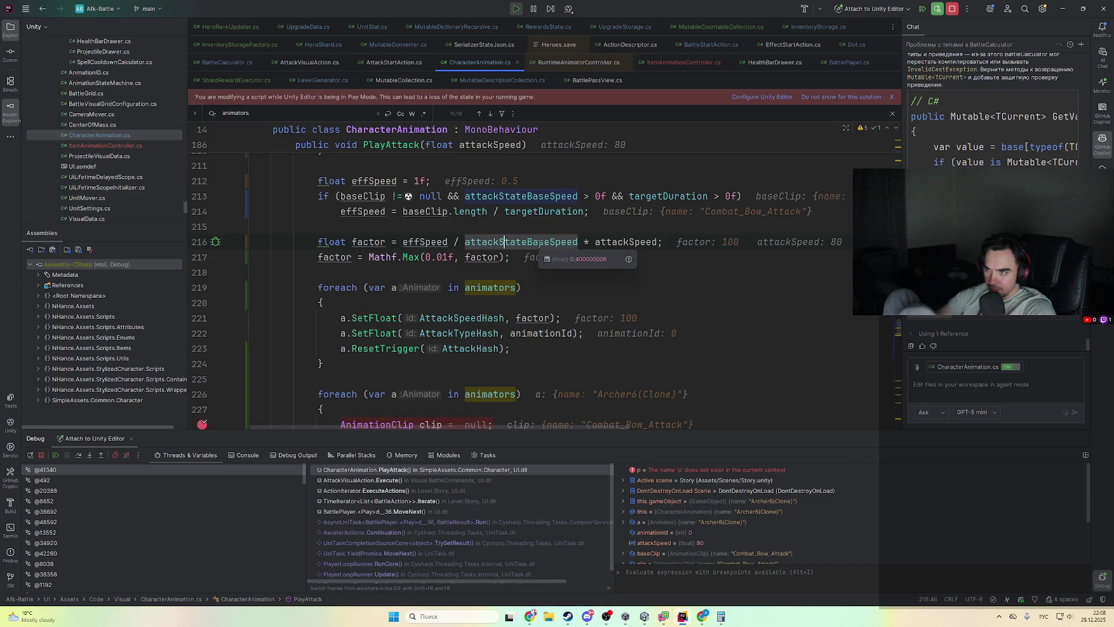
pyautogui.doubleClick(532, 239)
pyautogui.scroll(10, 524, 287)
pyautogui.scroll(-2, 523, 287)
pyautogui.scroll(8, 510, 290)
pyautogui.scroll(-6, 492, 298)
pyautogui.scroll(-3, 491, 297)
pyautogui.moveTo(553, 363)
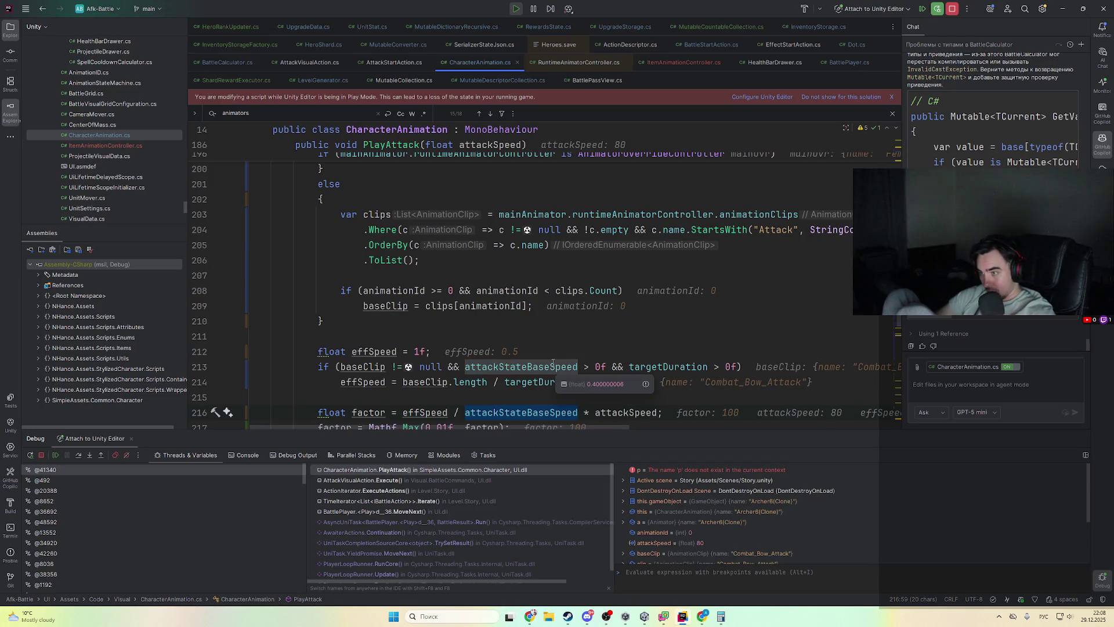
pyautogui.keyDown('ctrl'); pyautogui.click(555, 367); pyautogui.keyUp('ctrl')
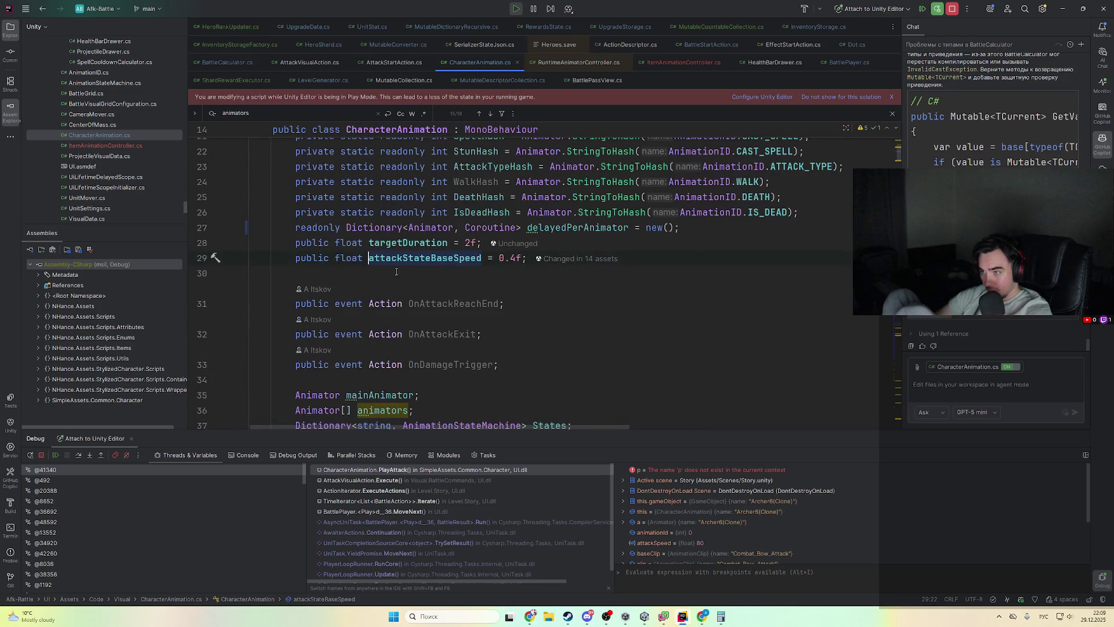
pyautogui.moveTo(487, 283)
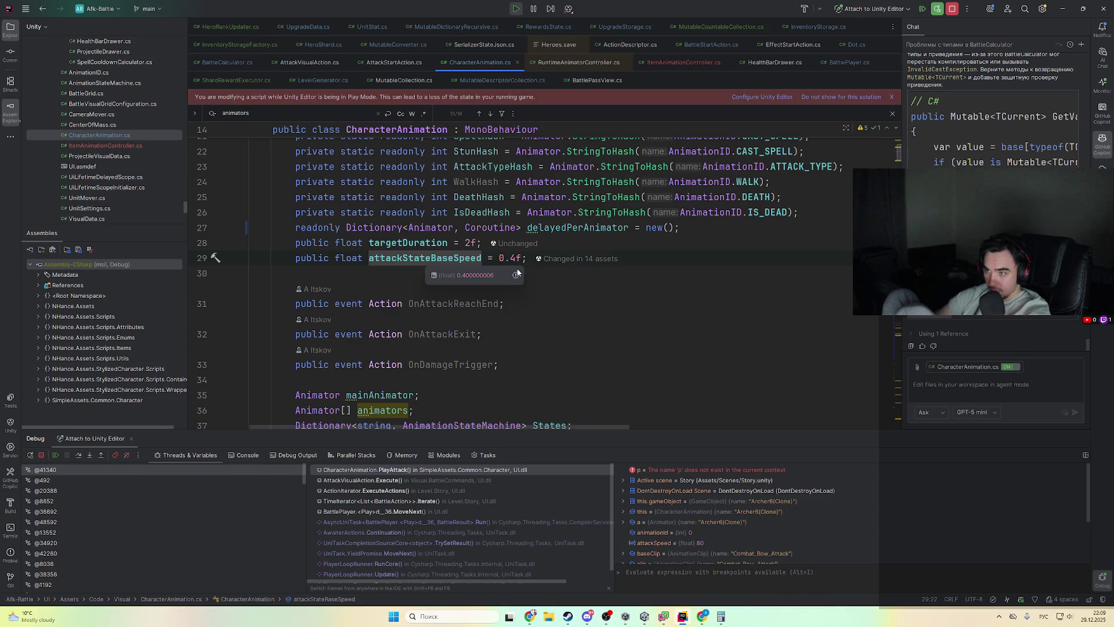
pyautogui.scroll(-20, 895, 152)
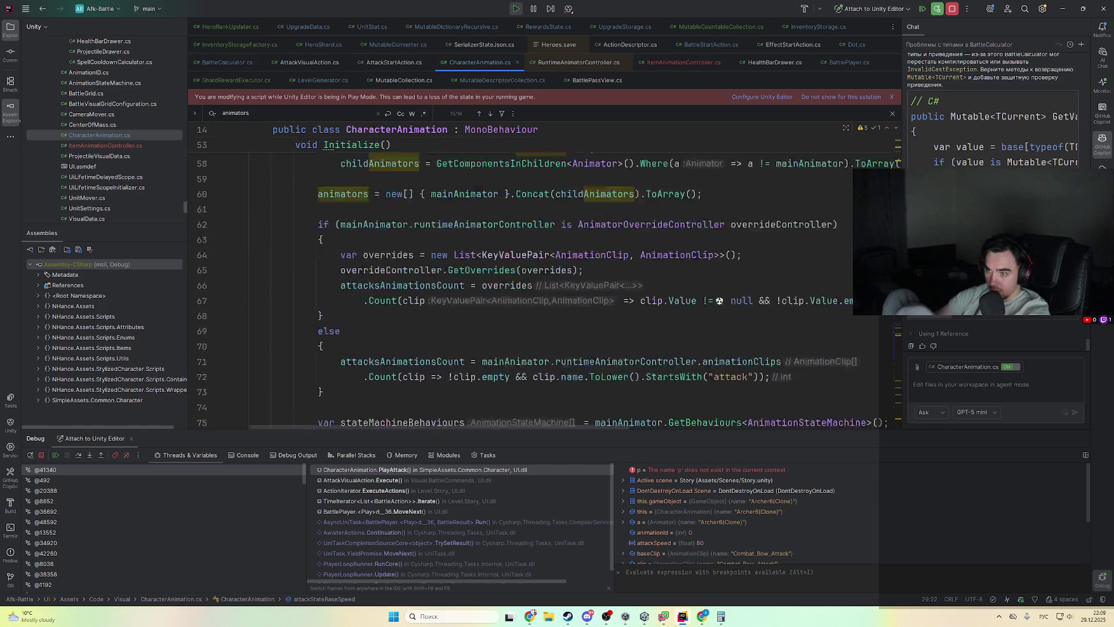
pyautogui.scroll(20, 523, 278)
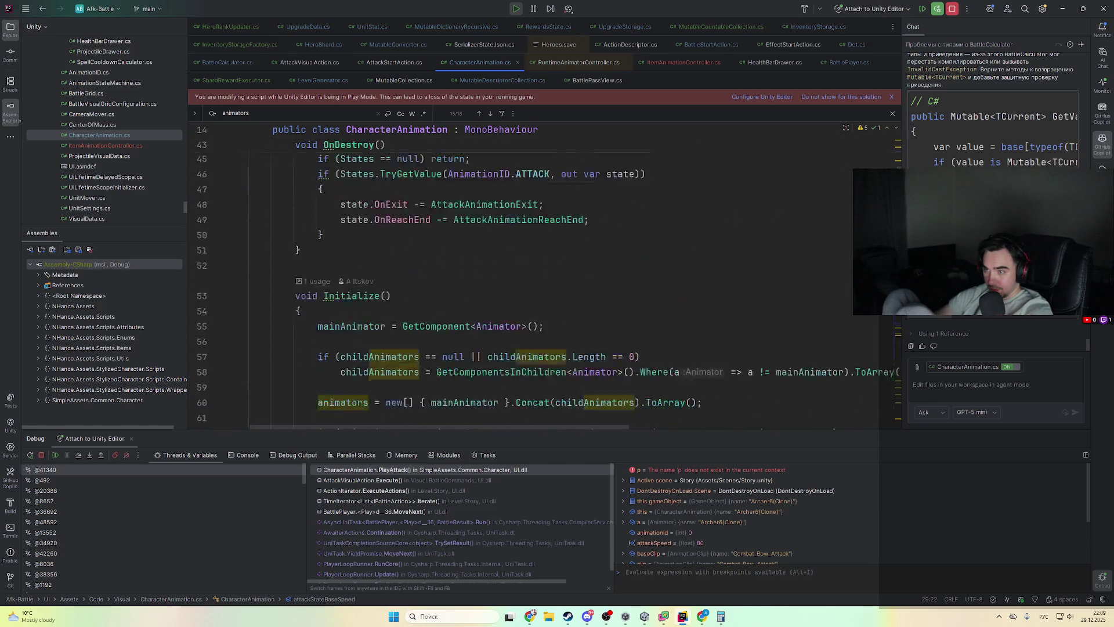
pyautogui.hotkey('alt', 'Tab')
pyautogui.scroll(-1, 541, 335)
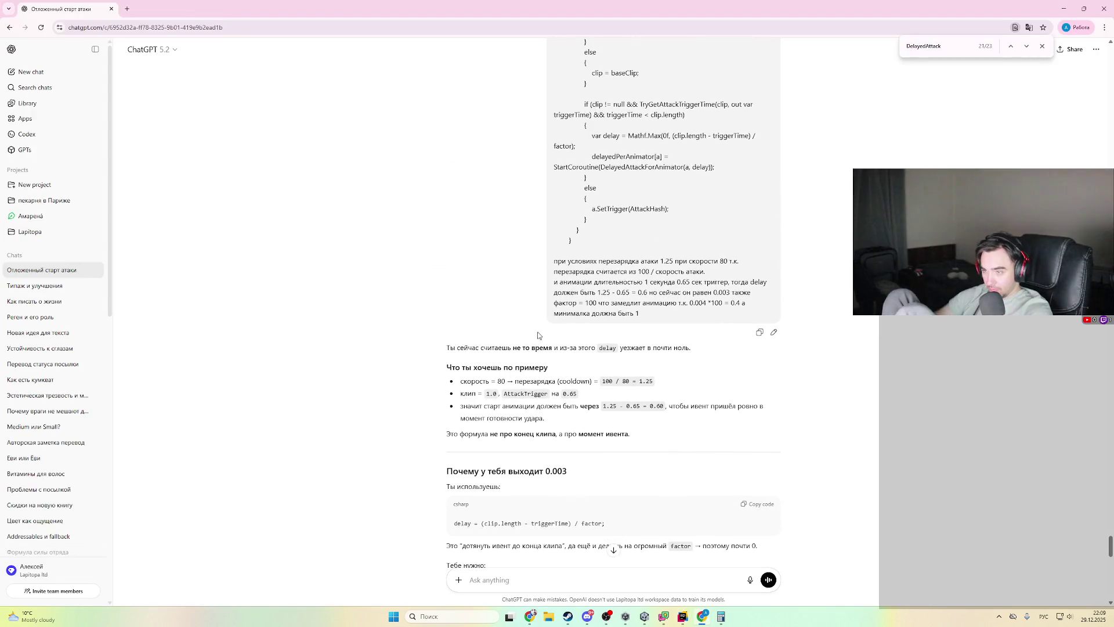
pyautogui.scroll(-3, 461, 365)
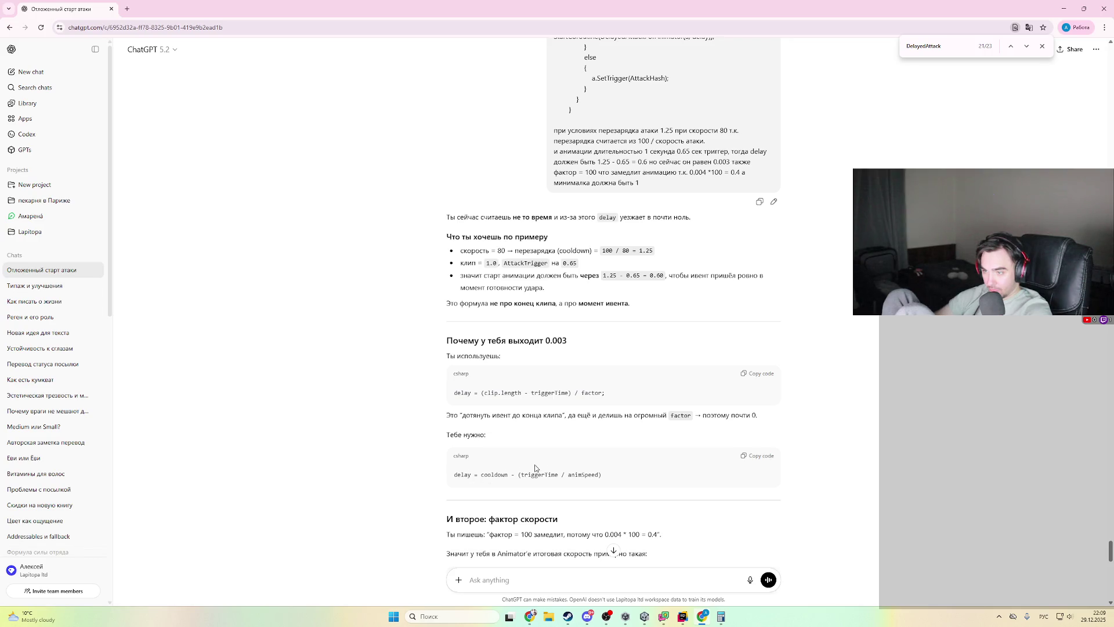
pyautogui.scroll(-4, 535, 468)
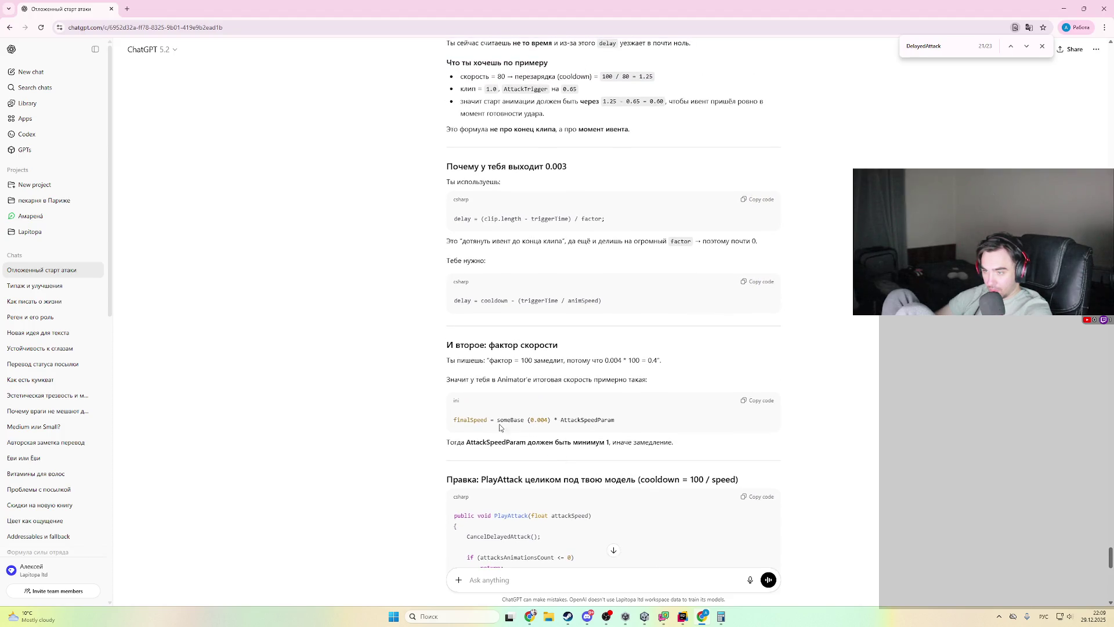
pyautogui.hotkey('alt', 'Tab')
pyautogui.scroll(-5, 471, 335)
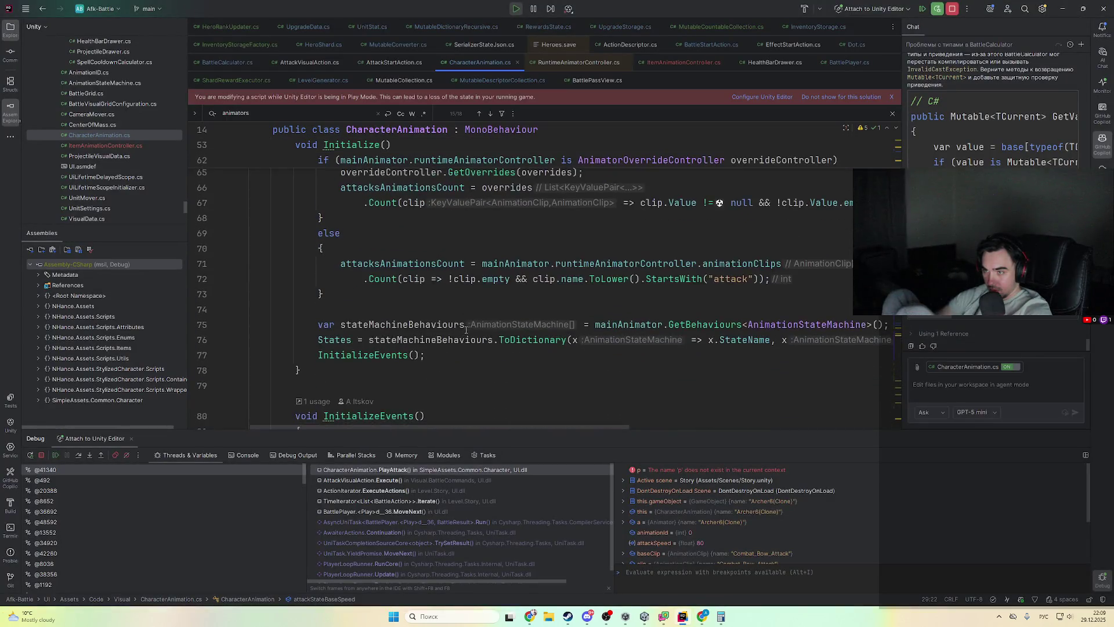
pyautogui.scroll(-5, 471, 335)
pyautogui.scroll(9, 500, 329)
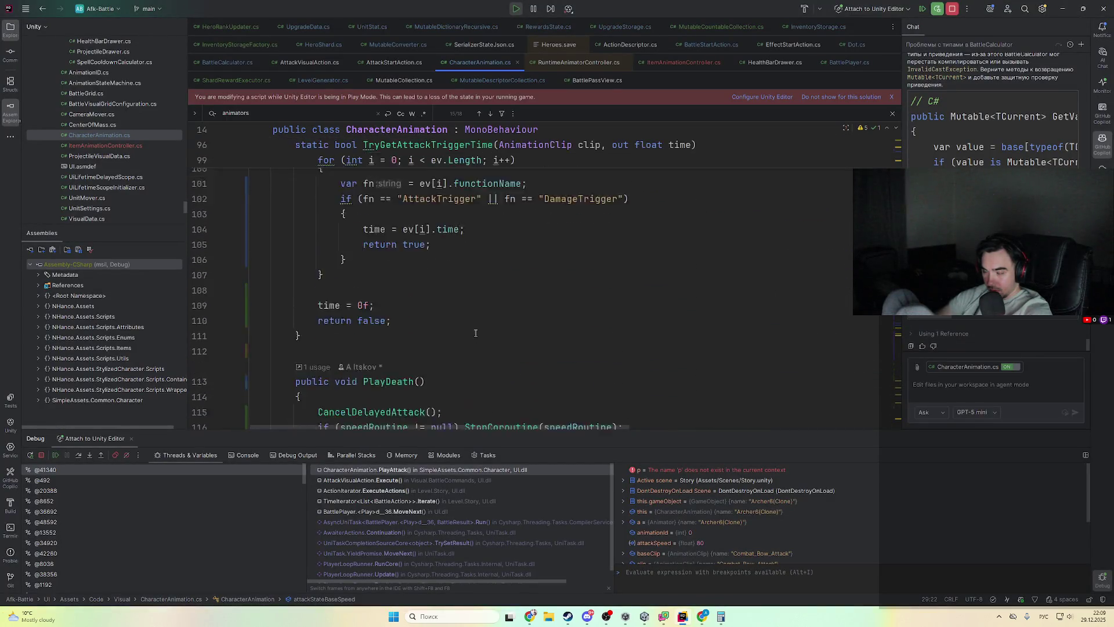
pyautogui.scroll(12, 500, 330)
pyautogui.scroll(-4, 899, 165)
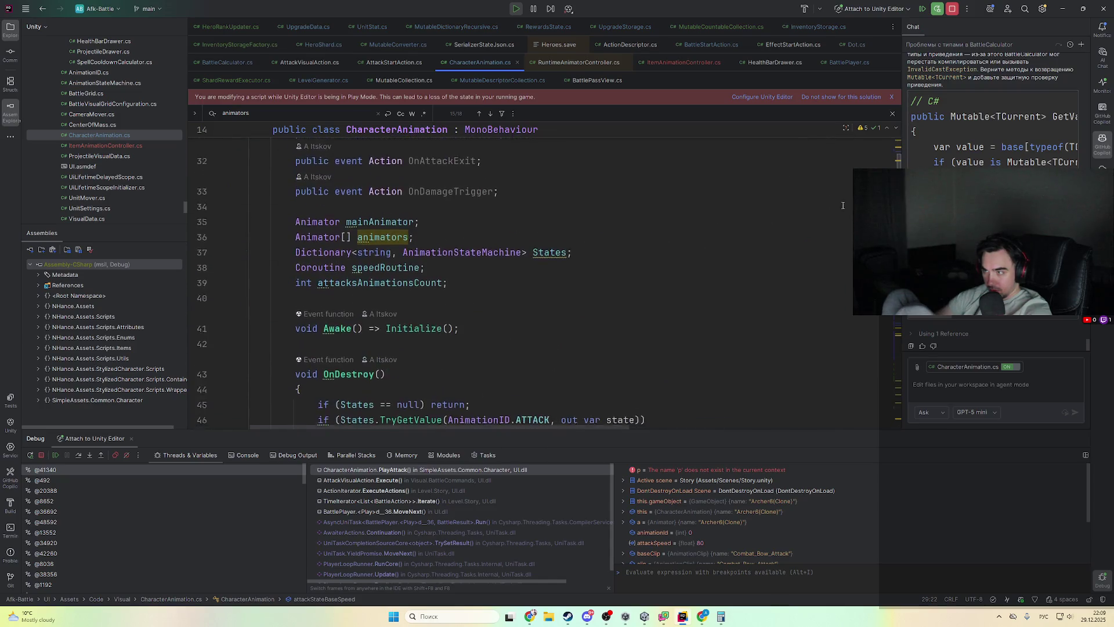
pyautogui.scroll(-20, 899, 165)
pyautogui.scroll(5, 899, 166)
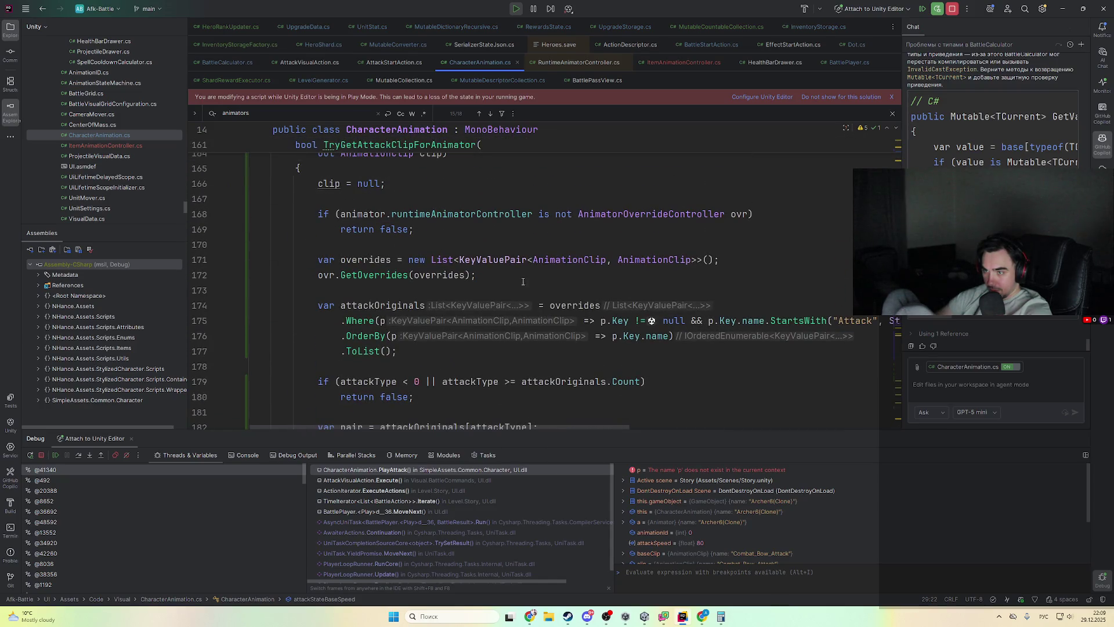
# - Highlight where effSpeed is used in the PlayAttack method
pyautogui.scroll(-7, 525, 282)
pyautogui.scroll(-5, 428, 300)
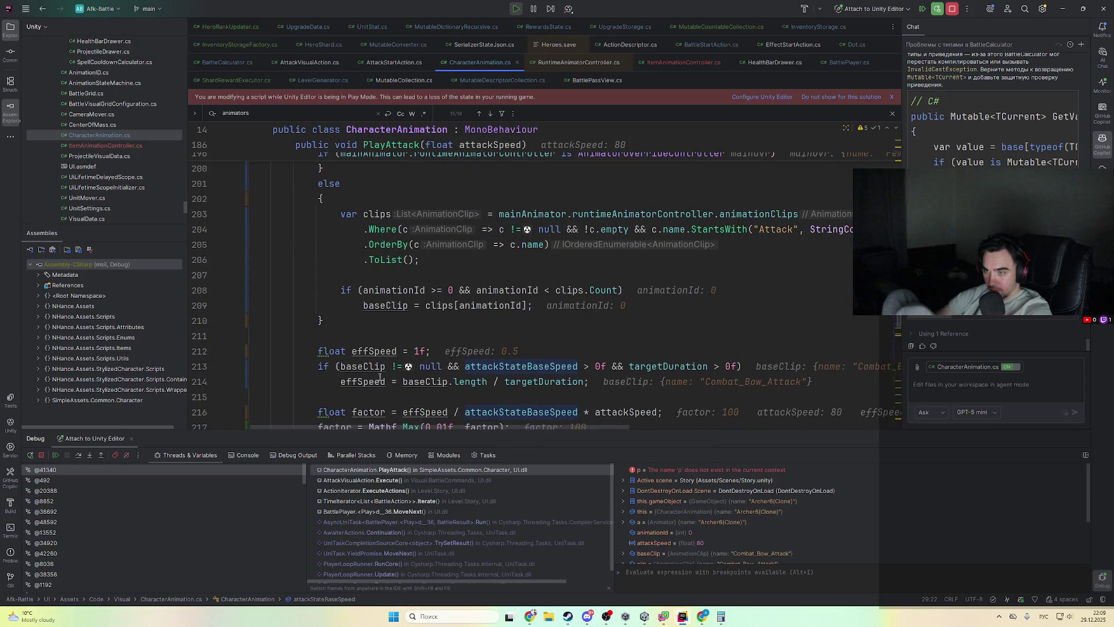
pyautogui.click(374, 381)
pyautogui.scroll(-1, 374, 381)
pyautogui.moveTo(470, 337)
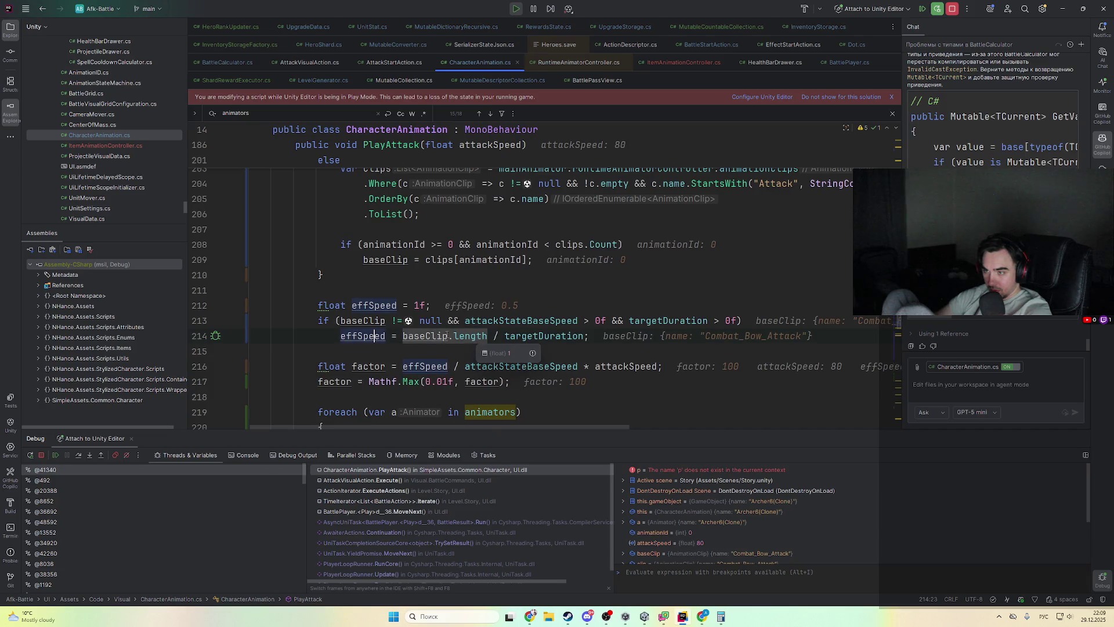
pyautogui.scroll(-1, 432, 354)
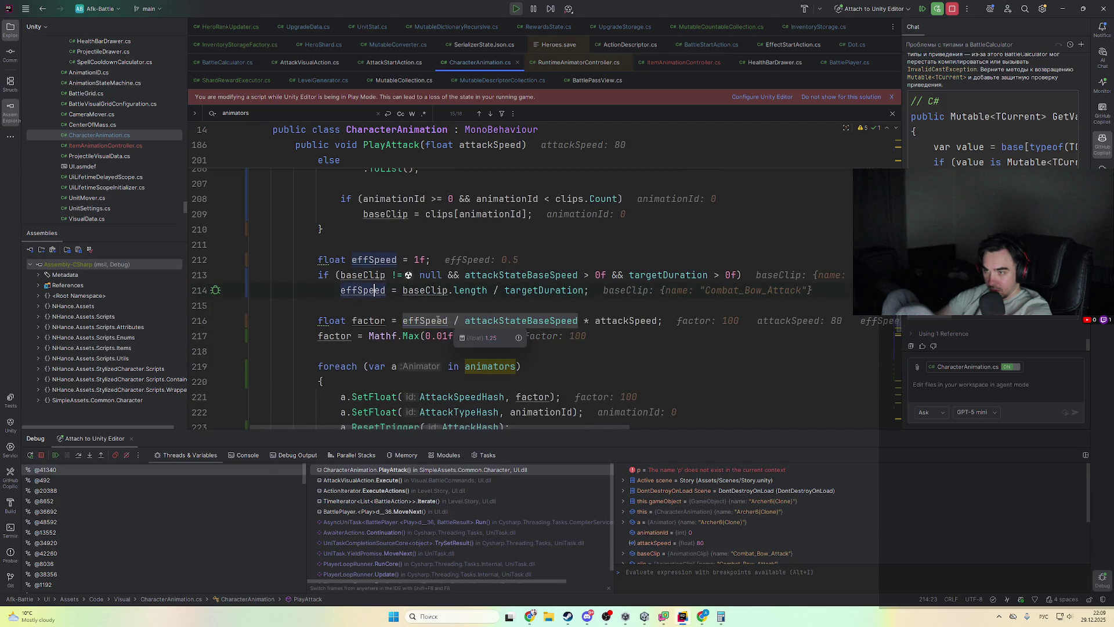
# - Compare the effSpeed variable on line 212 with ChatGPT's explanation
pyautogui.hotkey('alt', 'Tab')
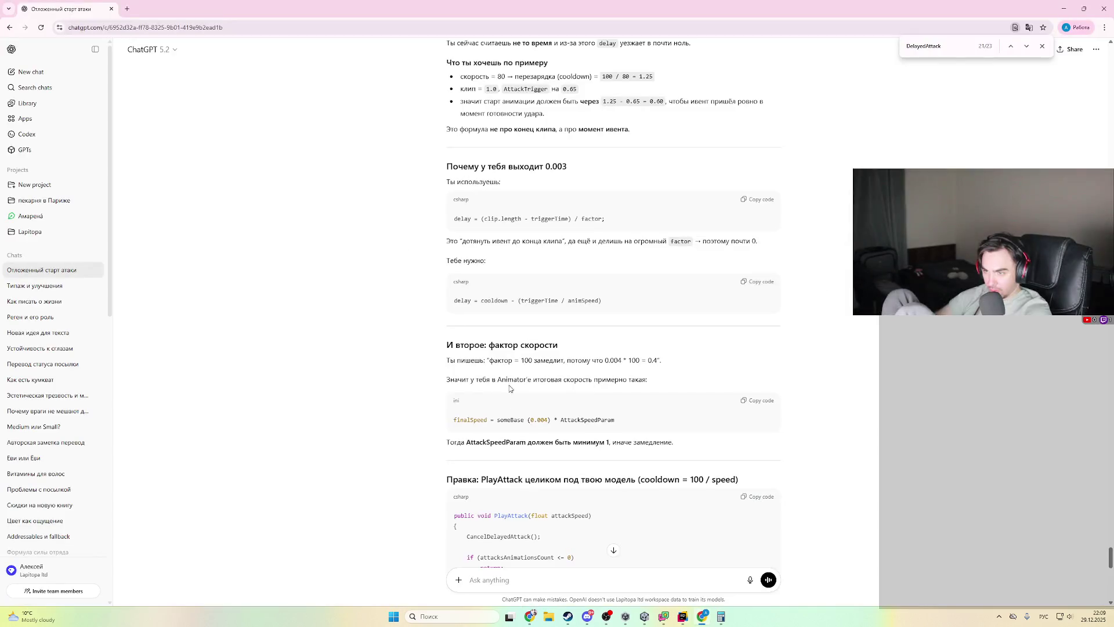
pyautogui.hotkey('alt', 'Tab')
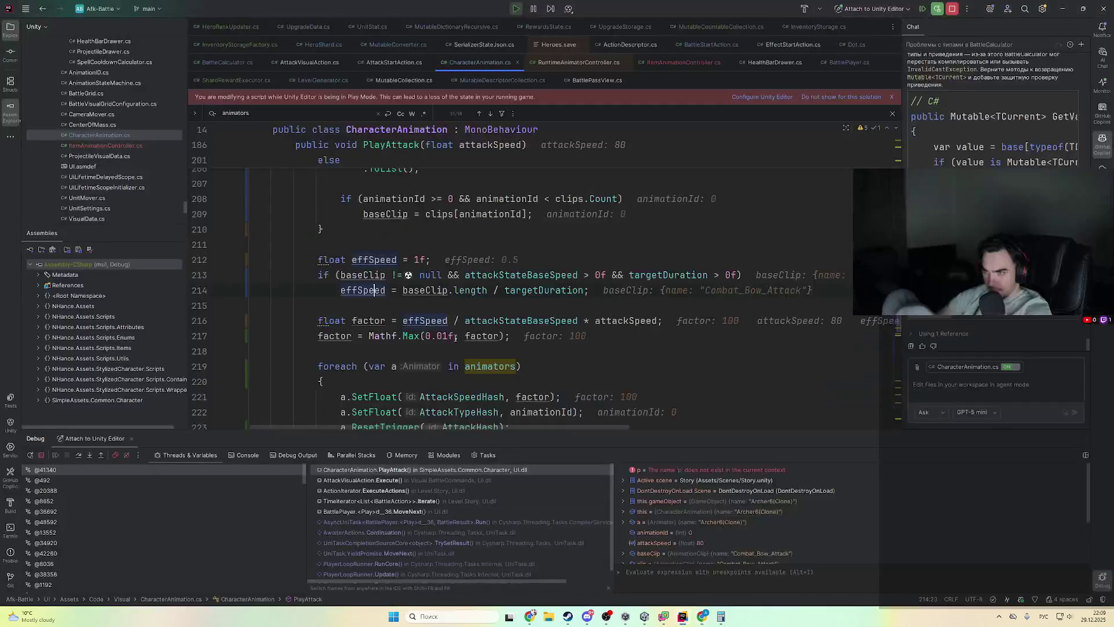
pyautogui.doubleClick(386, 261)
pyautogui.hotkey('alt', 'Tab')
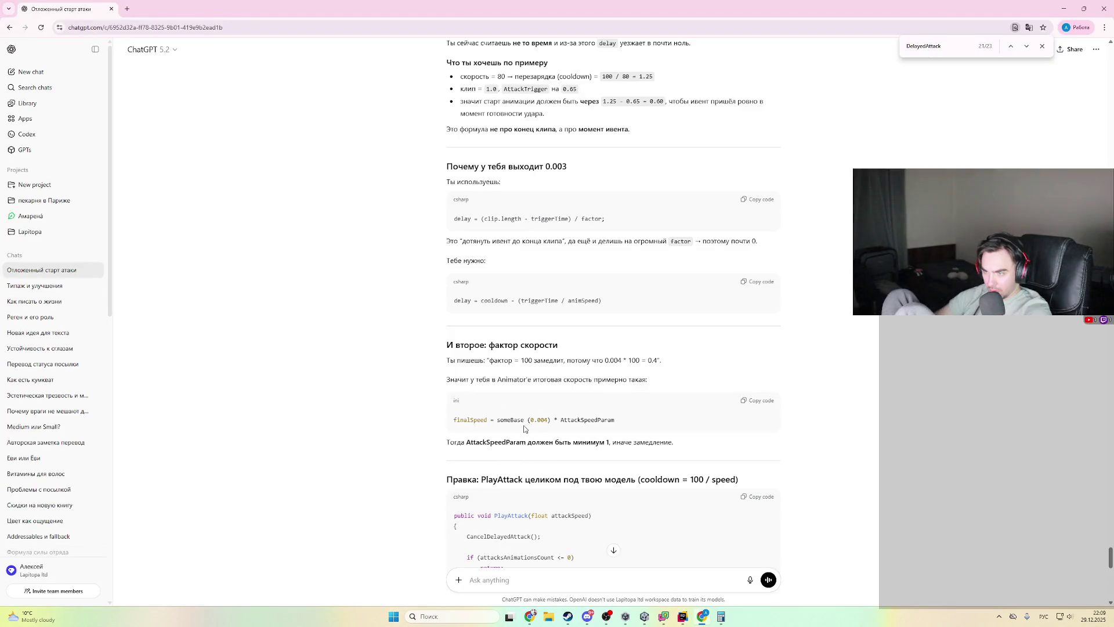
pyautogui.hotkey('alt', 'Tab')
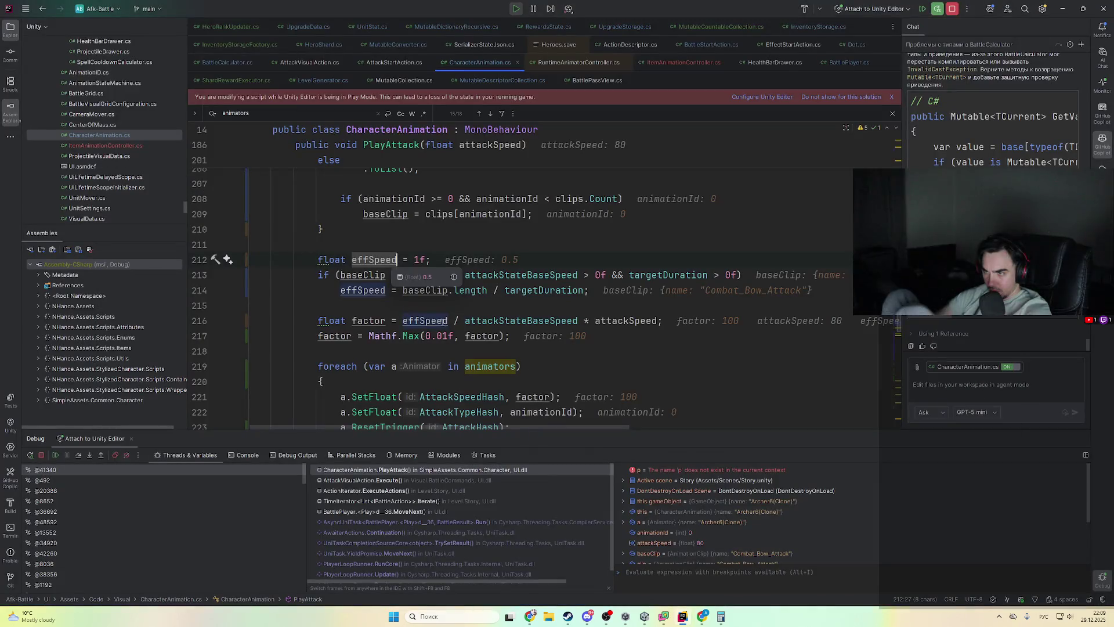
pyautogui.scroll(1, 438, 297)
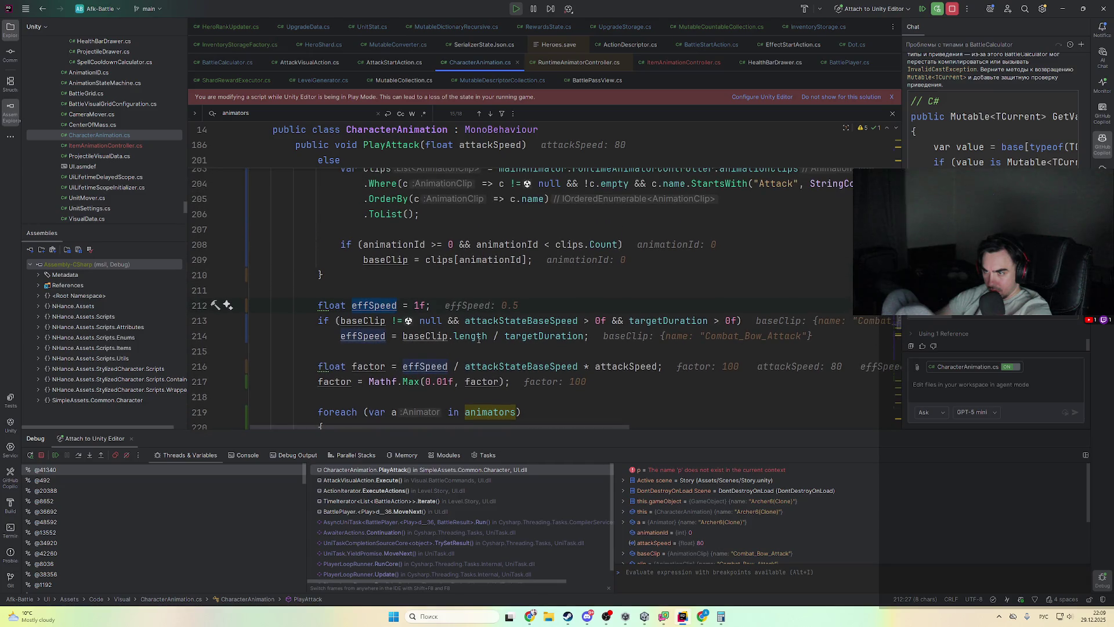
# - Check PlayAttack's attackSpeed parameter against ChatGPT's speed-factor explanation
pyautogui.hotkey('alt', 'Tab')
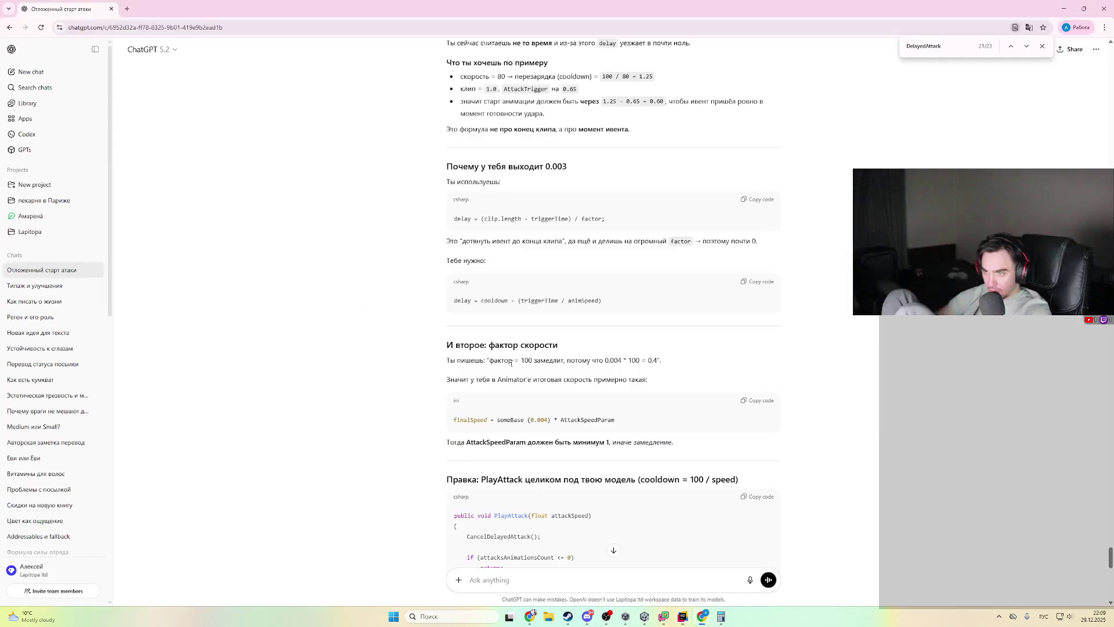
pyautogui.hotkey('alt', 'Tab')
pyautogui.scroll(5, 494, 230)
pyautogui.doubleClick(494, 230)
pyautogui.scroll(-8, 495, 229)
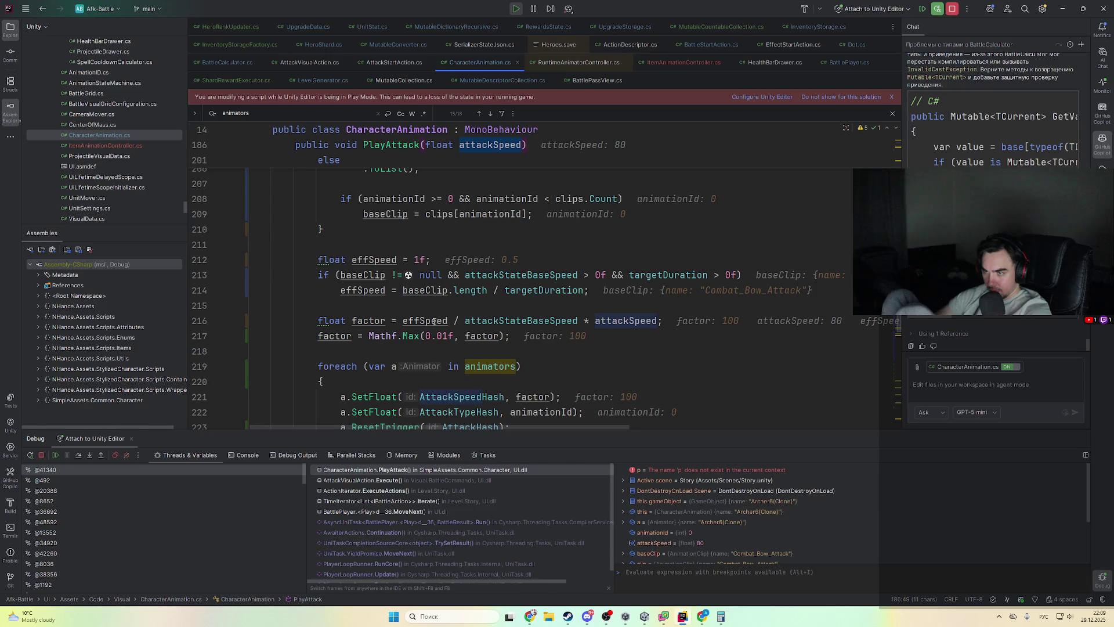
pyautogui.moveTo(441, 326)
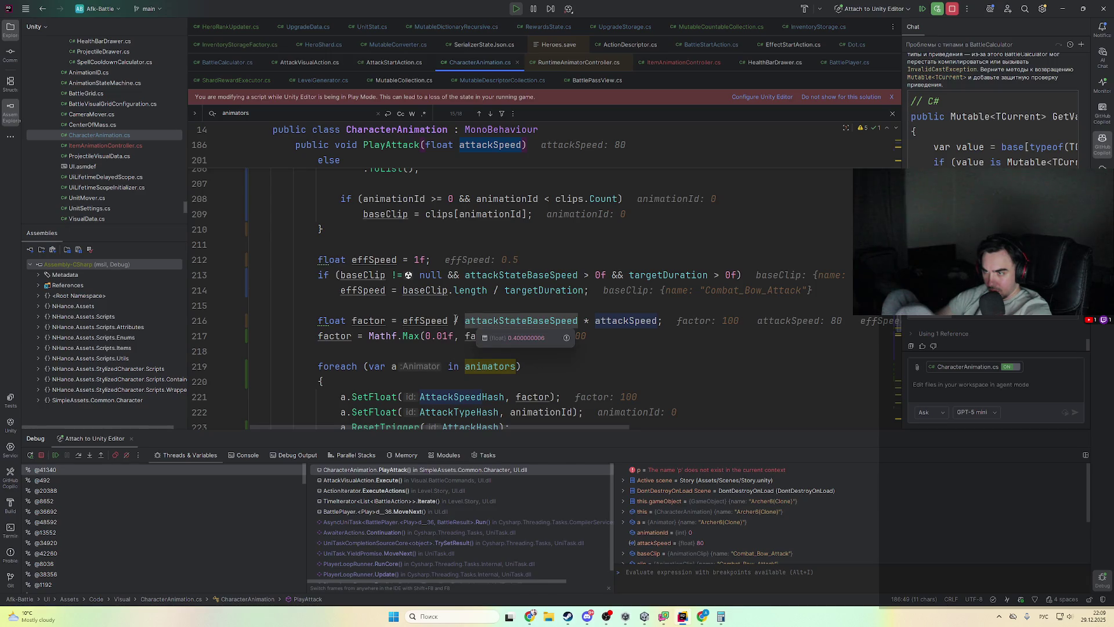
# - Copy ChatGPT's rewritten PlayAttack code and end the paused debugging session in Rider
pyautogui.hotkey('alt', 'Tab')
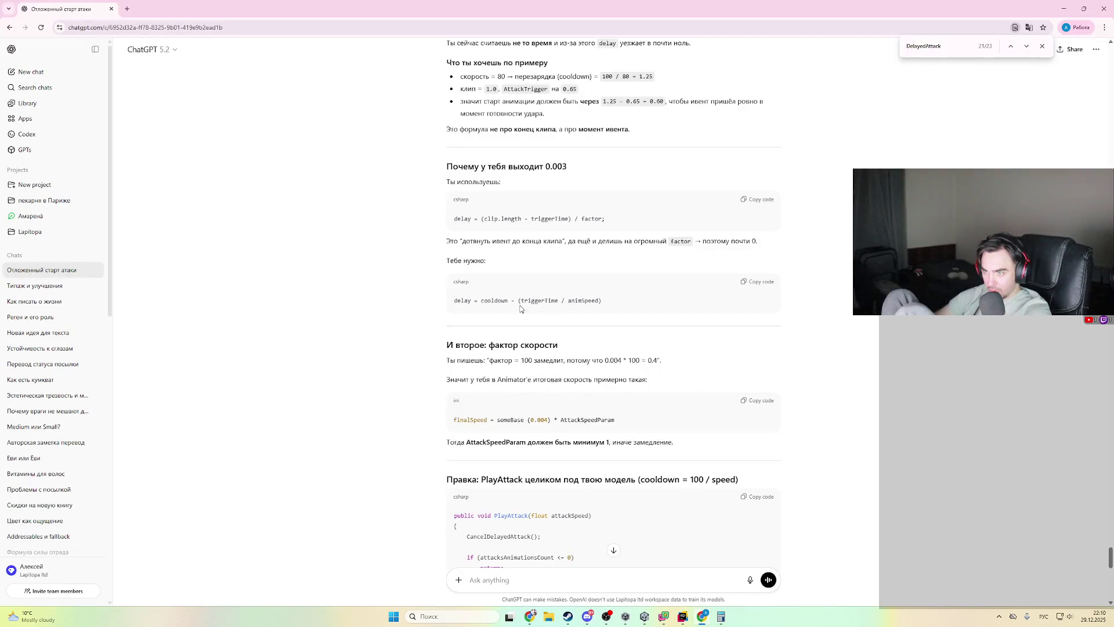
pyautogui.scroll(-15, 522, 251)
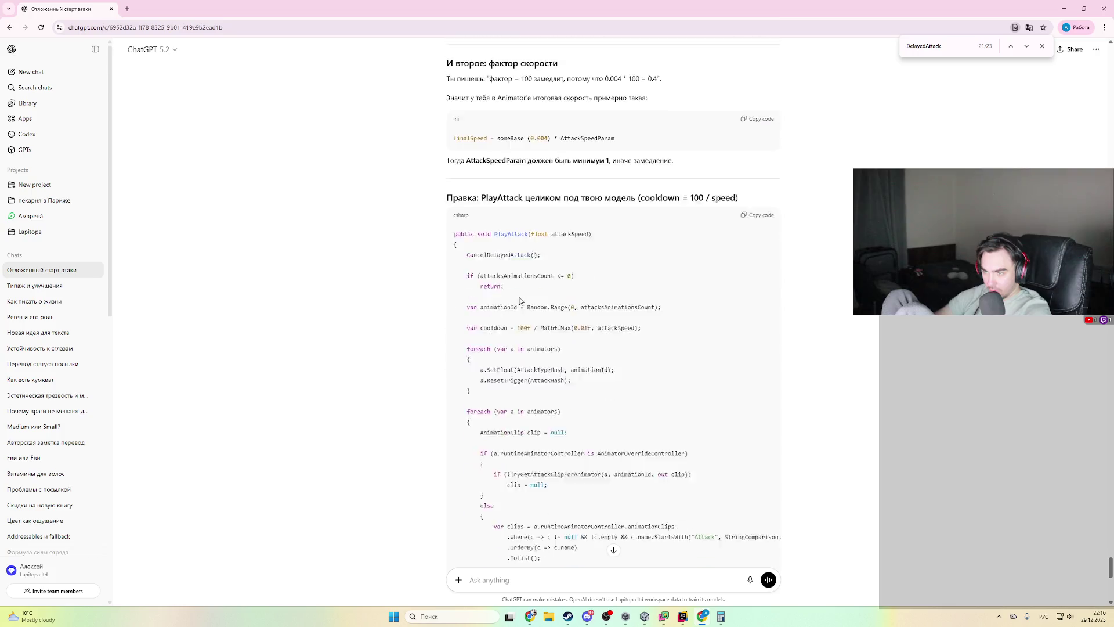
pyautogui.scroll(3, 728, 198)
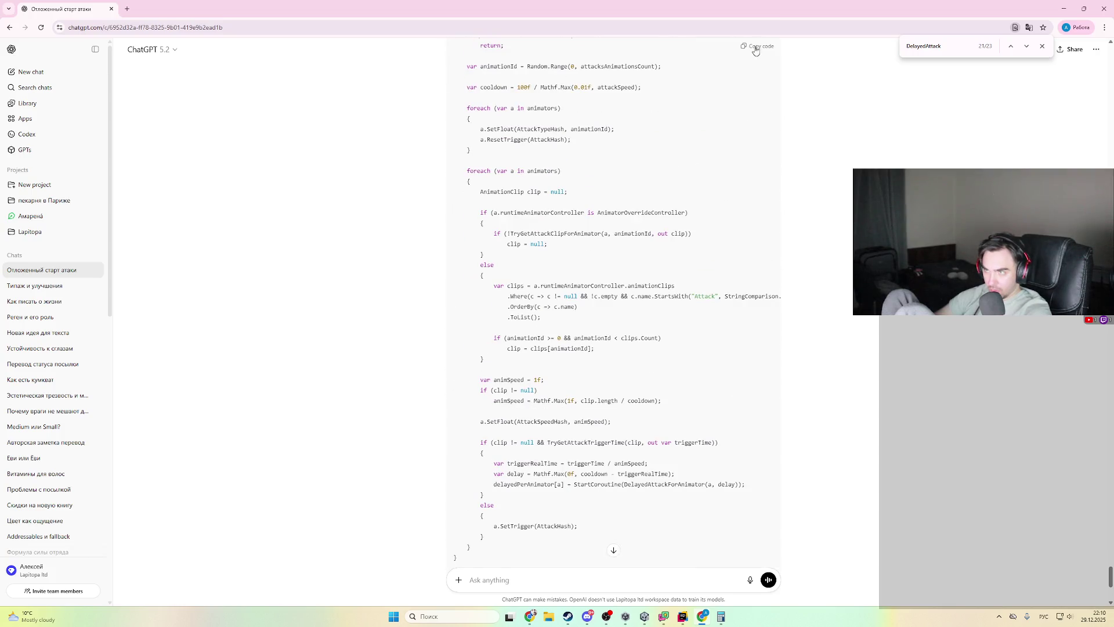
pyautogui.click(756, 51)
pyautogui.hotkey('alt', 'Tab')
pyautogui.click(952, 8)
pyautogui.scroll(-10, 406, 290)
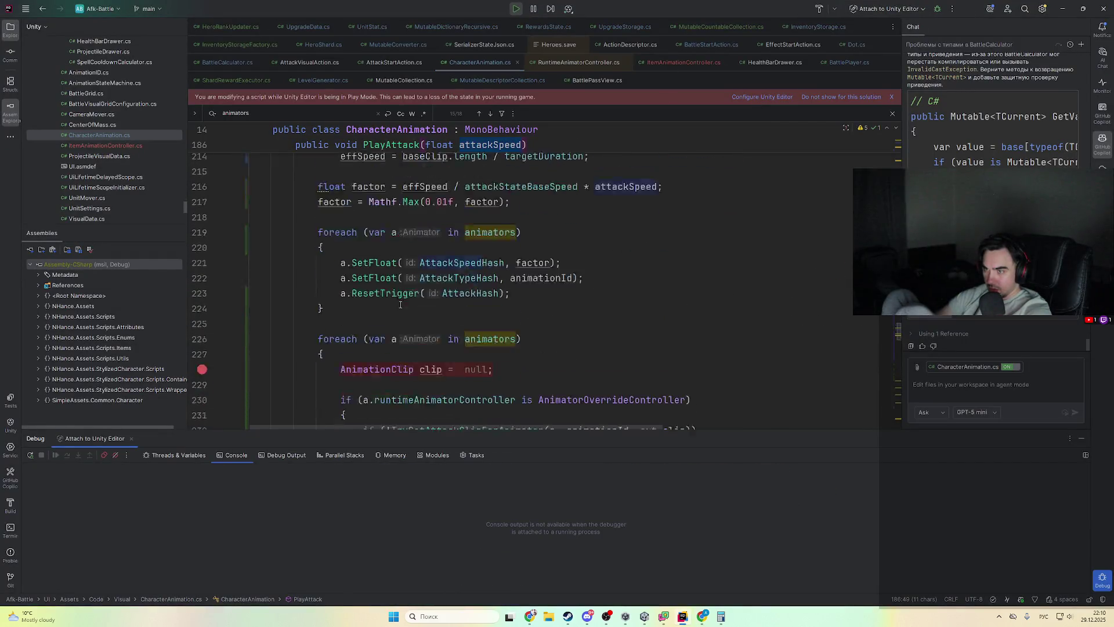
# - Overwrite the old PlayAttack method with the copied ChatGPT code, then switch to the Unity Editor
pyautogui.click(340, 386)
pyautogui.scroll(20, 343, 383)
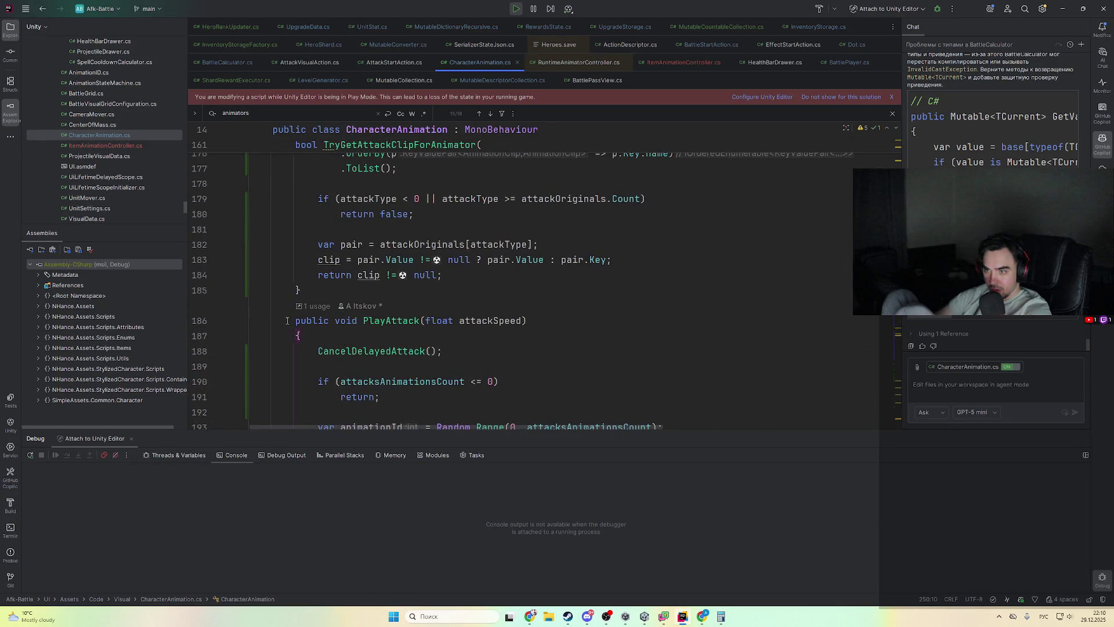
pyautogui.press('Up')
pyautogui.press('Up')
pyautogui.press('Up')
pyautogui.scroll(17, 460, 351)
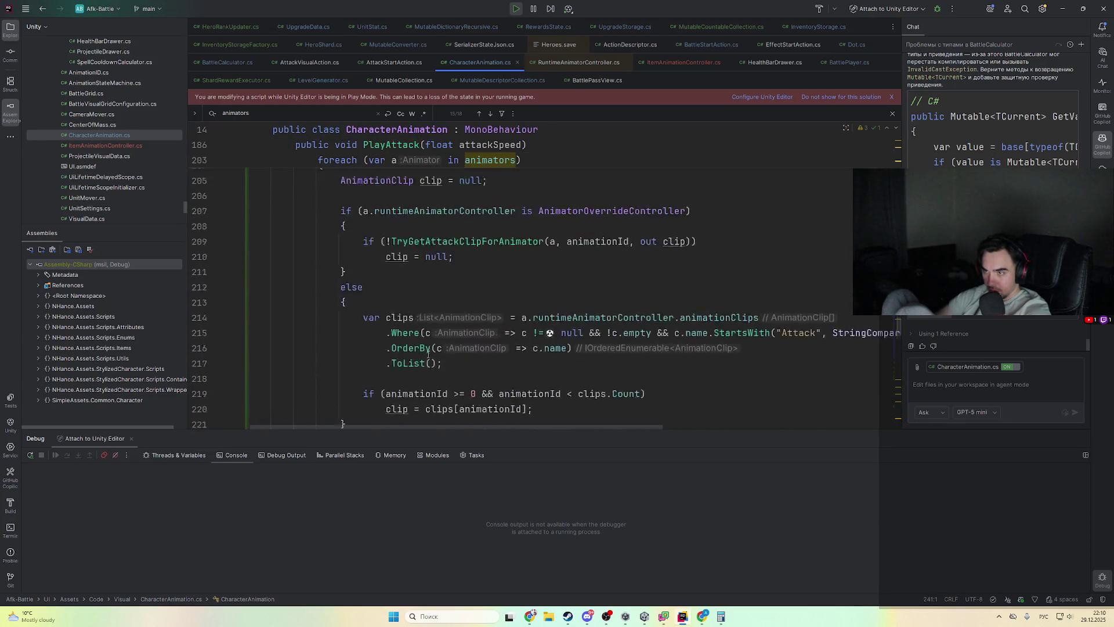
pyautogui.hotkey('alt', 'Tab')
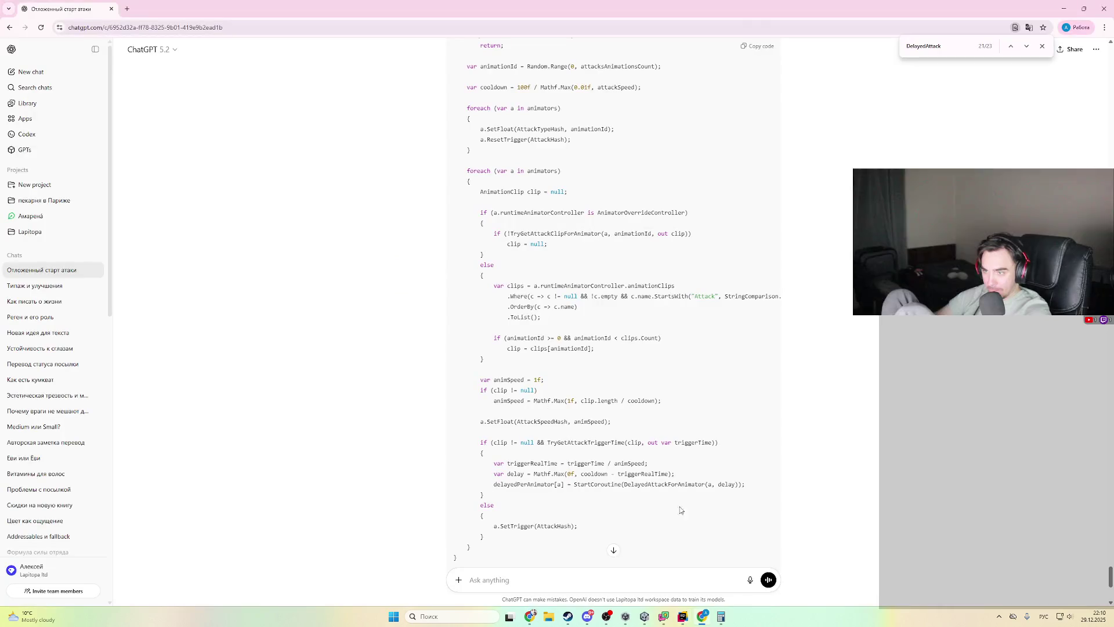
pyautogui.click(653, 616)
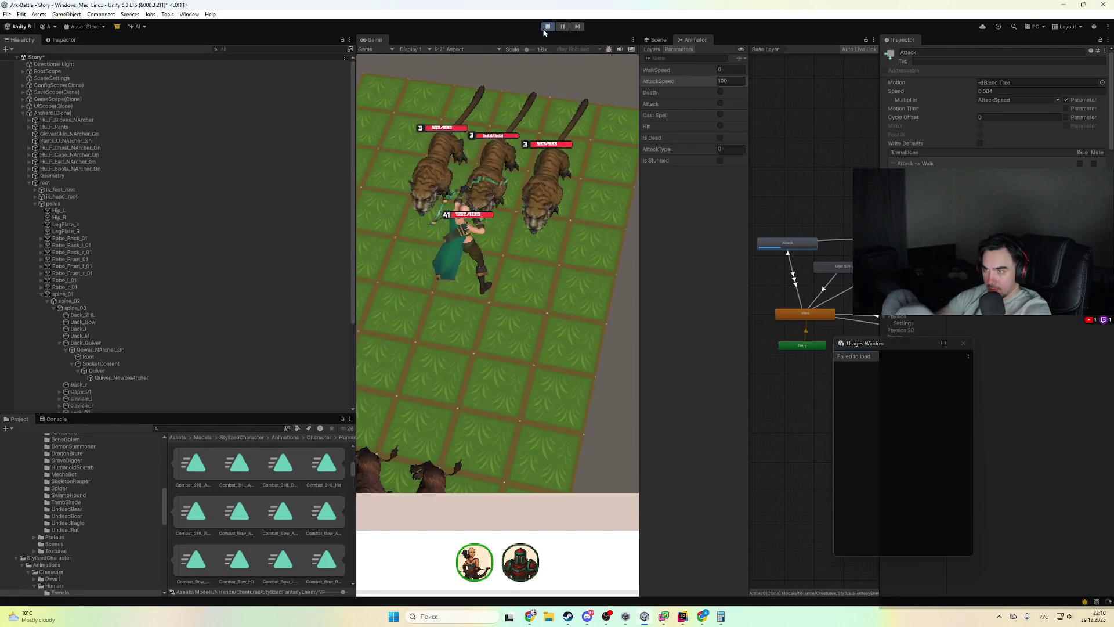
# - Stop the running game and start a fresh run to test the new attack timing
pyautogui.click(546, 27)
pyautogui.hotkey('alt', 'Tab')
pyautogui.hotkey('alt', 'Tab')
pyautogui.press('Escape')
pyautogui.click(682, 617)
pyautogui.click(683, 617)
pyautogui.click(643, 617)
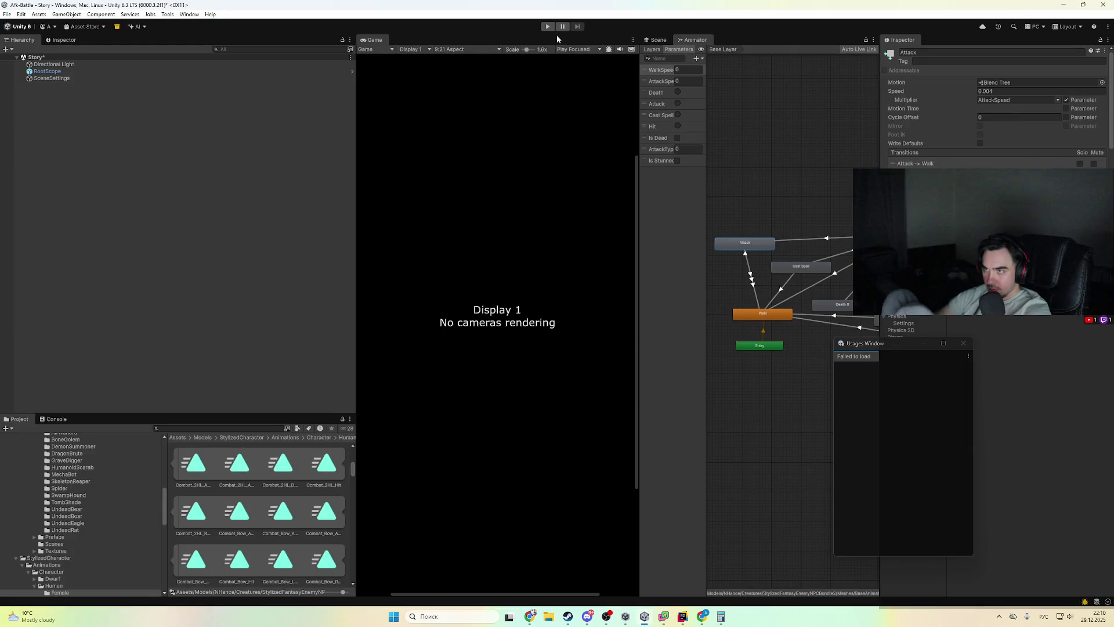
pyautogui.click(547, 26)
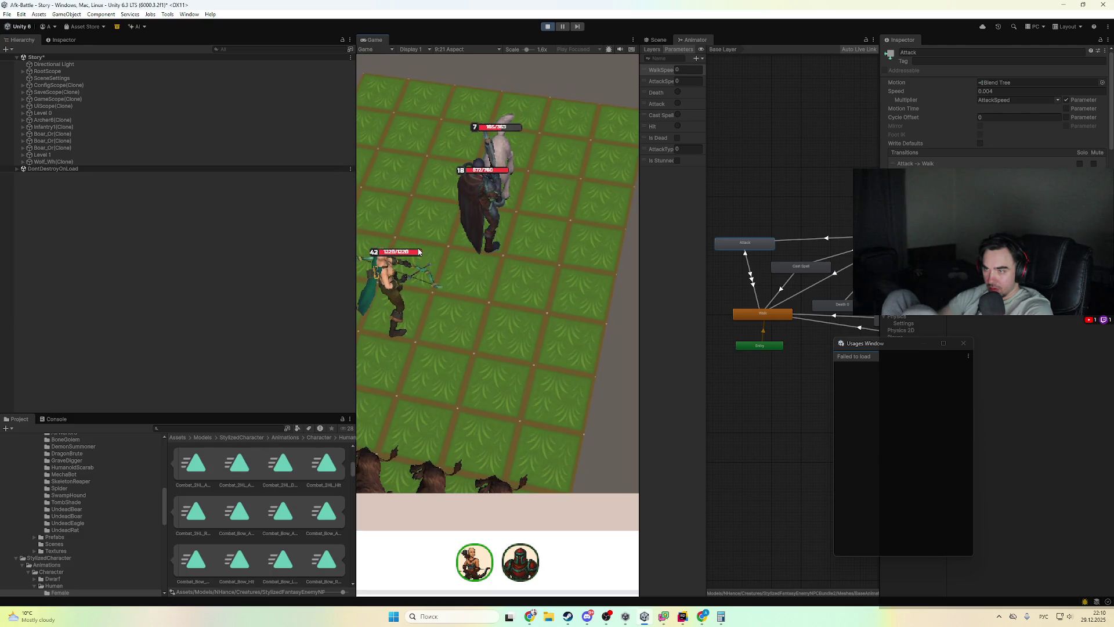
# - Pause to inspect Archer6(Clone)'s Attack state speed 0.004 and AttackSpeed multiplier, then exit Play mode
pyautogui.click(562, 27)
pyautogui.click(117, 99)
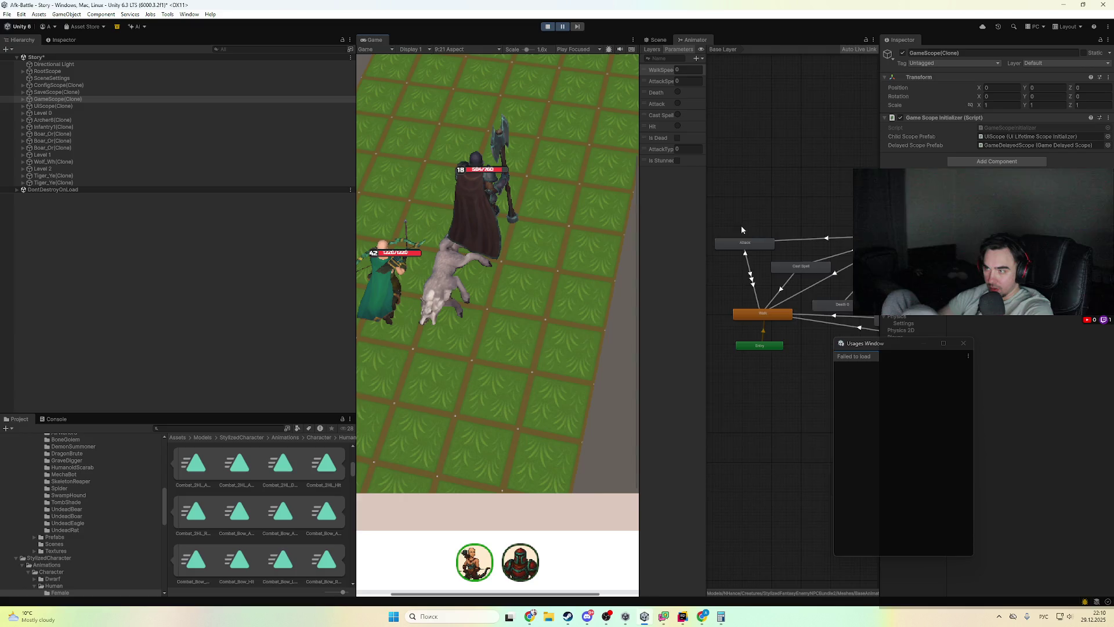
pyautogui.click(94, 120)
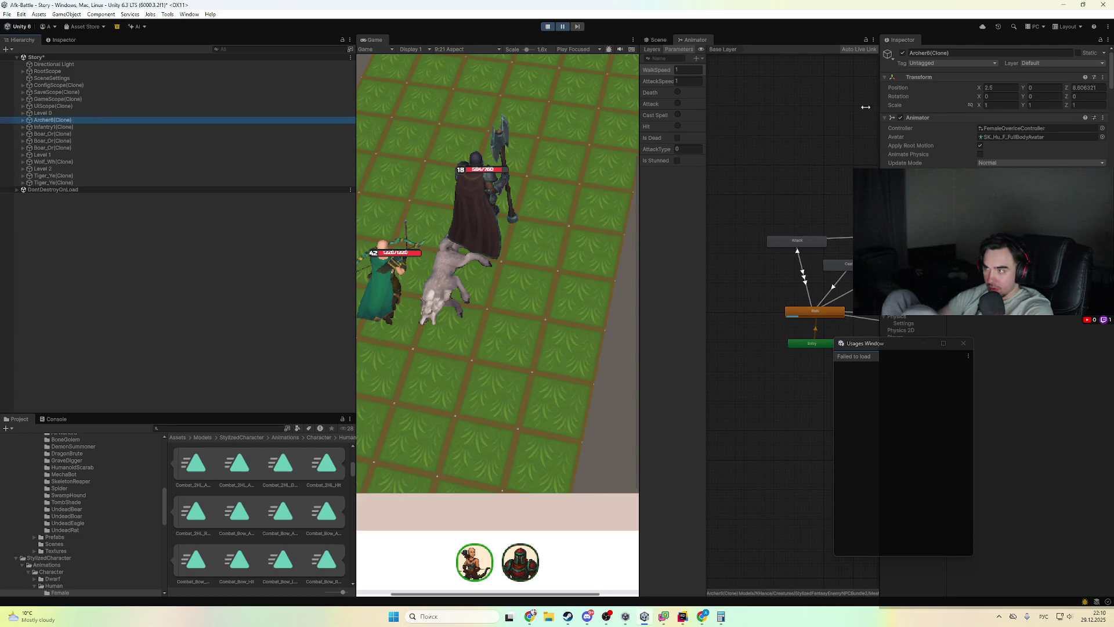
pyautogui.click(799, 244)
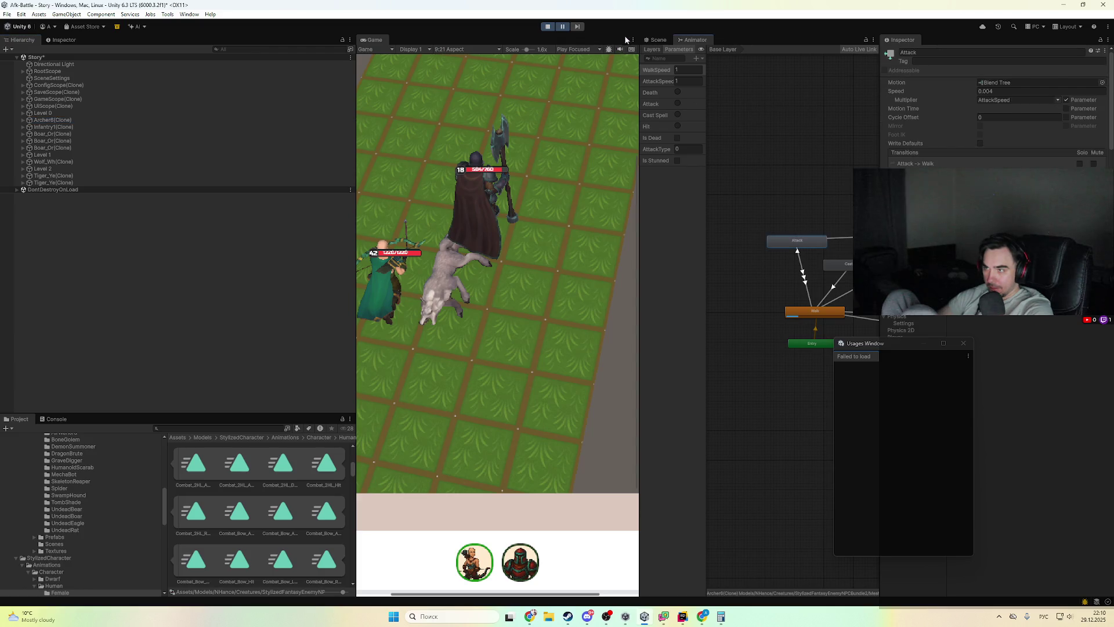
pyautogui.click(560, 27)
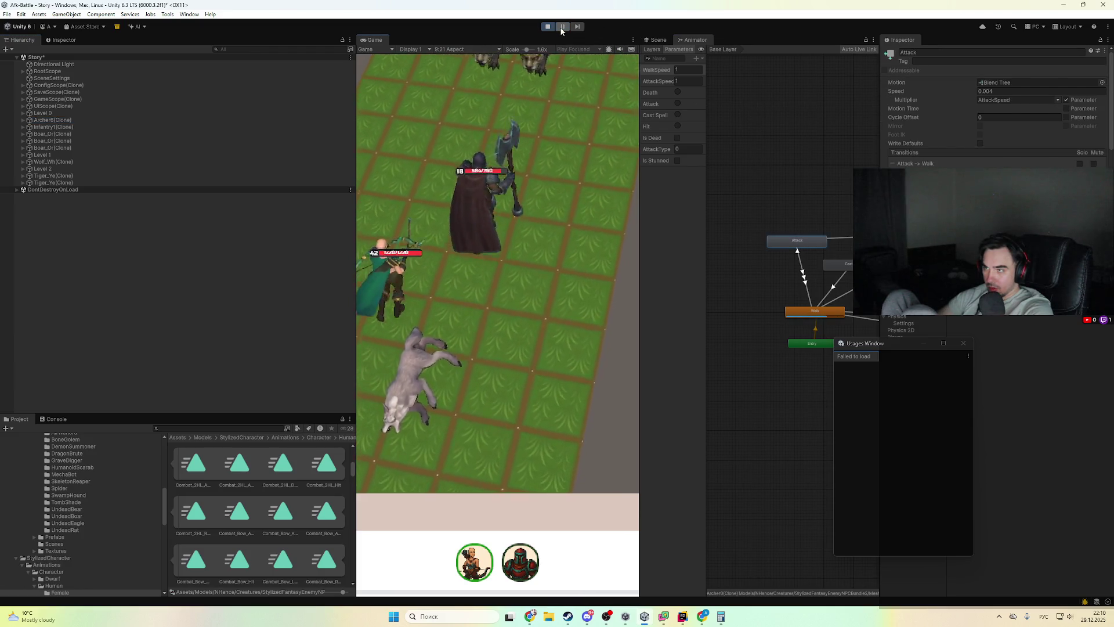
pyautogui.moveTo(707, 128); pyautogui.dragTo(731, 127)
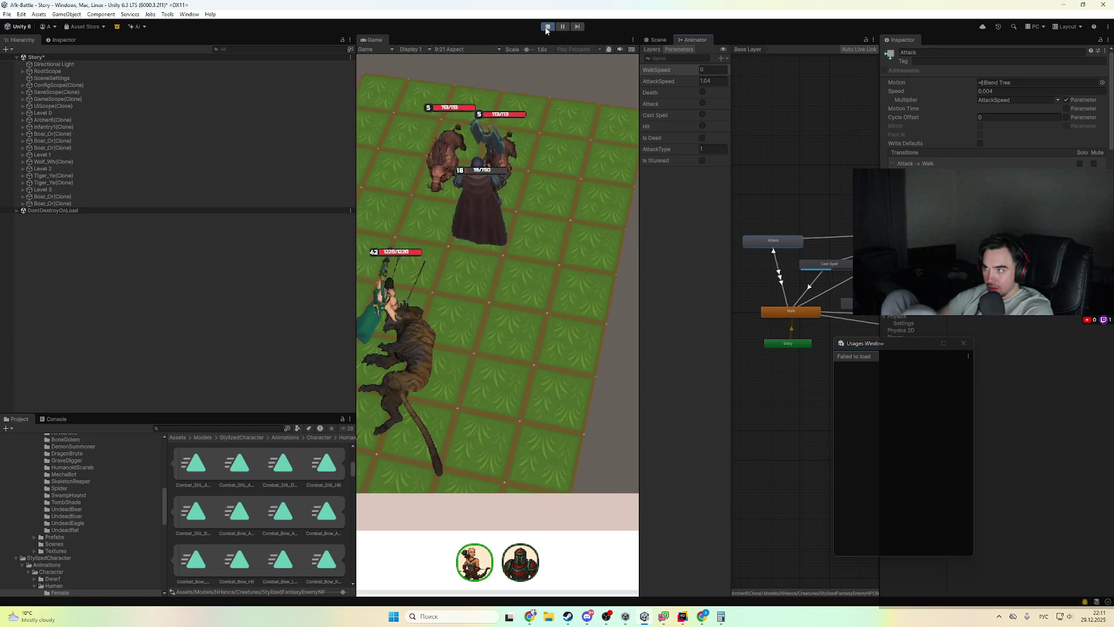
pyautogui.hotkey('ctrl', 'p')
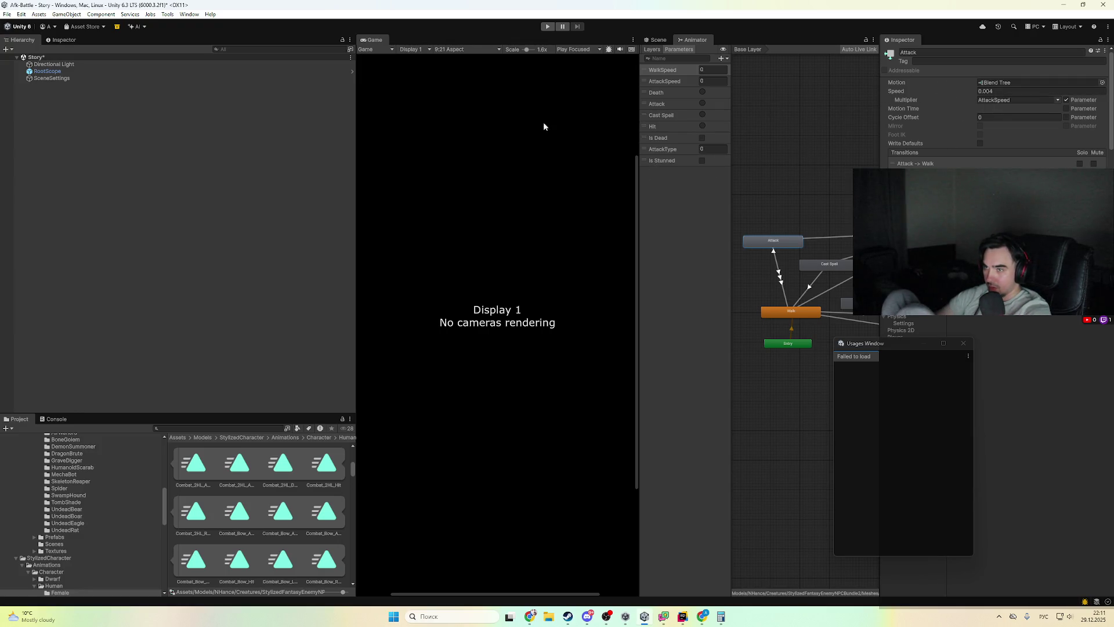
# - Select the AttackSpeed parameter and move its usages window out of the way
pyautogui.scroll(-5, 266, 527)
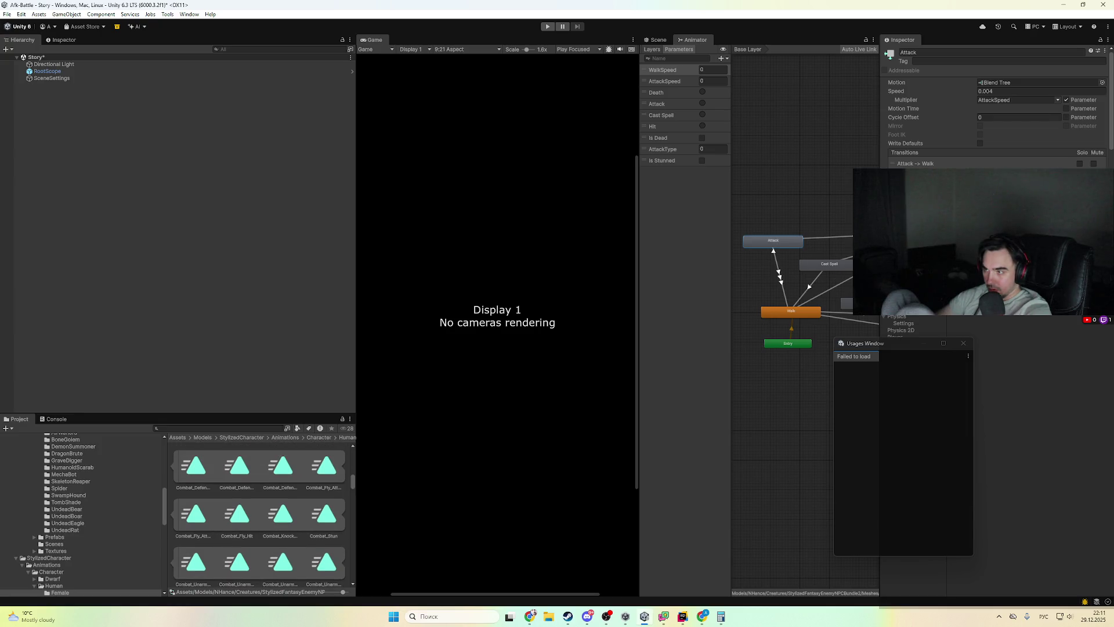
pyautogui.scroll(-3, 972, 103)
pyautogui.scroll(3, 973, 103)
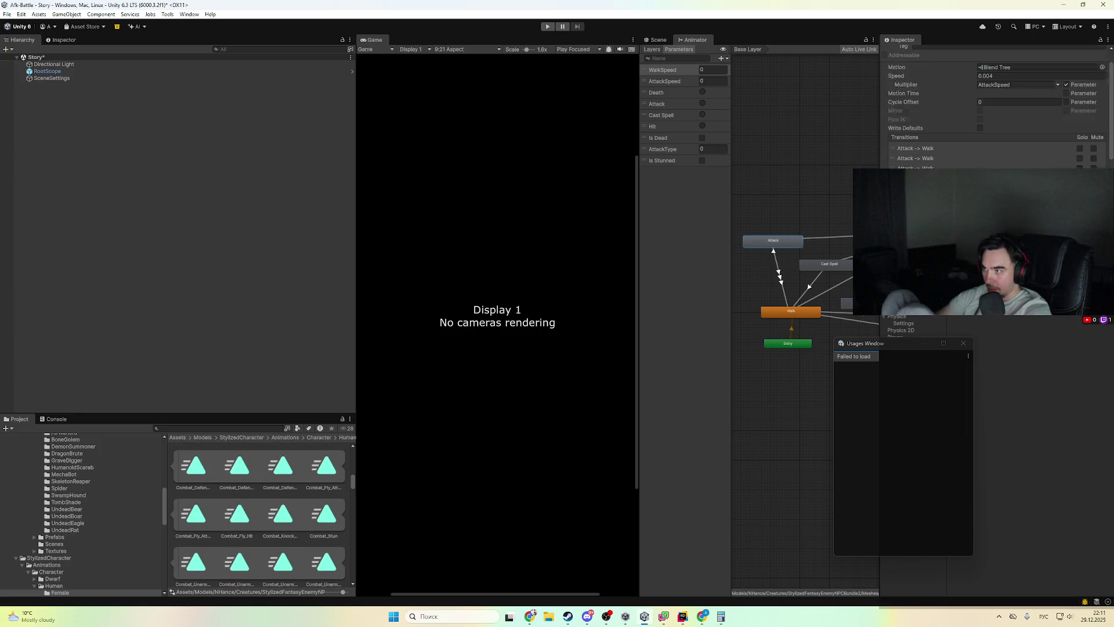
pyautogui.click(672, 85)
pyautogui.scroll(-5, 776, 270)
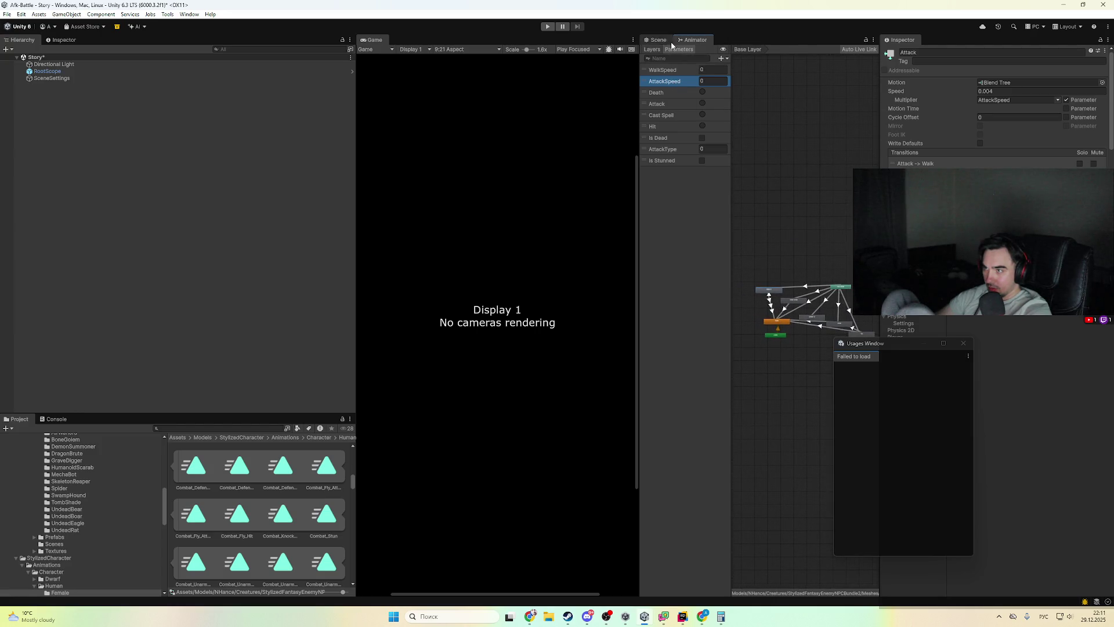
pyautogui.scroll(-6, 76, 563)
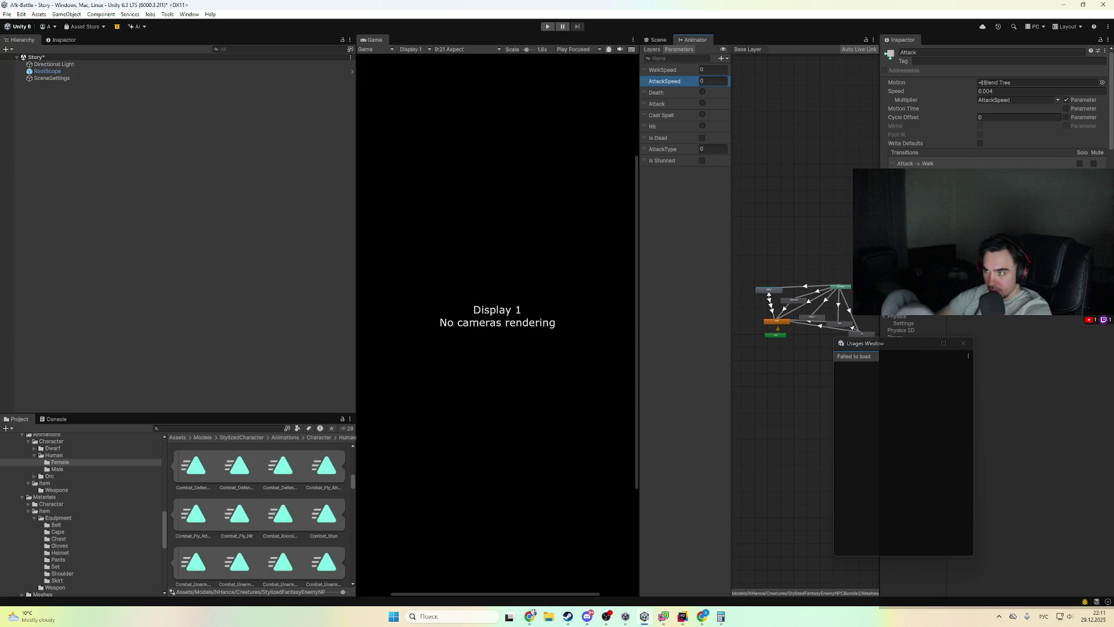
pyautogui.moveTo(901, 345)
pyautogui.mouseDown()
pyautogui.moveTo(826, 326)
pyautogui.moveTo(716, 325)
pyautogui.mouseUp()
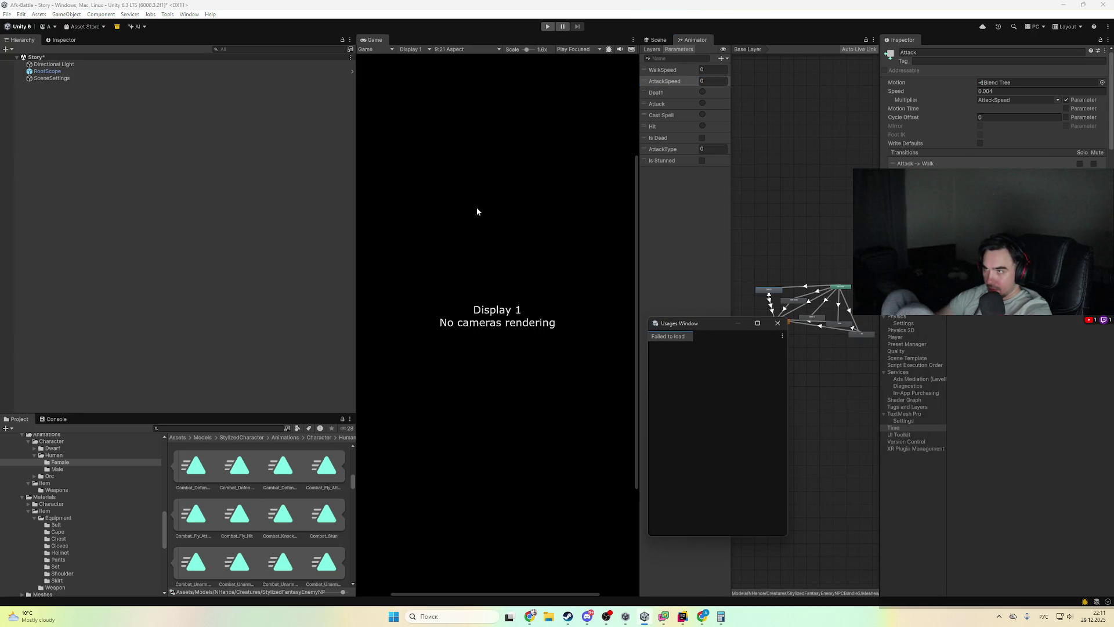
pyautogui.scroll(-7, 68, 555)
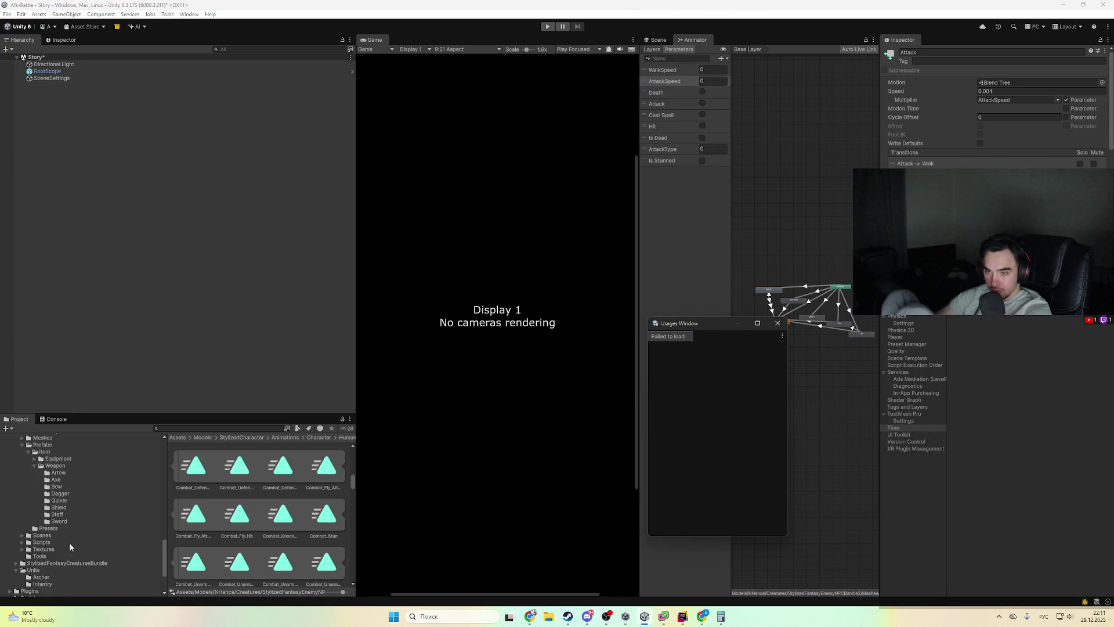
# - Trace Archer1's override controller to the BaseAnimatorController and open its animator graph
pyautogui.click(41, 578)
pyautogui.click(189, 474)
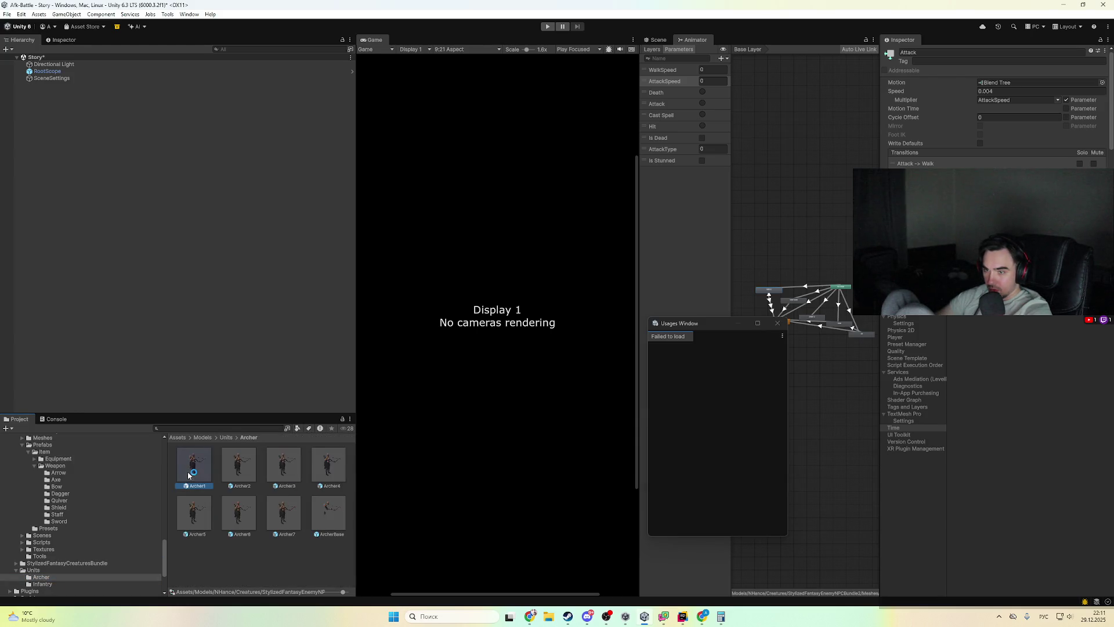
pyautogui.click(63, 40)
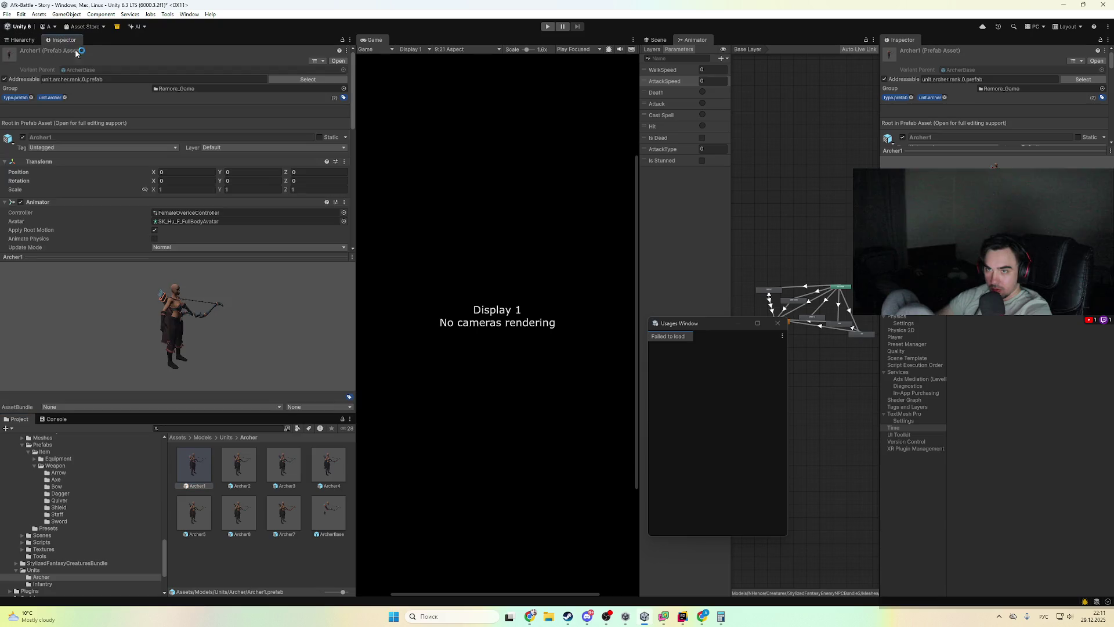
pyautogui.click(188, 212)
pyautogui.click(275, 559)
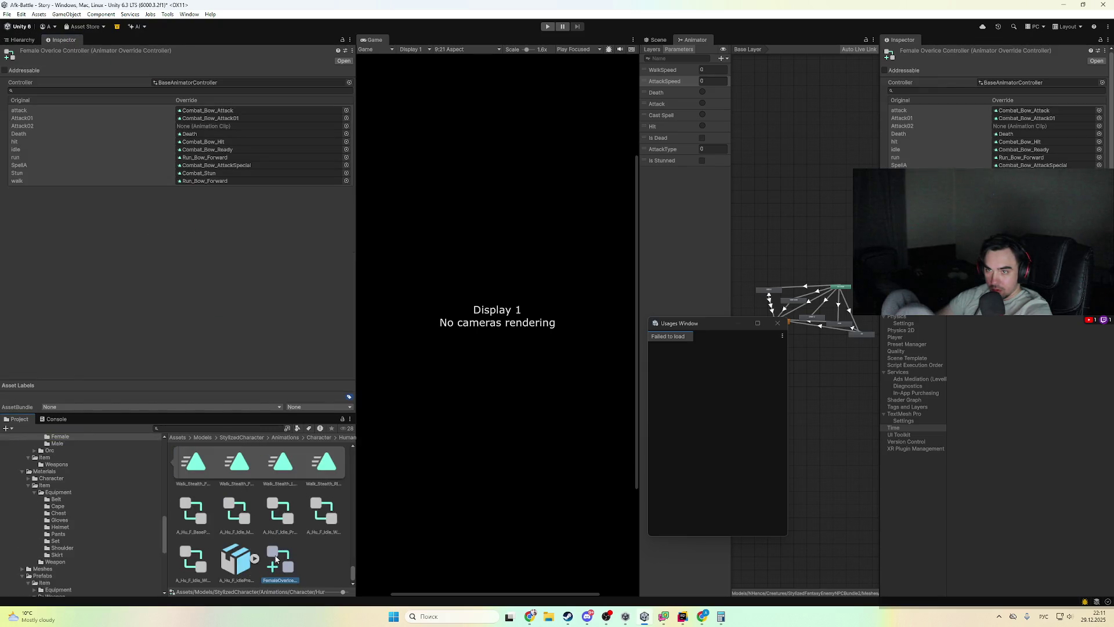
pyautogui.click(1012, 82)
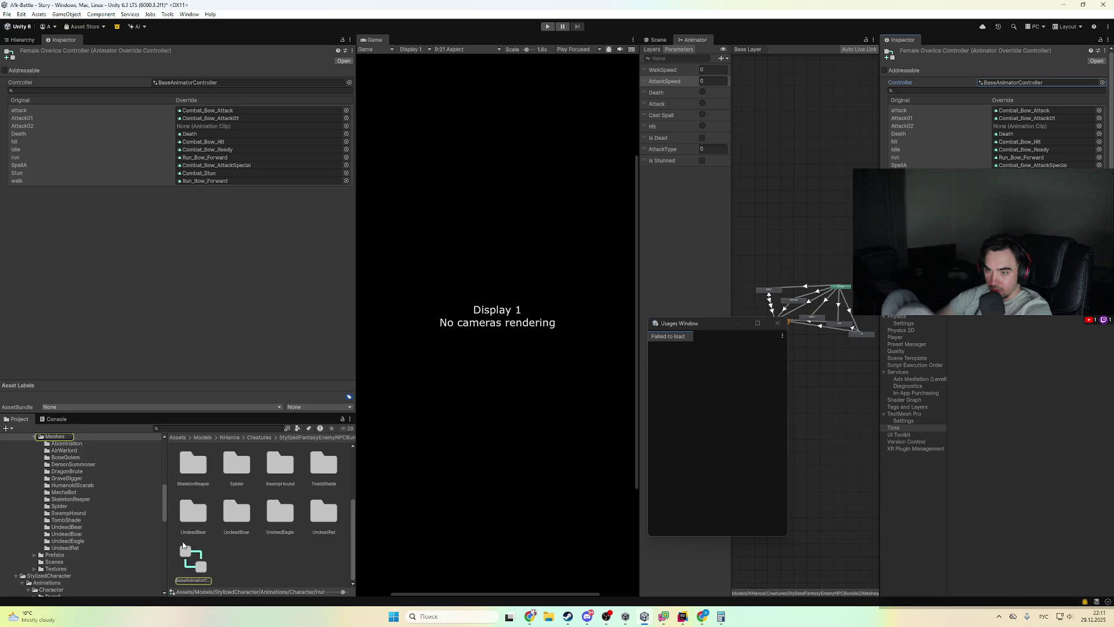
pyautogui.click(184, 547)
pyautogui.doubleClick(195, 559)
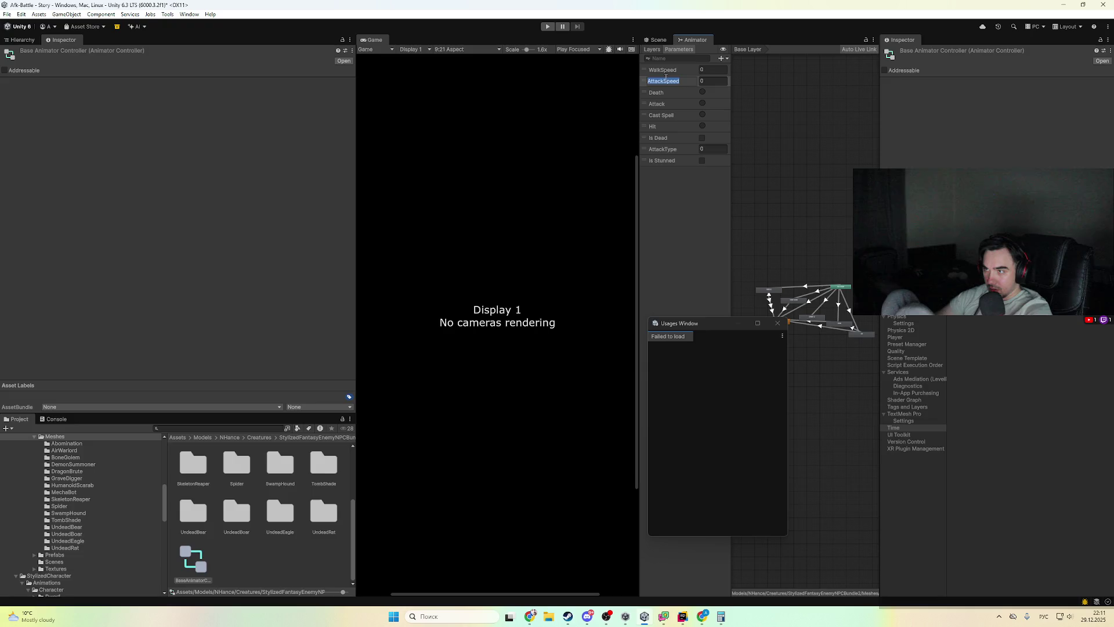
# - Change the Attack state's Speed from 0.004 to 1 and return to Rider
pyautogui.click(770, 296)
pyautogui.click(770, 295)
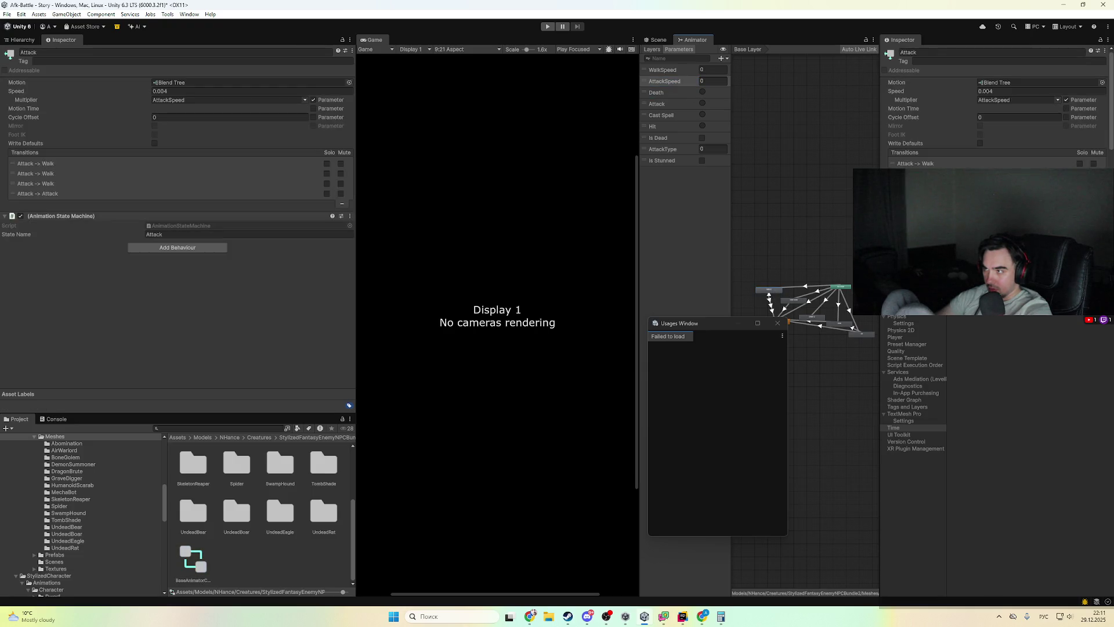
pyautogui.scroll(3, 771, 310)
pyautogui.press('a')
pyautogui.write('1')
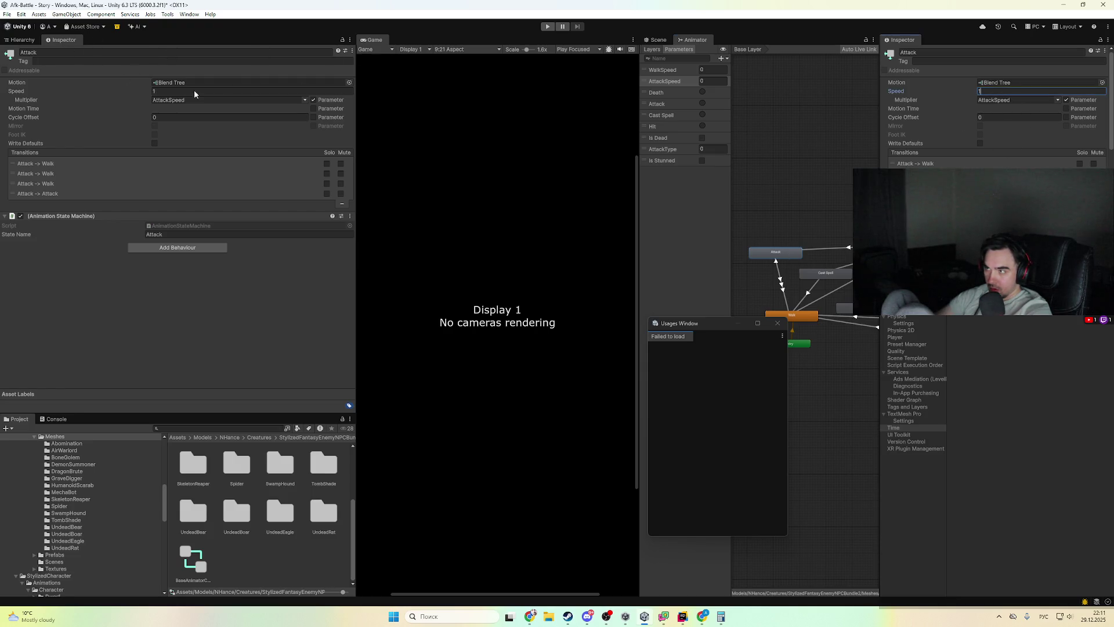
pyautogui.click(681, 616)
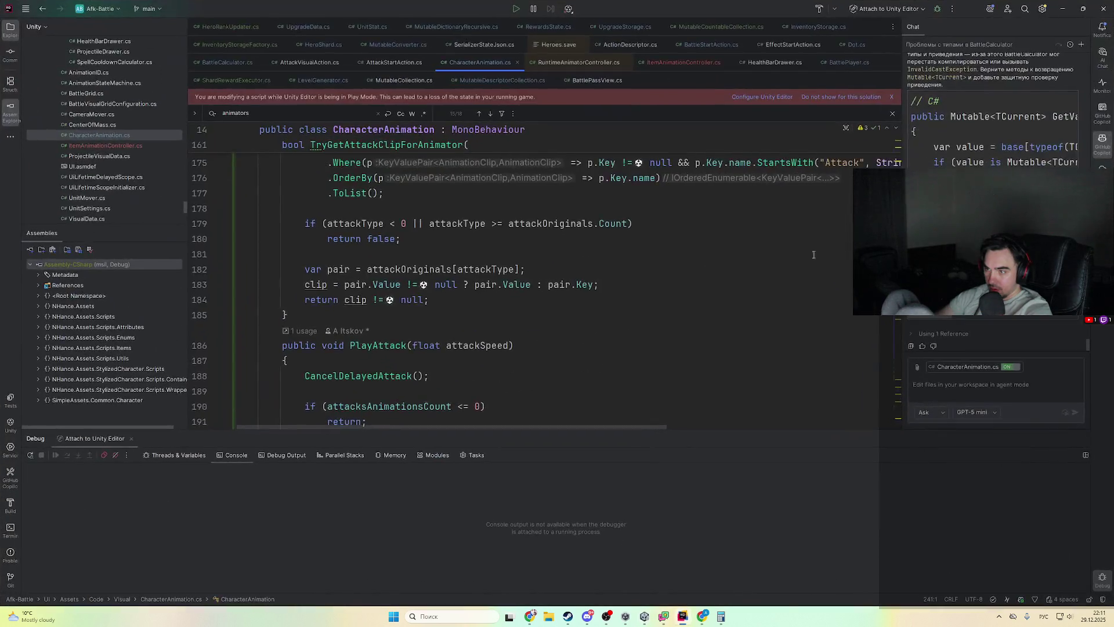
# - Change attackStateBaseSpeed from public 0.4f to private 1f, then start a new Unity test run
pyautogui.scroll(20, 529, 295)
pyautogui.scroll(-3, 529, 295)
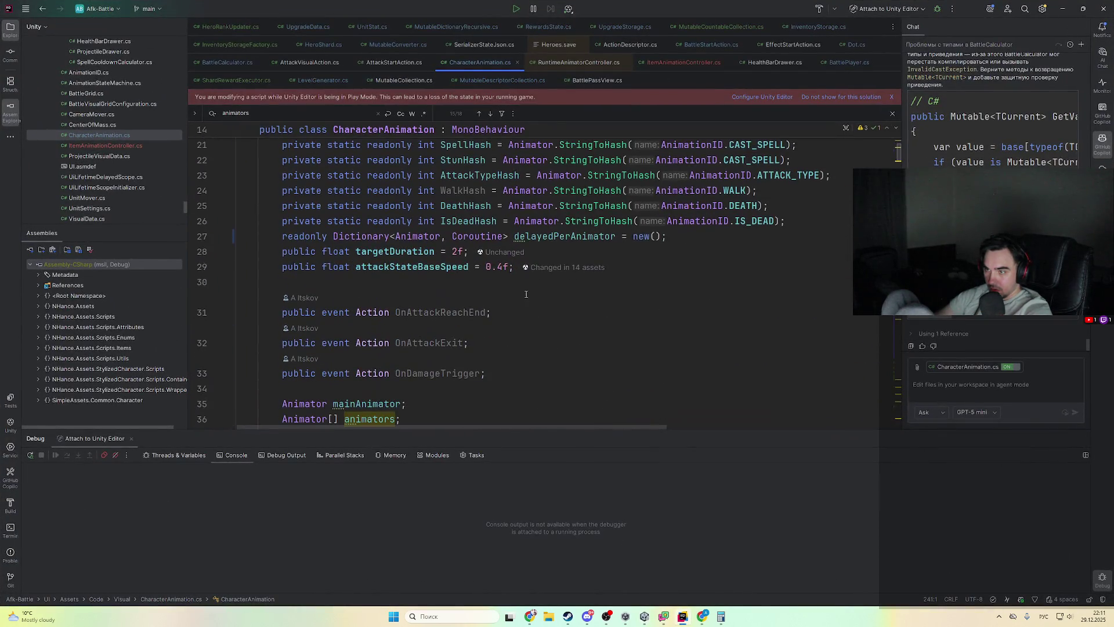
pyautogui.scroll(3, 458, 272)
pyautogui.scroll(-1, 487, 302)
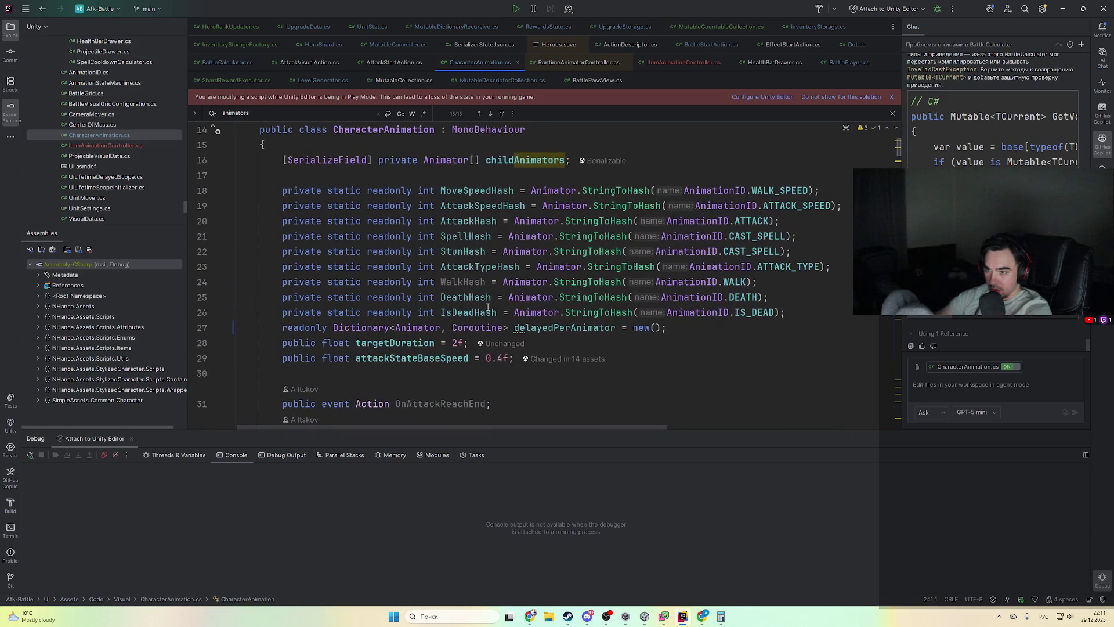
pyautogui.moveTo(488, 358); pyautogui.dragTo(503, 358)
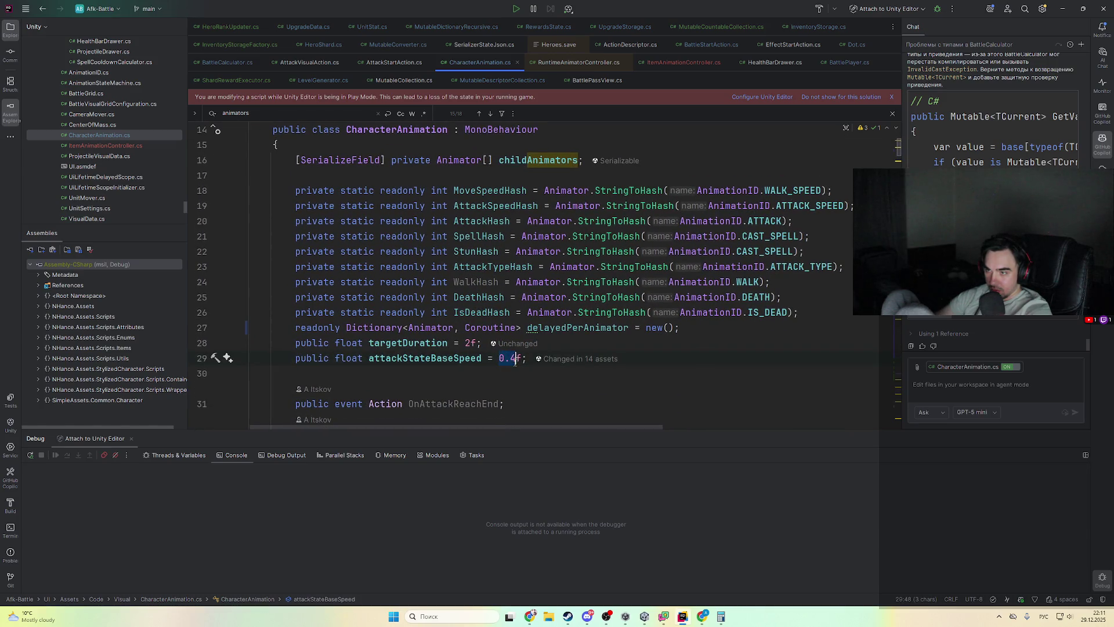
pyautogui.write('1')
pyautogui.doubleClick(313, 358)
pyautogui.write('private')
pyautogui.hotkey('alt', 'Tab')
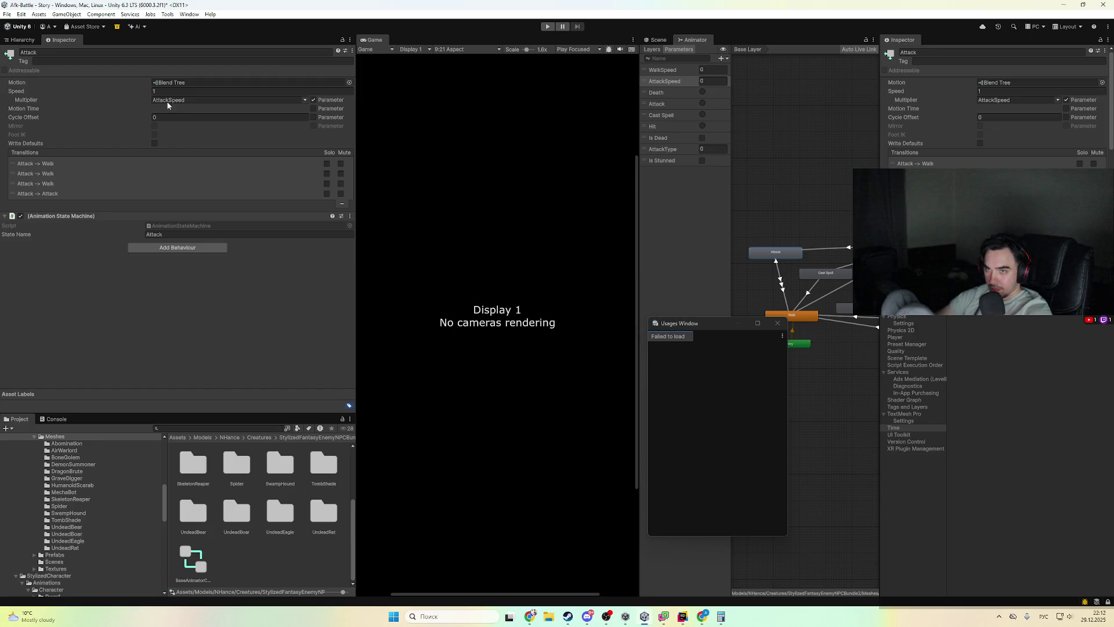
pyautogui.click(547, 26)
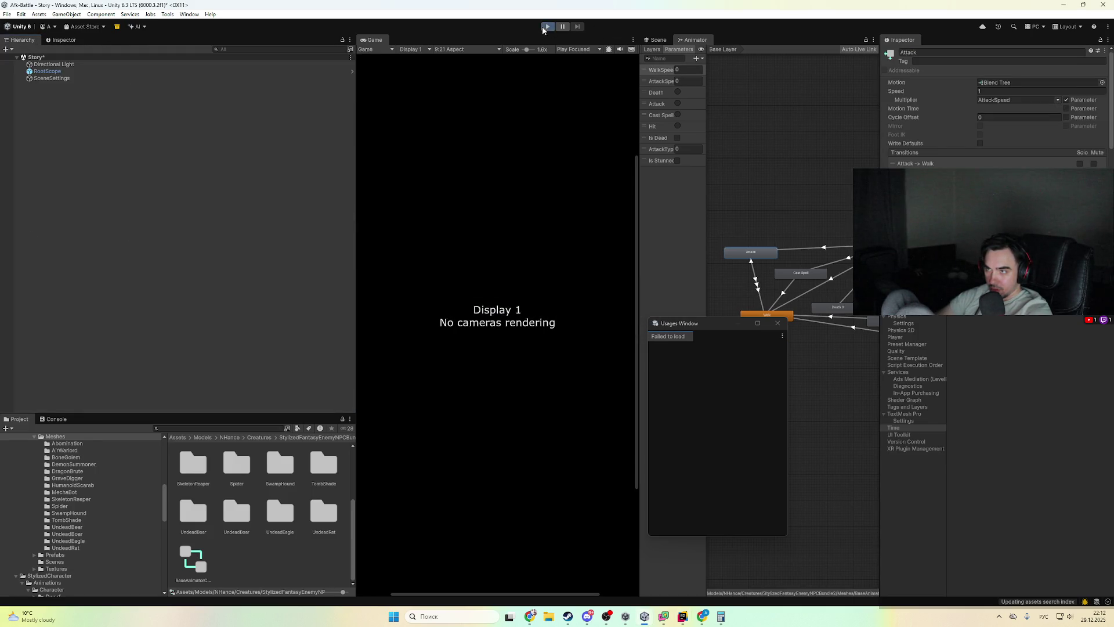
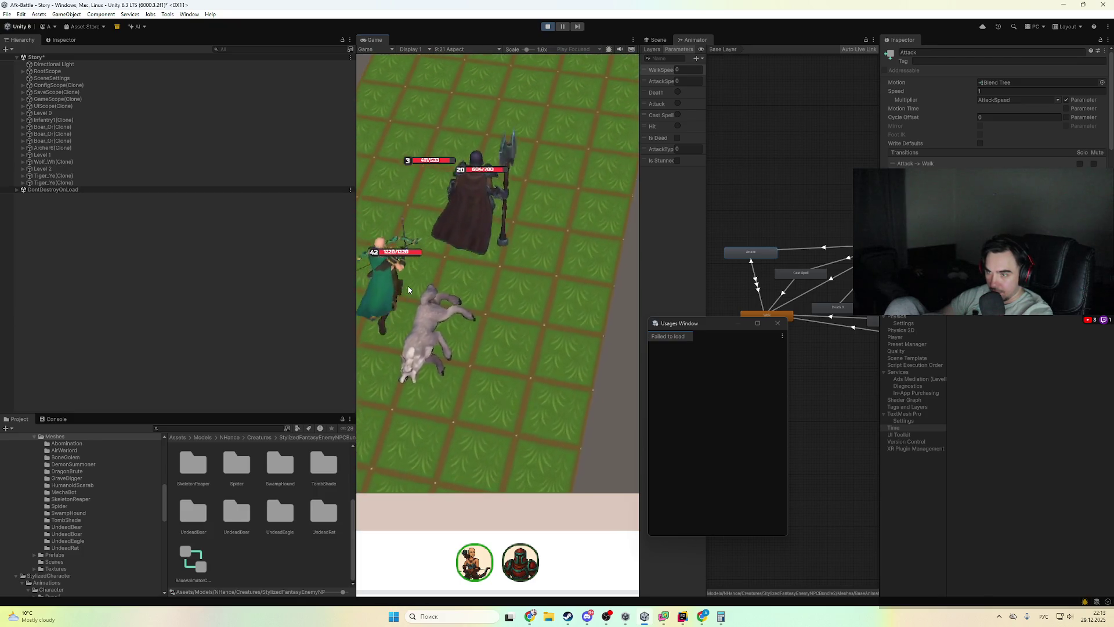
# - Exit Play mode in Unity and bring up CharacterAnimation.cs in the code editor
pyautogui.click(548, 27)
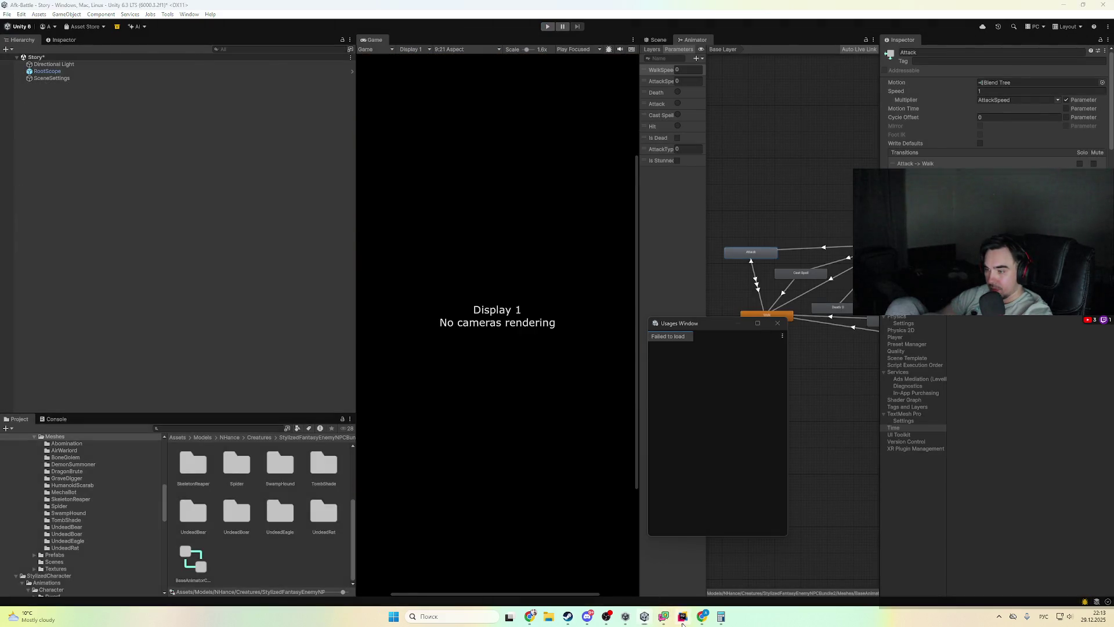
pyautogui.hotkey('alt', 'Tab')
pyautogui.scroll(-2, 649, 492)
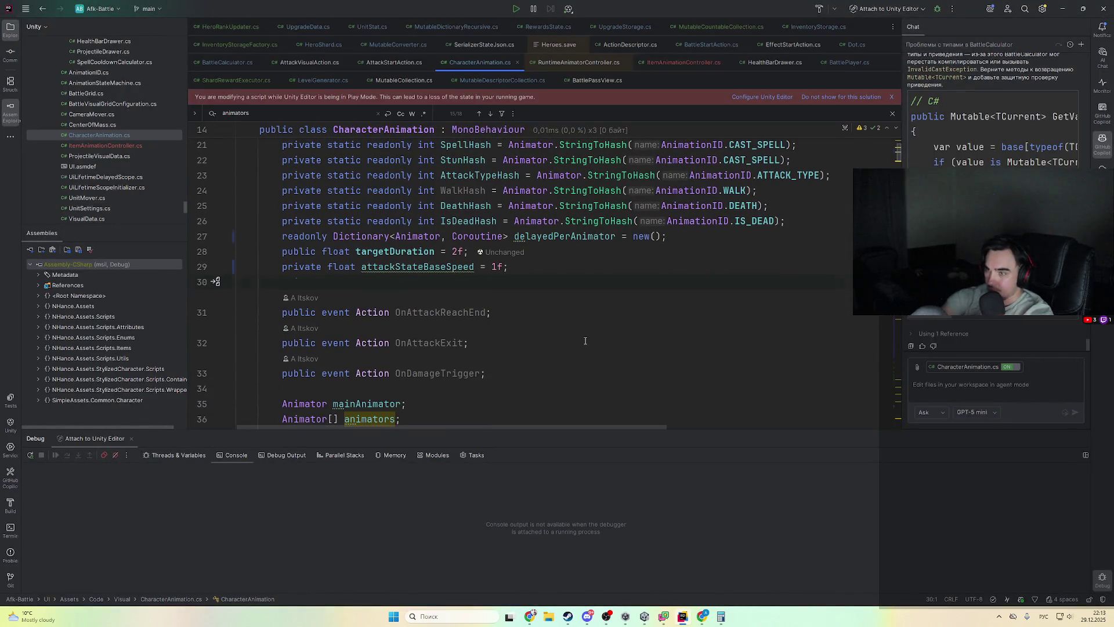
# - Look over the PlayAttack method in CharacterAnimation.cs, then go to the ChatGPT conversation
pyautogui.hotkey('ctrl', 'alt', 'Left')
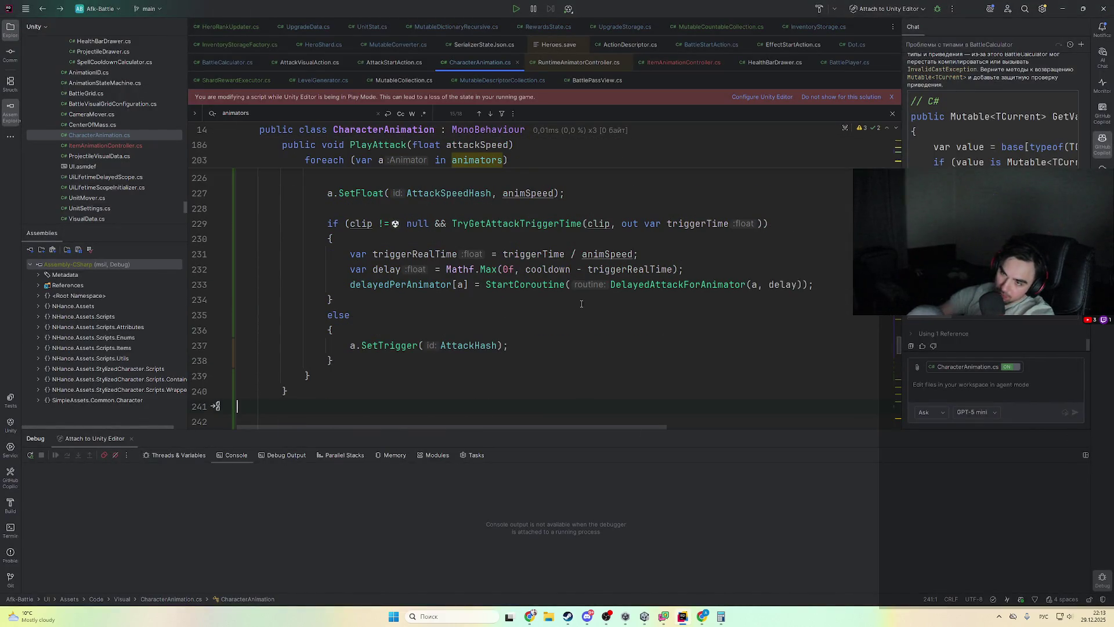
pyautogui.scroll(9, 585, 341)
pyautogui.scroll(6, 474, 262)
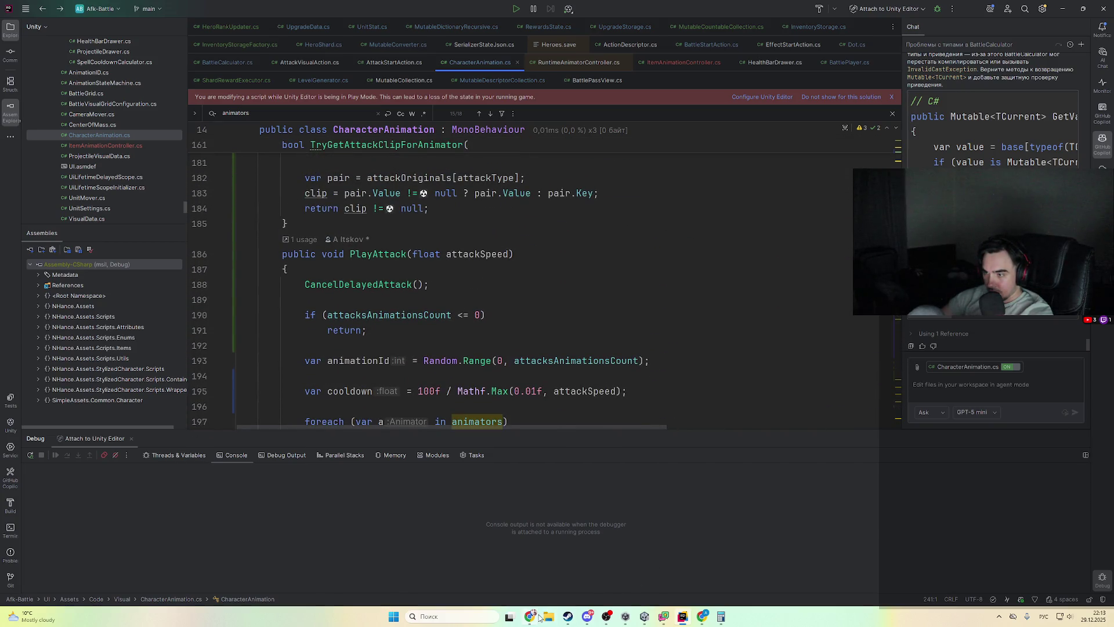
pyautogui.click(702, 616)
pyautogui.scroll(-3, 642, 463)
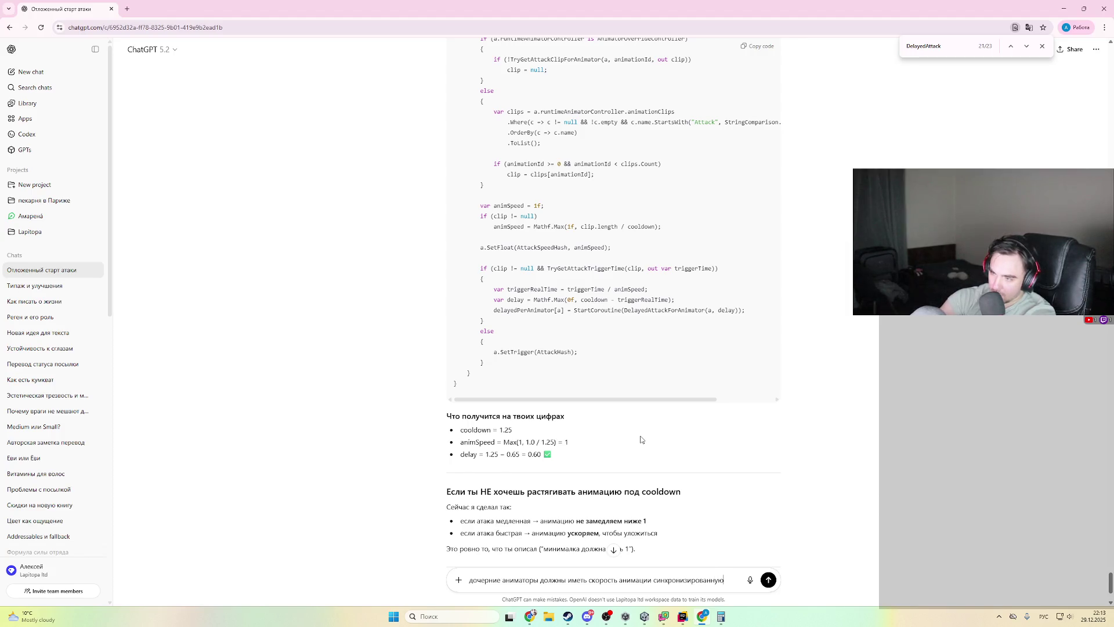
# - Rewrite and send the follow-up asking how to speed up or slow down animators so triggerRealTime fires for all
pyautogui.write(' чтобы при')
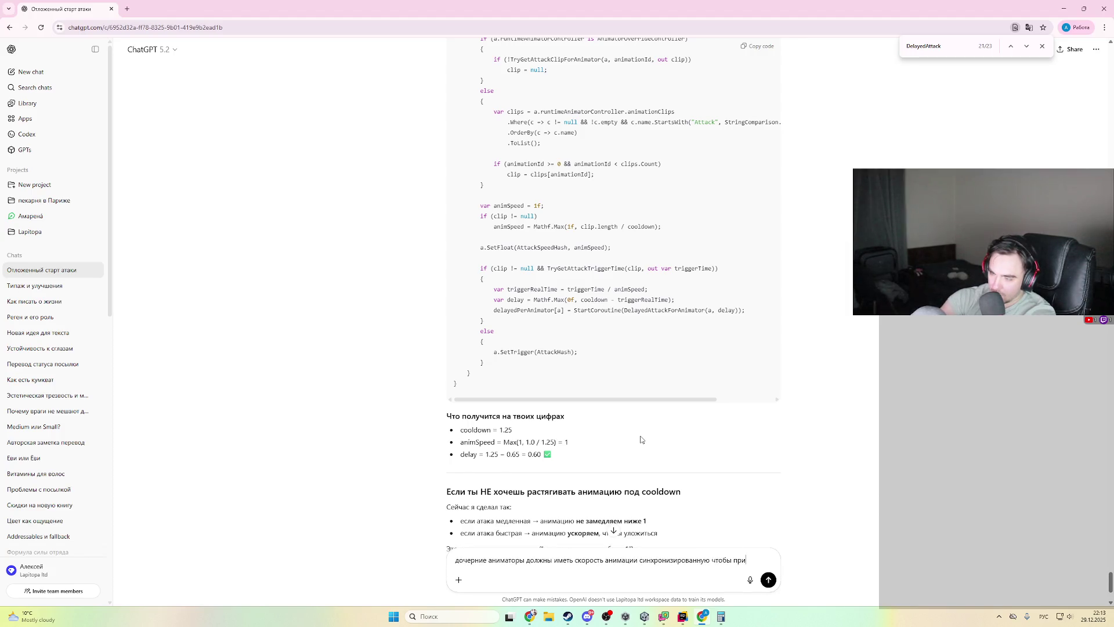
pyautogui.write(' одинаковом д')
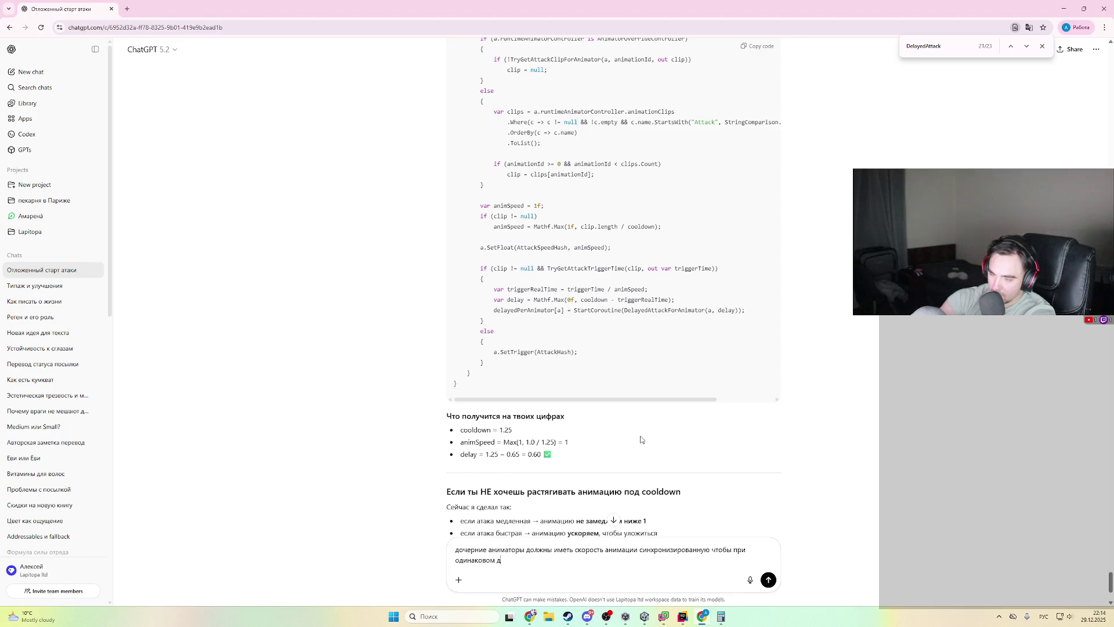
pyautogui.press('BackSpace')
pyautogui.press('BackSpace')
pyautogui.press('BackSpace')
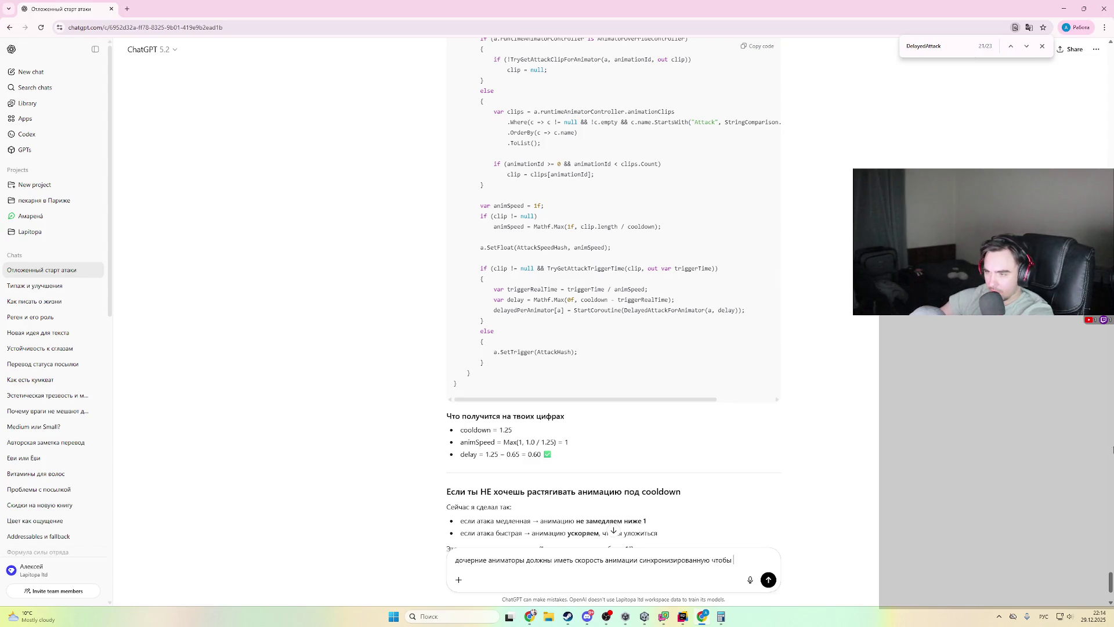
pyautogui.moveTo(578, 561); pyautogui.dragTo(734, 560)
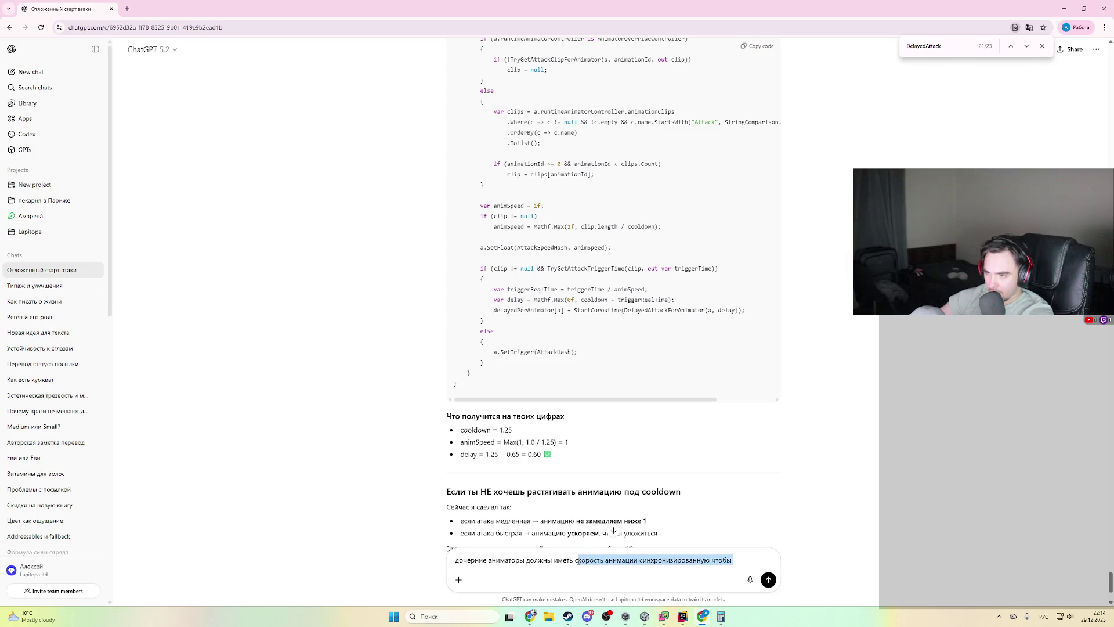
pyautogui.press('BackSpace')
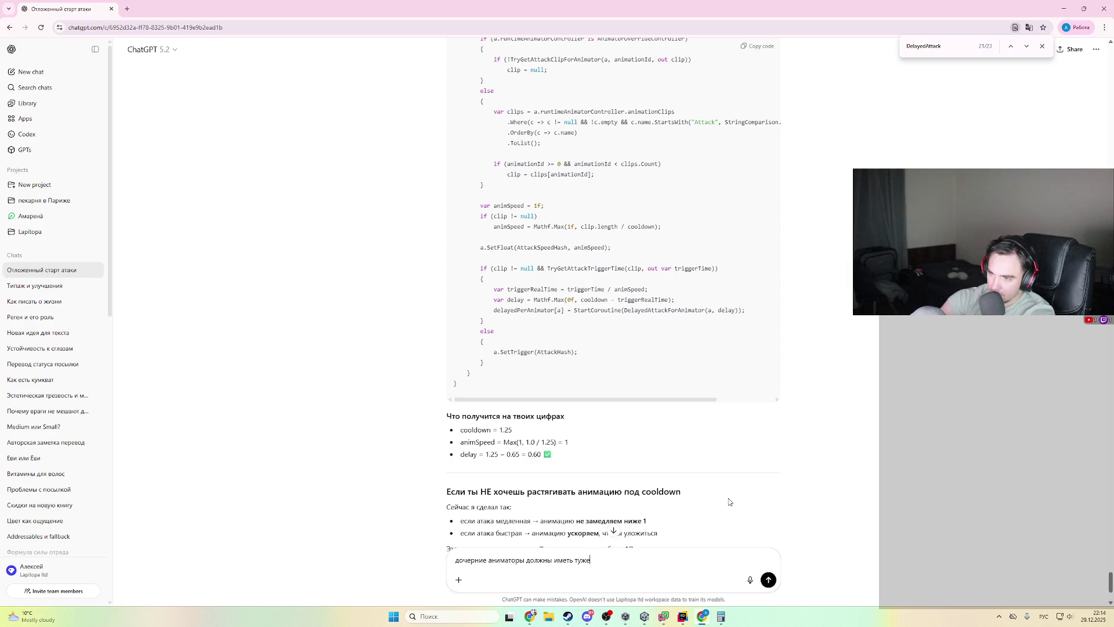
pyautogui.hotkey('ctrl', 'a')
pyautogui.write('вс')
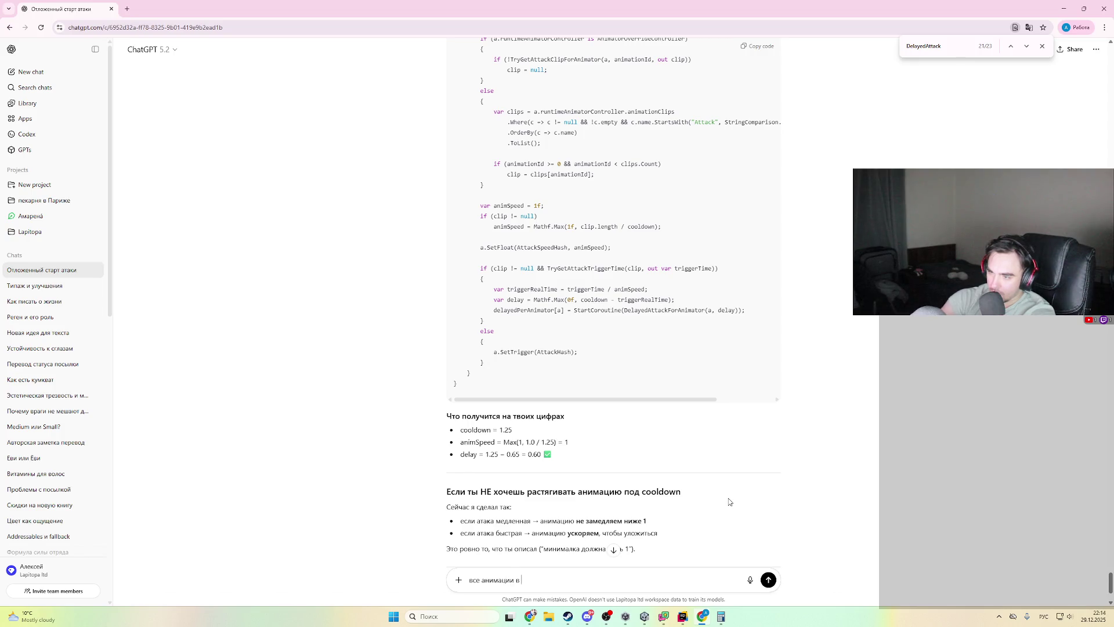
pyautogui.scroll(4, 728, 501)
pyautogui.doubleClick(534, 215)
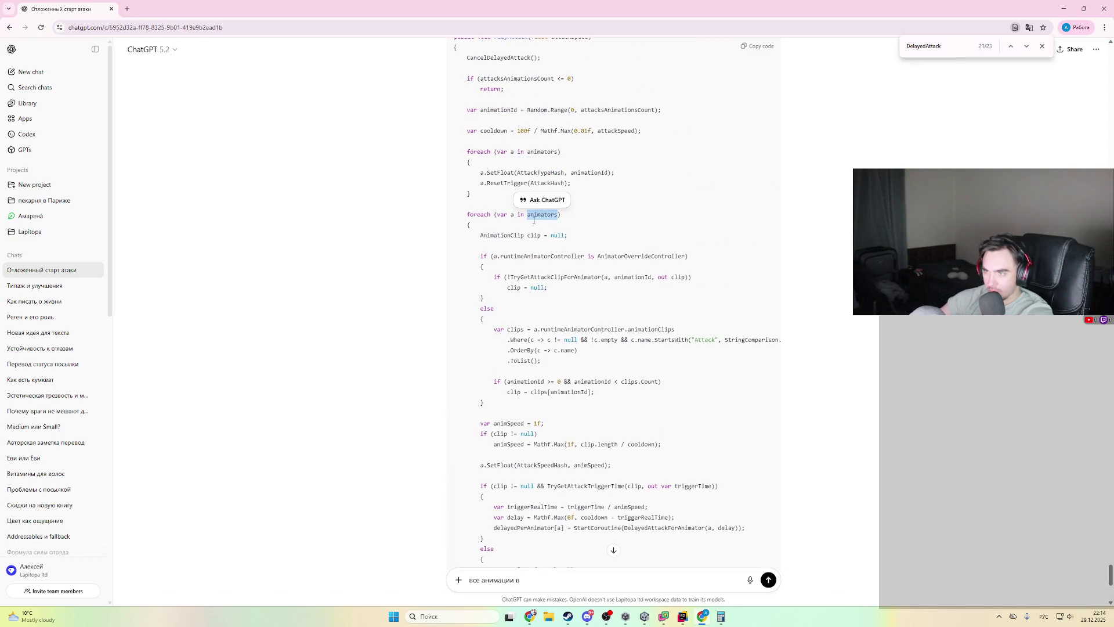
pyautogui.write('animators')
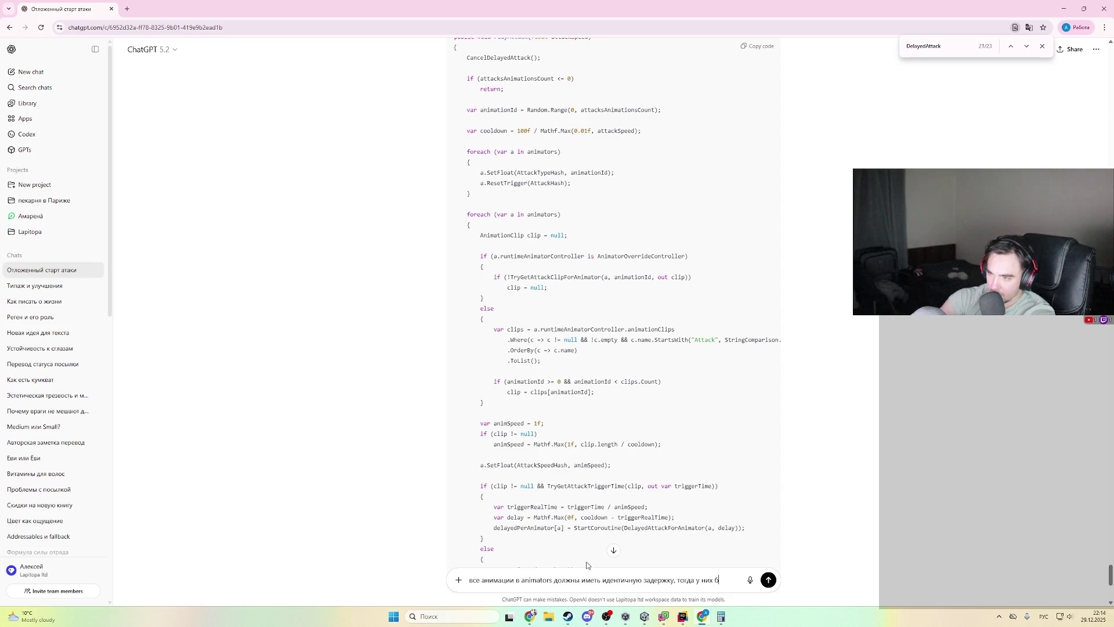
pyautogui.write('тличаться')
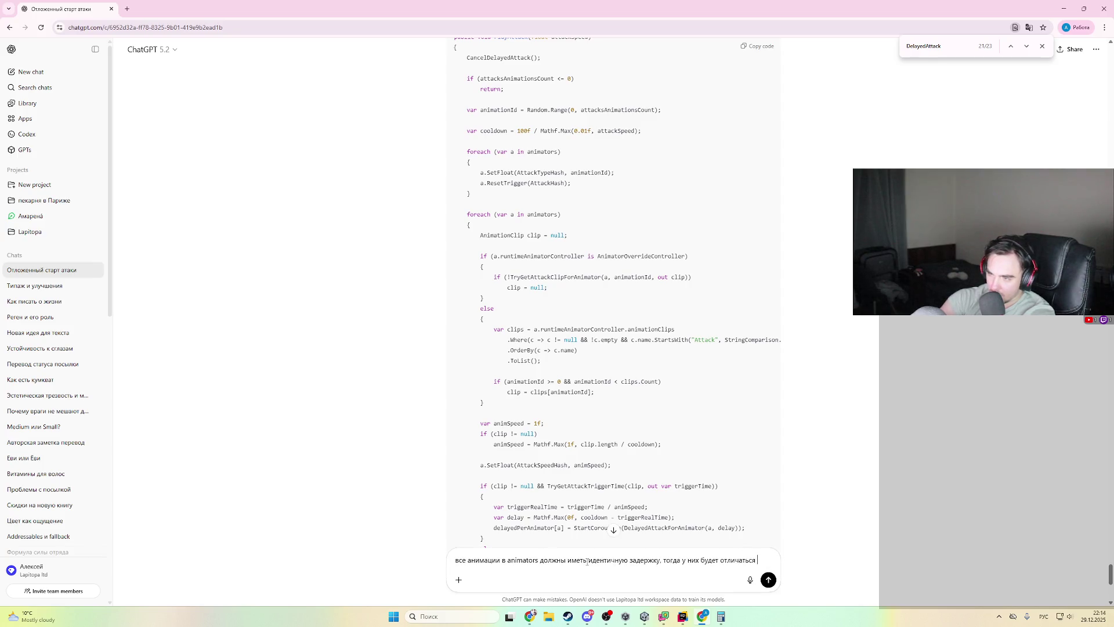
pyautogui.write(' triggerRealTime, но нужно ускорить/замедлить чтобы он сработал у всех ани')
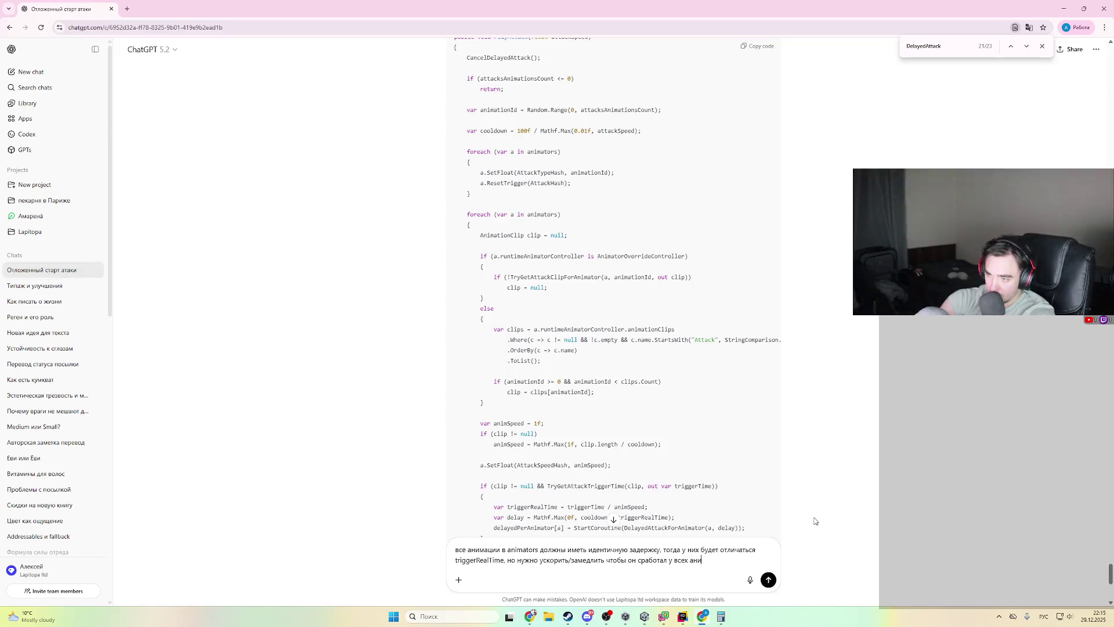
pyautogui.write('маторов одновременно')
pyautogui.press('Return')
# - Read ChatGPT's PlayAttack and DelayedAttack code with the shared delay and speed scaling, then return to Rider
pyautogui.scroll(5, 765, 399)
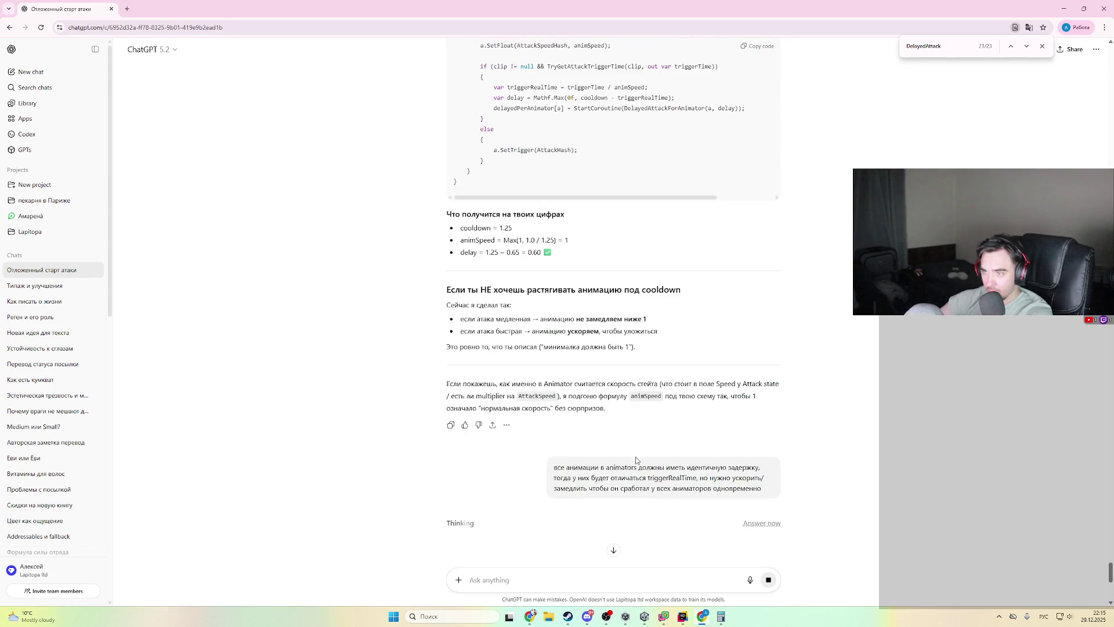
pyautogui.scroll(9, 636, 460)
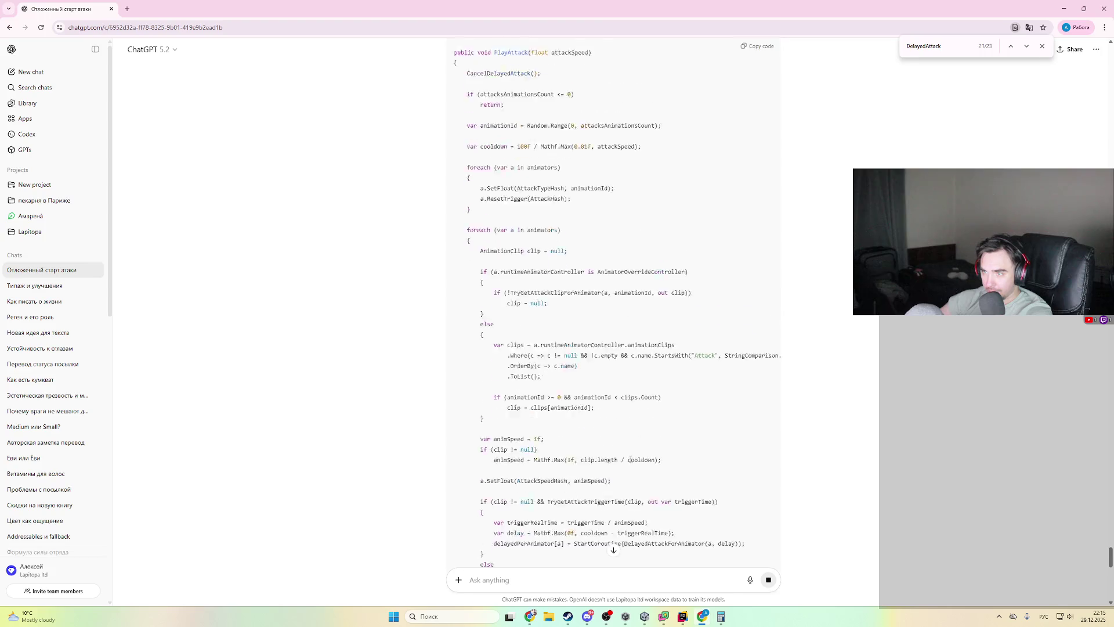
pyautogui.scroll(-10, 617, 461)
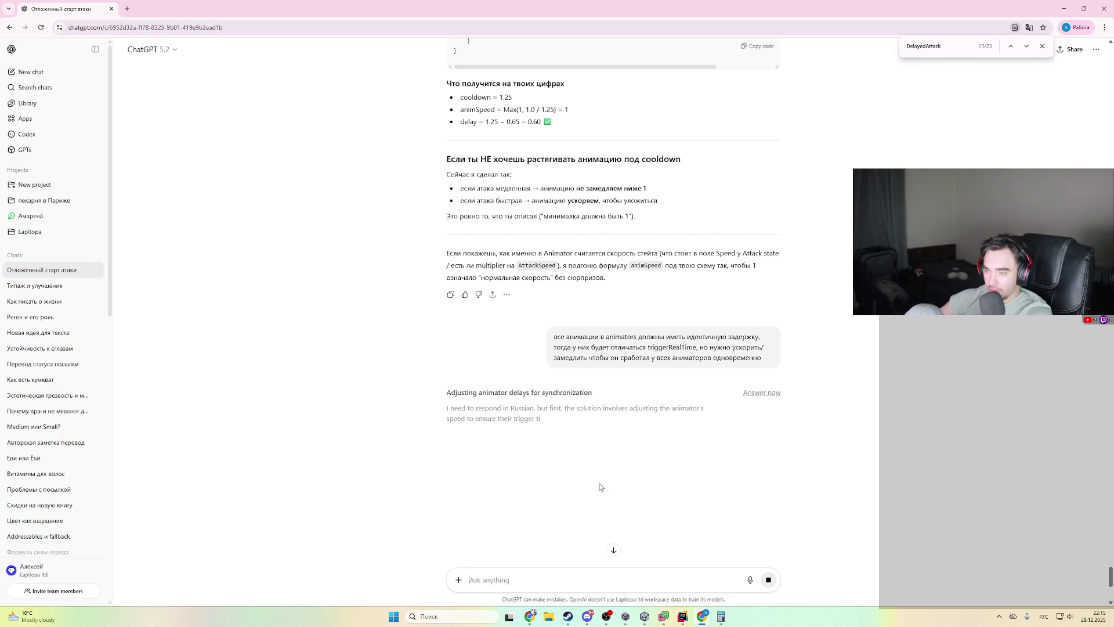
pyautogui.scroll(8, 592, 491)
pyautogui.scroll(-8, 581, 489)
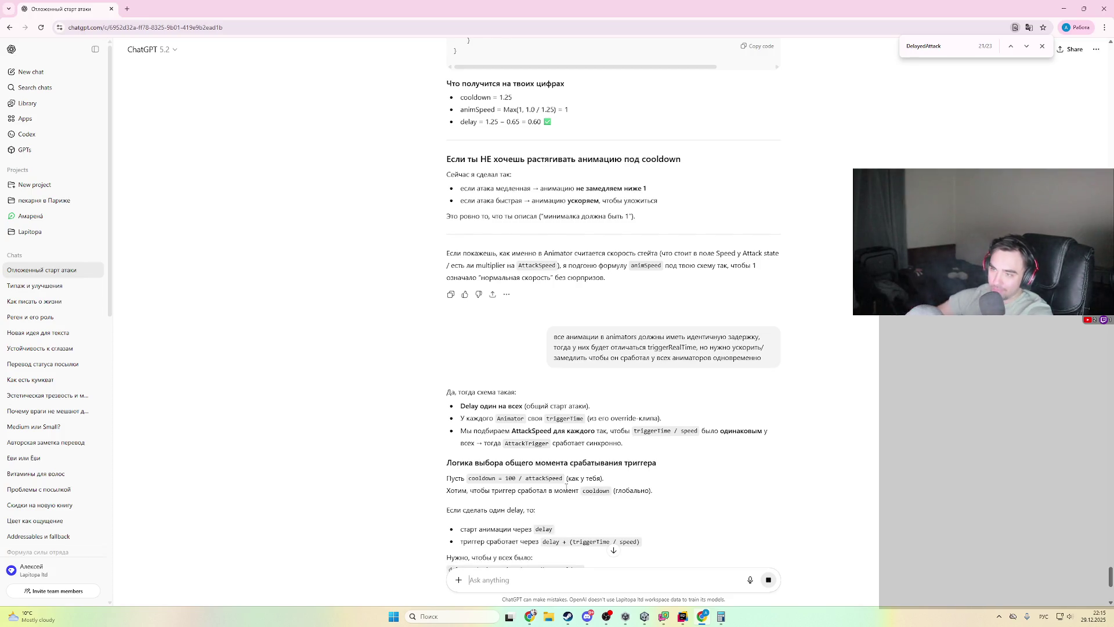
pyautogui.scroll(-5, 673, 313)
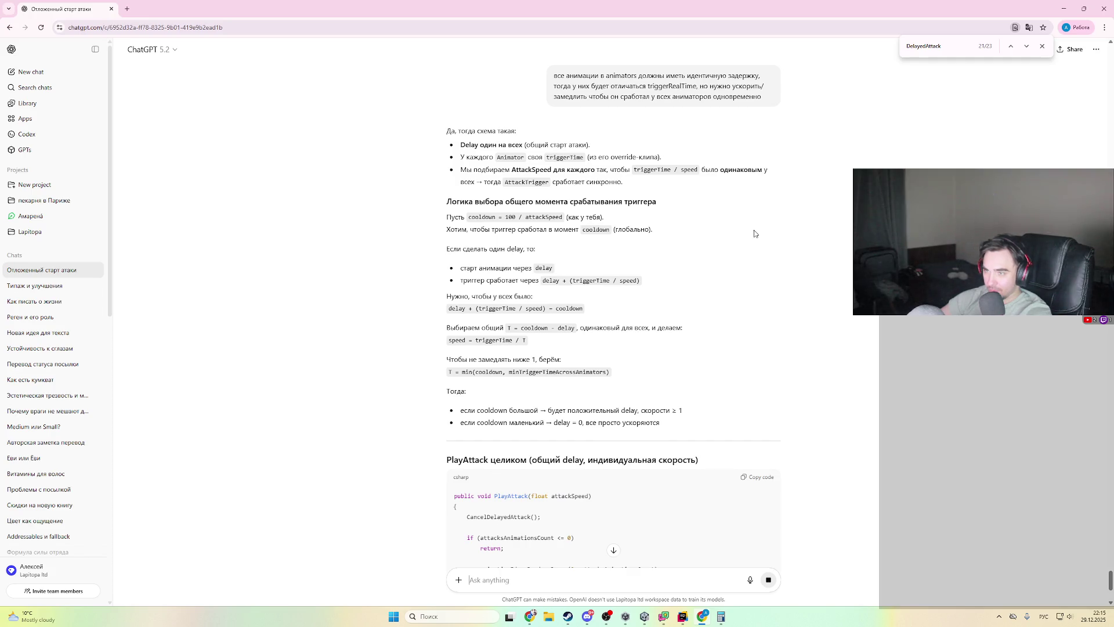
pyautogui.scroll(-5, 754, 231)
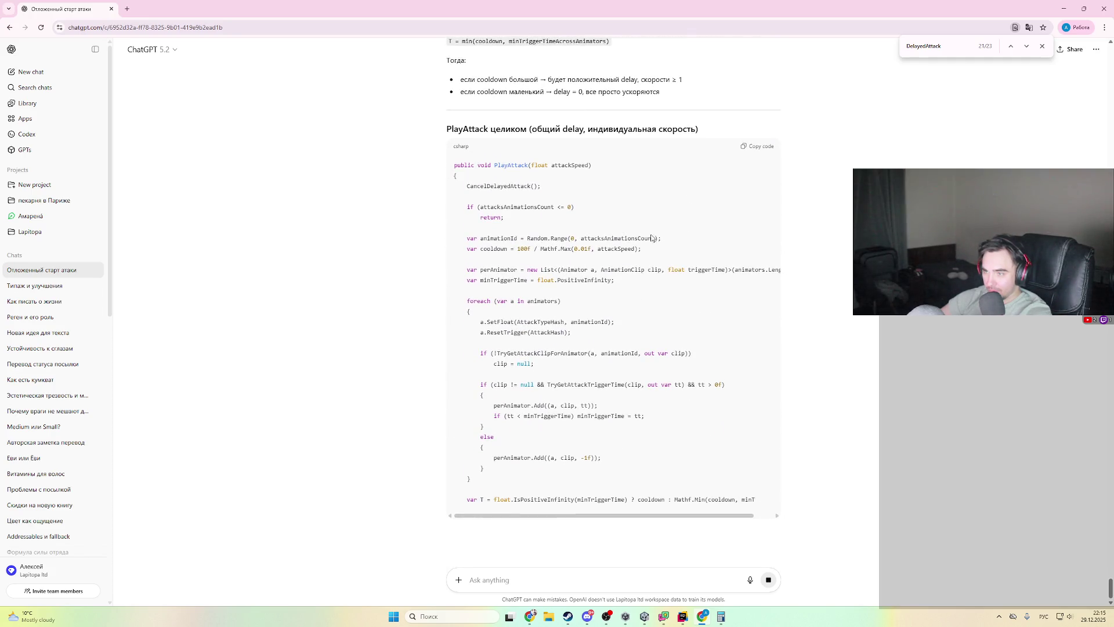
pyautogui.scroll(-4, 557, 377)
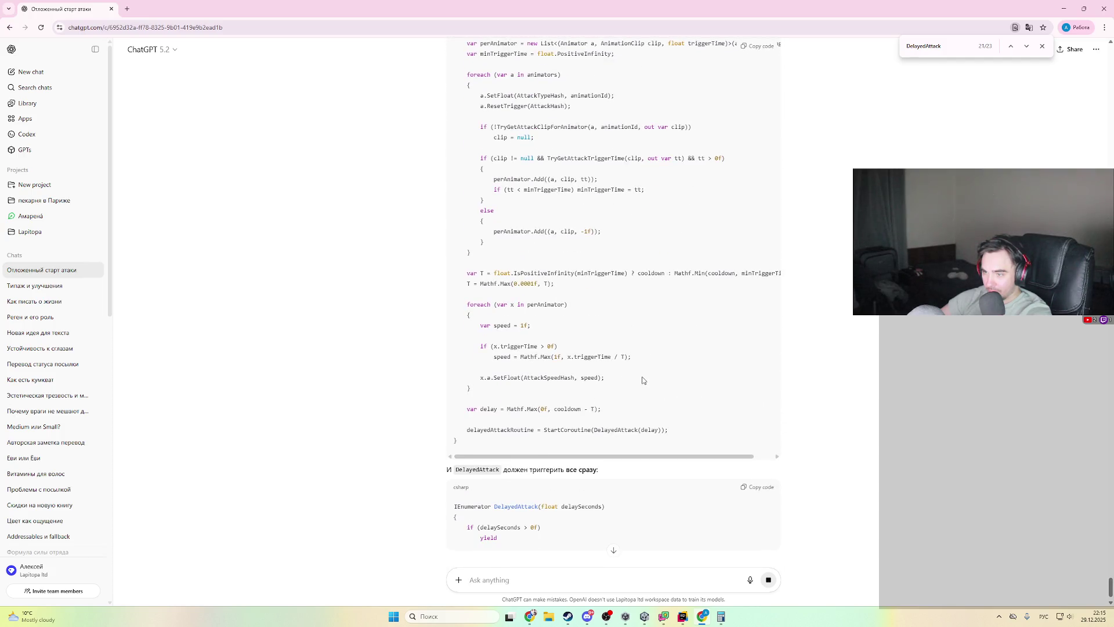
pyautogui.scroll(-1, 516, 465)
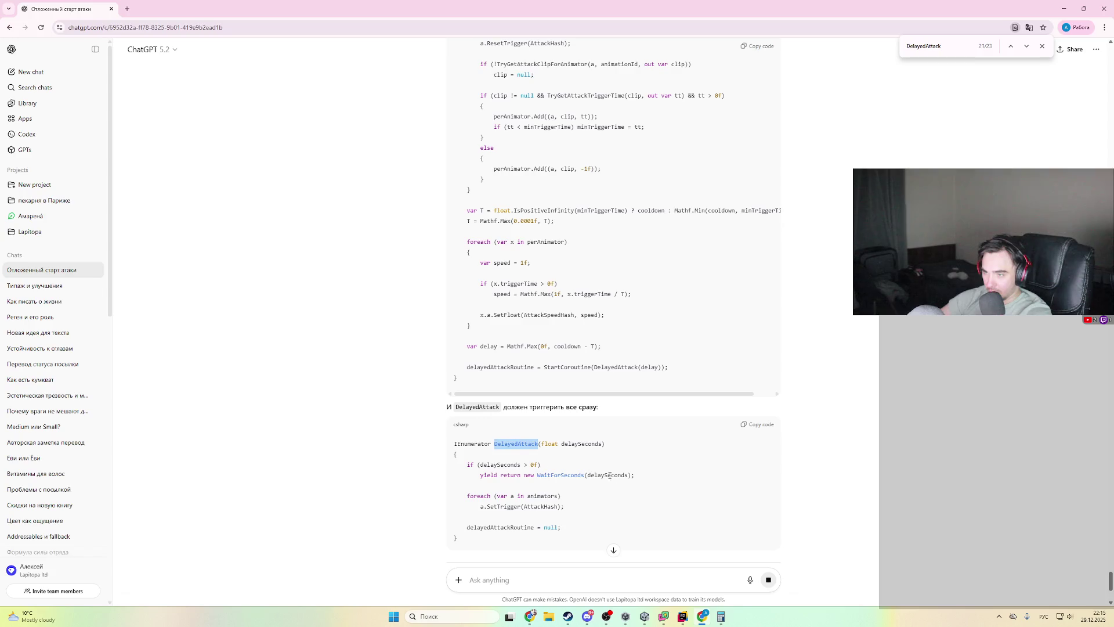
pyautogui.doubleClick(547, 497)
pyautogui.click(511, 506)
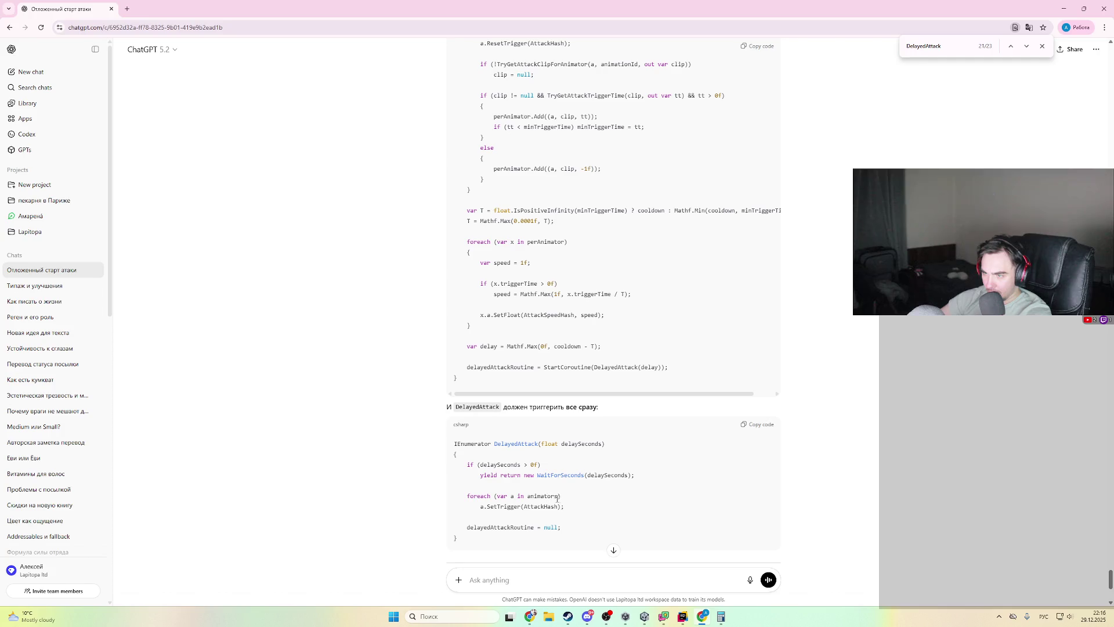
pyautogui.scroll(-3, 633, 511)
pyautogui.scroll(1, 650, 490)
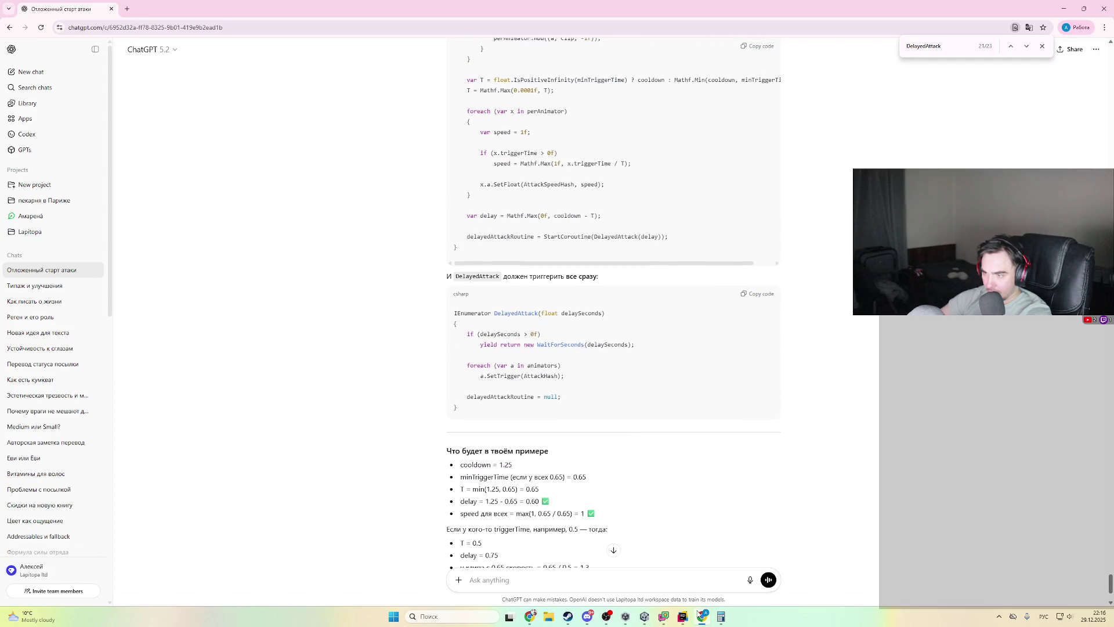
pyautogui.hotkey('alt', 'Tab')
# - Search CharacterAnimation.cs for 'DelayedAttack' to locate the DelayedAttackForAnimator method
pyautogui.write('DelayedAttack')
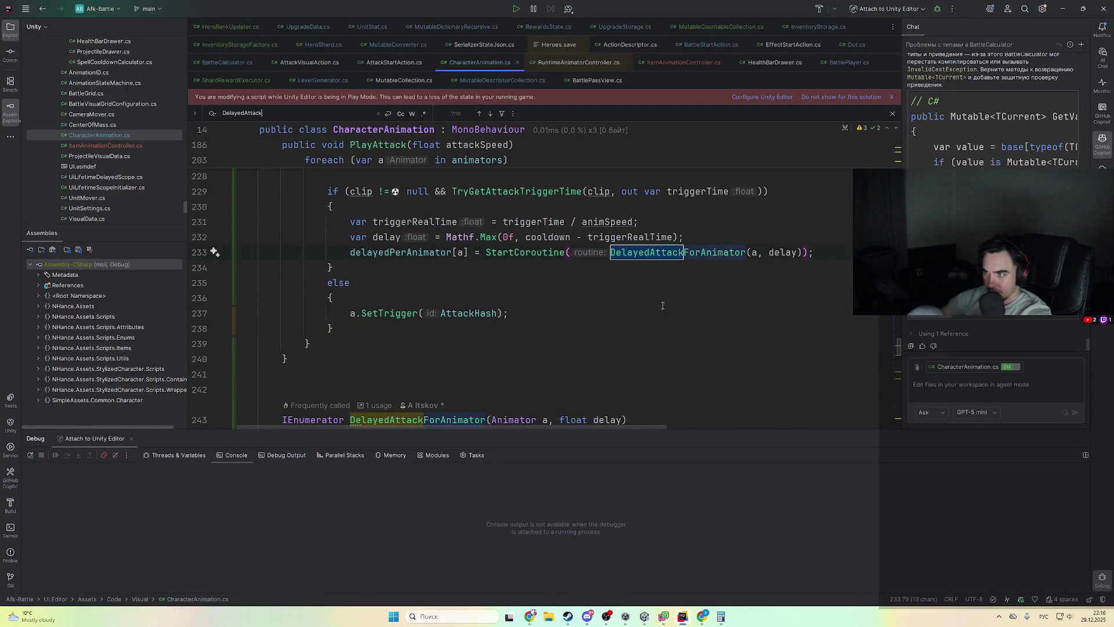
pyautogui.press('Return')
pyautogui.press('Return')
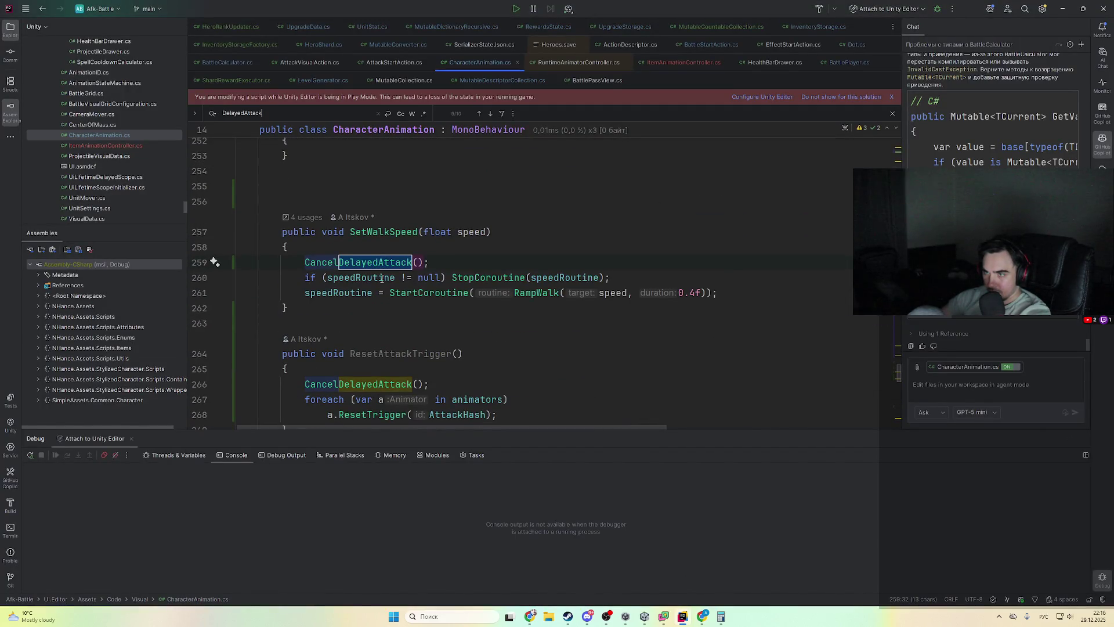
pyautogui.press('Return')
pyautogui.press('Return')
pyautogui.press('Return')
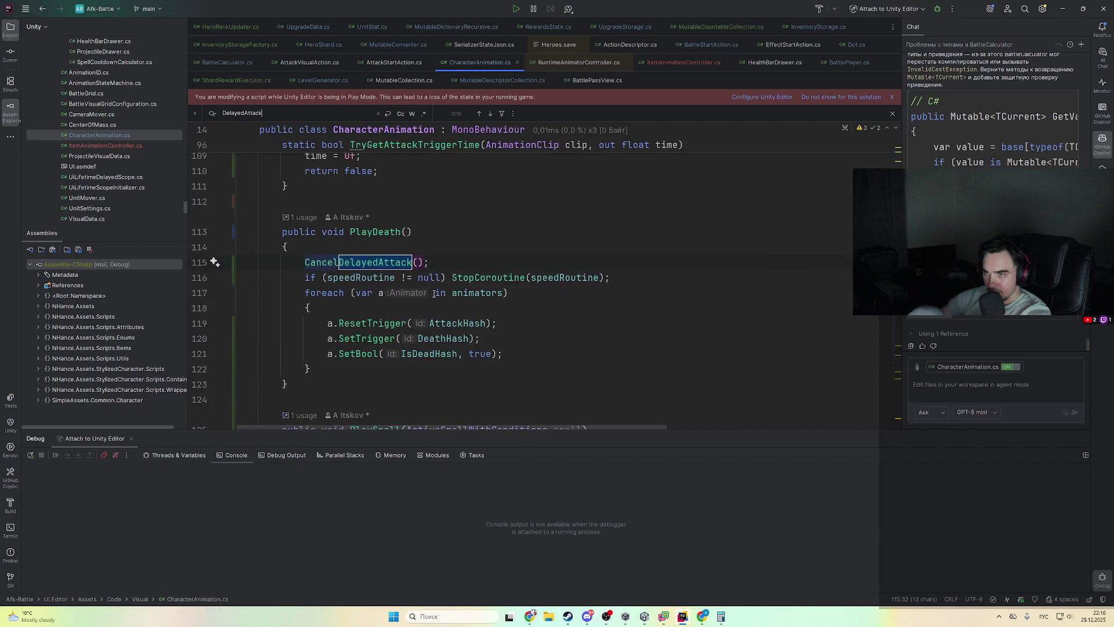
pyautogui.press('Return')
pyautogui.press('Return')
pyautogui.press('Return')
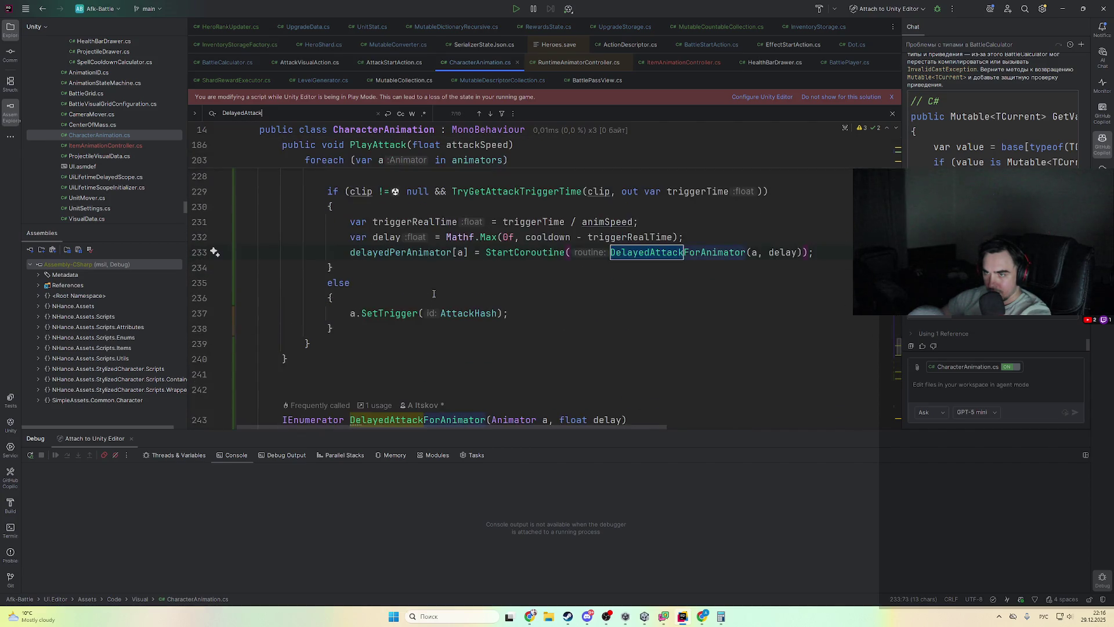
# - Paste ChatGPT's DelayedAttack coroutine over the old DelayedAttackForAnimator method
pyautogui.hotkey('alt', 'Tab')
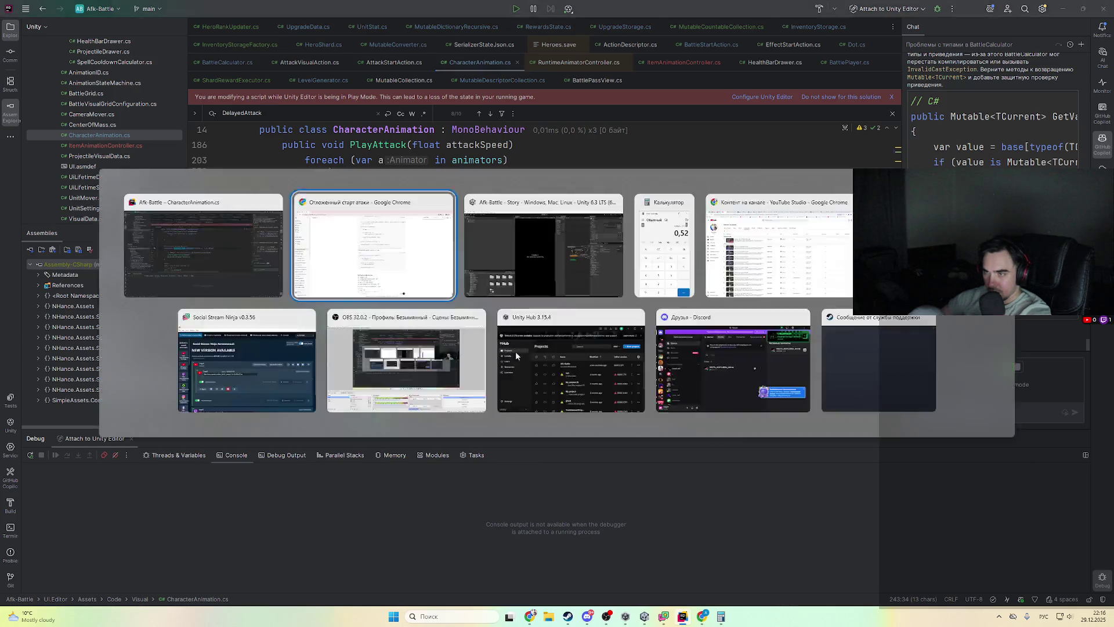
pyautogui.hotkey('alt', 'Tab')
pyautogui.hotkey('alt', 'Tab')
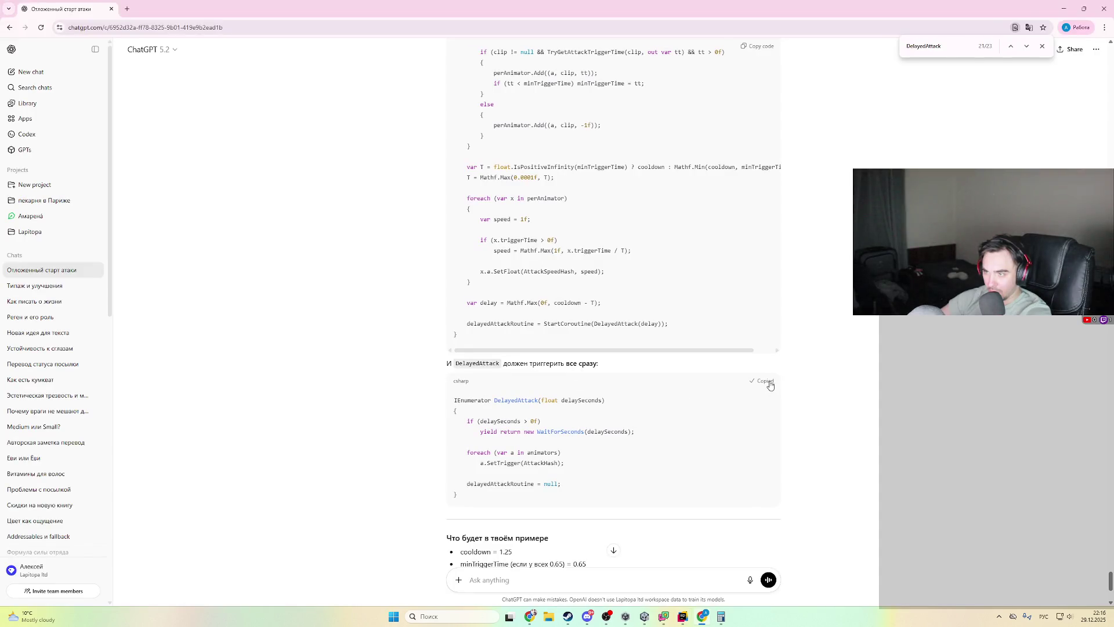
pyautogui.hotkey('alt', 'Tab')
pyautogui.hotkey('ctrl', 'w')
pyautogui.hotkey('ctrl', 'w')
pyautogui.hotkey('ctrl', 'w')
pyautogui.write('IEnumerator DelayedAttack(float delaySeconds) {     if (delaySeconds > 0f)         yield return new WaitForSeconds(delaySeconds);      foreach (var a in animators)         a.SetTrigger(AttackHash);      delayedAttackRoutine = null; }')
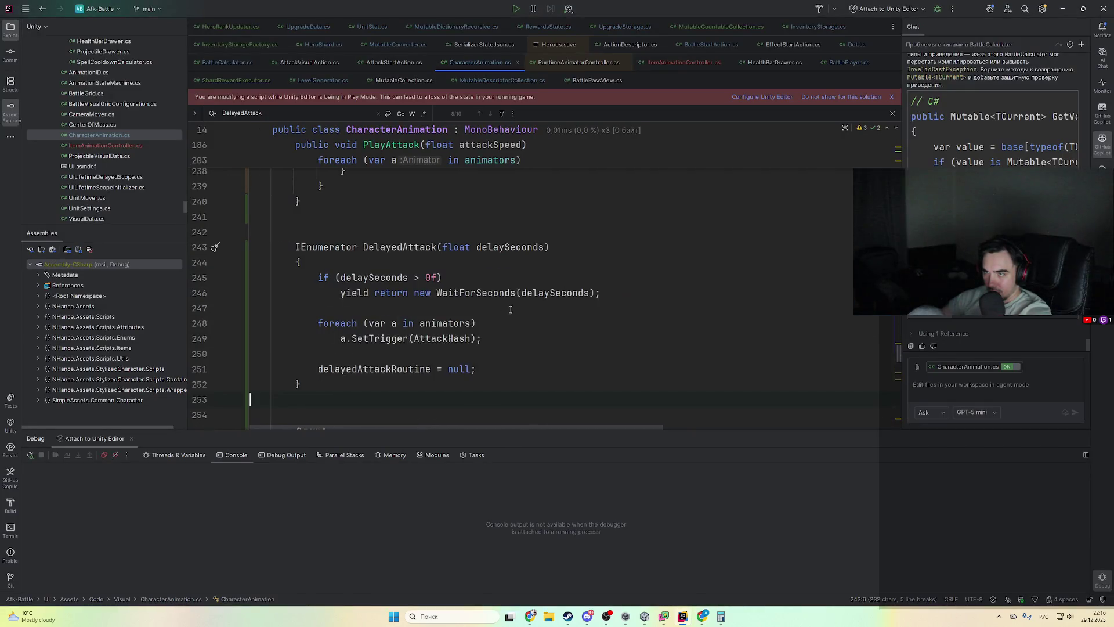
# - Copy the full PlayAttack code from ChatGPT's answer and bring it back into Rider
pyautogui.hotkey('alt', 'Tab')
pyautogui.scroll(2, 727, 193)
pyautogui.click(754, 122)
pyautogui.hotkey('alt', 'Tab')
pyautogui.scroll(10, 402, 278)
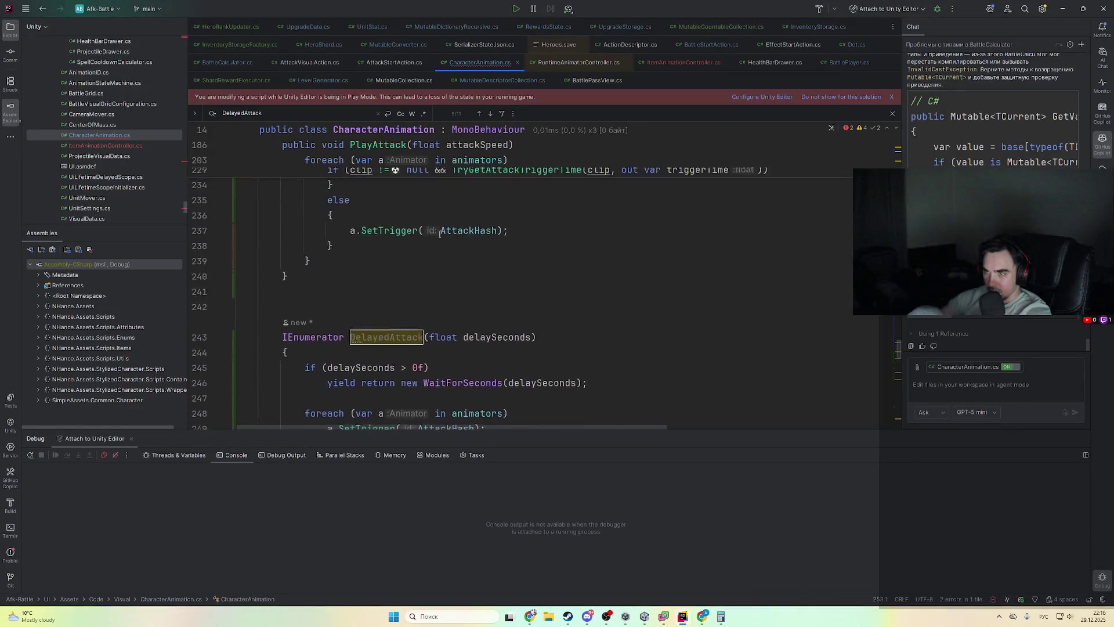
pyautogui.scroll(-3, 403, 278)
pyautogui.scroll(15, 357, 325)
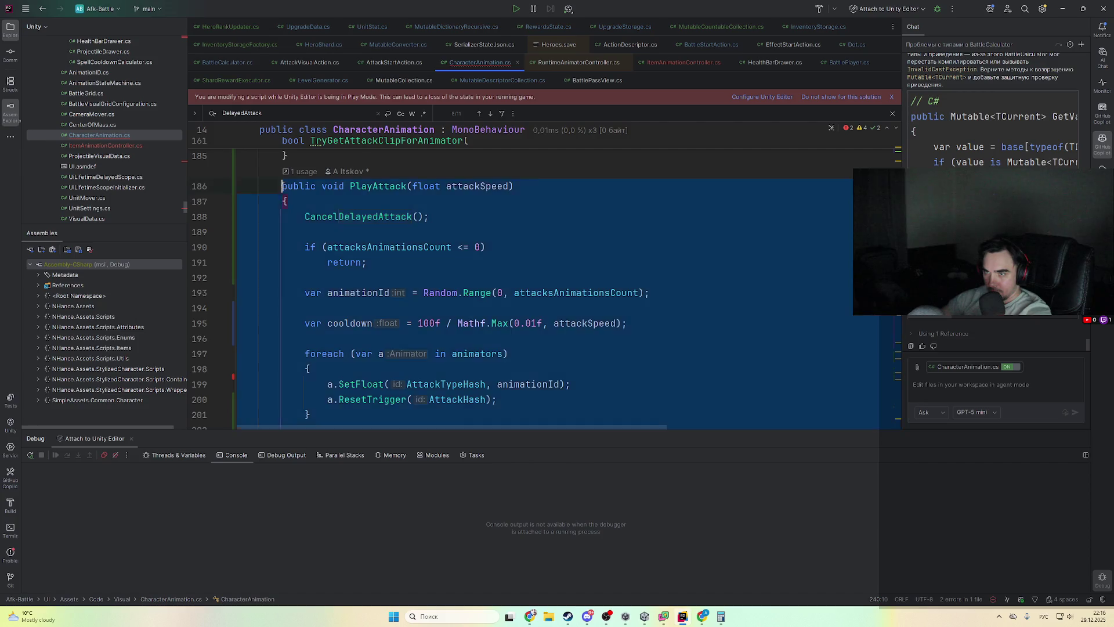
pyautogui.hotkey('ctrl', 'z')
# - Rename the delayedPerAnimator field to delayedAttackRoutine and change its type from Dictionary to Coroutine
pyautogui.doubleClick(406, 361)
pyautogui.hotkey('ctrl', 'c')
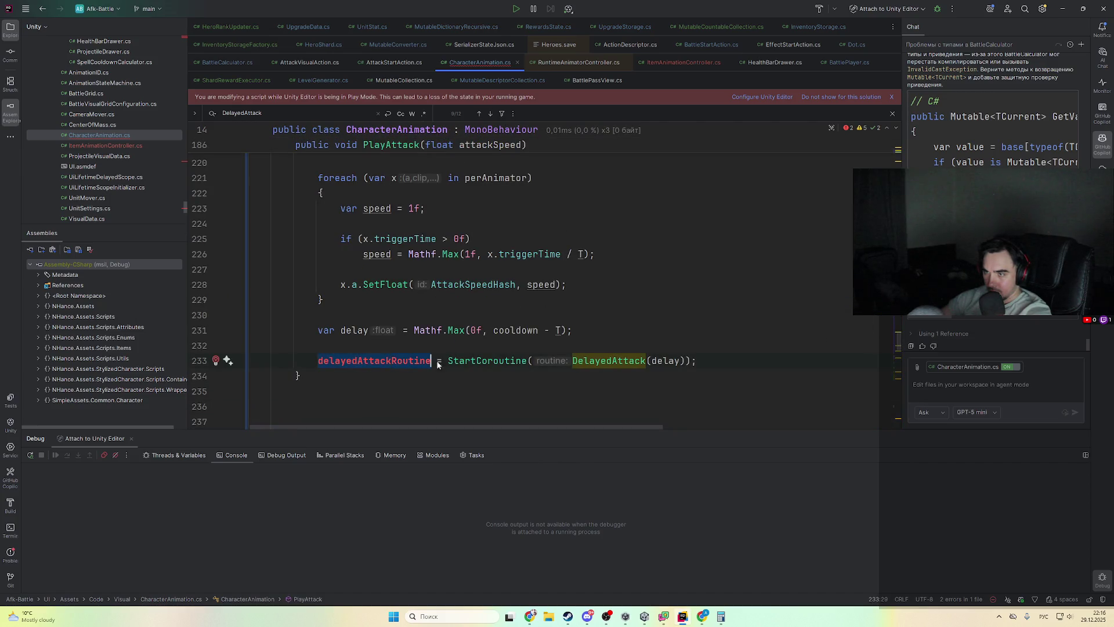
pyautogui.hotkey('ctrl', 'b')
pyautogui.doubleClick(584, 282)
pyautogui.hotkey('ctrl', 'v')
pyautogui.doubleClick(511, 283)
pyautogui.hotkey('ctrl', 'c')
pyautogui.hotkey('ctrl', 'w')
pyautogui.hotkey('ctrl', 'w')
pyautogui.hotkey('ctrl', 'w')
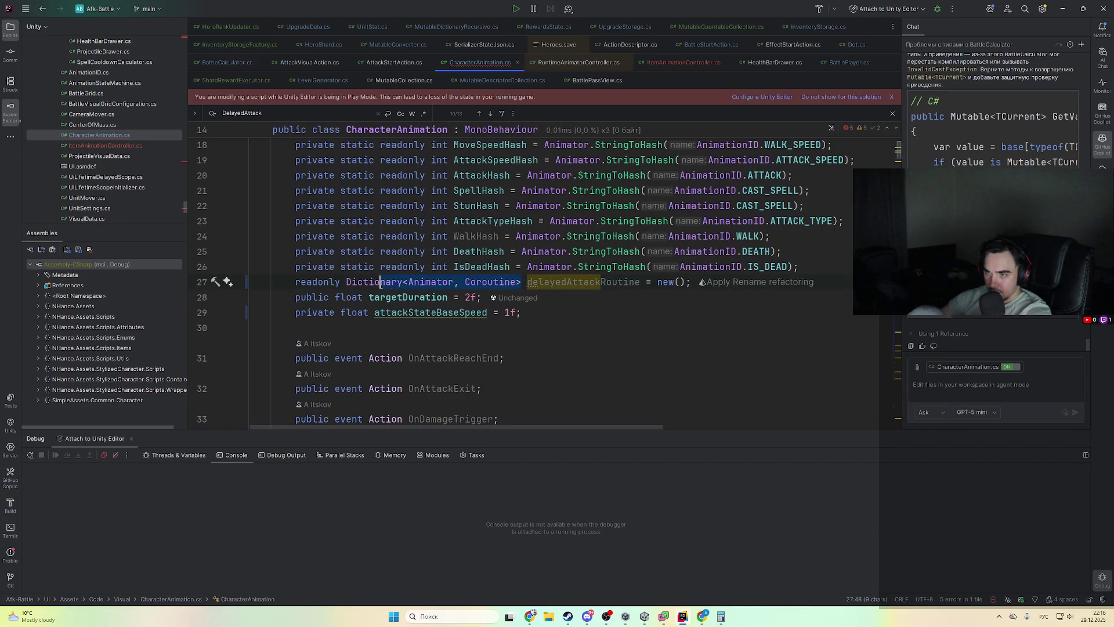
pyautogui.hotkey('ctrl', 'v')
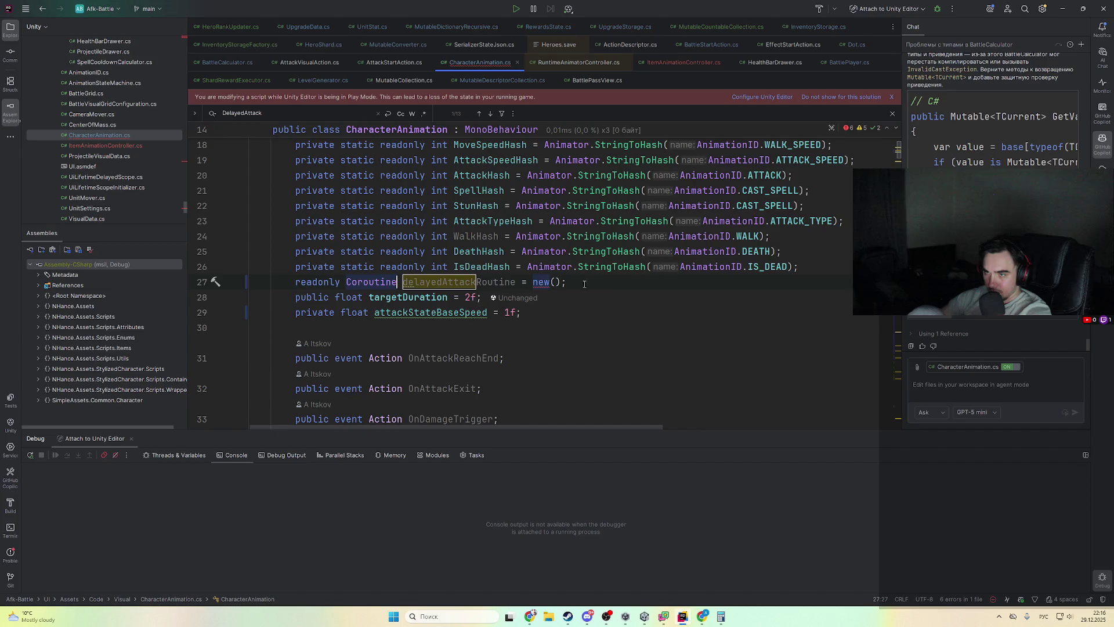
# - Make the field private, dropping its '= new()' initializer and the readonly modifier
pyautogui.click(295, 286)
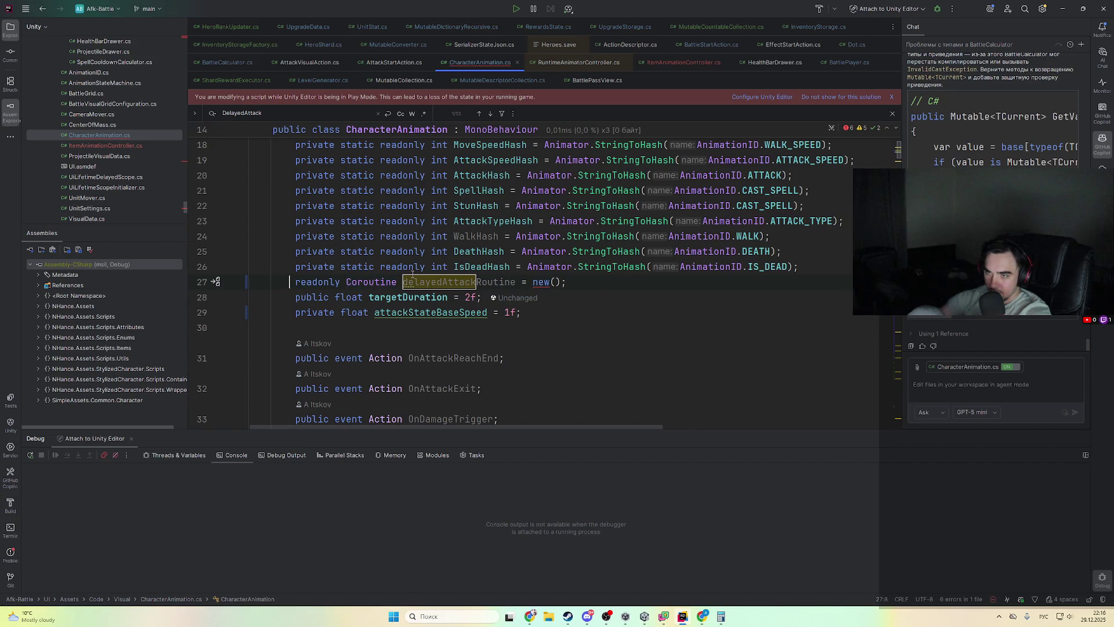
pyautogui.write('private')
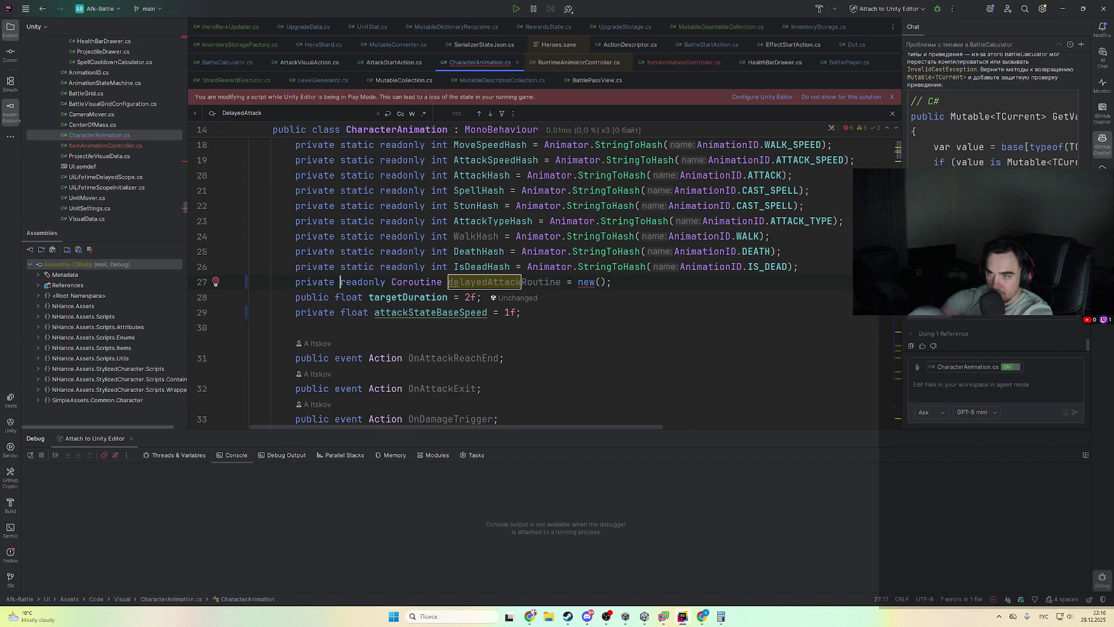
pyautogui.moveTo(565, 285); pyautogui.dragTo(612, 285)
pyautogui.press('BackSpace')
pyautogui.write('ж')
pyautogui.hotkey('alt', 'shift')
pyautogui.write(';')
pyautogui.press('Up')
pyautogui.press('Down')
pyautogui.doubleClick(353, 281)
pyautogui.press('BackSpace')
pyautogui.press('BackSpace')
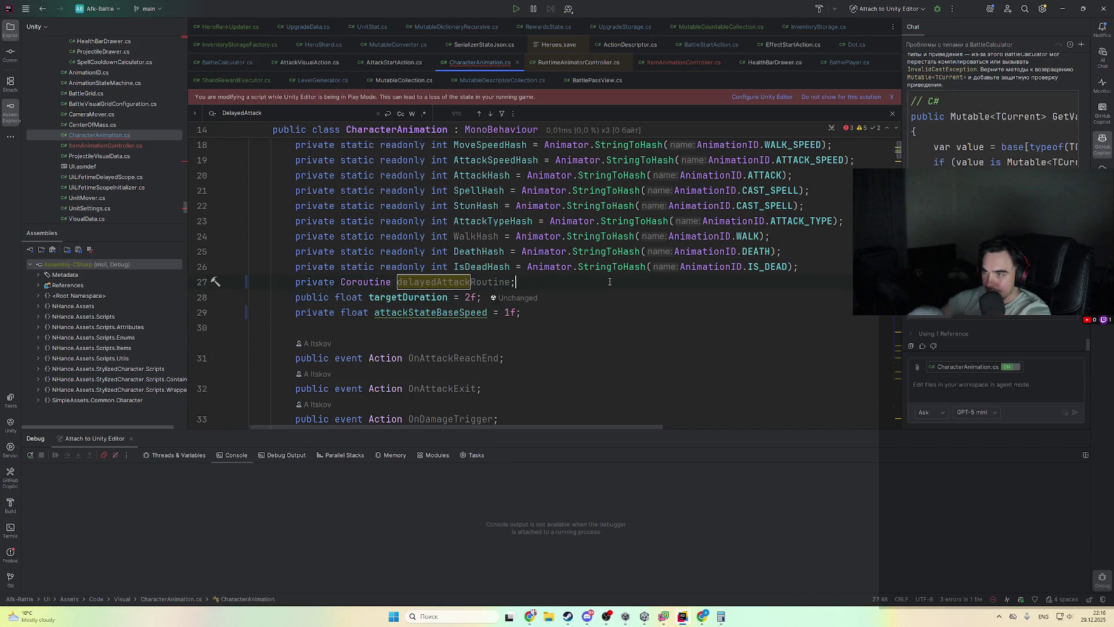
# - Replace CancelDelayedAttack's foreach loop with a single StopCoroutine(delayedAttackRoutine) call
pyautogui.press('Return')
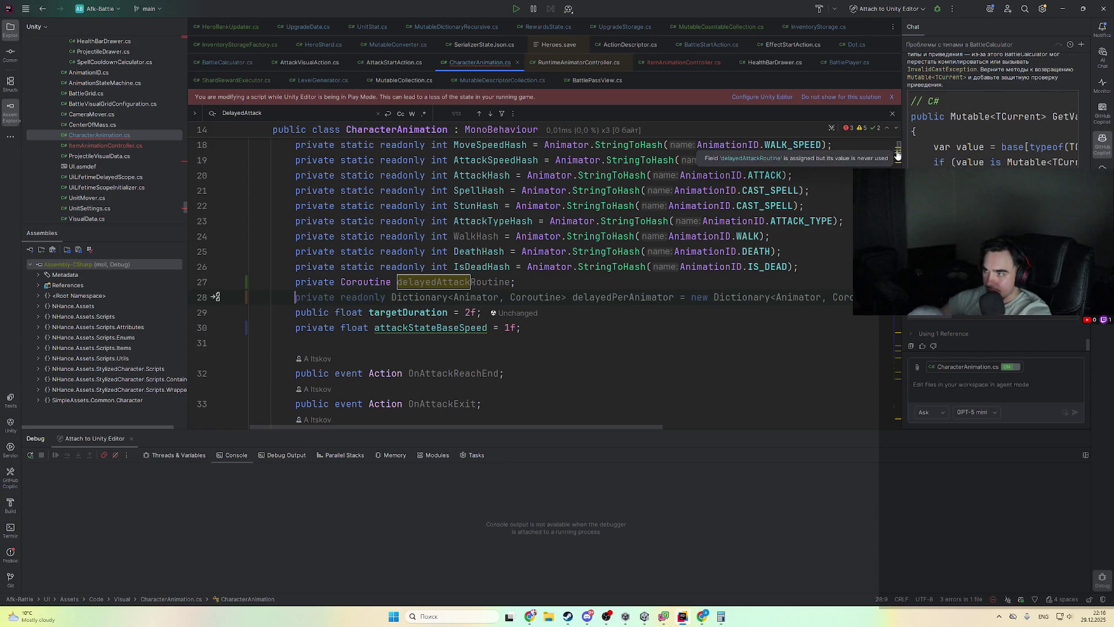
pyautogui.scroll(-15, 610, 307)
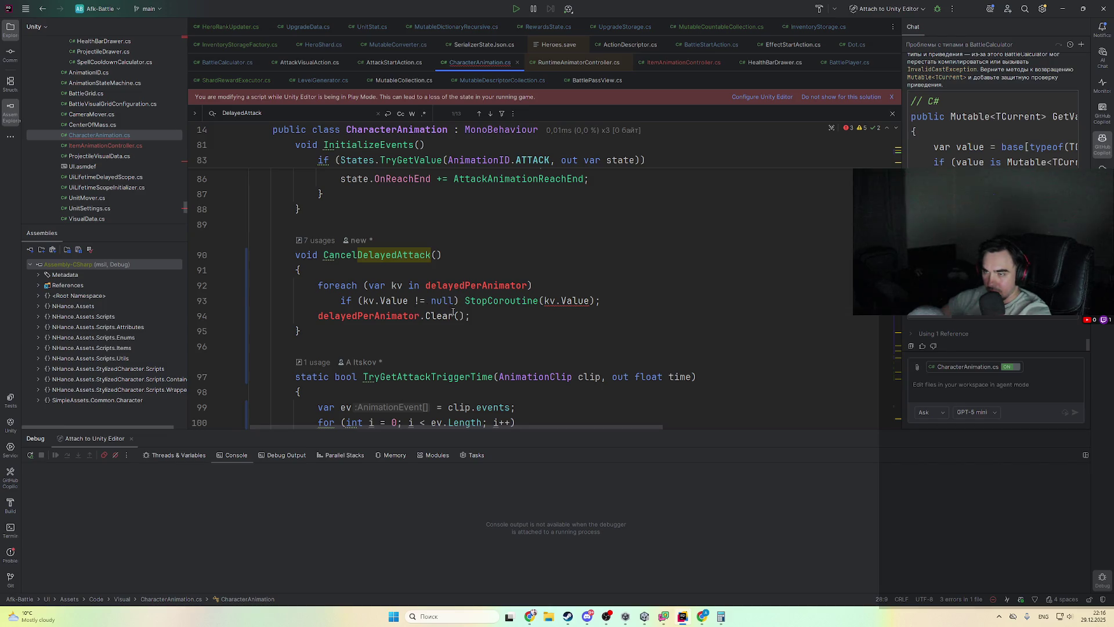
pyautogui.moveTo(474, 318); pyautogui.dragTo(488, 272)
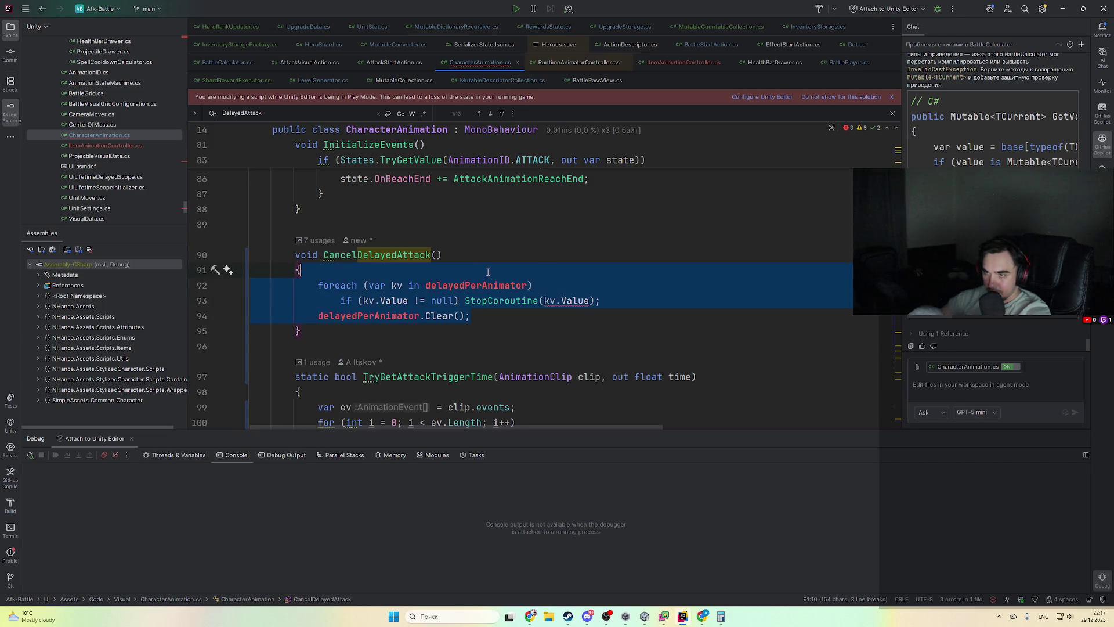
pyautogui.click(583, 301)
pyautogui.hotkey('ctrl', 'shift', 'Right')
pyautogui.hotkey('ctrl', 'shift', 'Right')
pyautogui.hotkey('ctrl', 'shift', 'Right')
pyautogui.write('d')
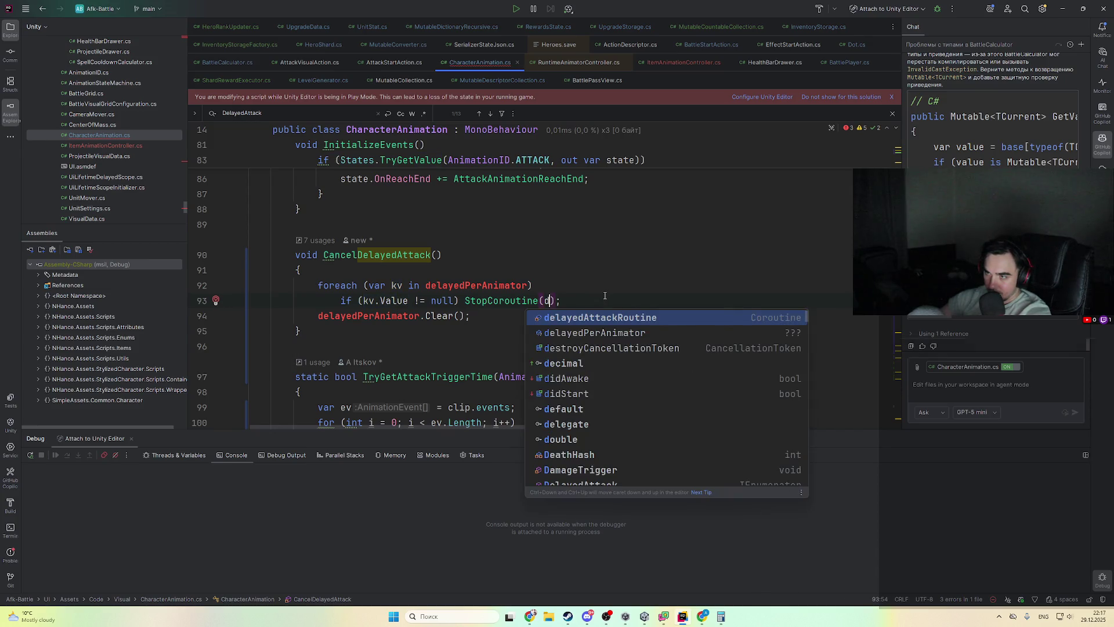
pyautogui.press('Return')
pyautogui.moveTo(695, 294)
pyautogui.mouseDown()
pyautogui.moveTo(477, 303)
pyautogui.moveTo(251, 285)
pyautogui.moveTo(301, 270)
pyautogui.mouseUp()
pyautogui.hotkey('ctrl', 'x')
pyautogui.hotkey('ctrl', 'v')
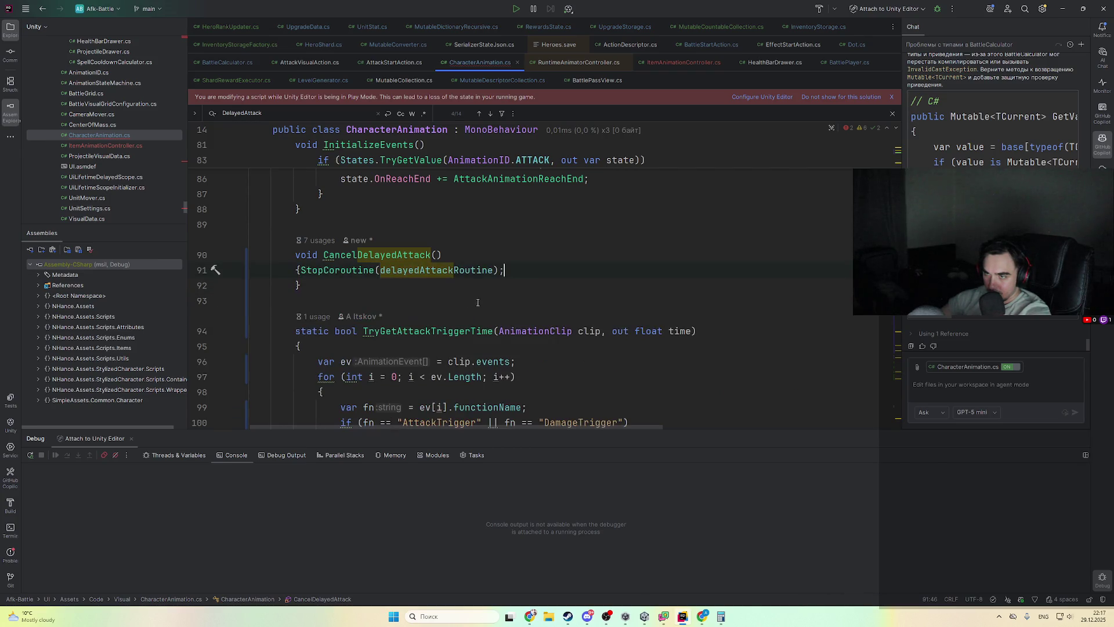
pyautogui.click(301, 273)
pyautogui.press('Return')
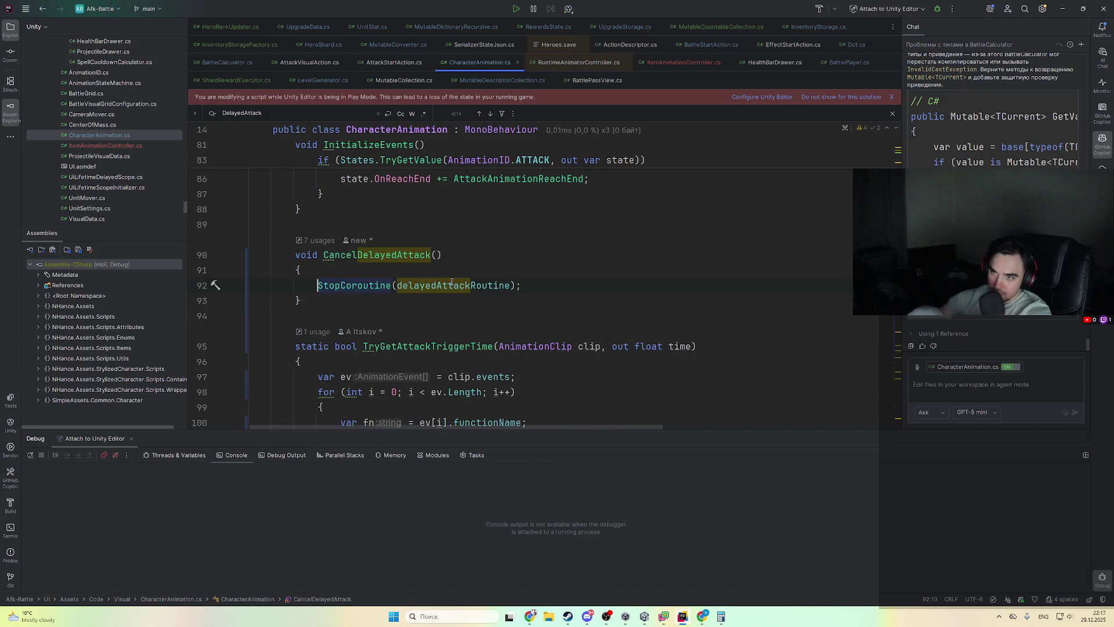
# - Add an explicit private modifier to CancelDelayedAttack and switch back to the Unity editor
pyautogui.click(295, 255)
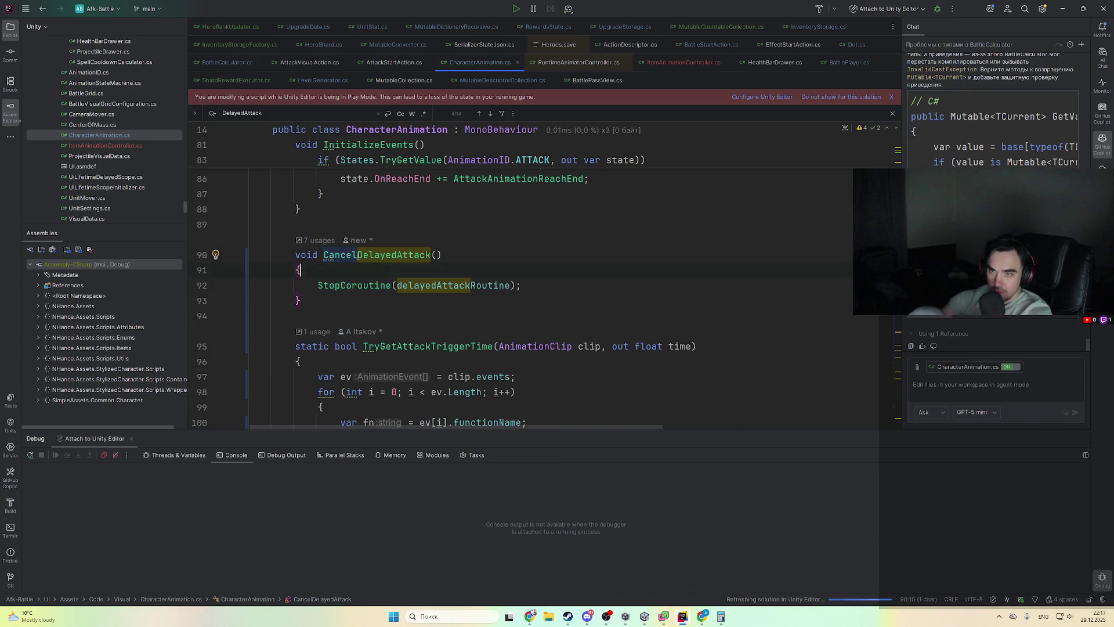
pyautogui.press('Right')
pyautogui.hotkey('alt', 'Return')
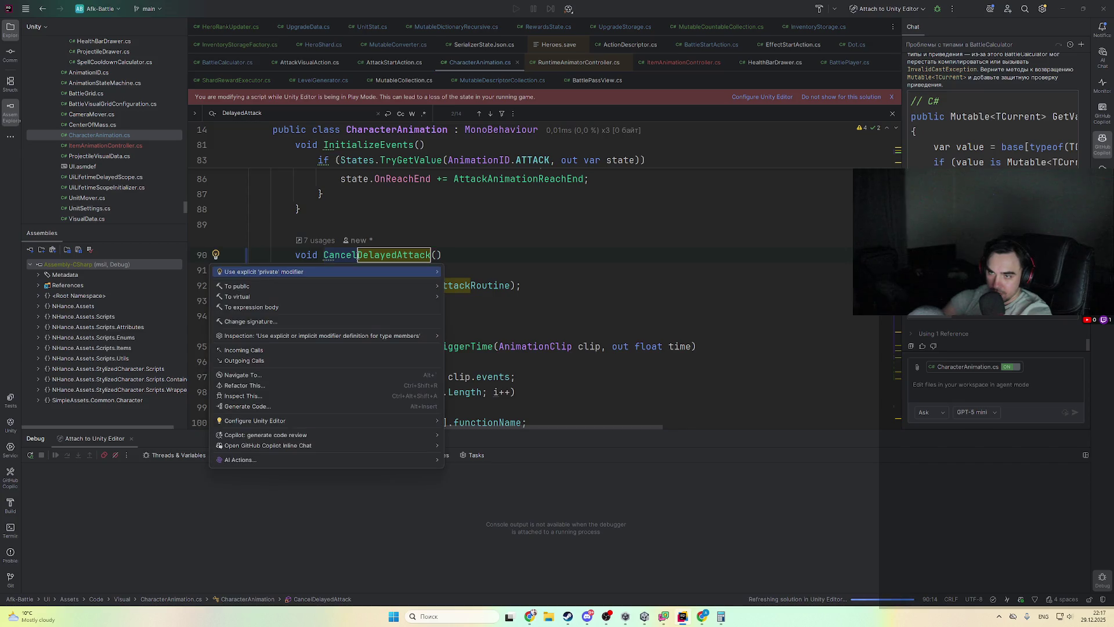
pyautogui.press('Return')
pyautogui.hotkey('alt', 'Tab')
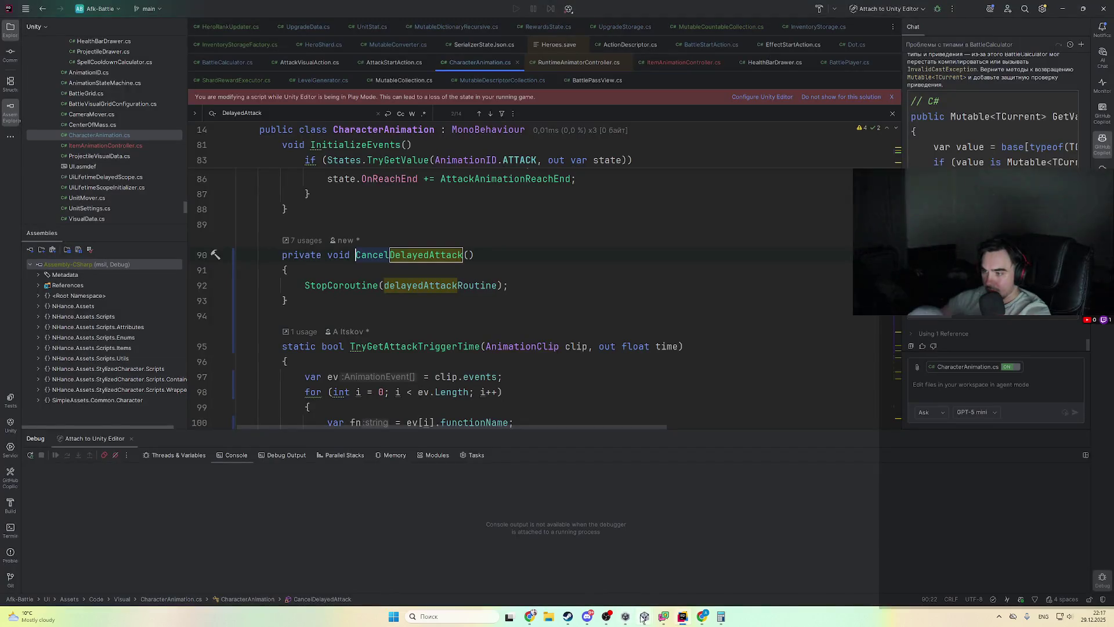
pyautogui.moveTo(644, 618)
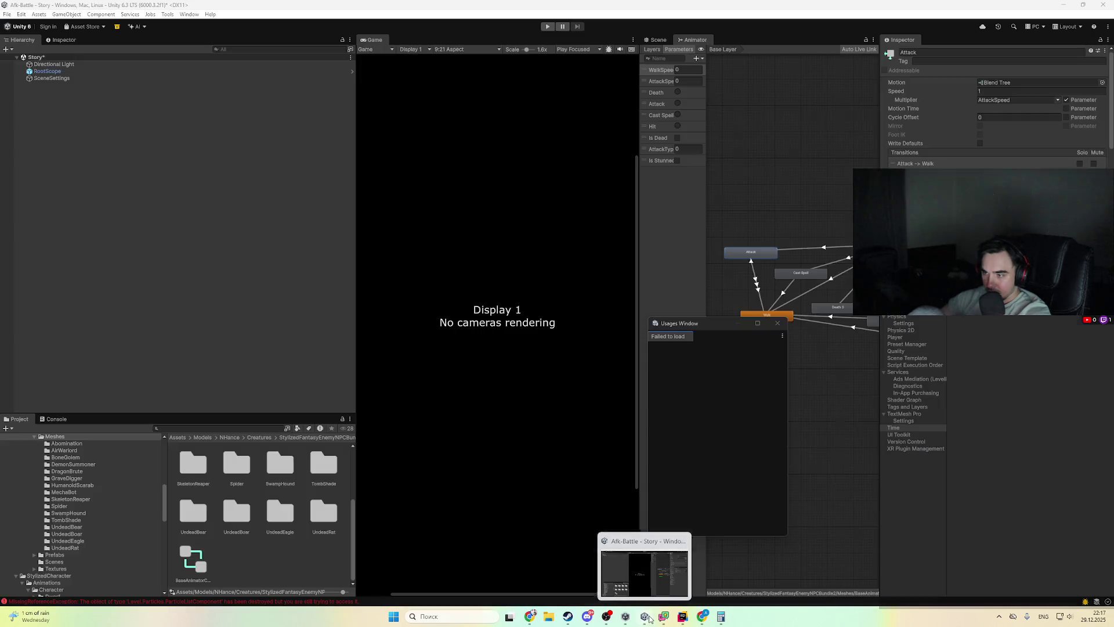
pyautogui.click(644, 574)
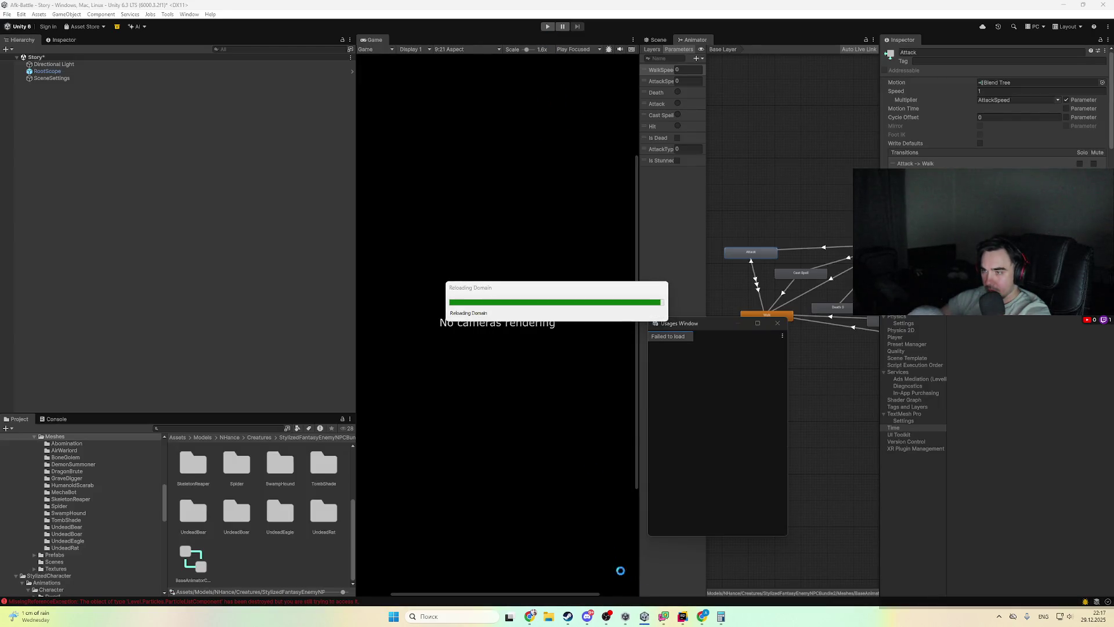
# - Play-test the battle and follow the Console's NullReferenceException to line 92 of CharacterAnimation.cs
pyautogui.hotkey('alt', 'Tab')
pyautogui.scroll(10, 463, 316)
pyautogui.scroll(15, 463, 315)
pyautogui.scroll(5, 409, 328)
pyautogui.scroll(-18, 432, 318)
pyautogui.scroll(10, 433, 318)
pyautogui.hotkey('alt', 'Tab')
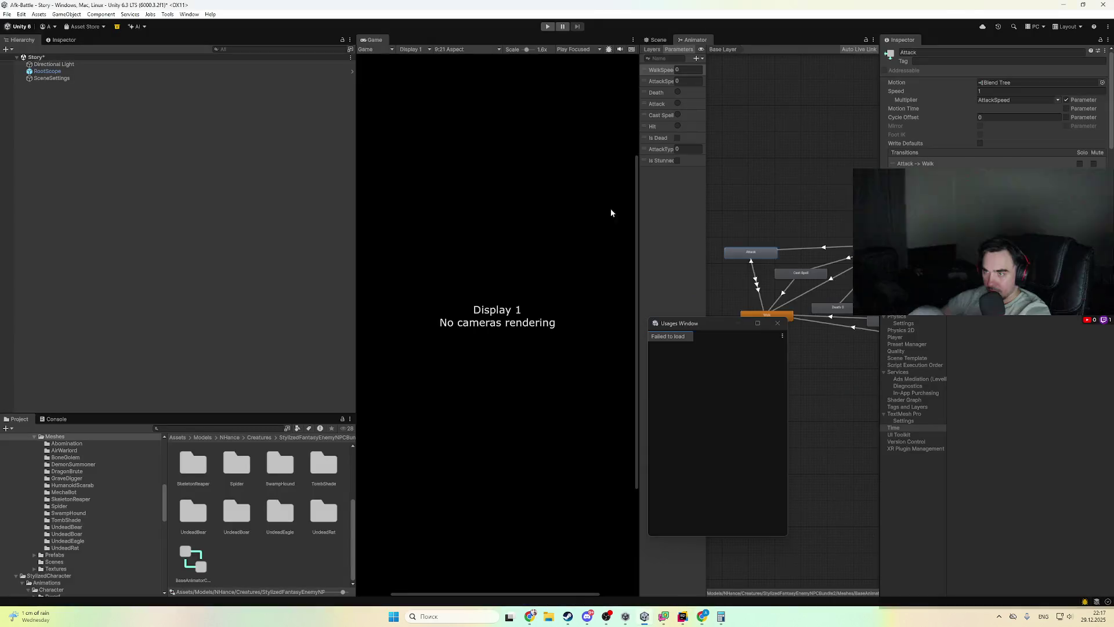
pyautogui.hotkey('ctrl', 'p')
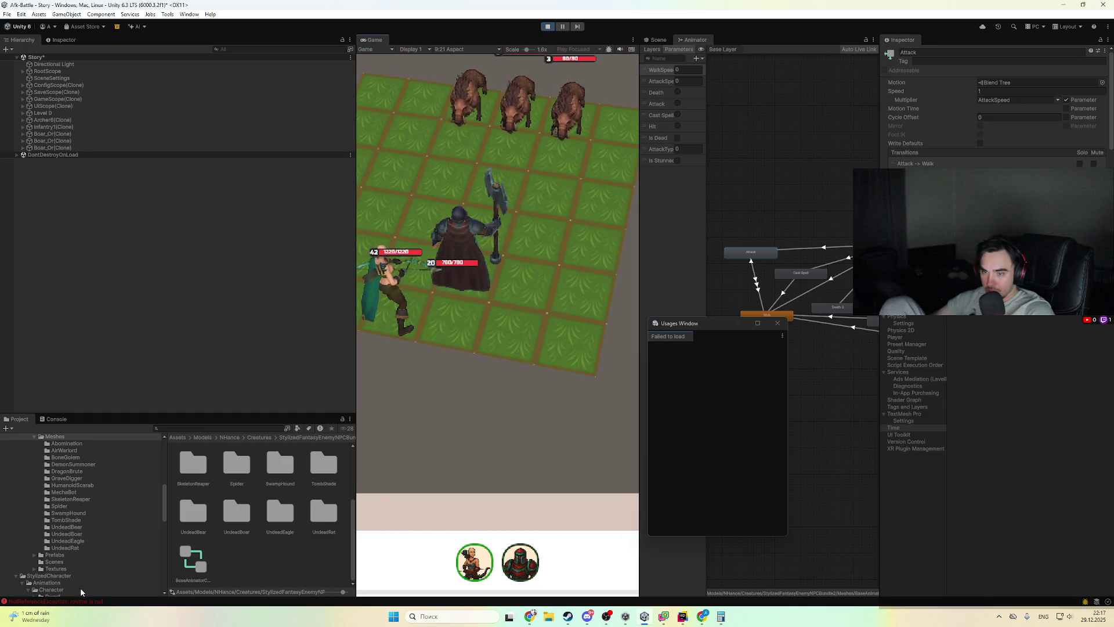
pyautogui.click(58, 601)
pyautogui.click(165, 441)
pyautogui.click(306, 563)
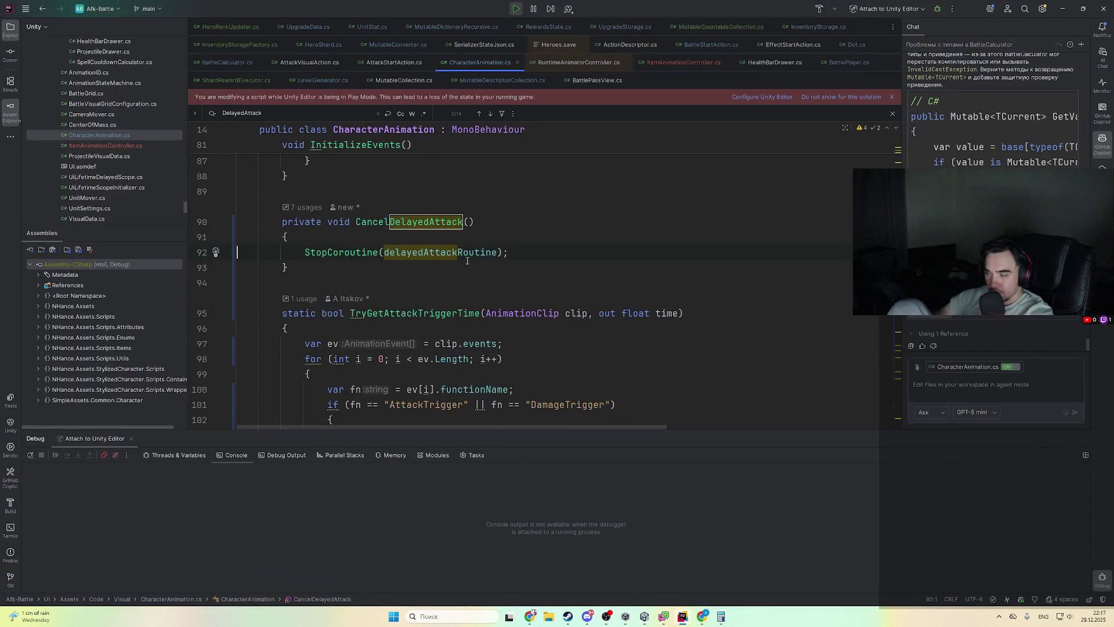
# - Search ChatGPT's answer for the CancelDelayedAttack method name
pyautogui.doubleClick(450, 227)
pyautogui.hotkey('alt', 'Tab')
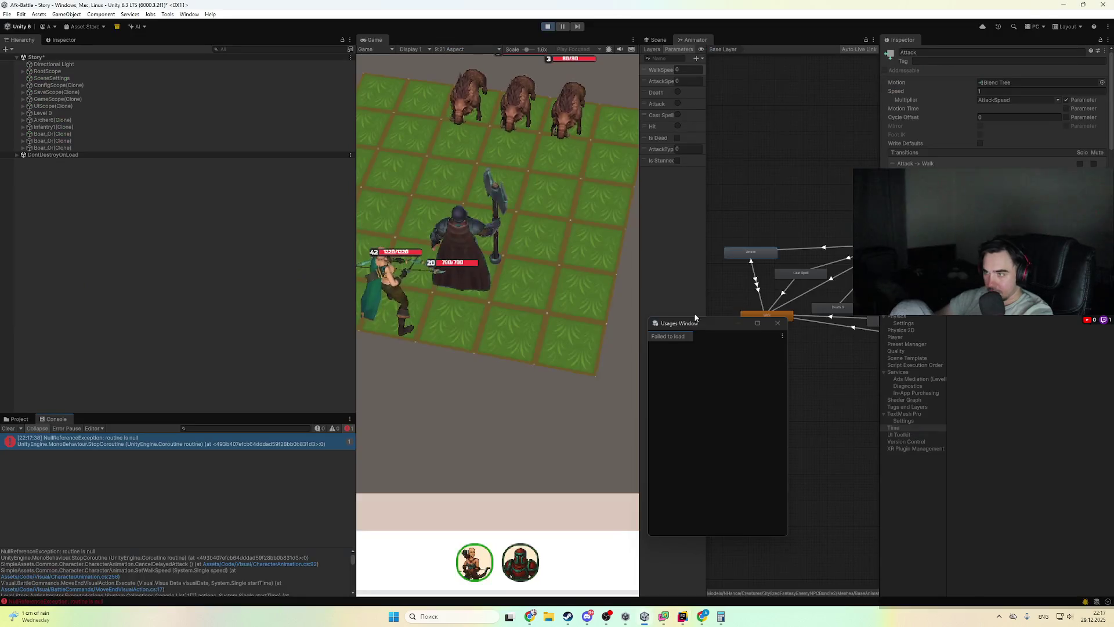
pyautogui.hotkey('alt', 'Tab')
pyautogui.hotkey('alt', 'Tab')
pyautogui.hotkey('ctrl', 'f')
pyautogui.hotkey('ctrl', 'v')
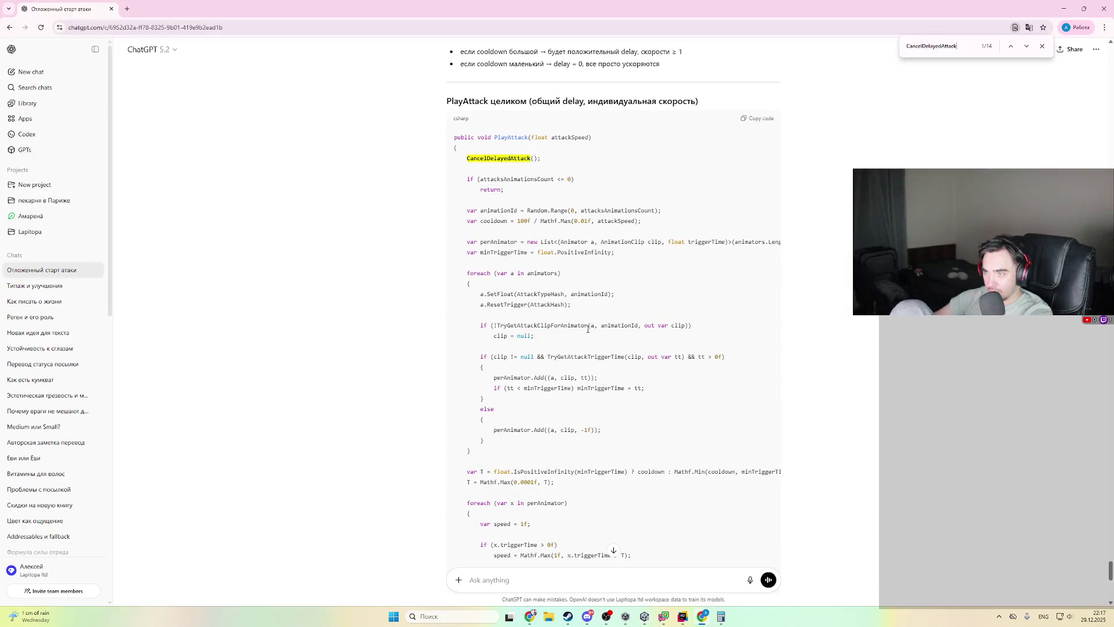
# - Step back through the CancelDelayedAttack matches to the one in the PlayDeath example
pyautogui.click(1010, 46)
pyautogui.click(1010, 46)
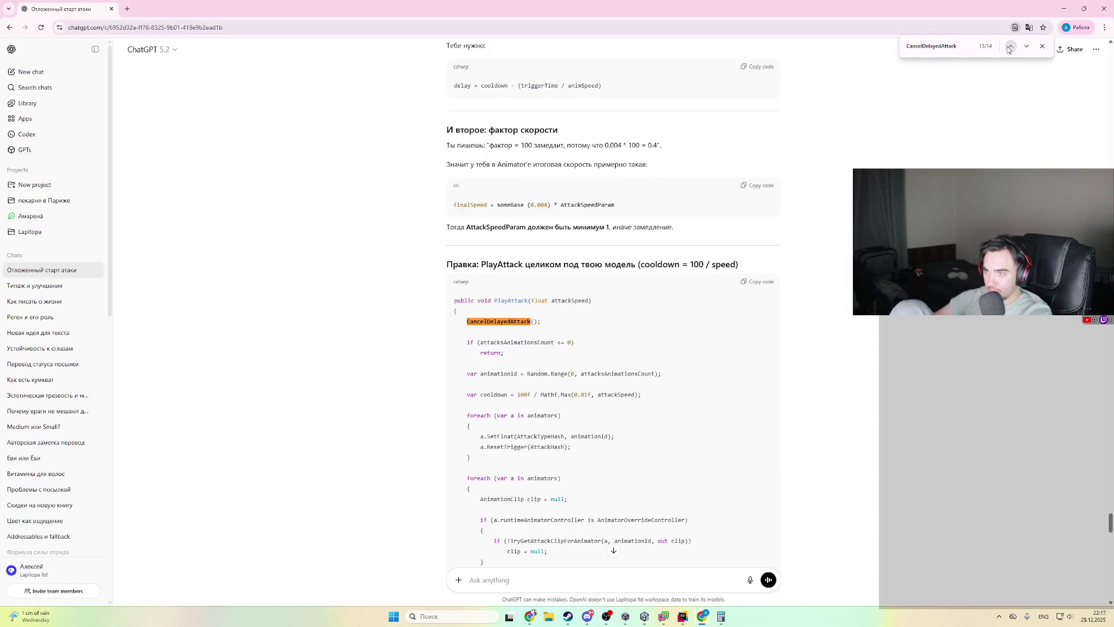
pyautogui.click(1010, 46)
pyautogui.click(1008, 47)
pyautogui.click(1009, 47)
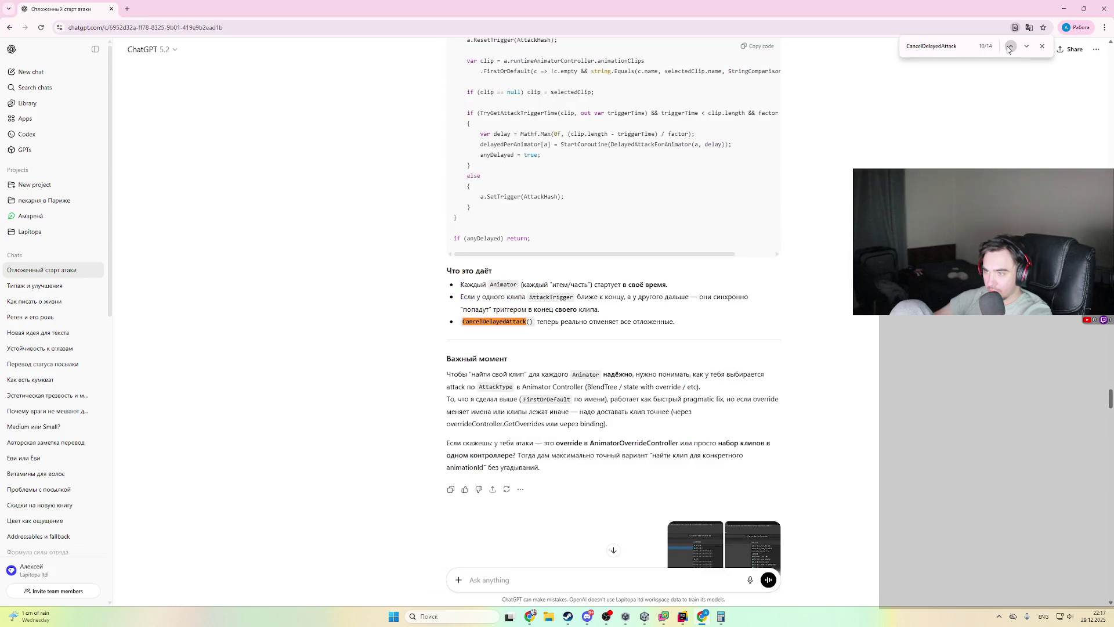
pyautogui.click(1013, 51)
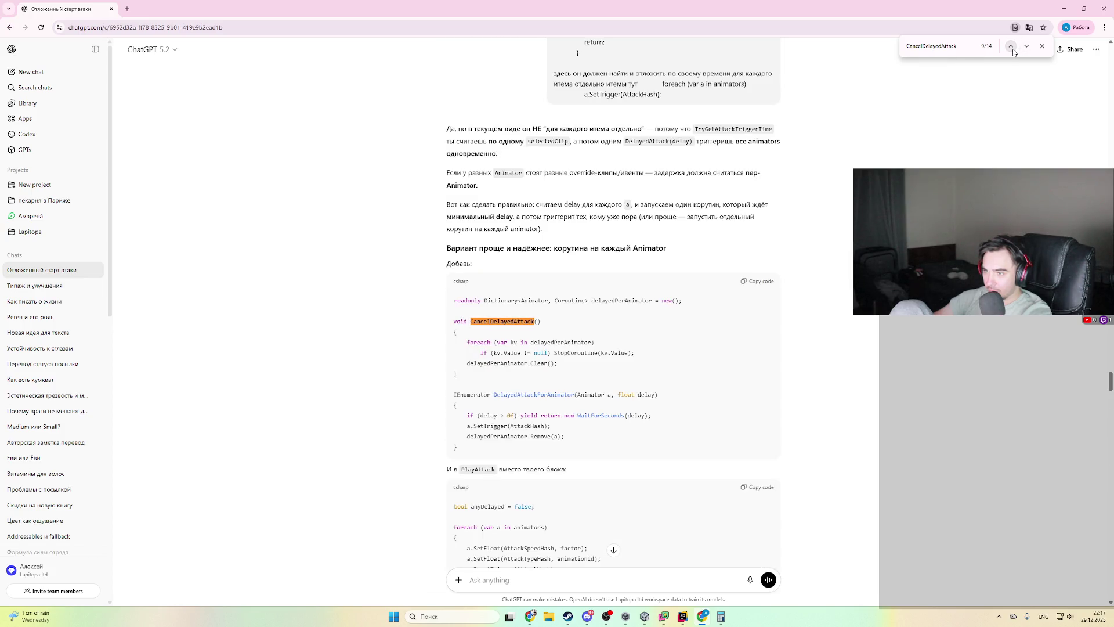
pyautogui.click(1013, 51)
pyautogui.click(1013, 51)
pyautogui.click(1013, 51)
pyautogui.click(1013, 51)
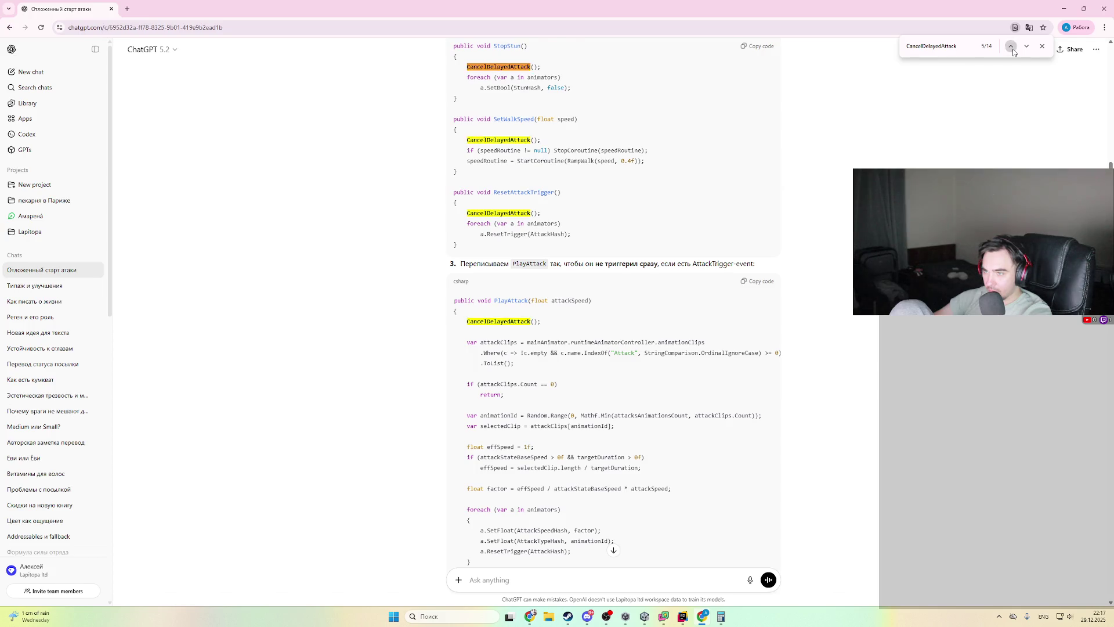
pyautogui.click(1013, 51)
pyautogui.click(1012, 51)
pyautogui.click(1013, 51)
pyautogui.scroll(1, 634, 227)
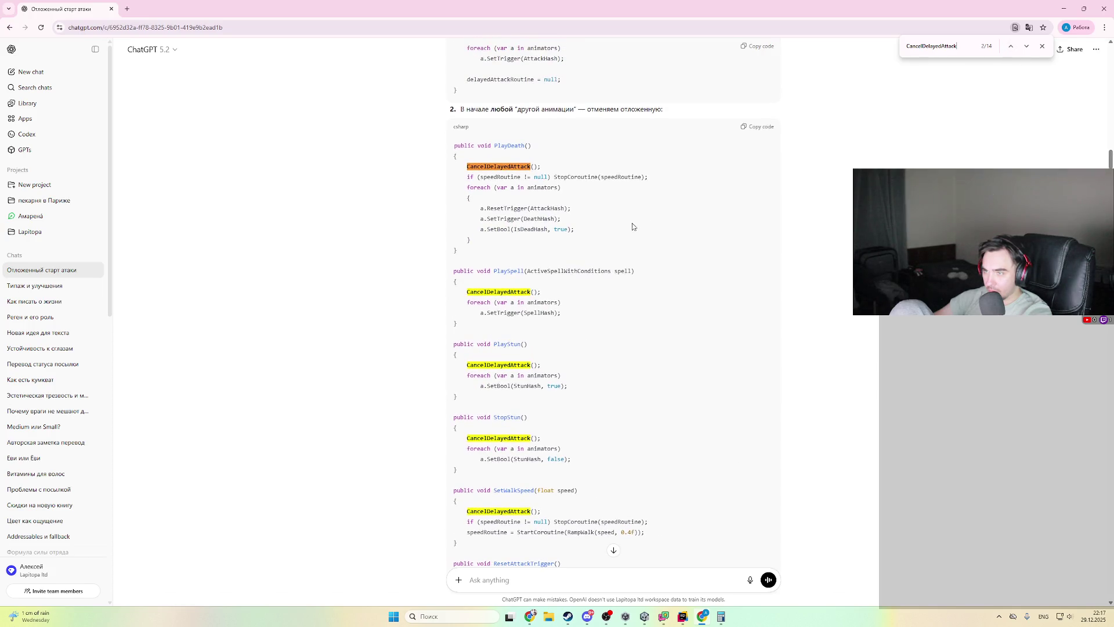
# - Paste 'if (speedRoutine != null) StopCoroutine(speedRoutine);' into CancelDelayedAttack in Rider
pyautogui.moveTo(652, 184); pyautogui.dragTo(661, 173)
pyautogui.hotkey('ctrl', 'c')
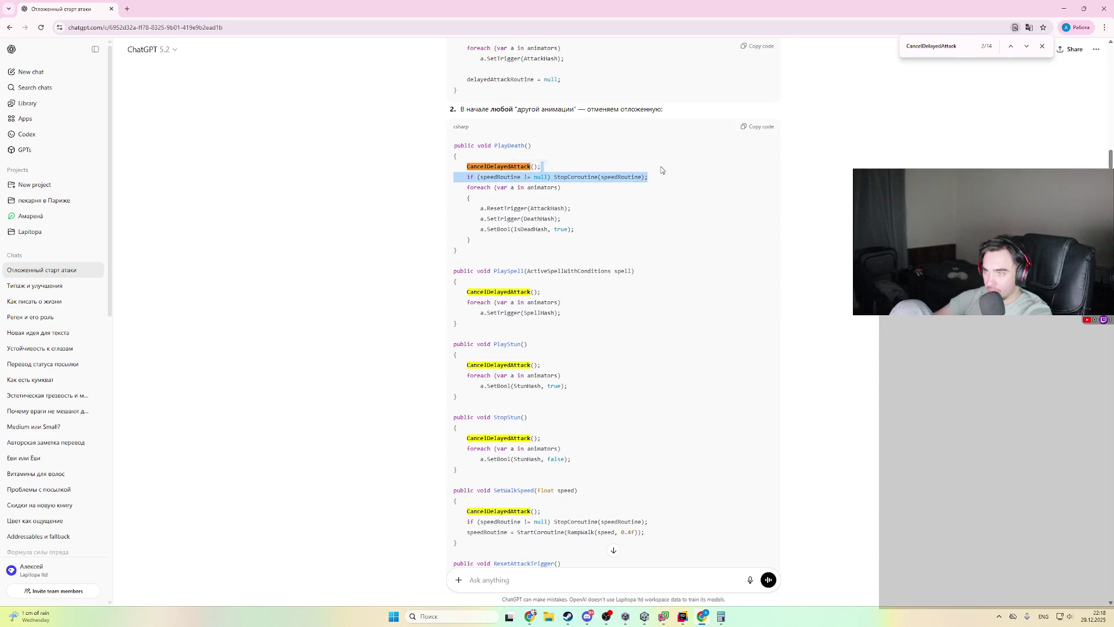
pyautogui.hotkey('alt', 'Tab')
pyautogui.hotkey('ctrl', 'v')
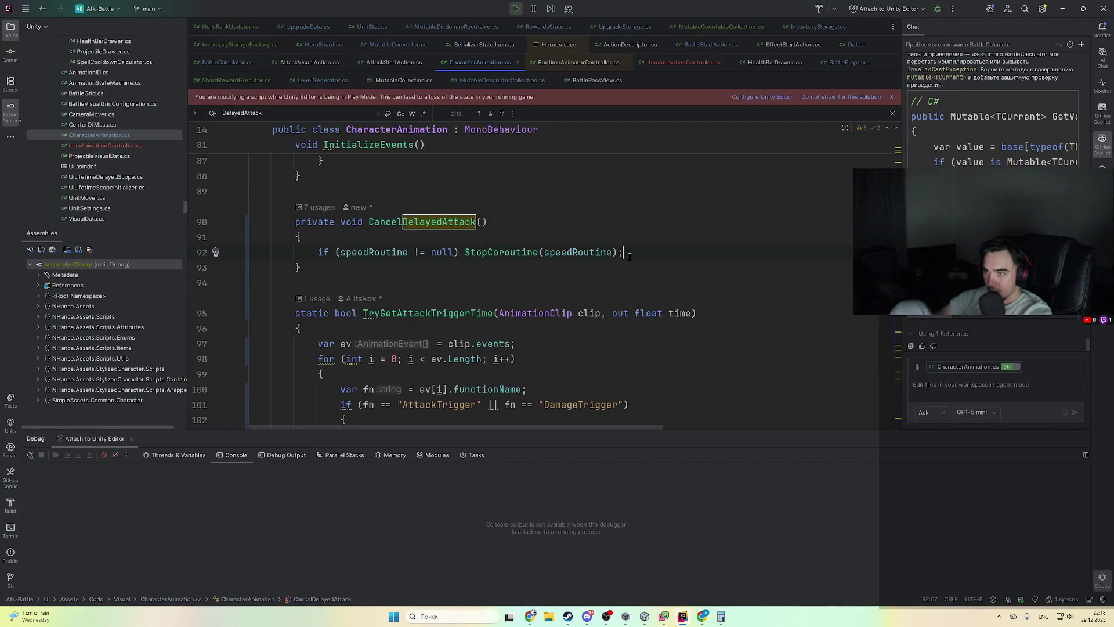
# - Paste ChatGPT's foreach block into CancelDelayedAttack and delete the old stop and death-reset lines
pyautogui.hotkey('alt', 'Tab')
pyautogui.moveTo(573, 241); pyautogui.dragTo(670, 183)
pyautogui.hotkey('ctrl', 'c')
pyautogui.hotkey('alt', 'Tab')
pyautogui.hotkey('ctrl', 'v')
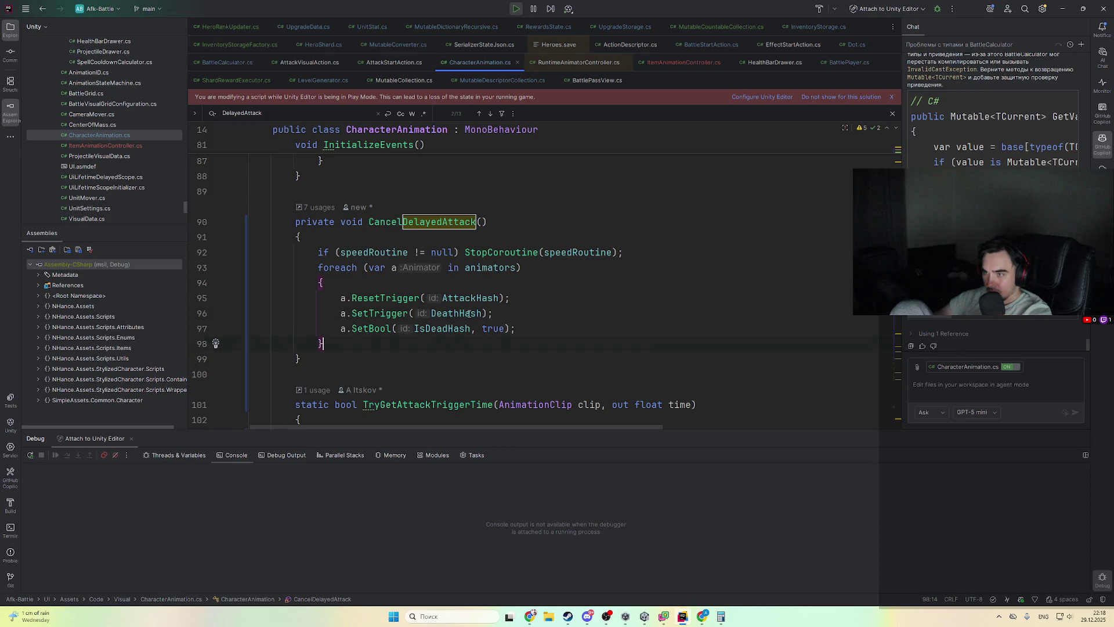
pyautogui.moveTo(492, 339)
pyautogui.mouseDown()
pyautogui.moveTo(522, 270)
pyautogui.moveTo(645, 260)
pyautogui.mouseUp()
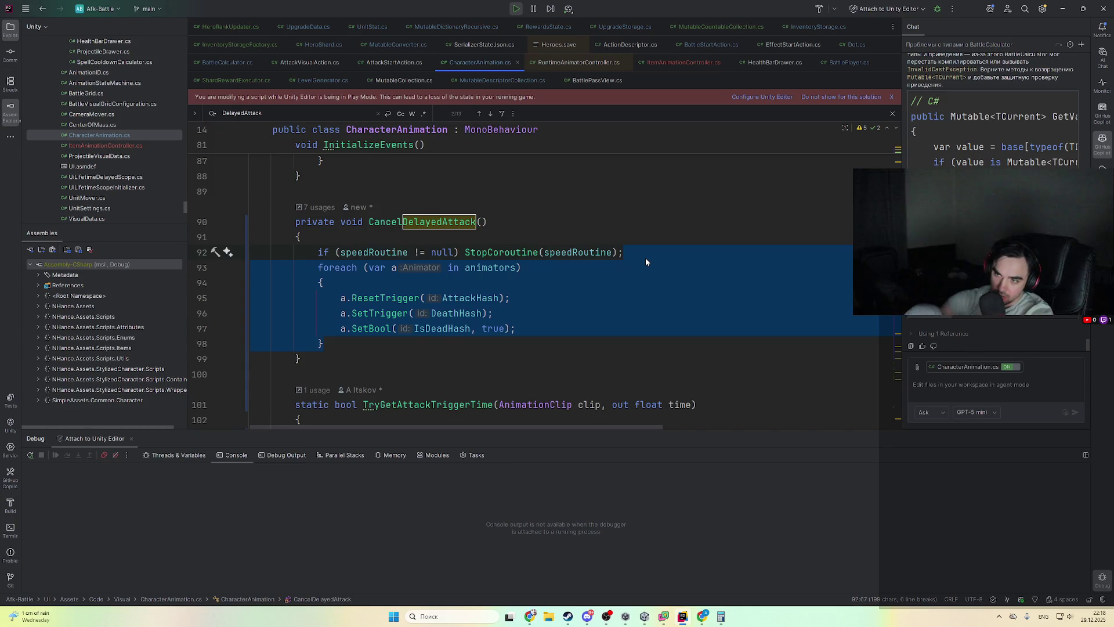
pyautogui.press('Delete')
# - Replace line 92 with ChatGPT's delayedAttackRoutine null-check, stop and reset block, then return to Unity
pyautogui.hotkey('alt', 'Tab')
pyautogui.click(575, 280)
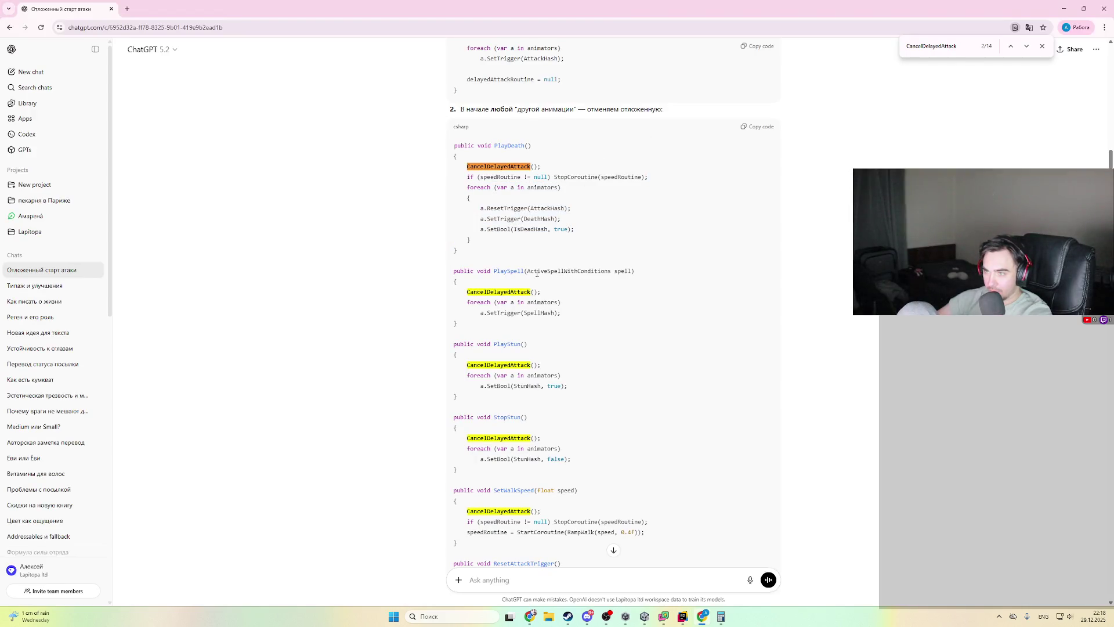
pyautogui.scroll(1, 538, 245)
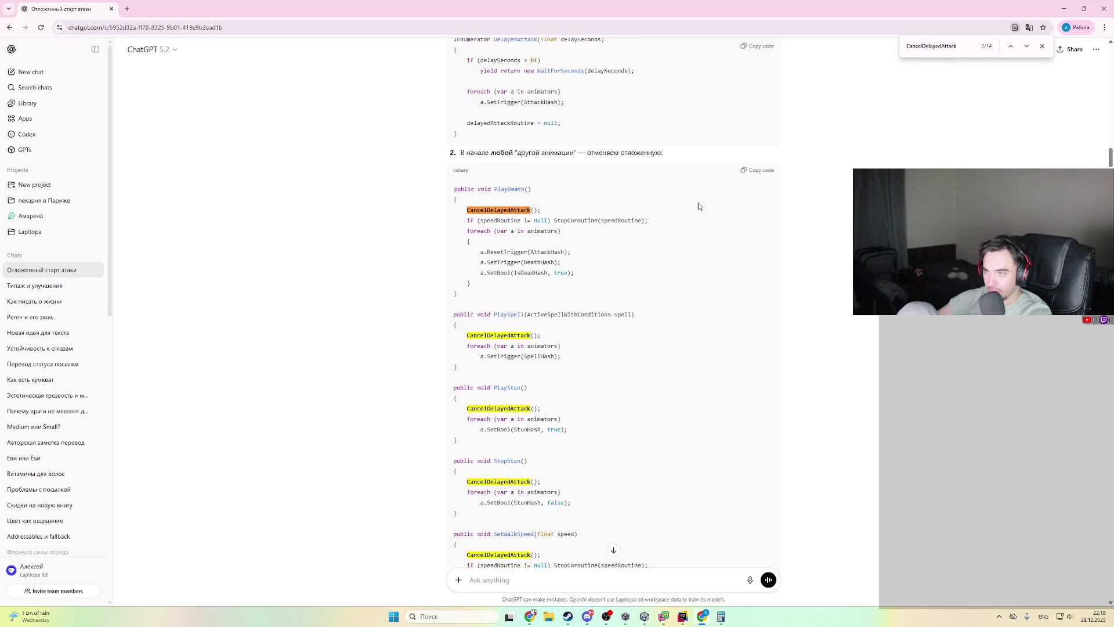
pyautogui.click(1012, 46)
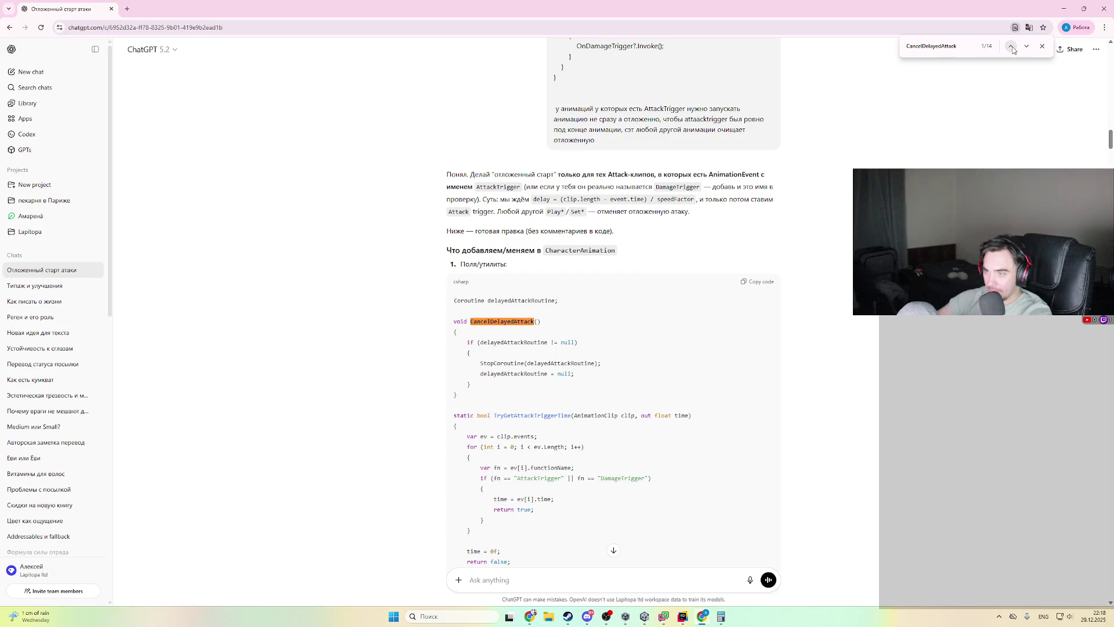
pyautogui.moveTo(487, 386)
pyautogui.mouseDown()
pyautogui.moveTo(455, 351)
pyautogui.moveTo(521, 336)
pyautogui.moveTo(453, 320)
pyautogui.mouseUp()
pyautogui.hotkey('alt', 'Tab')
pyautogui.tripleClick(585, 253)
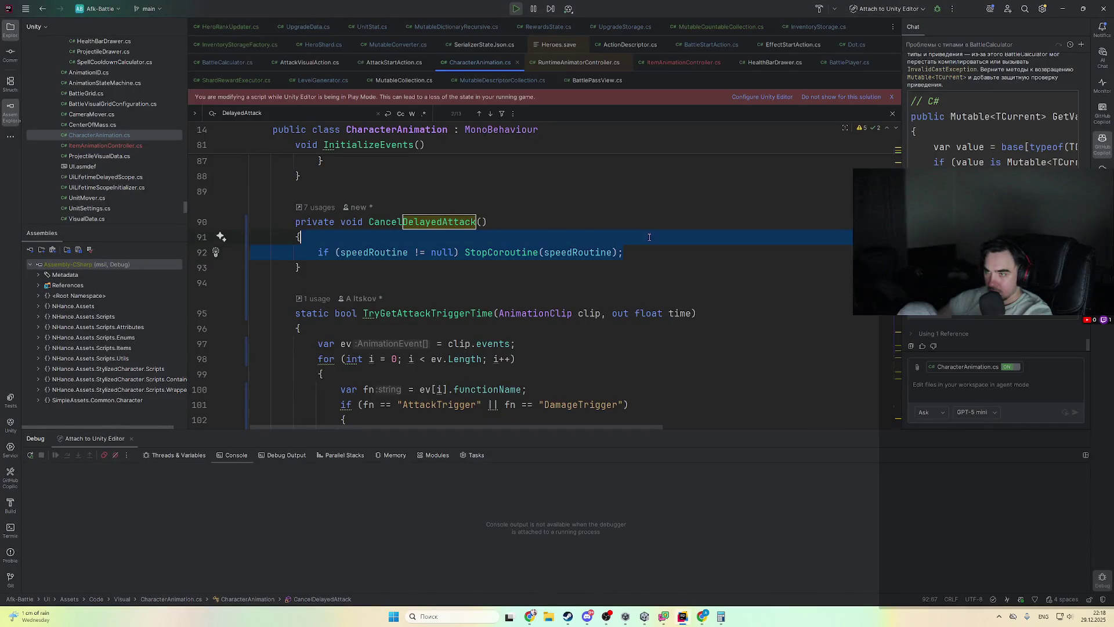
pyautogui.hotkey('ctrl', 'v')
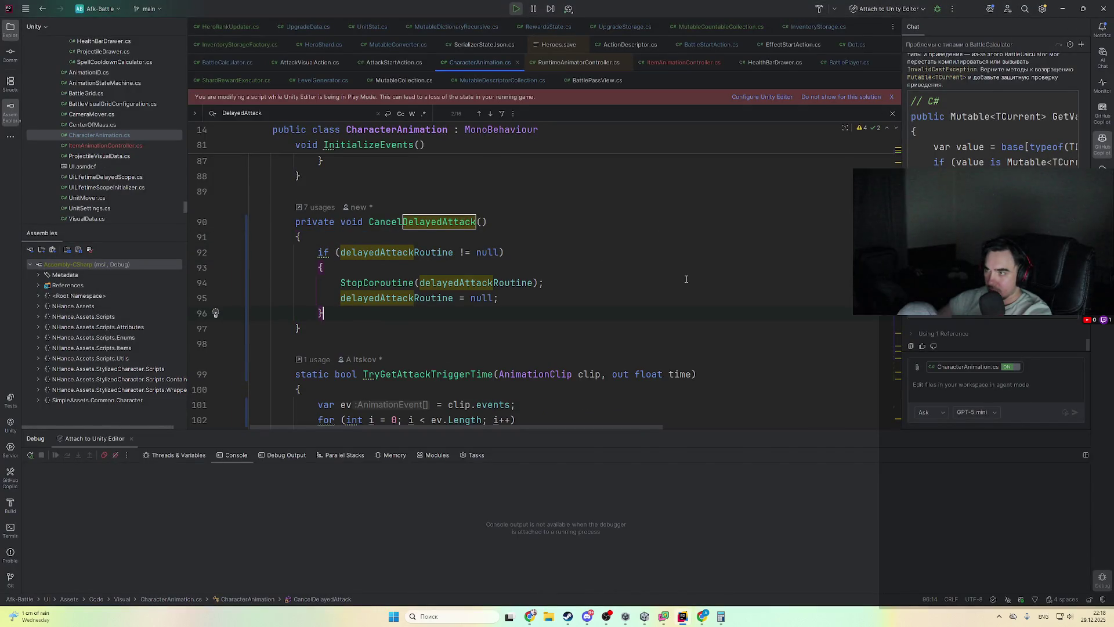
pyautogui.hotkey('alt', 'Tab')
pyautogui.click(649, 621)
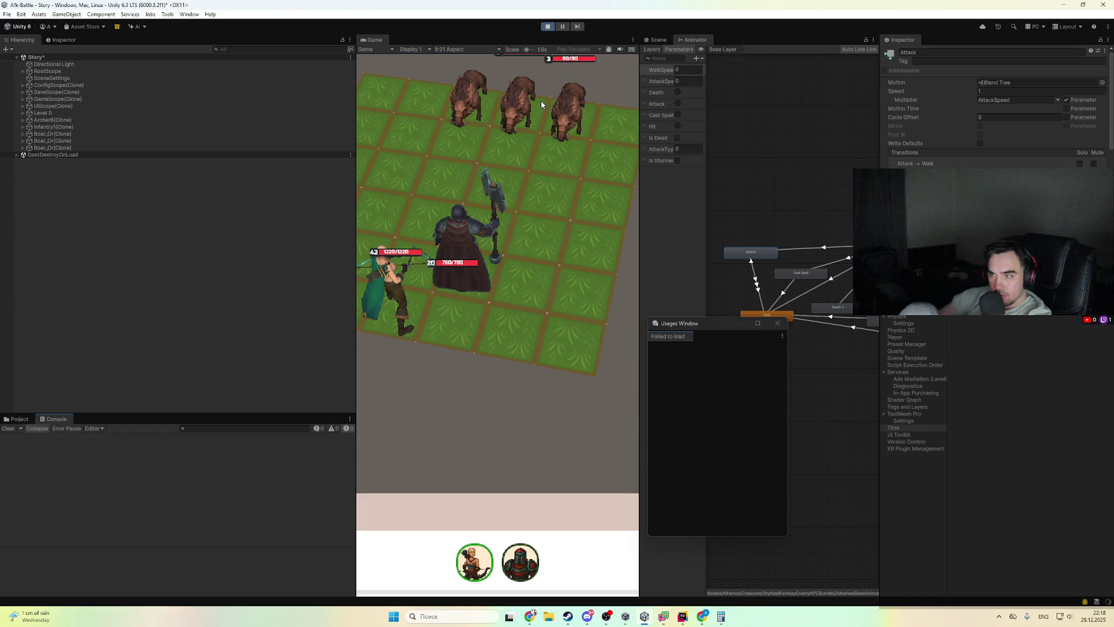
# - Restart Play mode with the recompiled code and pause the battle
pyautogui.click(548, 26)
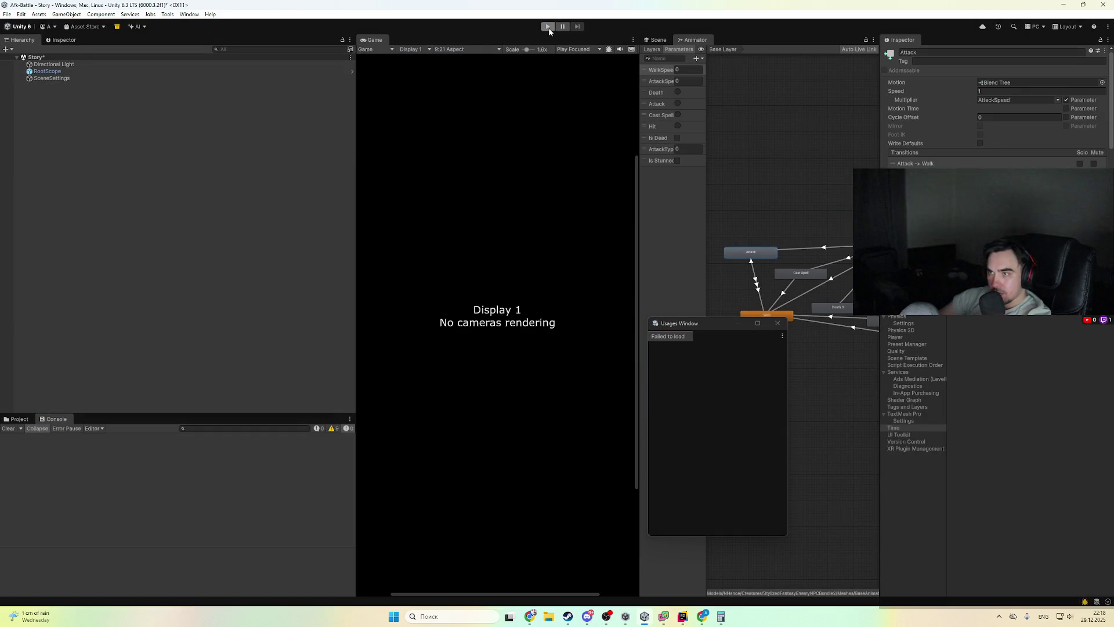
pyautogui.click(548, 27)
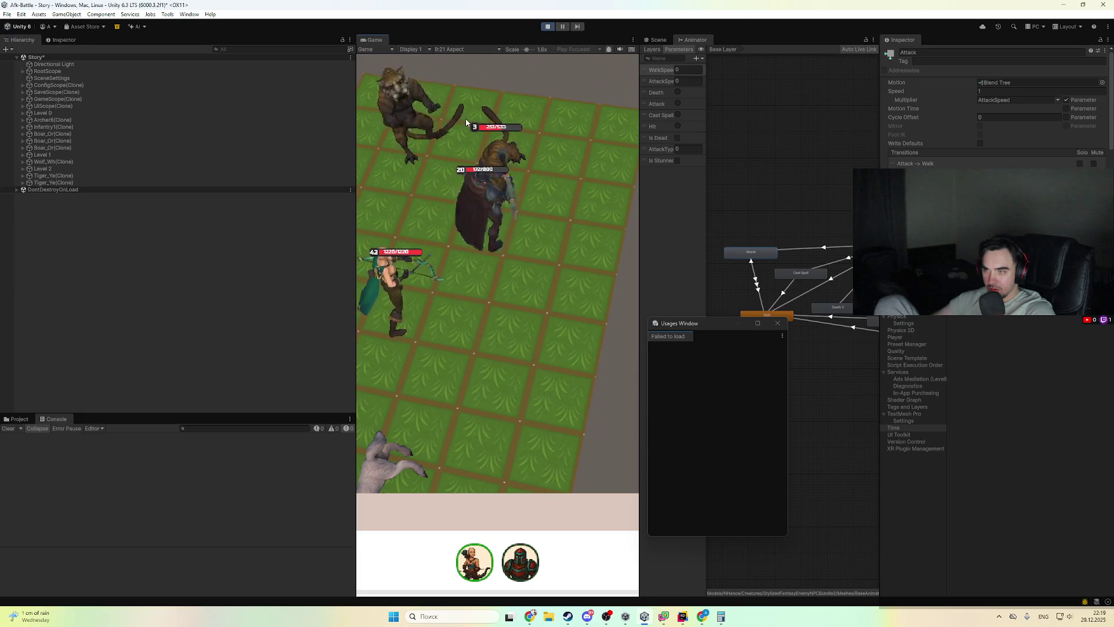
pyautogui.click(563, 27)
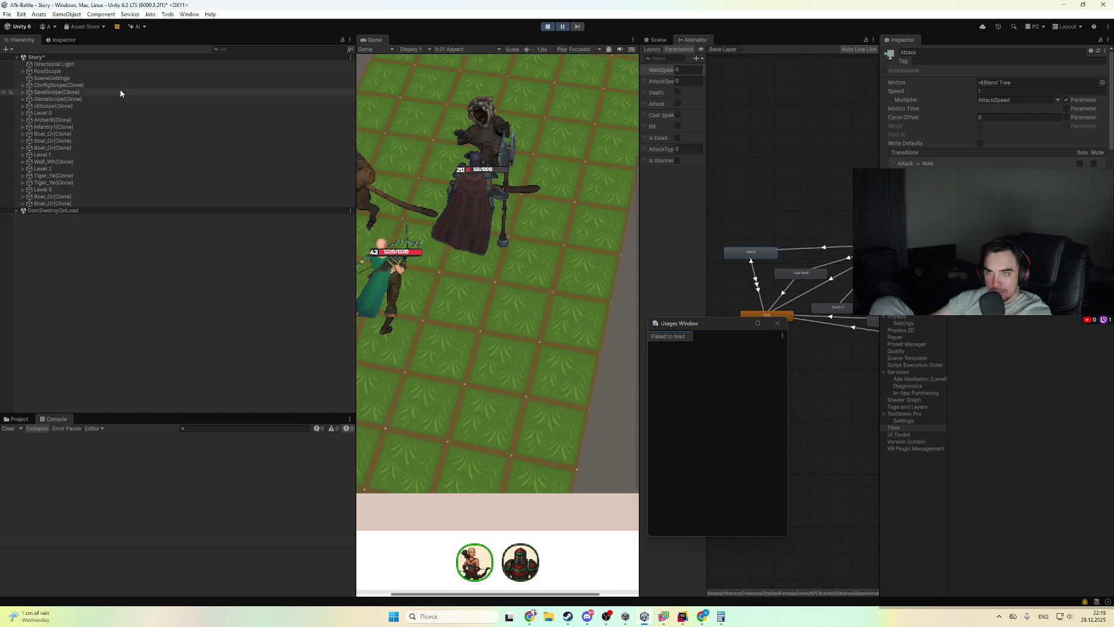
# - Select Archer6(Clone) and freeze the game mid bow attack to inspect its animator
pyautogui.click(107, 120)
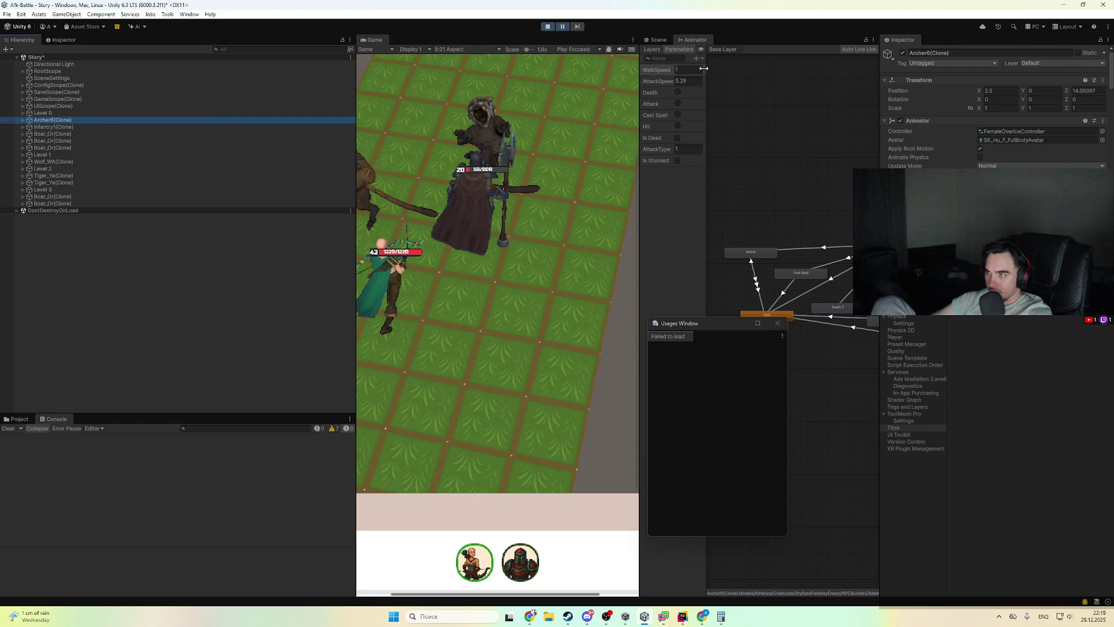
pyautogui.click(562, 27)
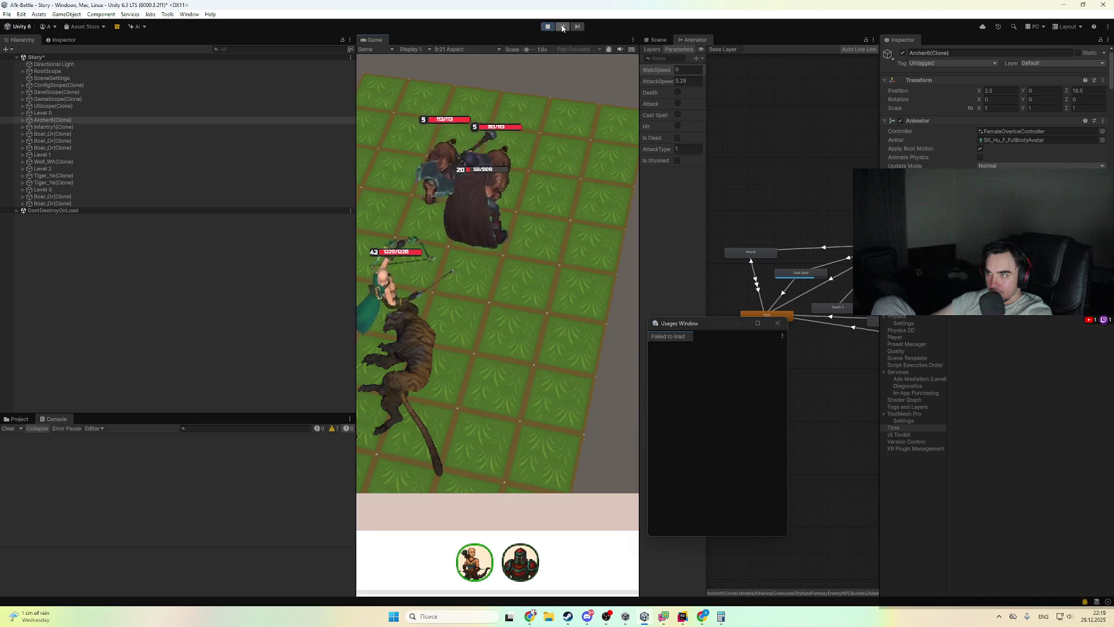
pyautogui.click(562, 27)
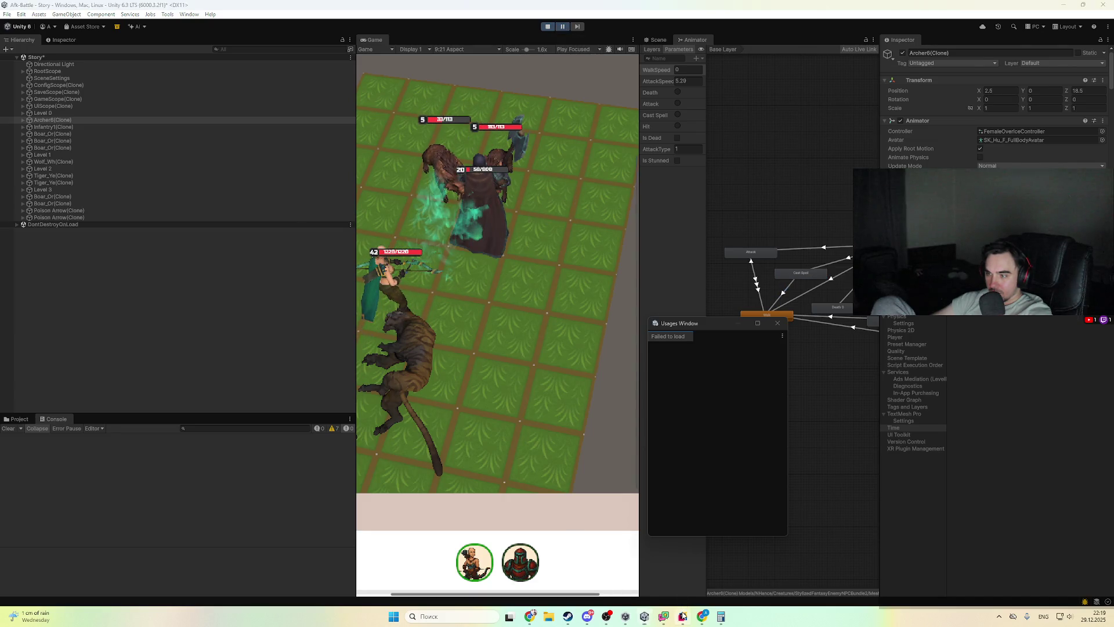
pyautogui.click(682, 616)
pyautogui.scroll(-3, 500, 324)
pyautogui.scroll(2, 500, 323)
pyautogui.scroll(1, 500, 323)
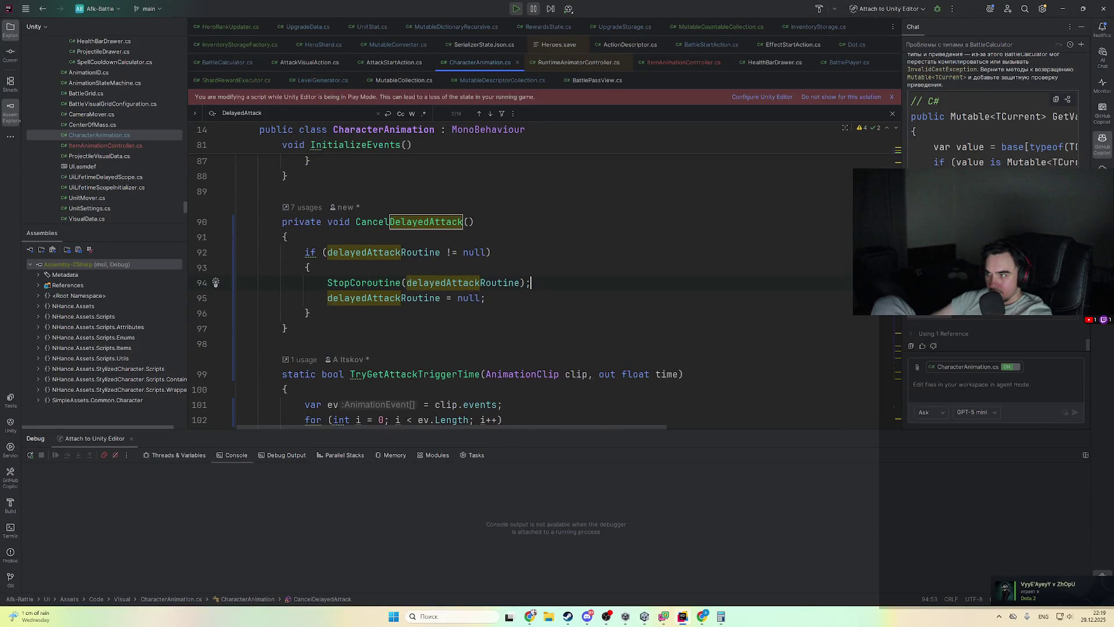
# - Go to PlayAttack's delayed attack and highlight every use of the cooldown variable
pyautogui.click(900, 326)
pyautogui.scroll(2, 902, 326)
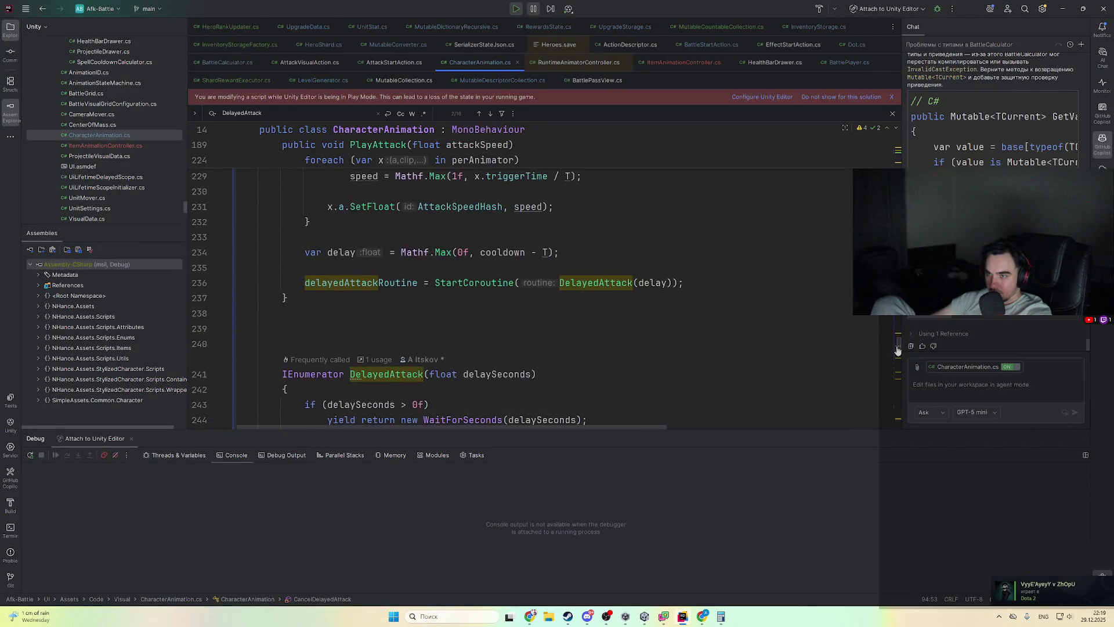
pyautogui.scroll(5, 902, 326)
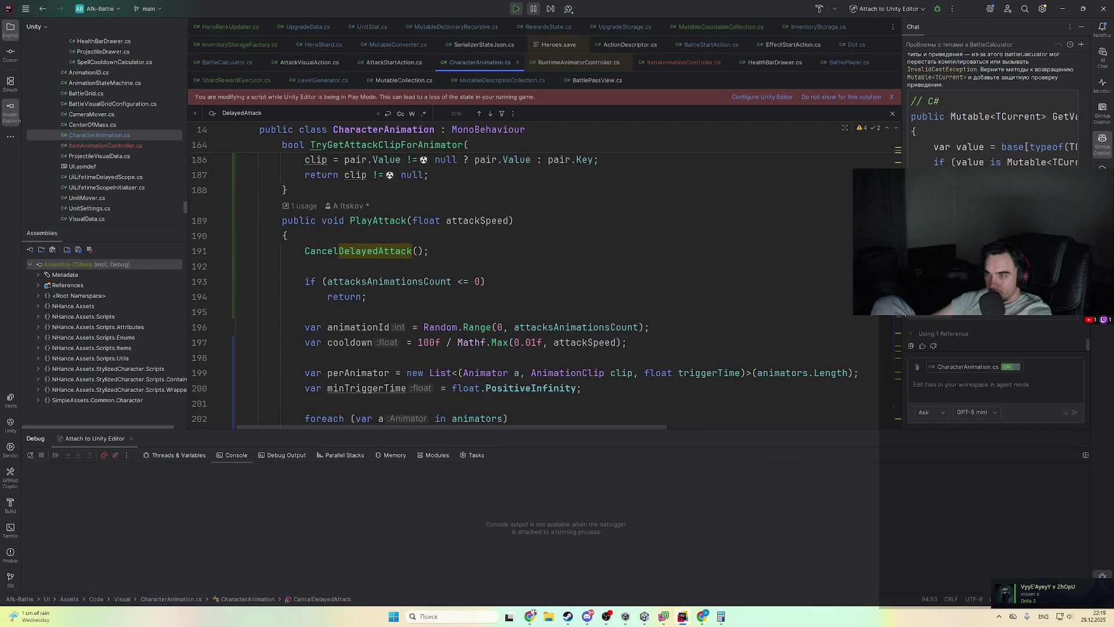
pyautogui.scroll(-3, 902, 314)
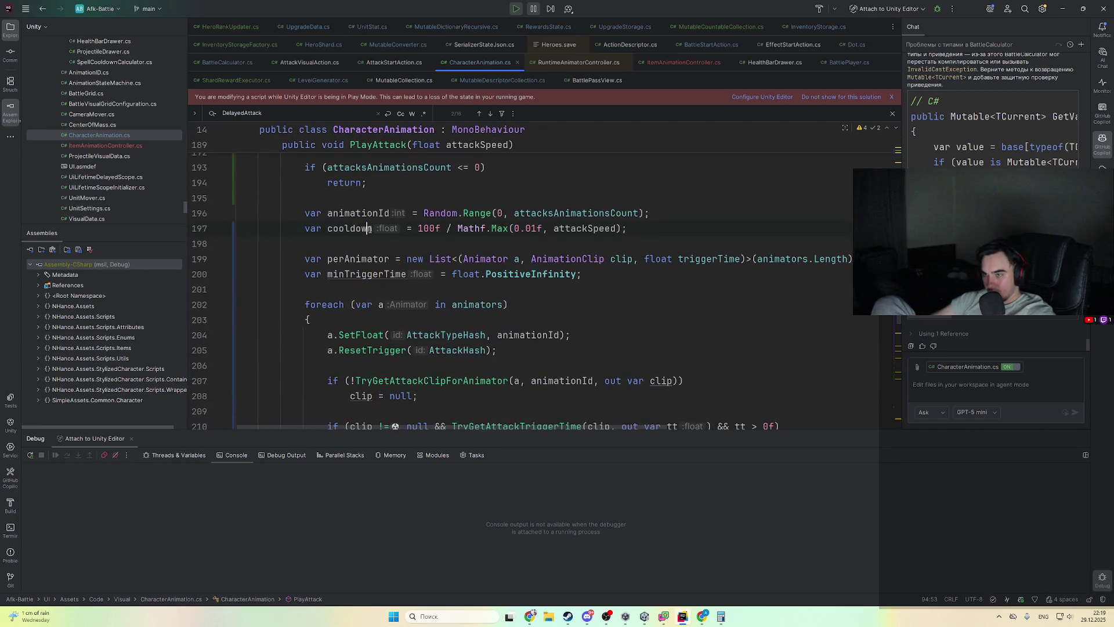
pyautogui.click(371, 228)
# - Break on line 204's AttackTypeHash call and attach the debugger to the Unity Editor
pyautogui.scroll(-7, 502, 292)
pyautogui.scroll(3, 501, 292)
pyautogui.scroll(-8, 551, 317)
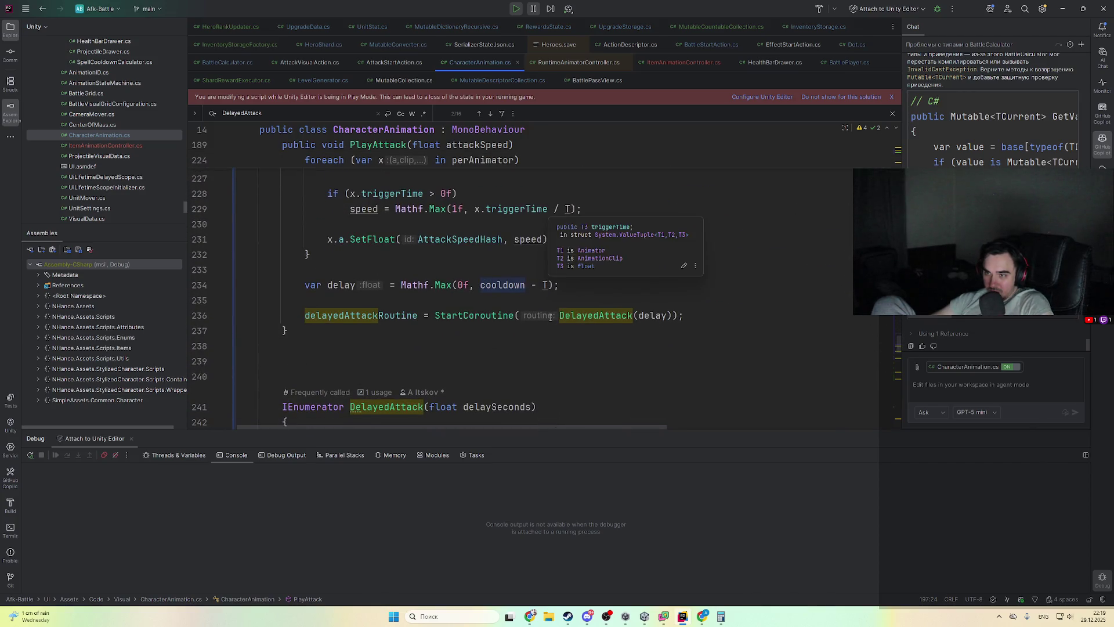
pyautogui.scroll(10, 607, 343)
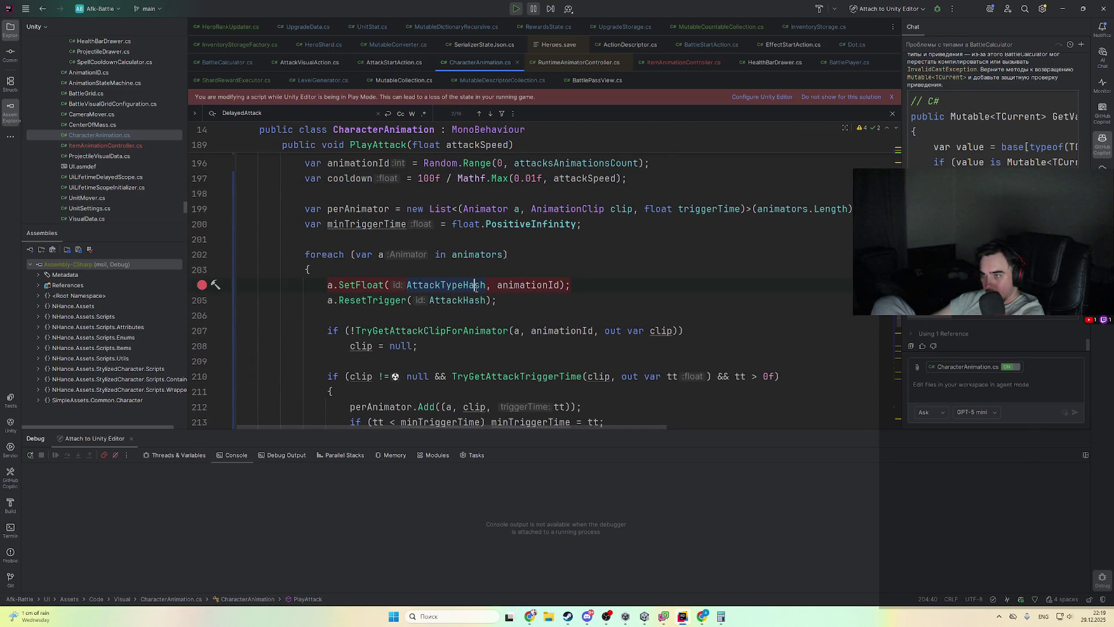
pyautogui.hotkey('alt', 'Tab')
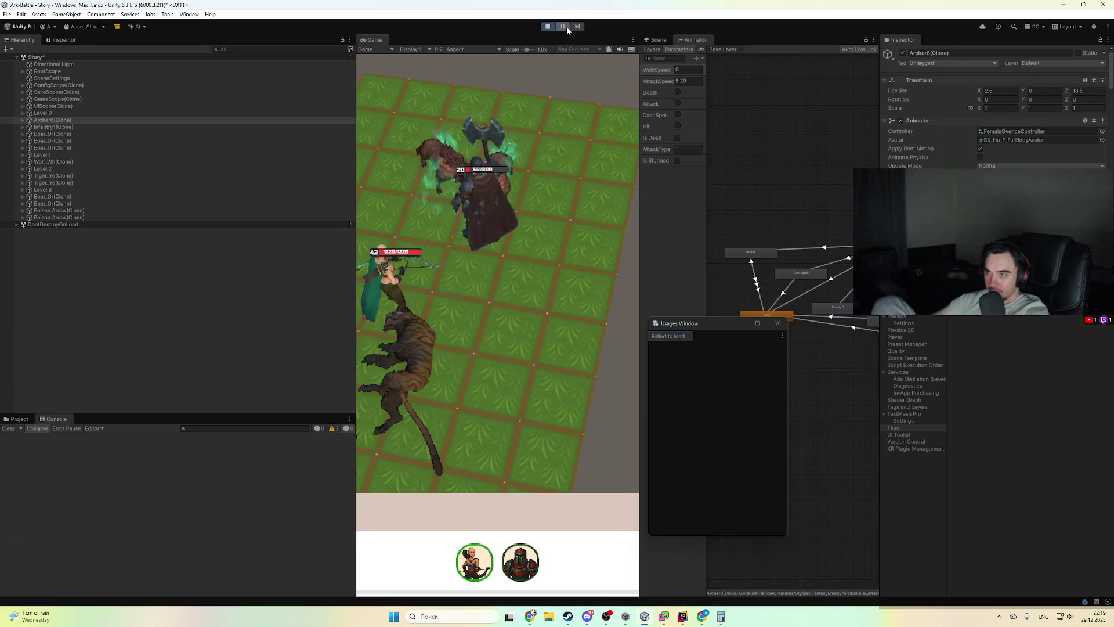
pyautogui.hotkey('alt', 'Tab')
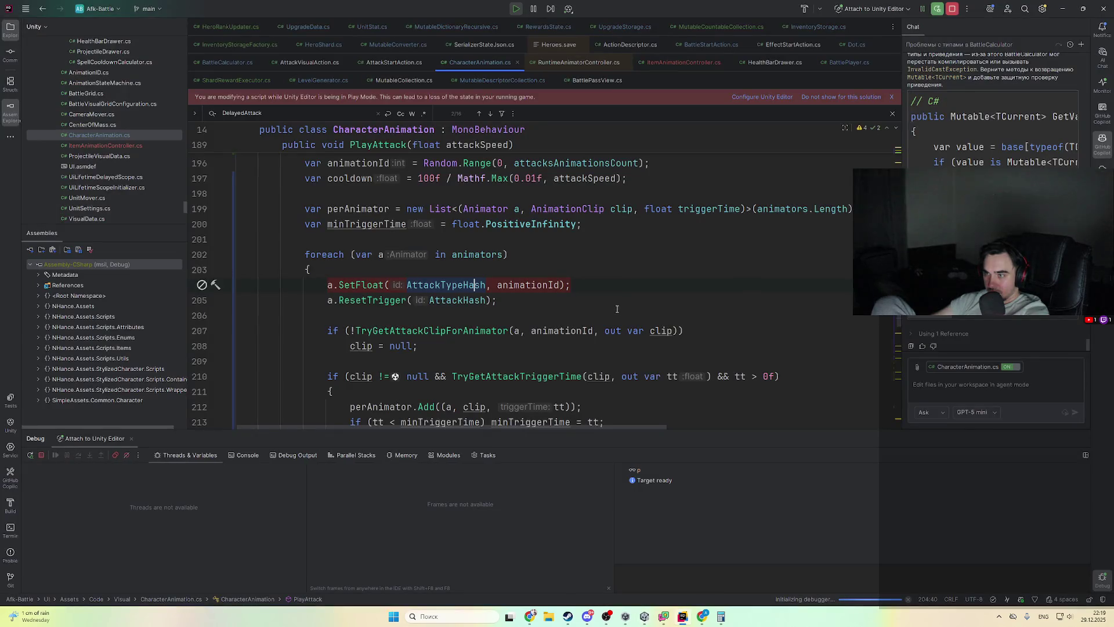
# - Trigger the PlayAttack breakpoint and step through the first animator's clip lookup and trigger-time check
pyautogui.click(683, 619)
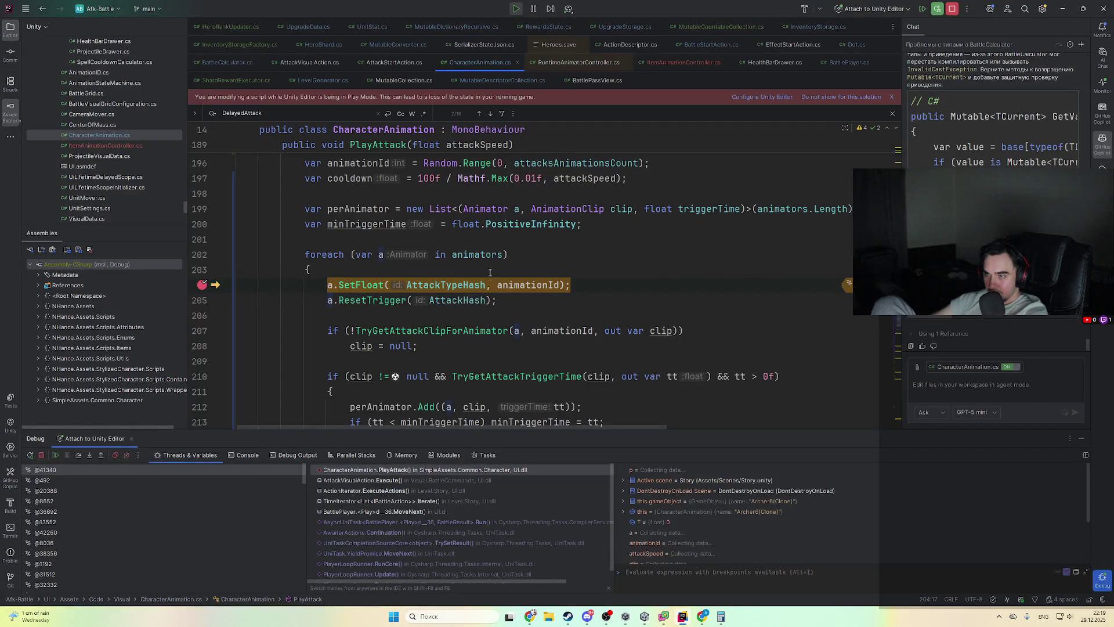
pyautogui.moveTo(485, 254)
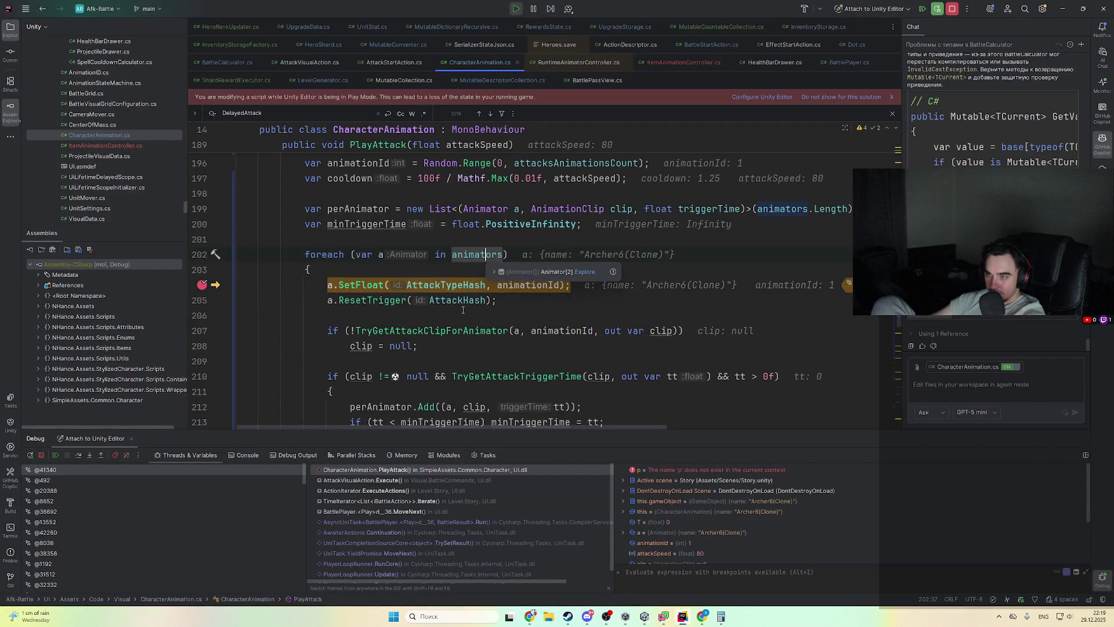
pyautogui.click(418, 346)
pyautogui.moveTo(533, 280)
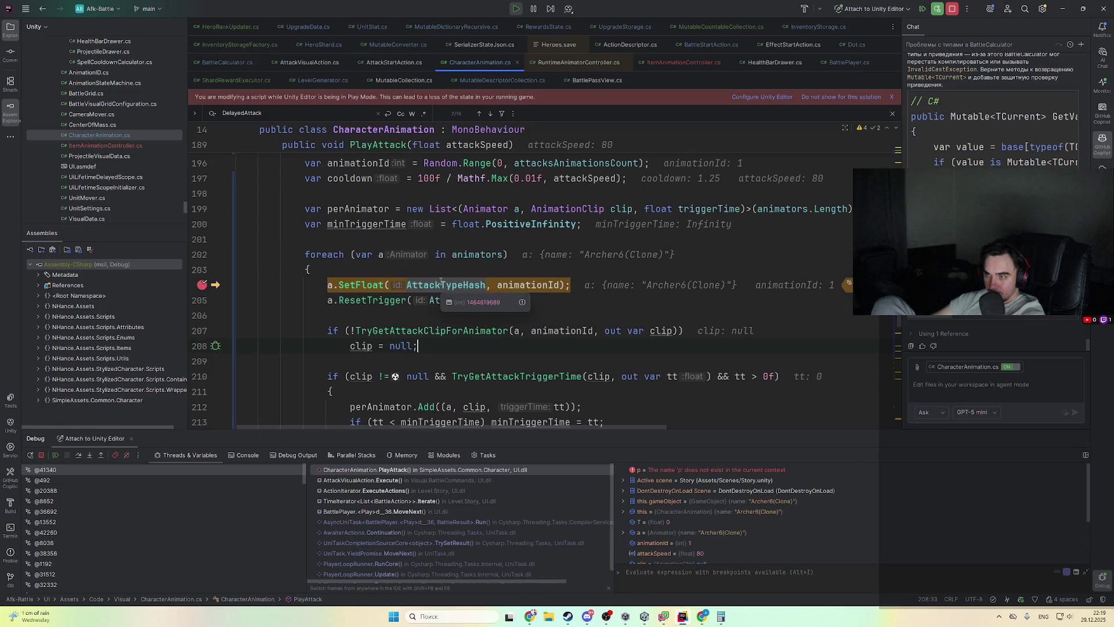
pyautogui.scroll(5, 483, 282)
pyautogui.scroll(-6, 500, 333)
pyautogui.press('F8')
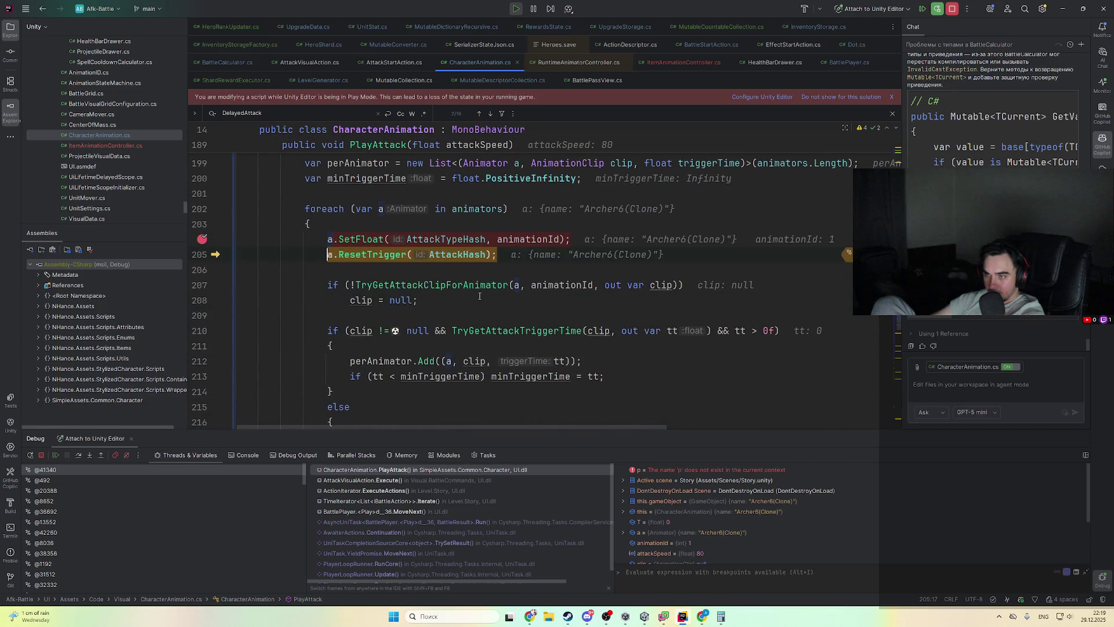
pyautogui.moveTo(458, 259)
pyautogui.press('F8')
pyautogui.press('F8')
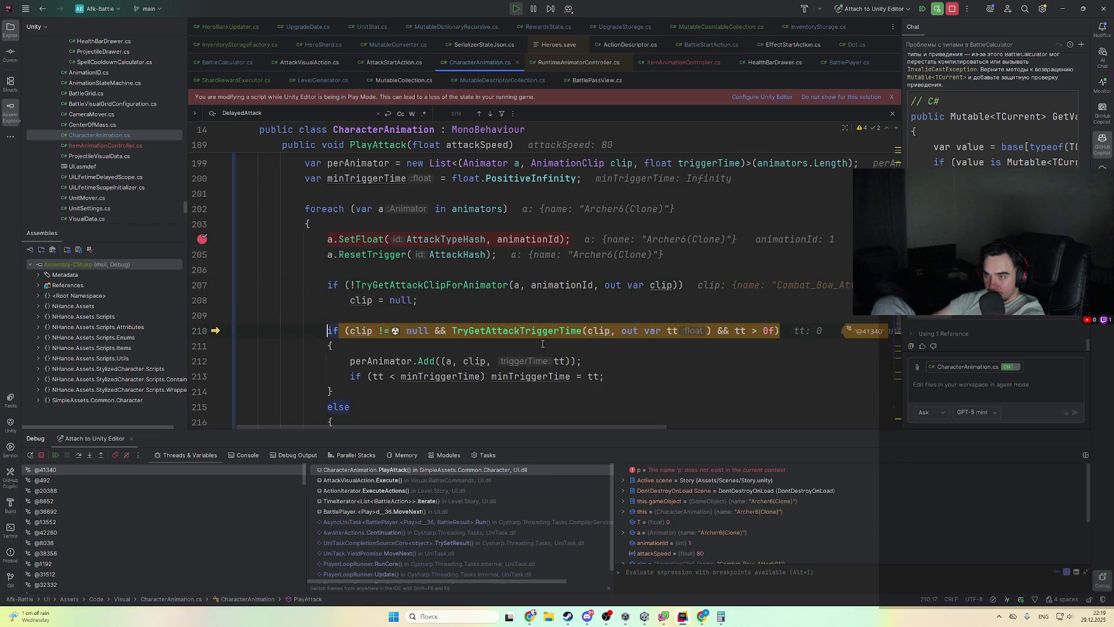
pyautogui.scroll(-2, 528, 351)
pyautogui.press('F8')
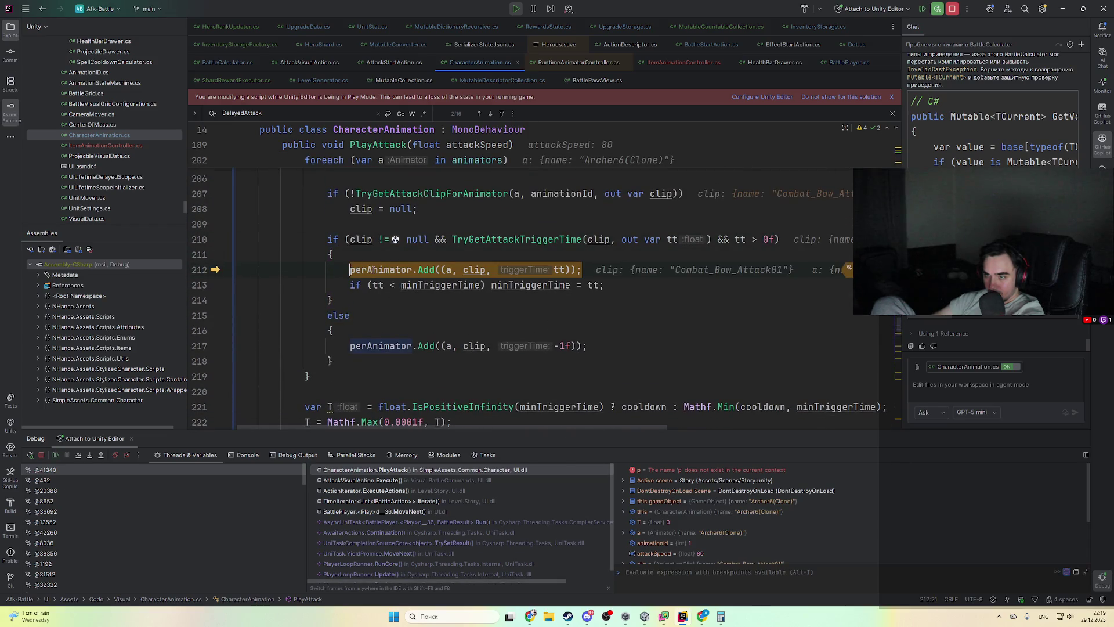
pyautogui.press('F8')
pyautogui.press('F8')
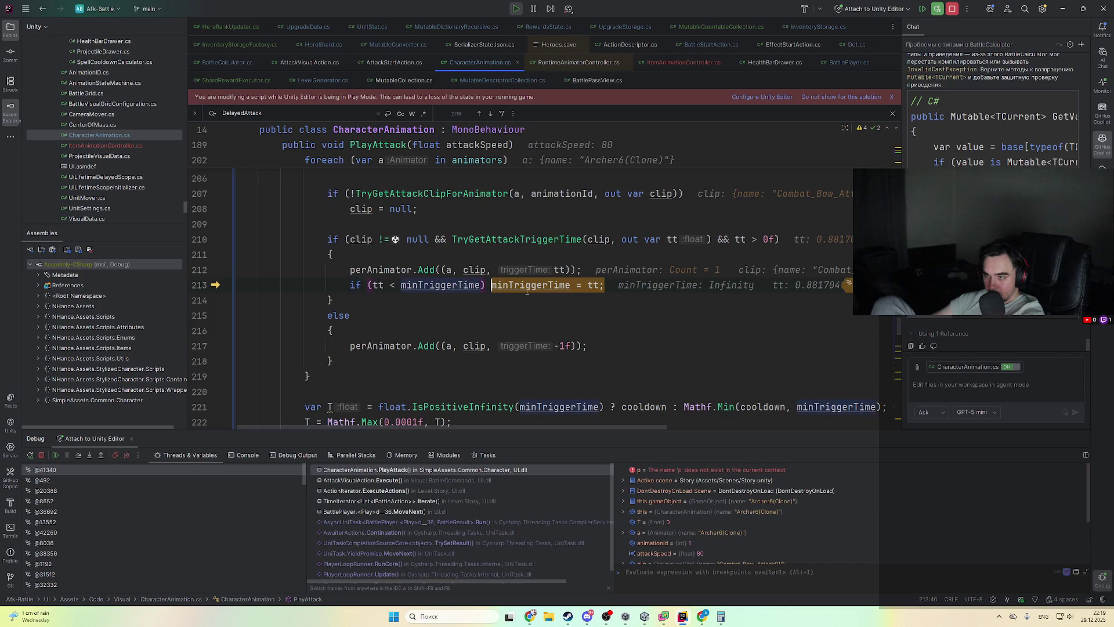
# - Step through the second animator's minTriggerTime update and out of the loop to the T calculation
pyautogui.moveTo(592, 285)
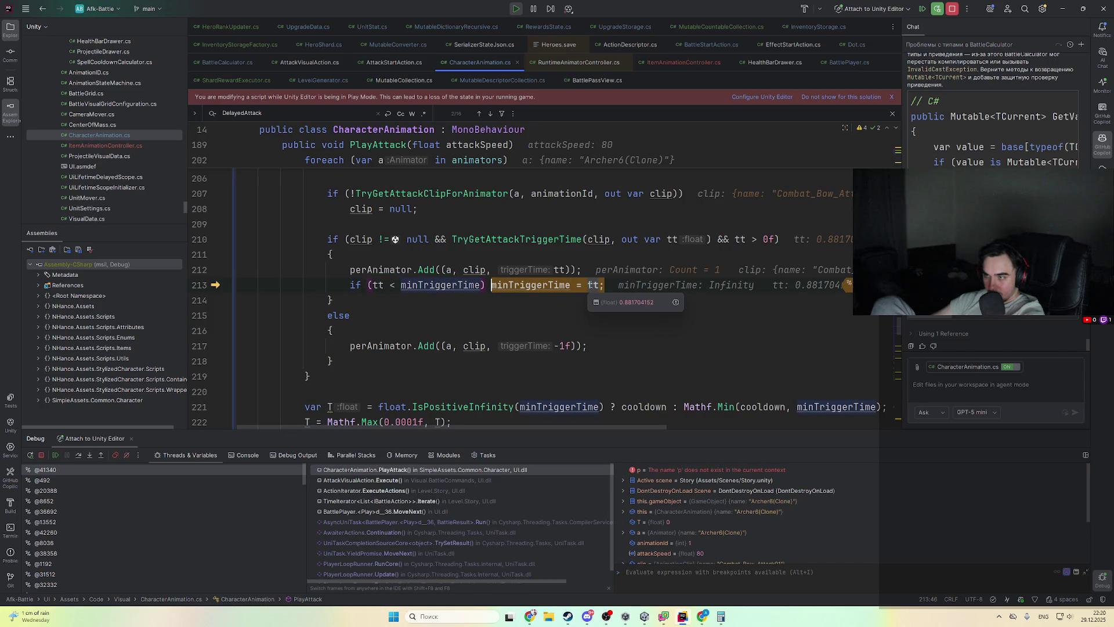
pyautogui.press('F8')
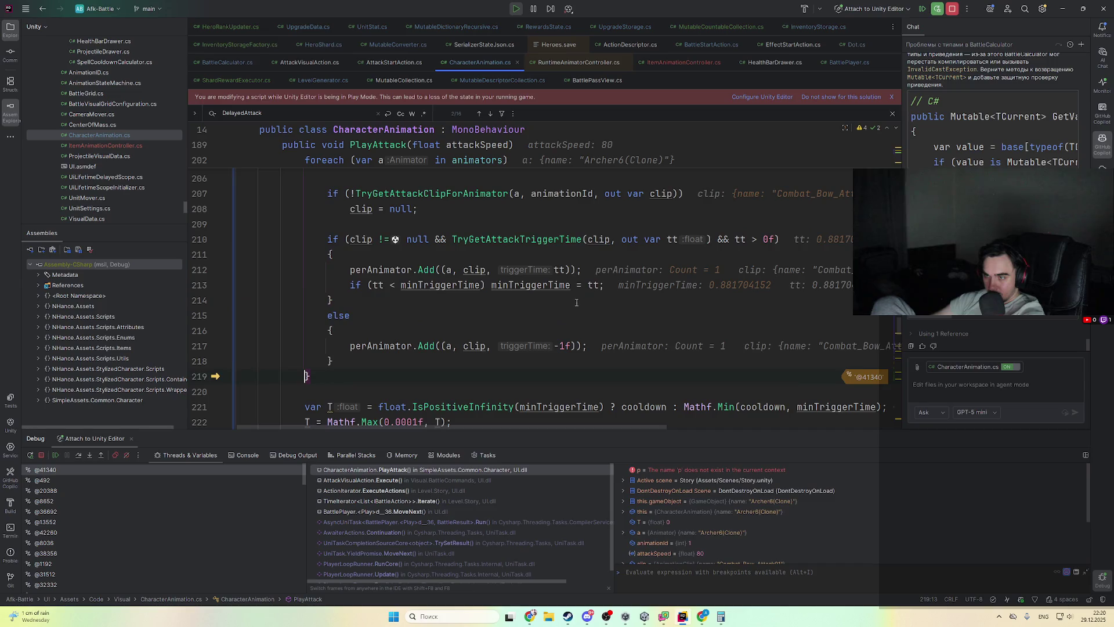
pyautogui.press('F8')
pyautogui.press('F8')
pyautogui.press('F8')
pyautogui.press('F8')
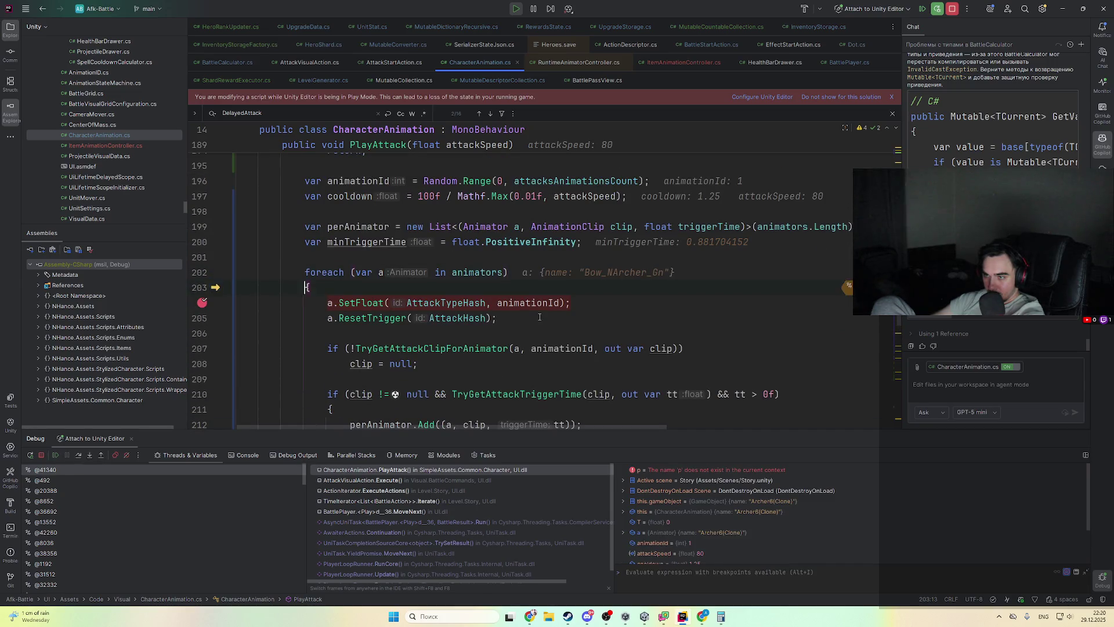
pyautogui.press('F8')
pyautogui.press('F8')
pyautogui.press('F8')
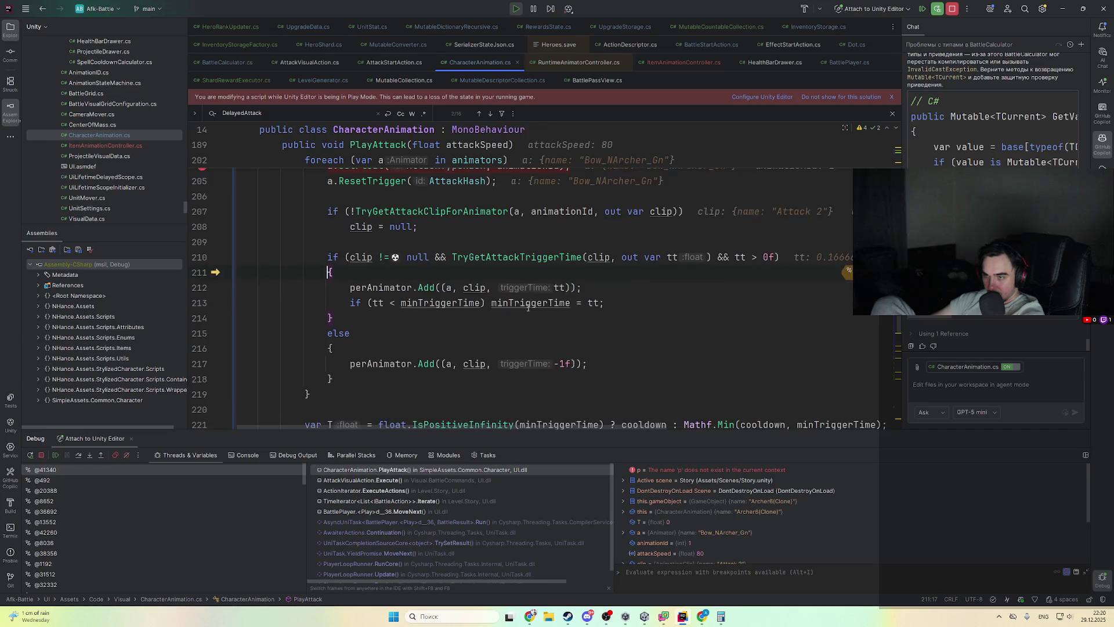
pyautogui.moveTo(419, 295)
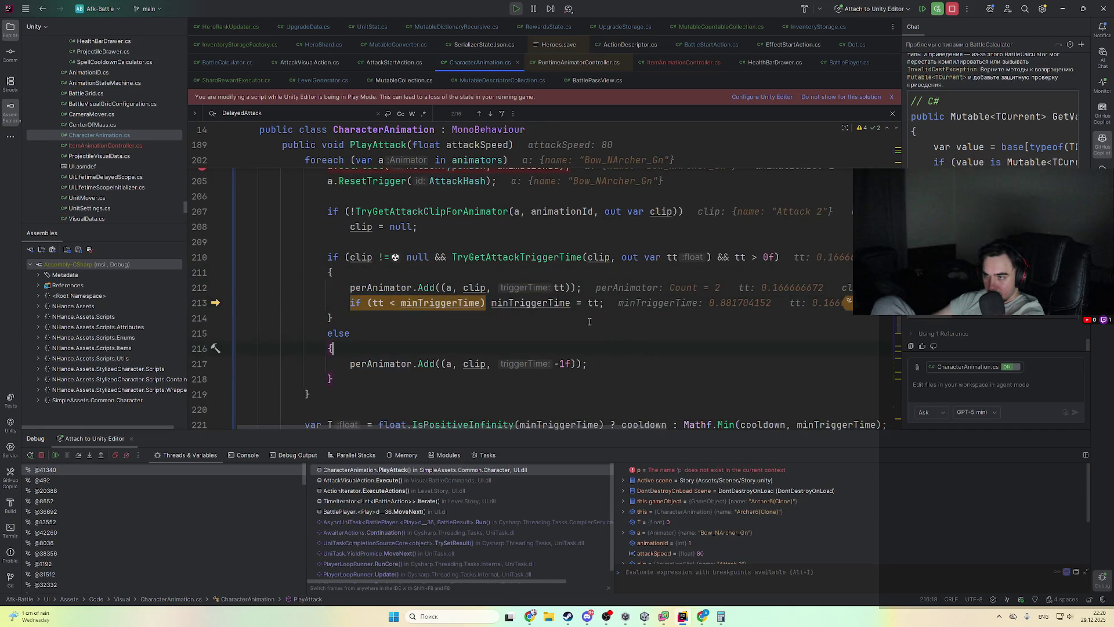
pyautogui.press('F8')
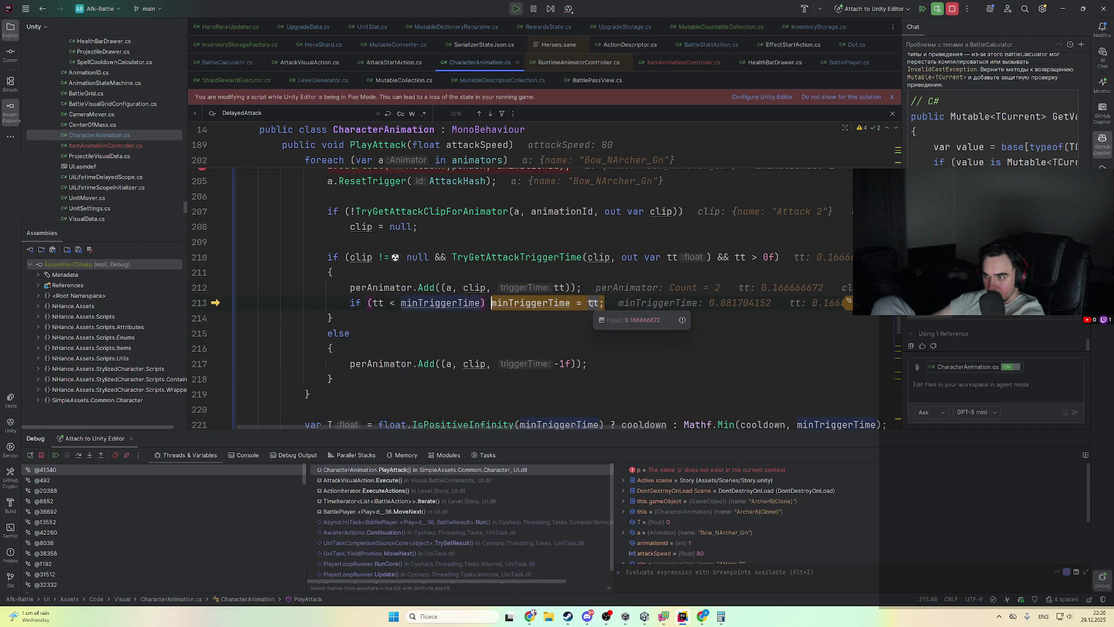
pyautogui.press('F8')
pyautogui.press('F8')
pyautogui.press('F8')
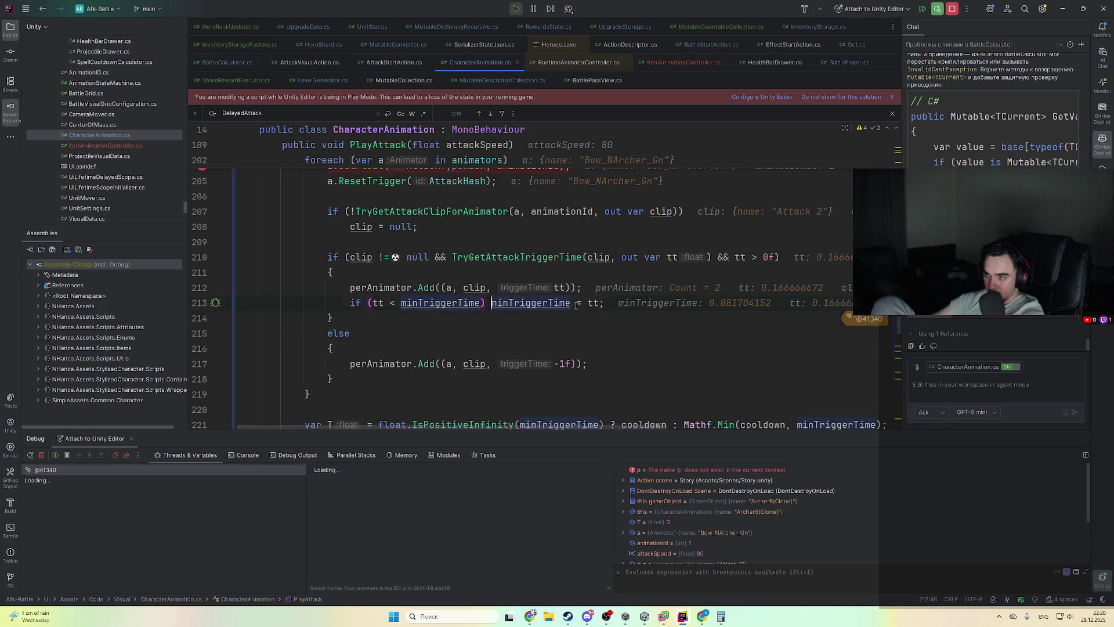
pyautogui.press('F8')
pyautogui.press('F8')
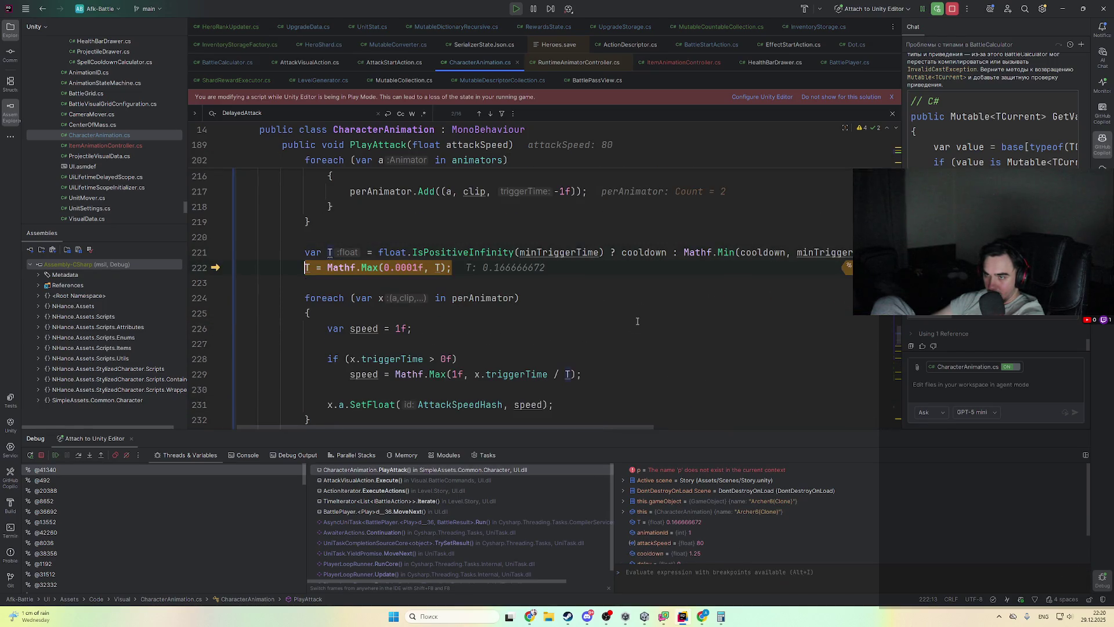
# - Inspect minTriggerTime and confirm T = 0.166666672, stepping on to the coroutine start
pyautogui.moveTo(330, 253)
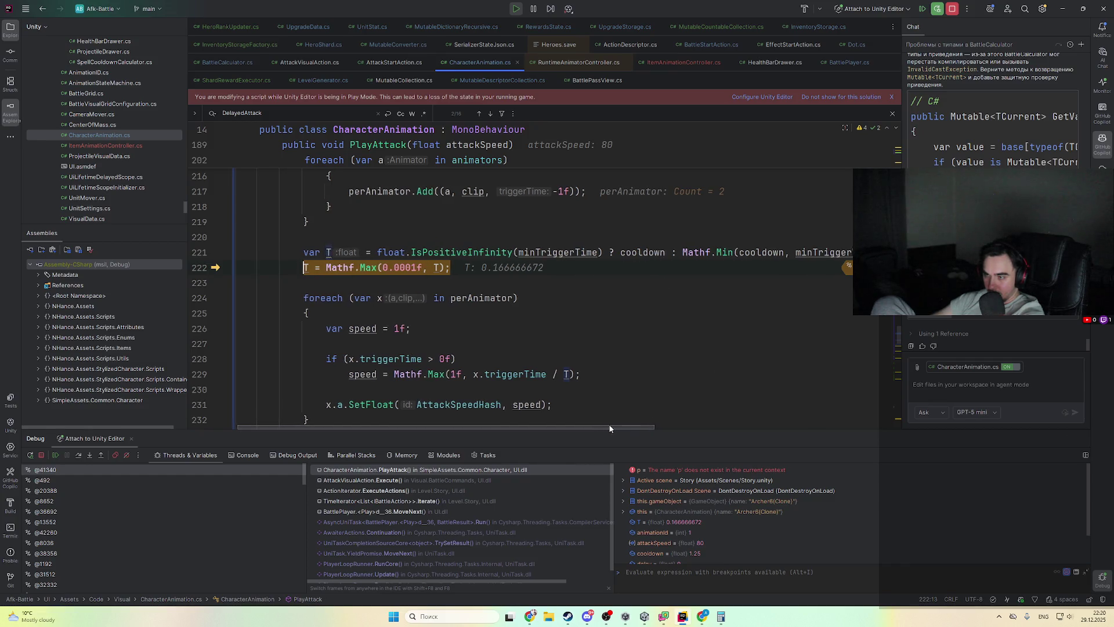
pyautogui.press('F9')
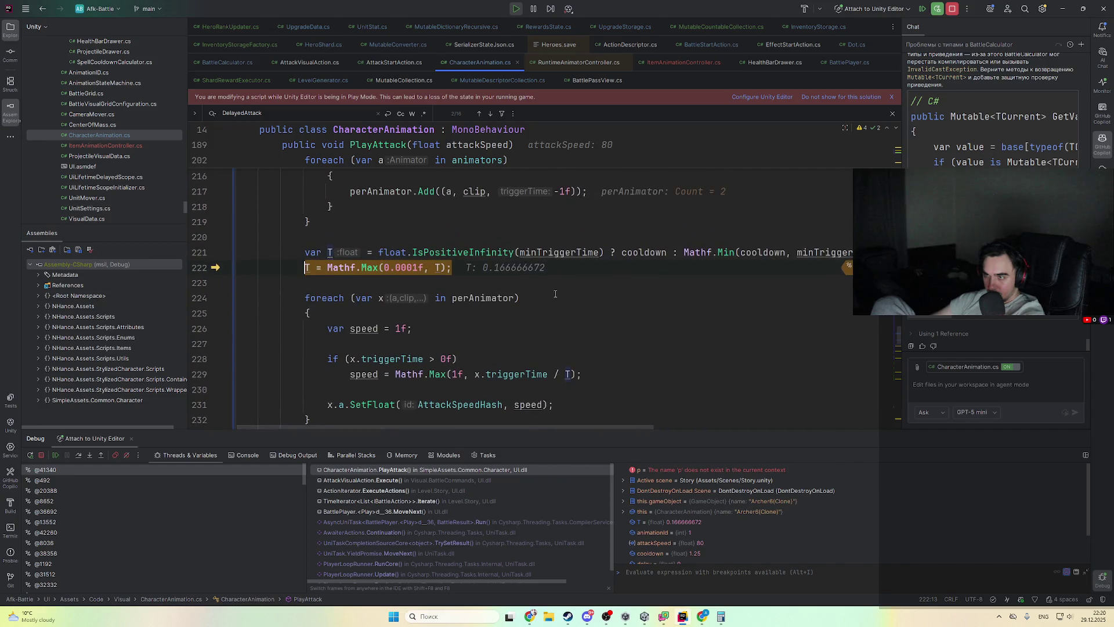
pyautogui.scroll(1, 582, 318)
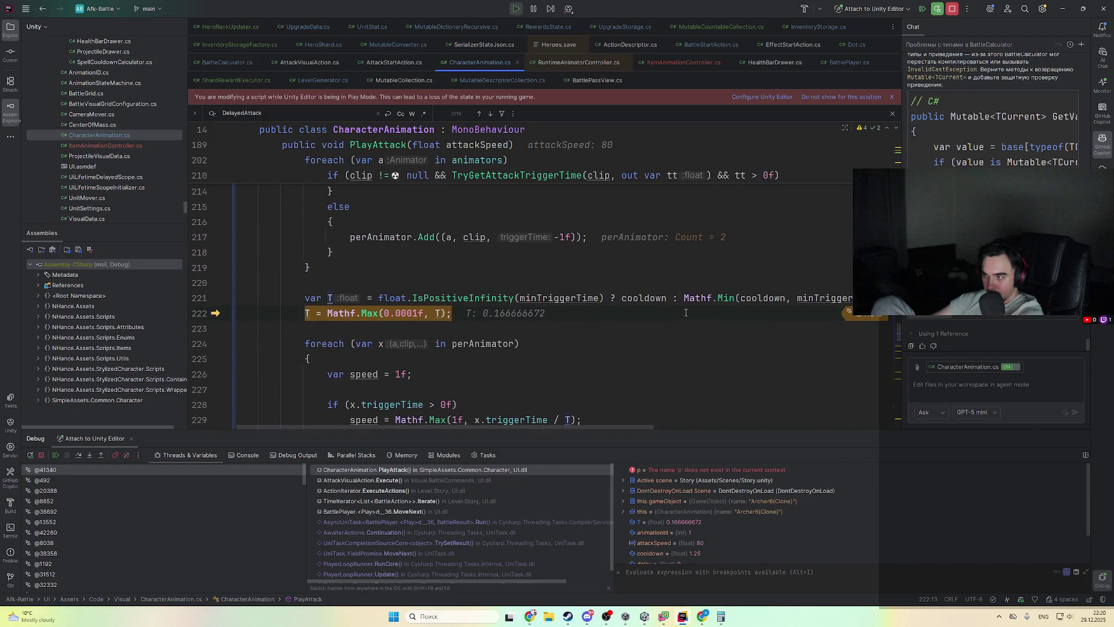
pyautogui.doubleClick(814, 299)
pyautogui.scroll(1, 654, 346)
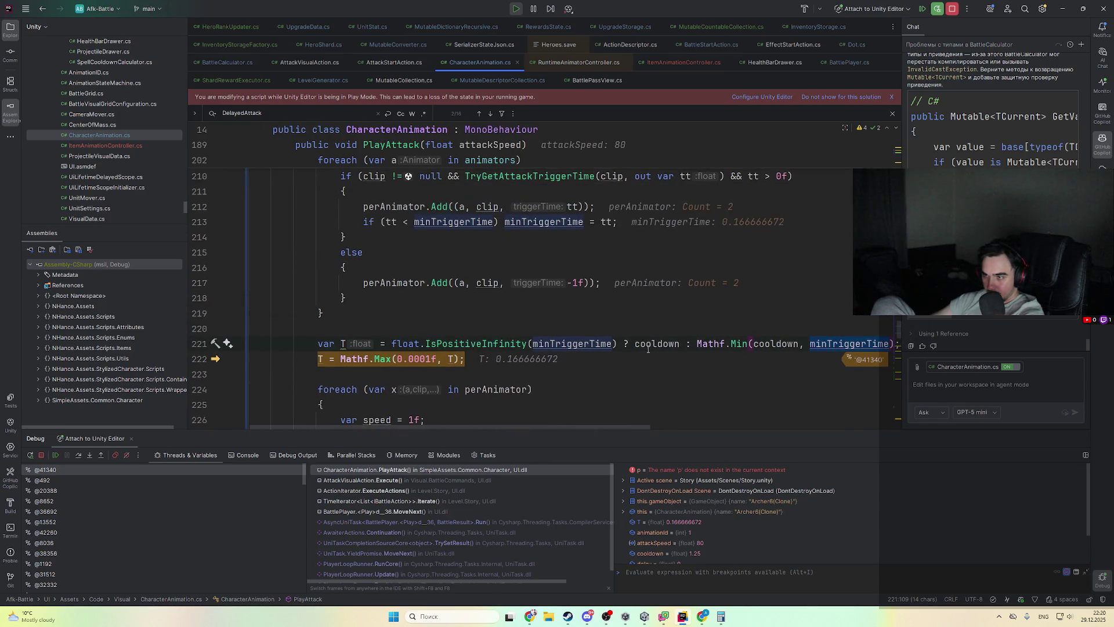
pyautogui.scroll(2, 543, 339)
pyautogui.scroll(-5, 563, 330)
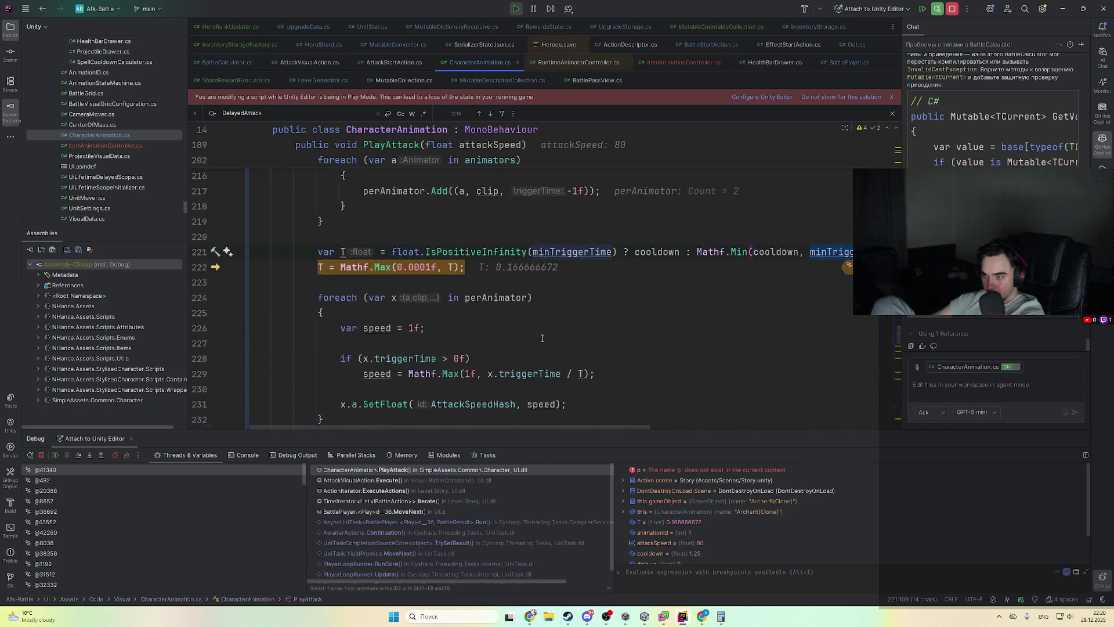
pyautogui.click(577, 316)
pyautogui.press('F8')
pyautogui.press('F8')
pyautogui.press('F8')
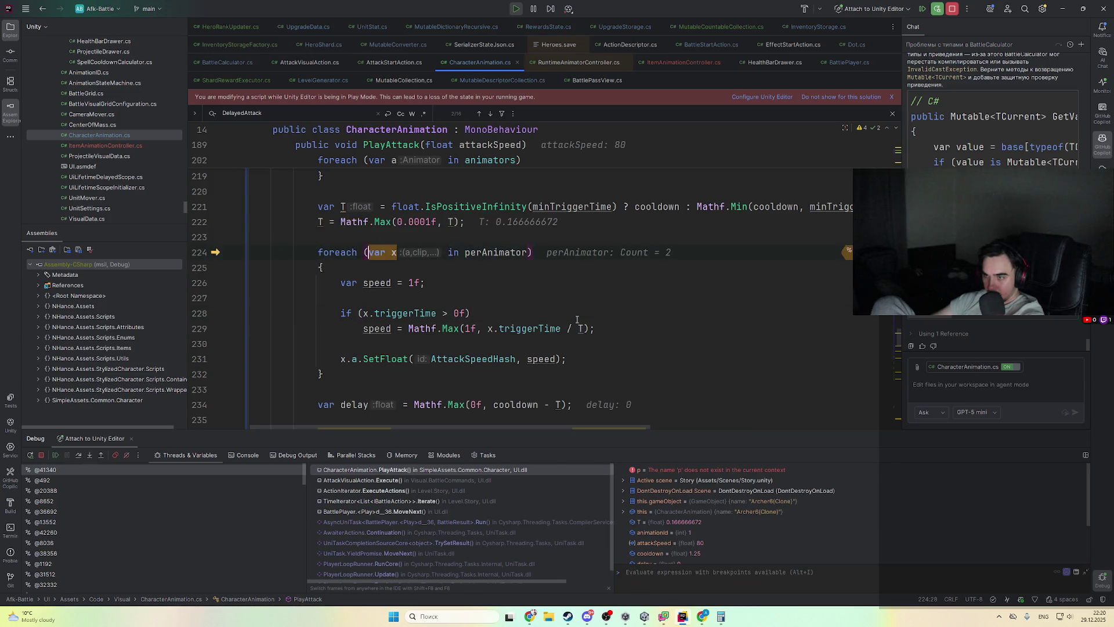
pyautogui.press('F8')
pyautogui.press('F8')
pyautogui.press('F8')
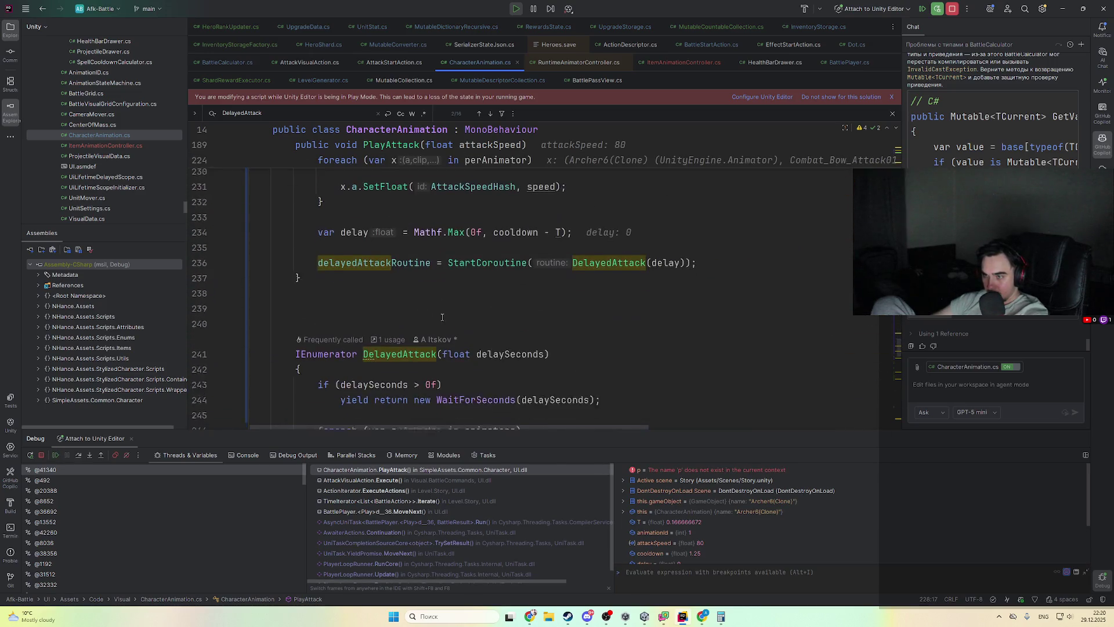
pyautogui.hotkey('alt', 'Tab')
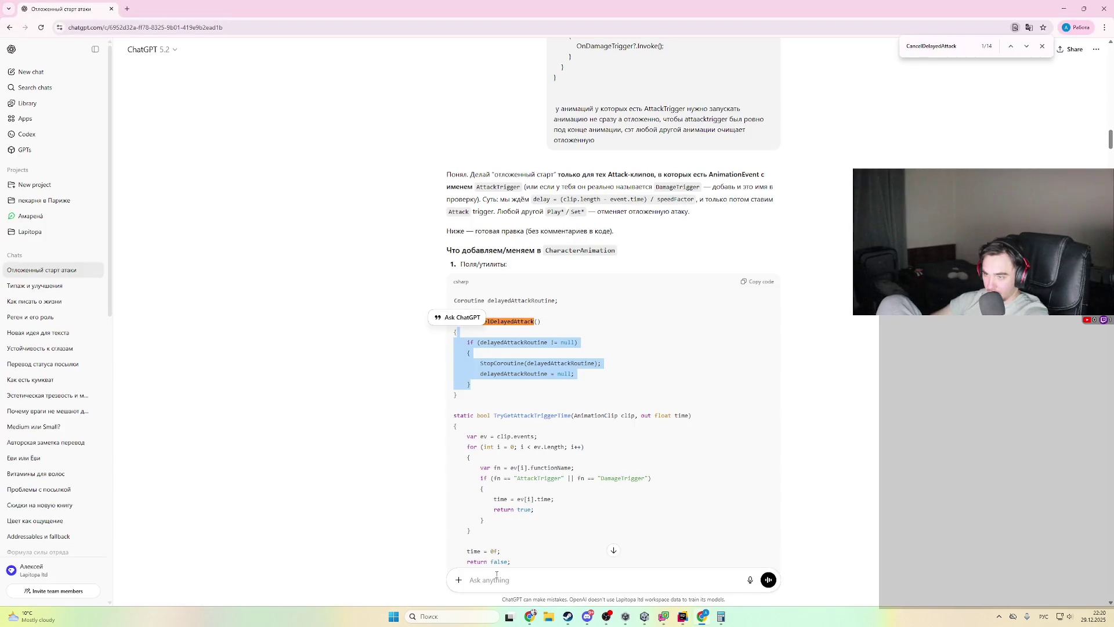
# - Send a Russian follow-up asking ChatGPT to use the first animator as reference instead of the minimum
pyautogui.click(535, 559)
pyautogui.hotkey('alt', 'shift')
pyautogui.write('ты должен брать н')
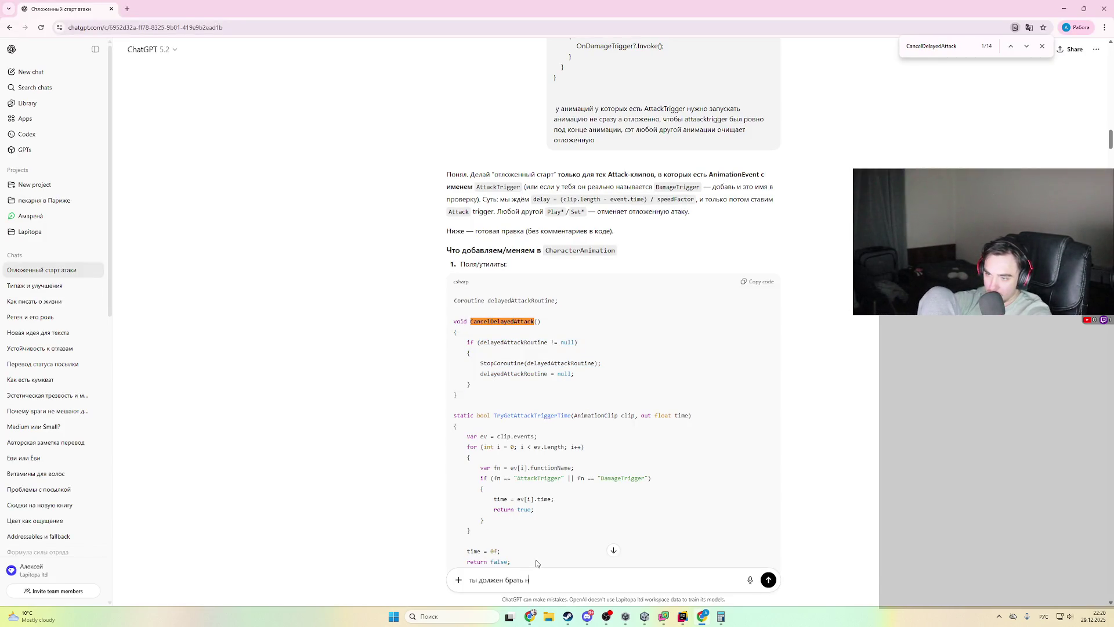
pyautogui.write('е мин для атаки а п')
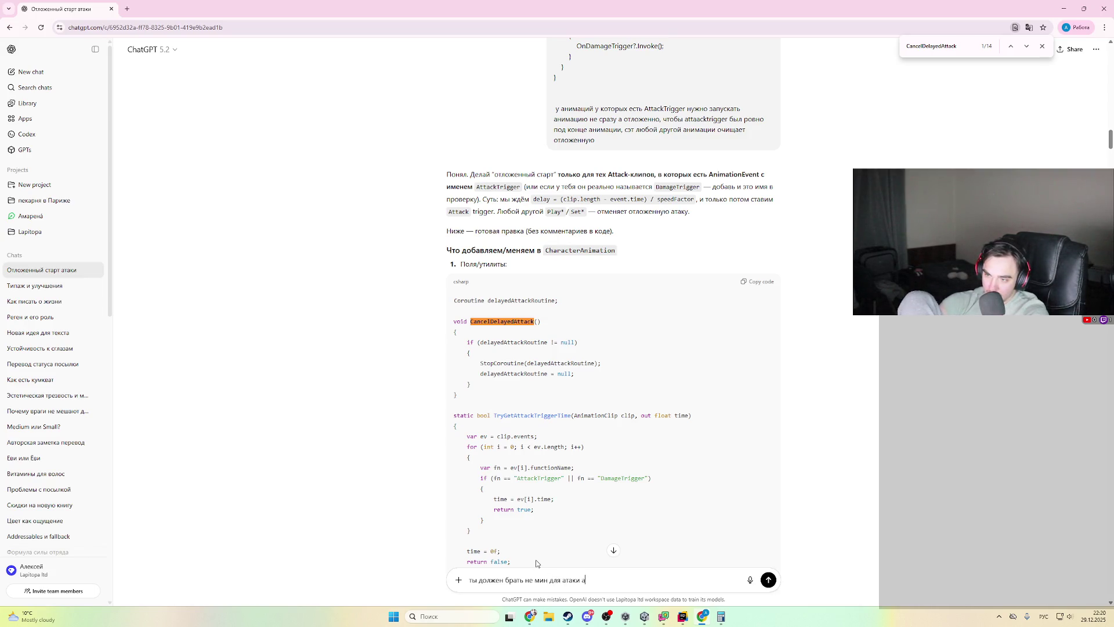
pyautogui.write('ервый к')
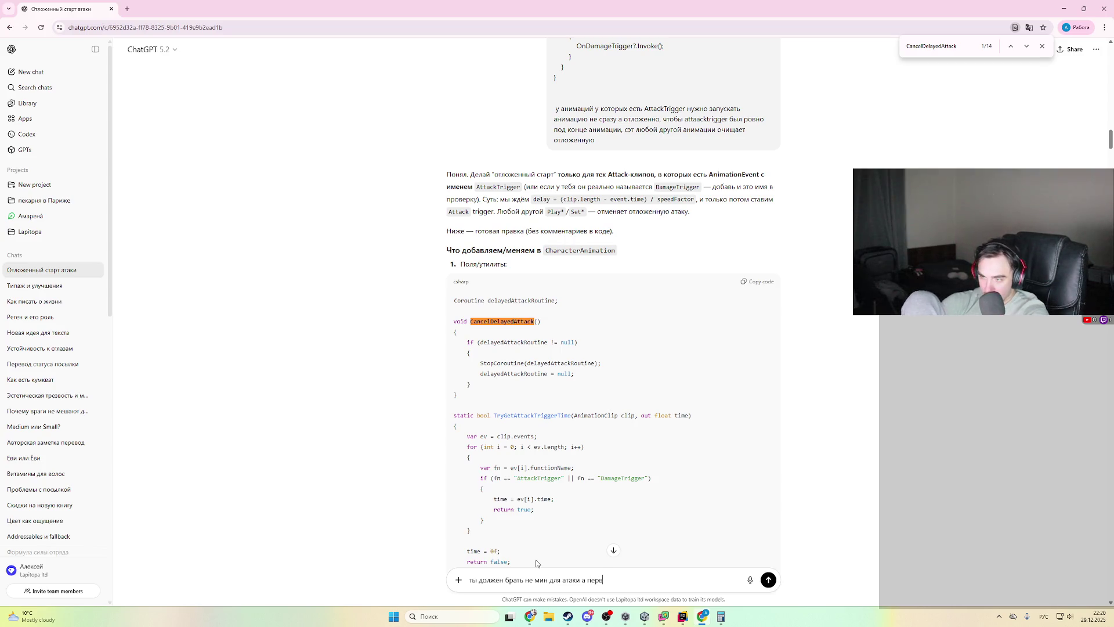
pyautogui.press('BackSpace')
pyautogui.write('аниматор')
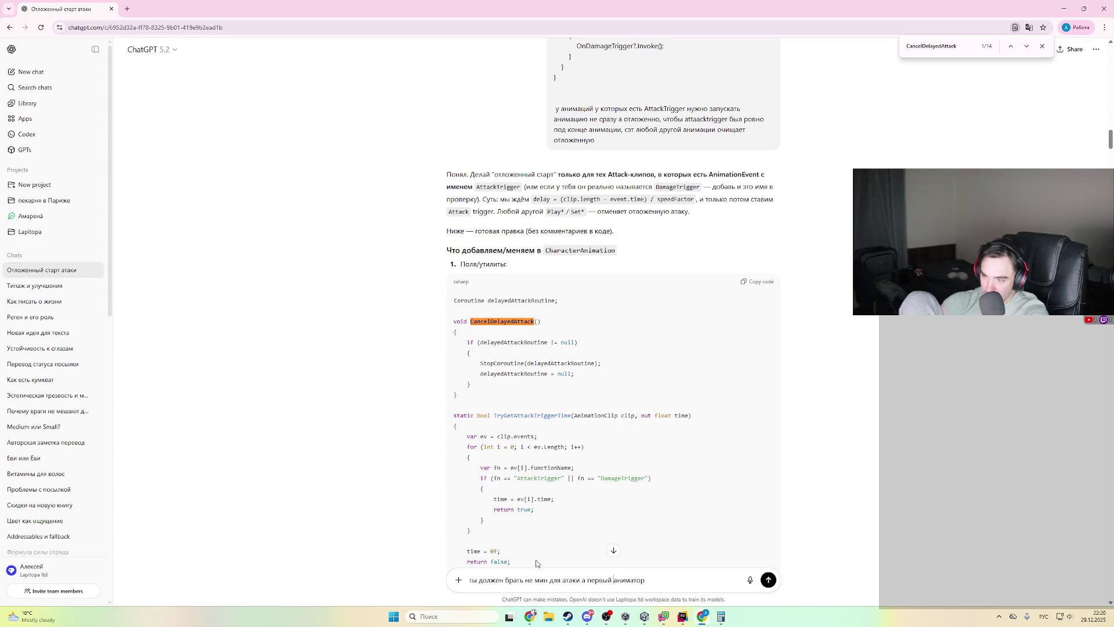
pyautogui.write(', он ')
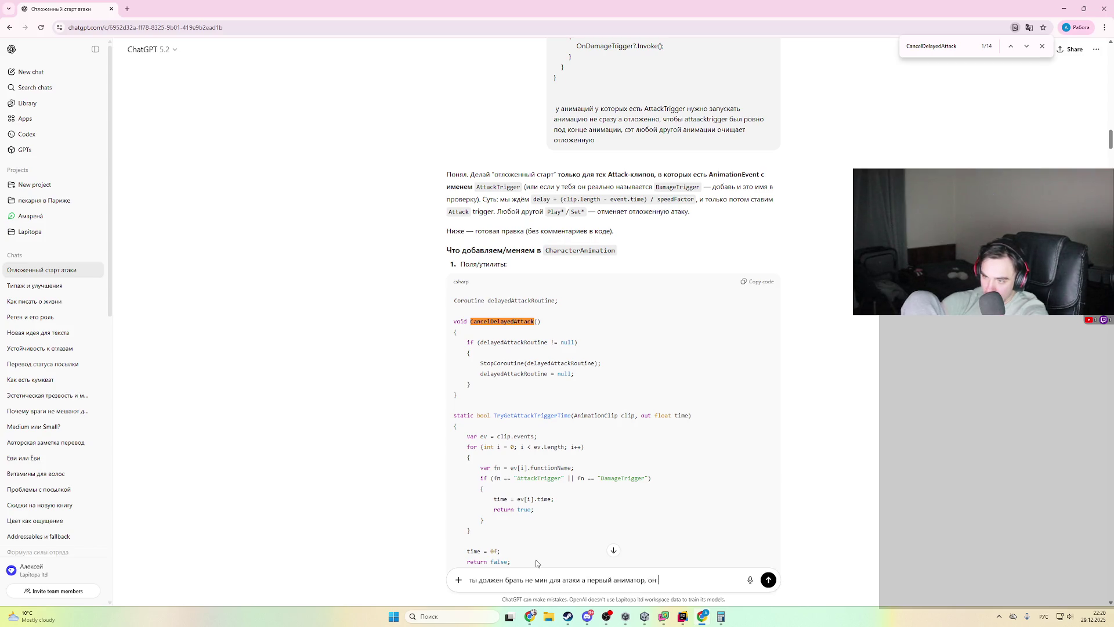
pyautogui.write('референс вс')
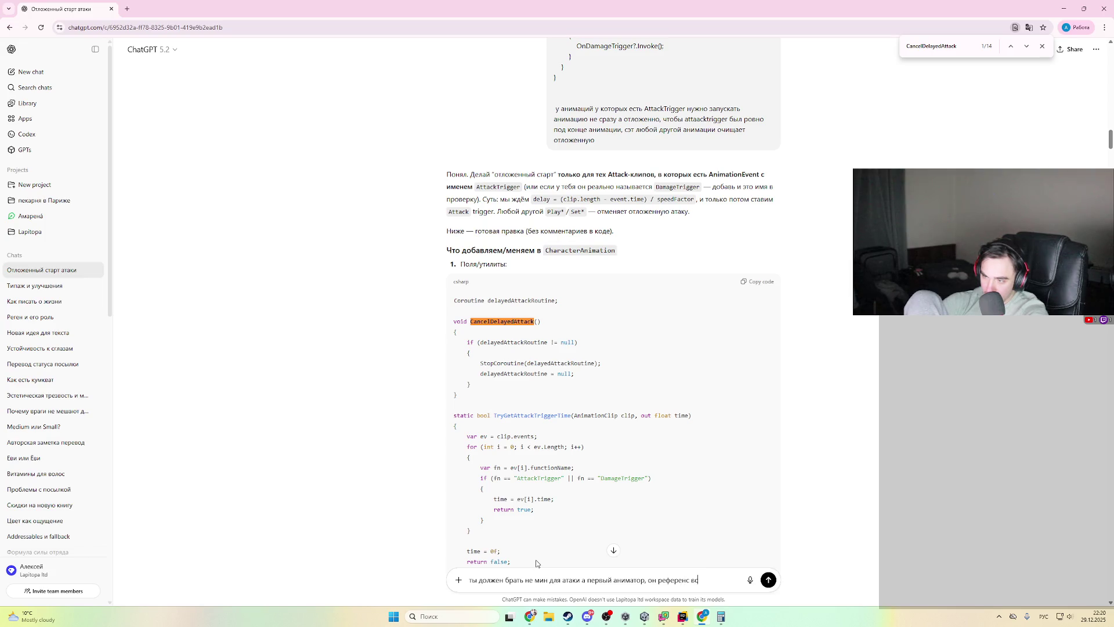
pyautogui.write('е остальные пао')
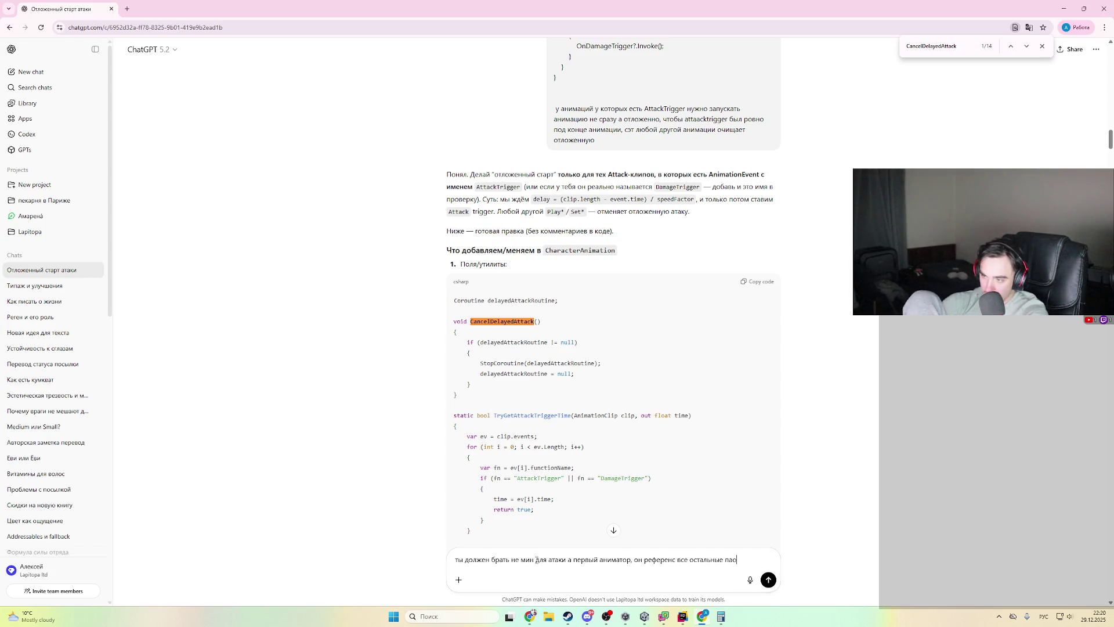
pyautogui.write('дстраиваются')
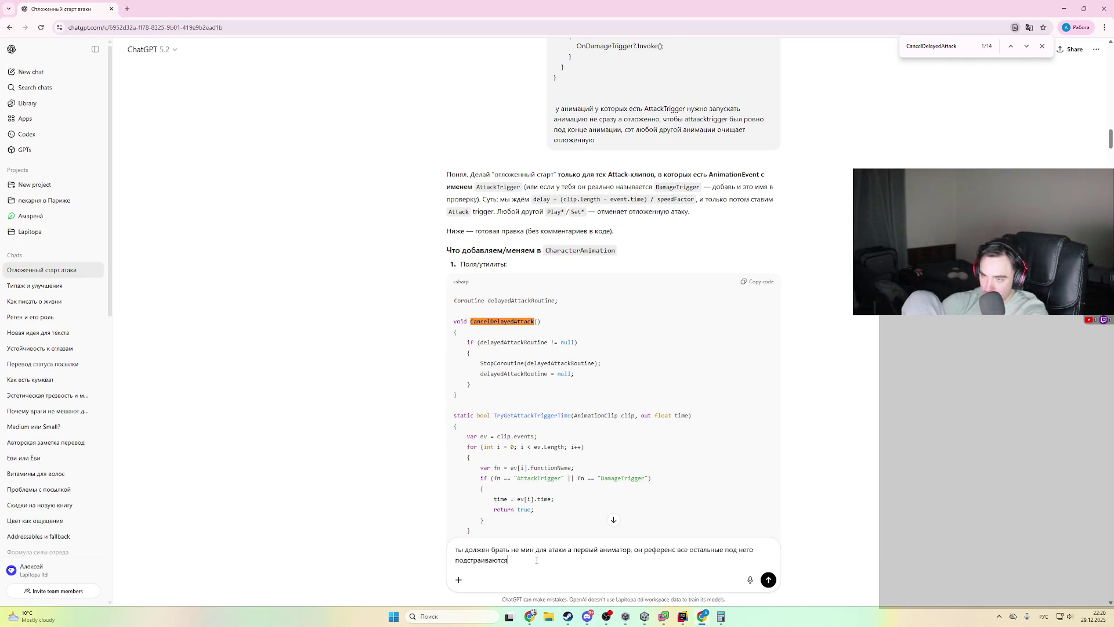
pyautogui.press('Return')
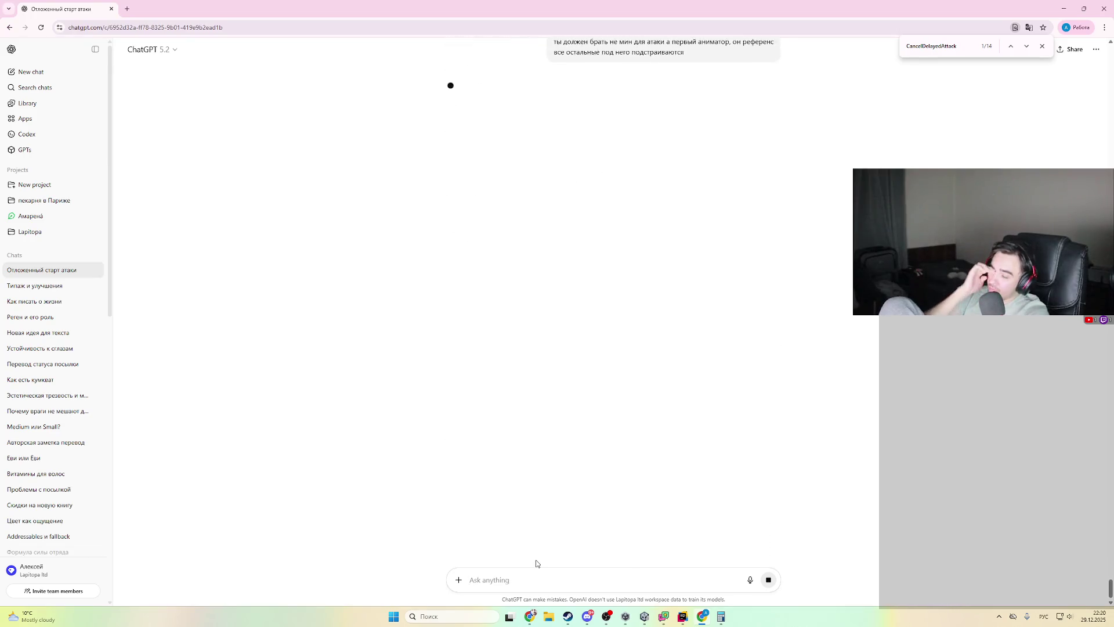
# - Step and resume the Rider debugger, then return to CharacterAnimation.cs
pyautogui.press('F8')
pyautogui.press('F8')
pyautogui.press('F9')
pyautogui.hotkey('alt', 'Tab')
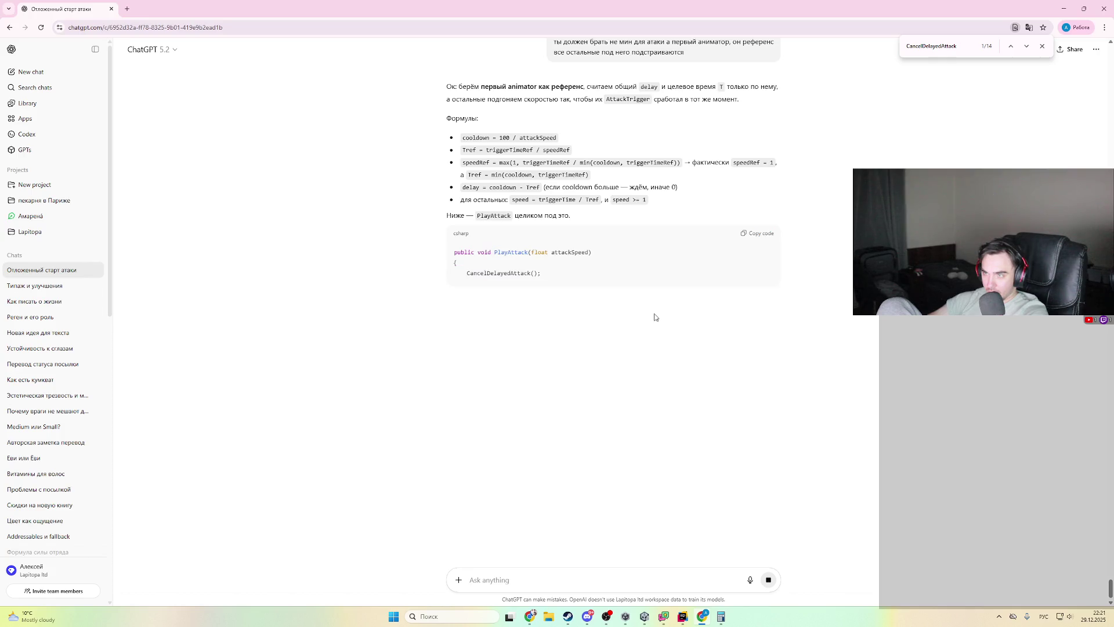
pyautogui.hotkey('alt', 'Tab')
pyautogui.scroll(3, 589, 313)
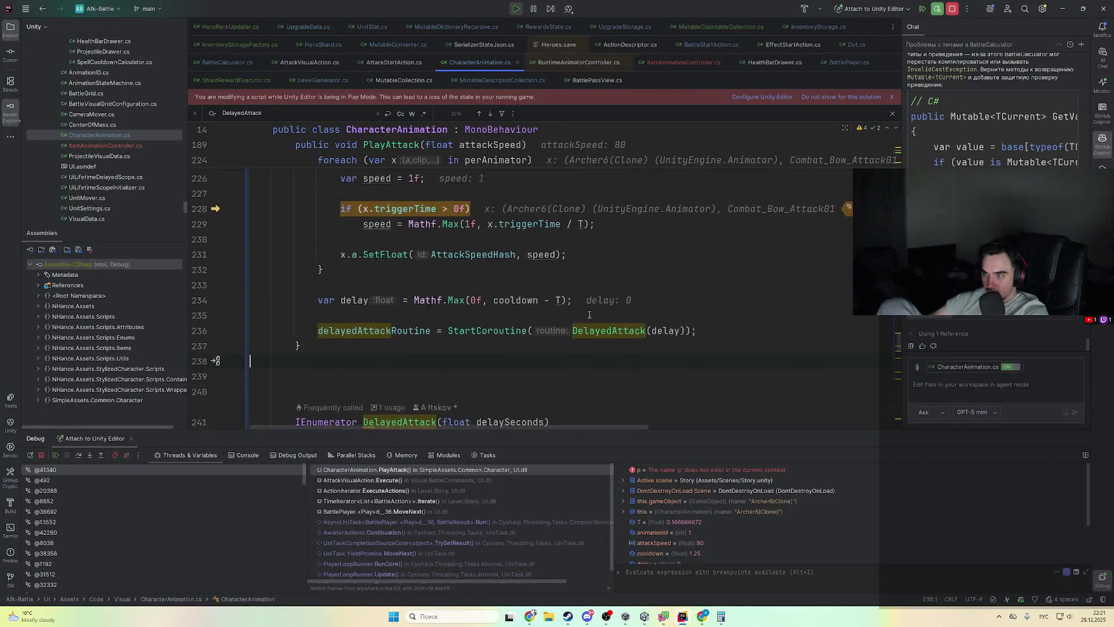
# - Stop Rider's debugging session
pyautogui.click(953, 10)
pyautogui.scroll(5, 466, 323)
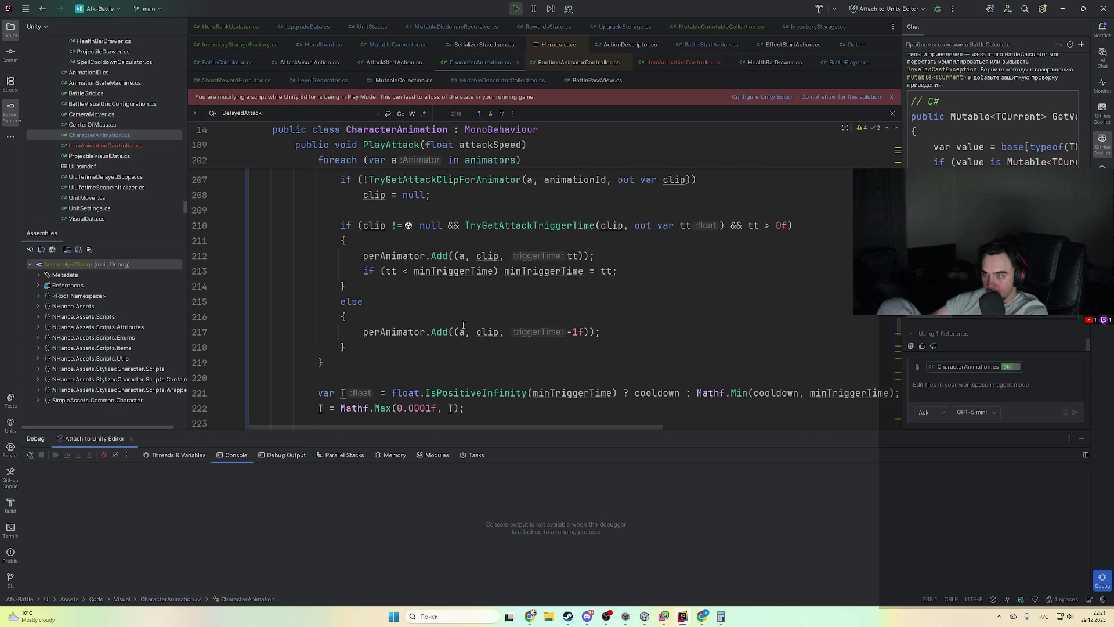
pyautogui.scroll(3, 466, 323)
# - Reformat the misindented minTriggerTime check on lines 212–213 with Ctrl+Alt+L
pyautogui.moveTo(371, 391); pyautogui.dragTo(490, 384)
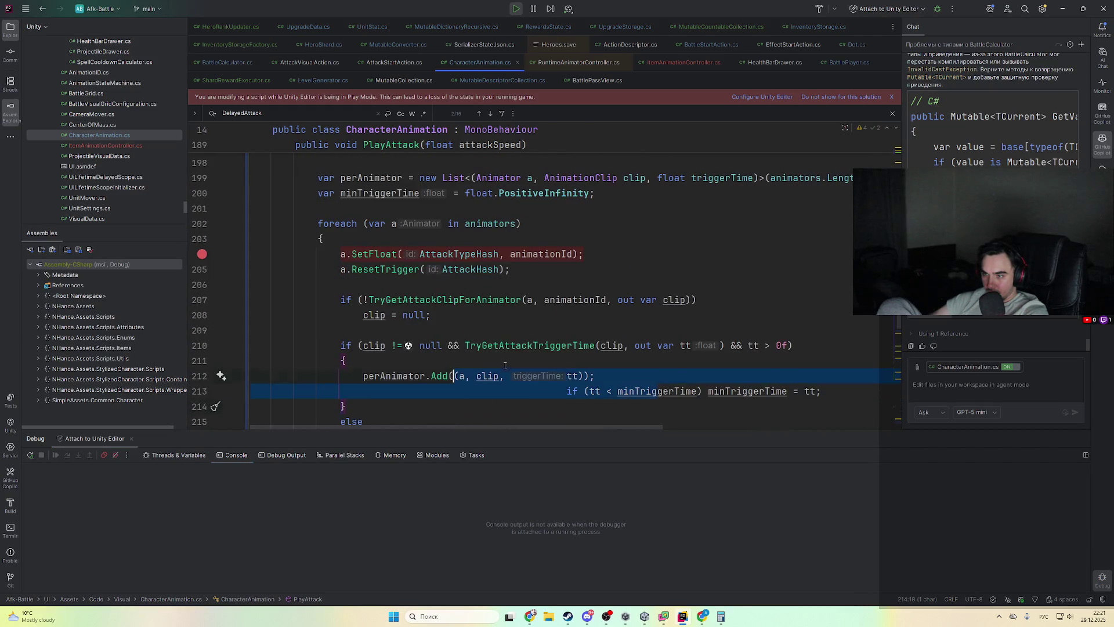
pyautogui.hotkey('ctrl', 'alt', 'l')
pyautogui.click(467, 391)
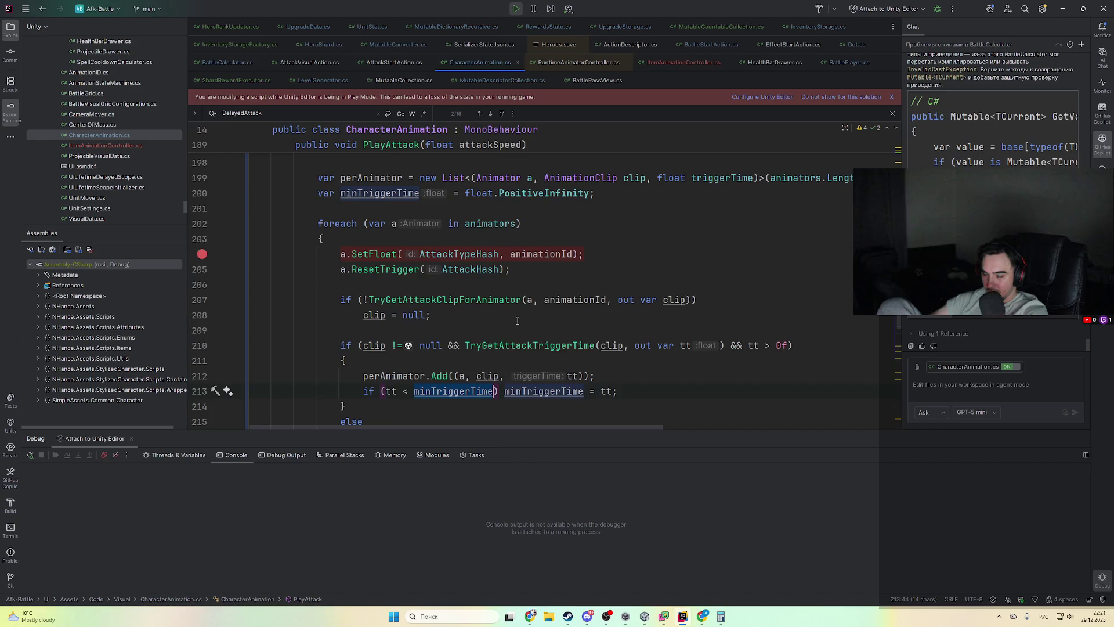
pyautogui.scroll(-3, 517, 320)
pyautogui.scroll(3, 499, 323)
pyautogui.scroll(-2, 478, 327)
pyautogui.scroll(-5, 478, 326)
pyautogui.hotkey('alt', 'Tab')
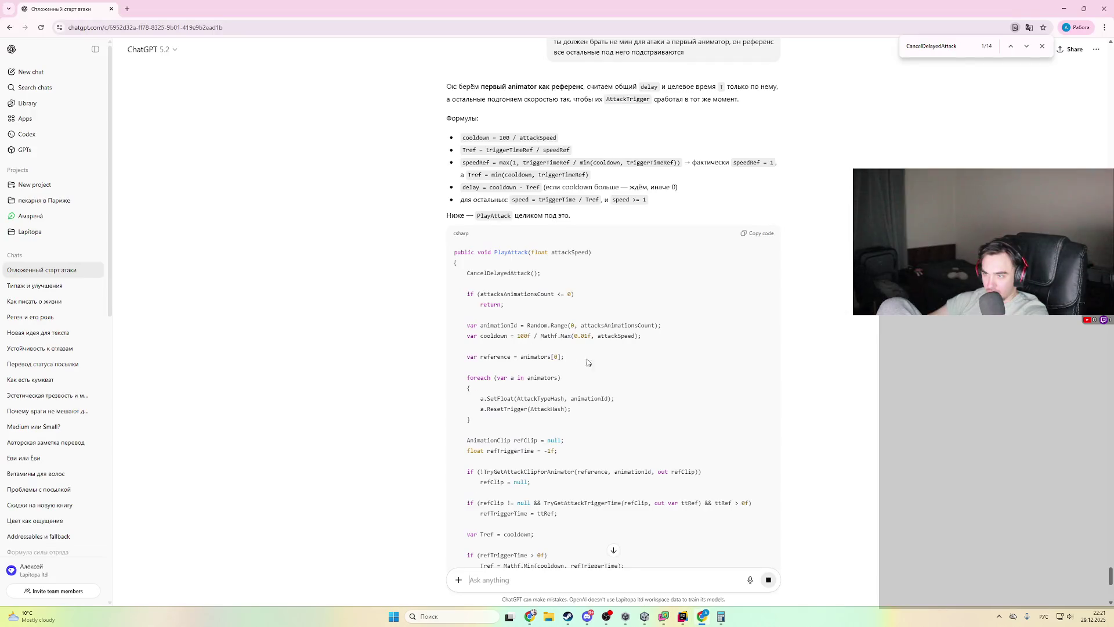
# - Read through ChatGPT's animators[0]-reference PlayAttack code and copy it into Rider
pyautogui.scroll(-5, 582, 361)
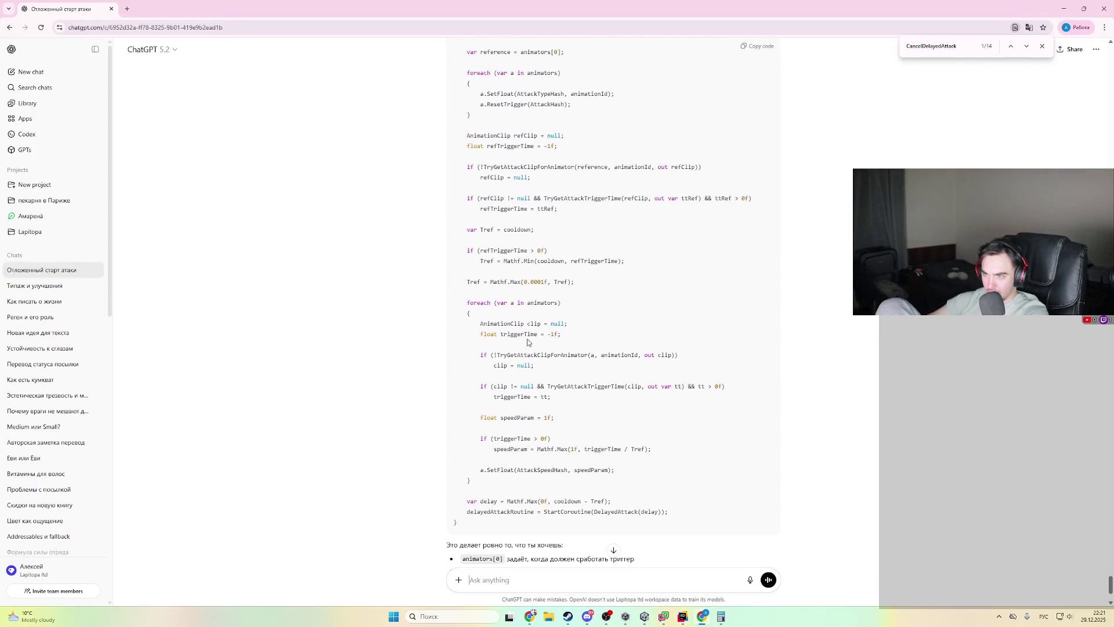
pyautogui.scroll(-1, 557, 341)
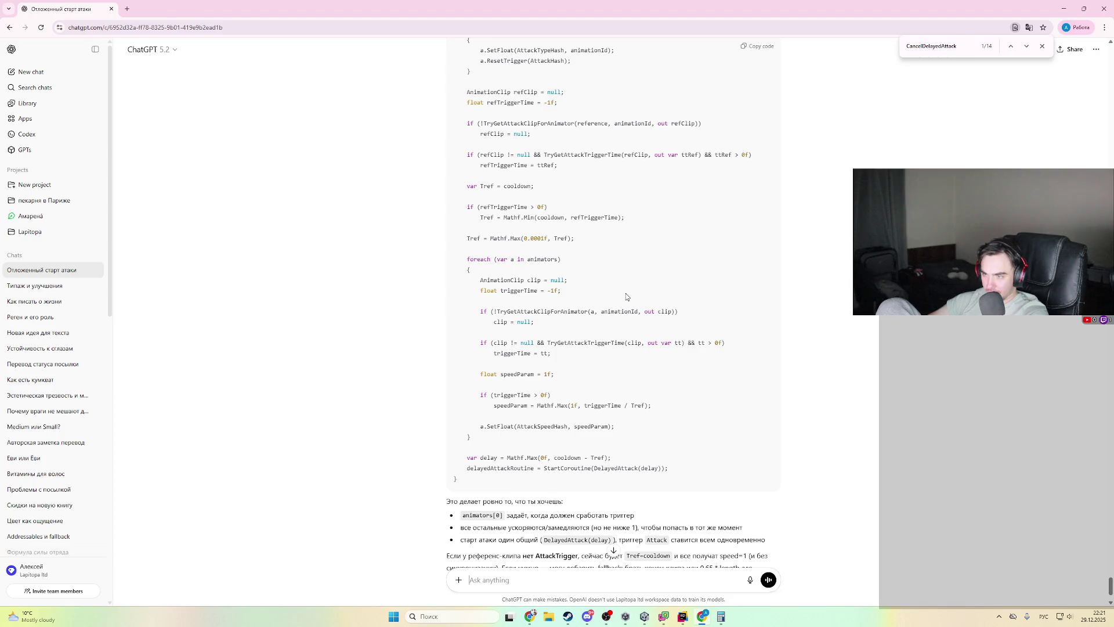
pyautogui.scroll(3, 638, 243)
pyautogui.moveTo(587, 244); pyautogui.dragTo(598, 319)
pyautogui.click(708, 264)
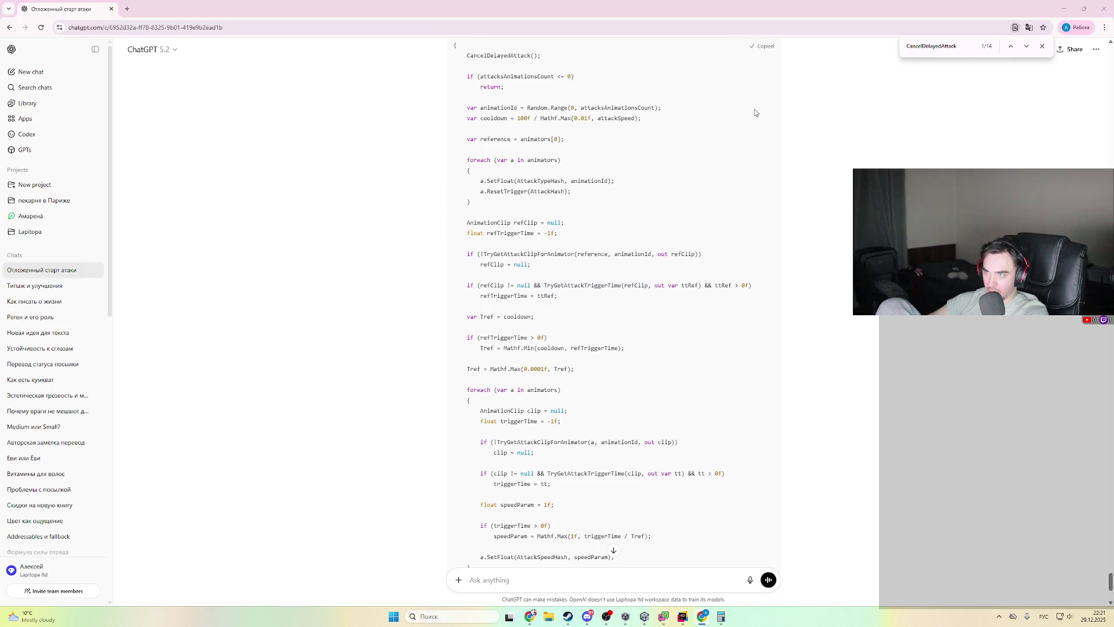
pyautogui.hotkey('alt', 'Tab')
pyautogui.scroll(3, 355, 373)
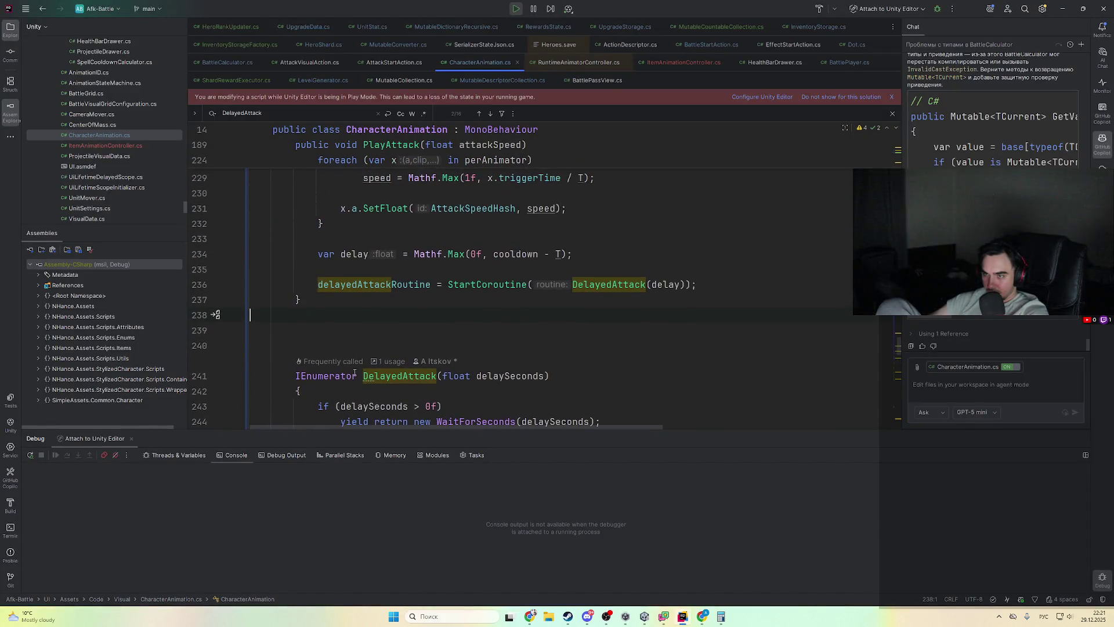
# - Delete the empty line 245 at the end of PlayAttack
pyautogui.scroll(15, 395, 329)
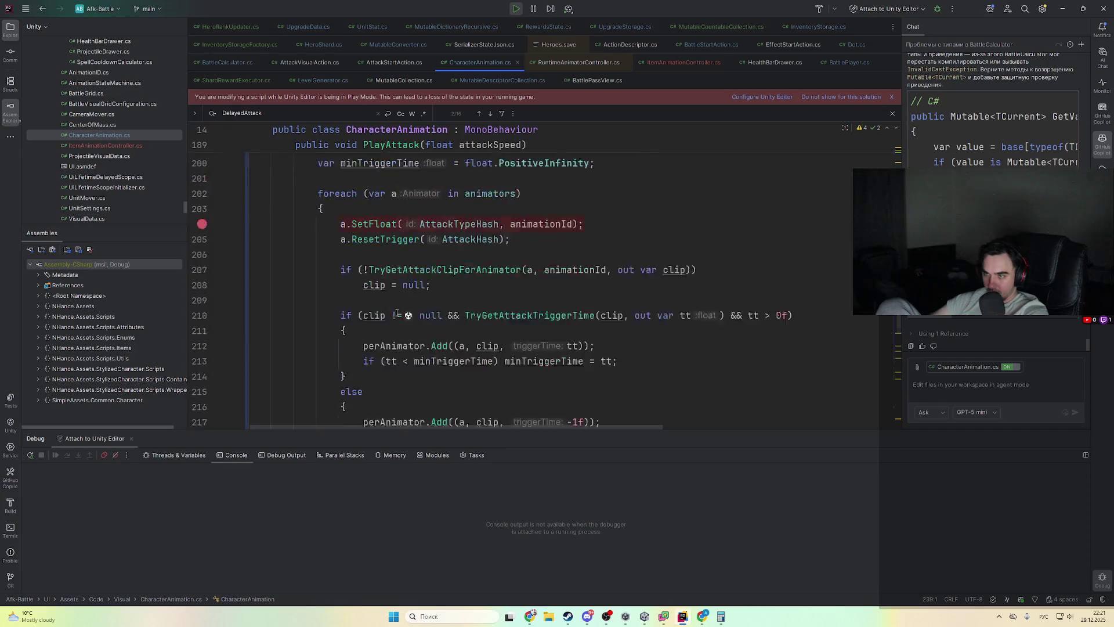
pyautogui.press('Right')
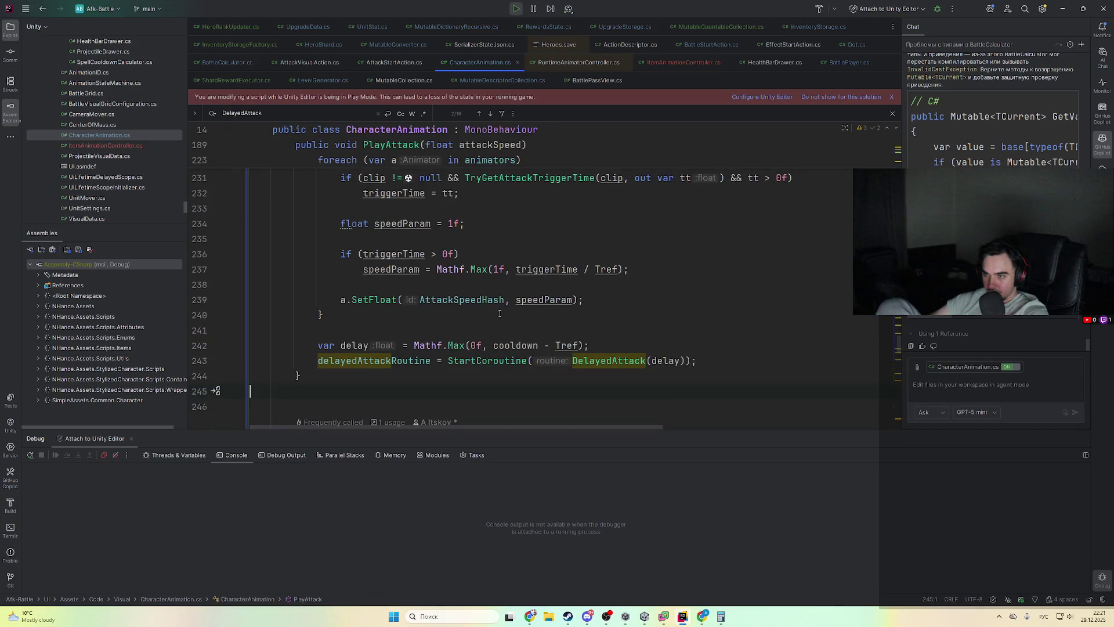
pyautogui.press('BackSpace')
pyautogui.scroll(8, 495, 341)
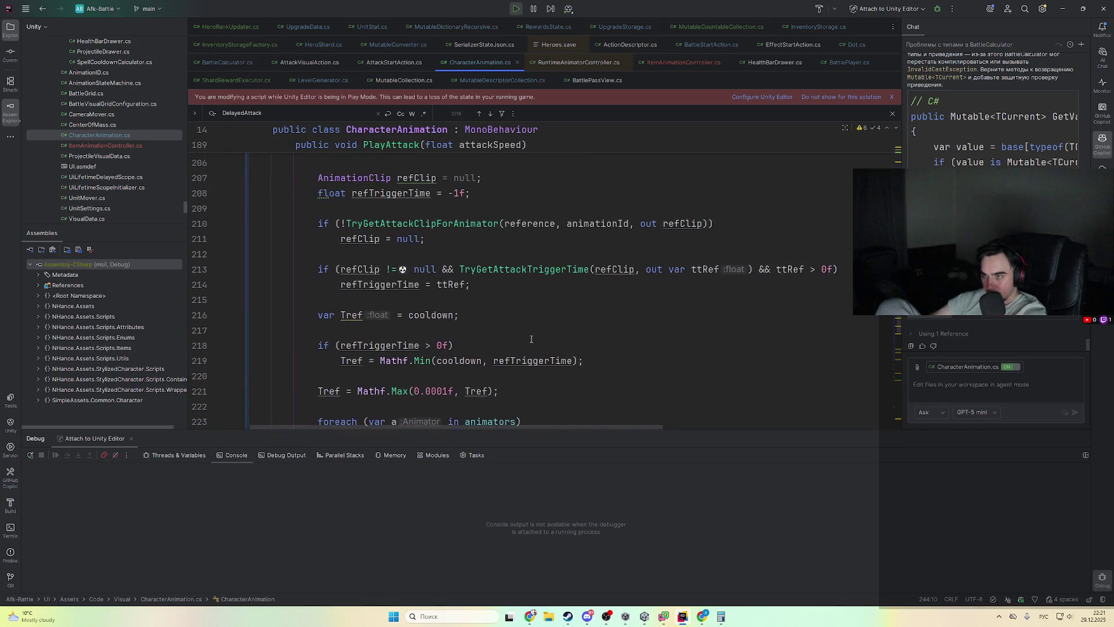
# - Compare Rider's PlayAttack against ChatGPT's version of the code
pyautogui.hotkey('alt', 'Tab')
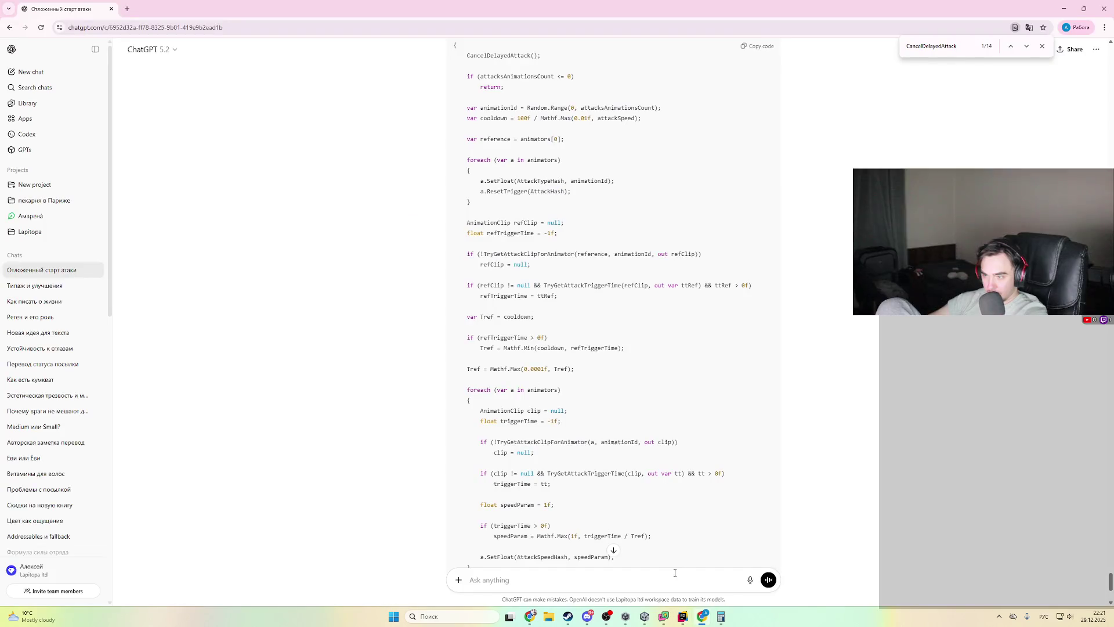
pyautogui.click(677, 619)
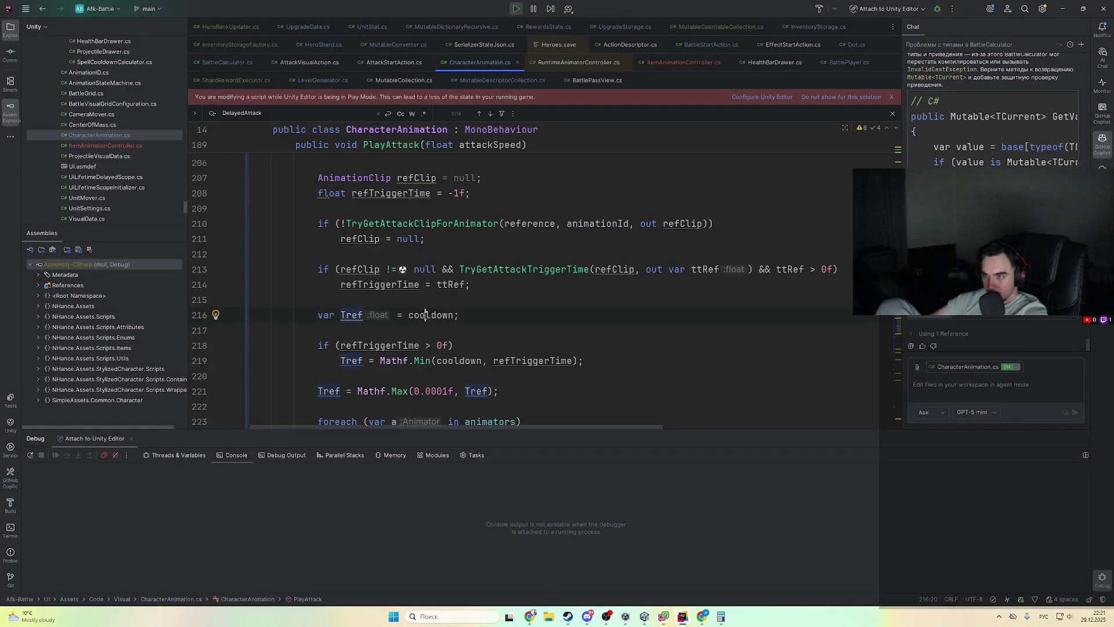
pyautogui.scroll(3, 425, 315)
pyautogui.hotkey('alt', 'Tab')
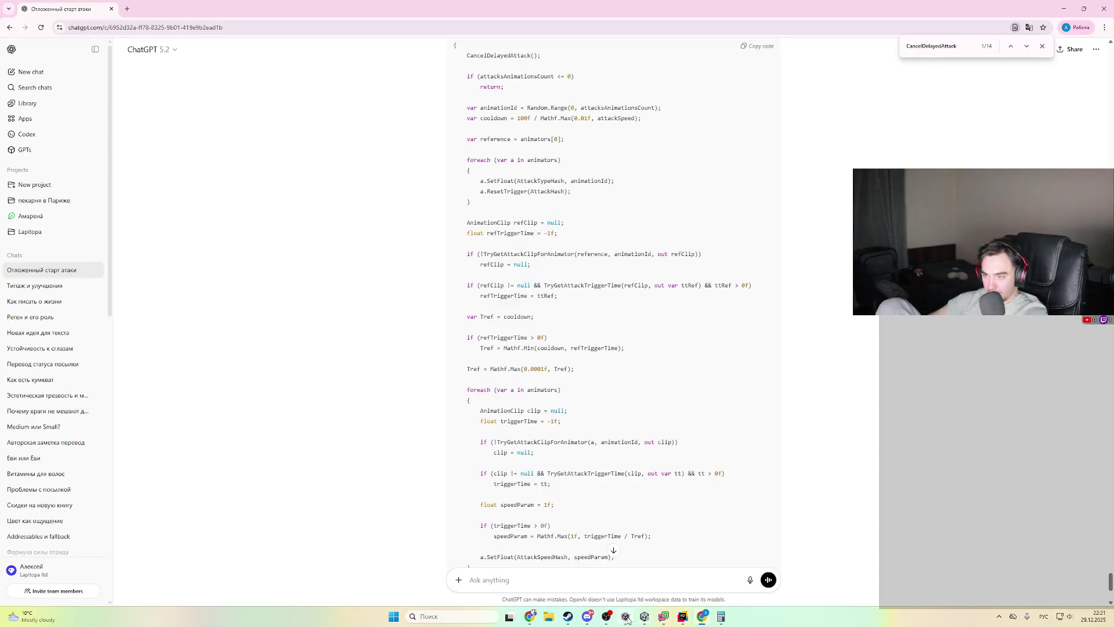
pyautogui.click(645, 616)
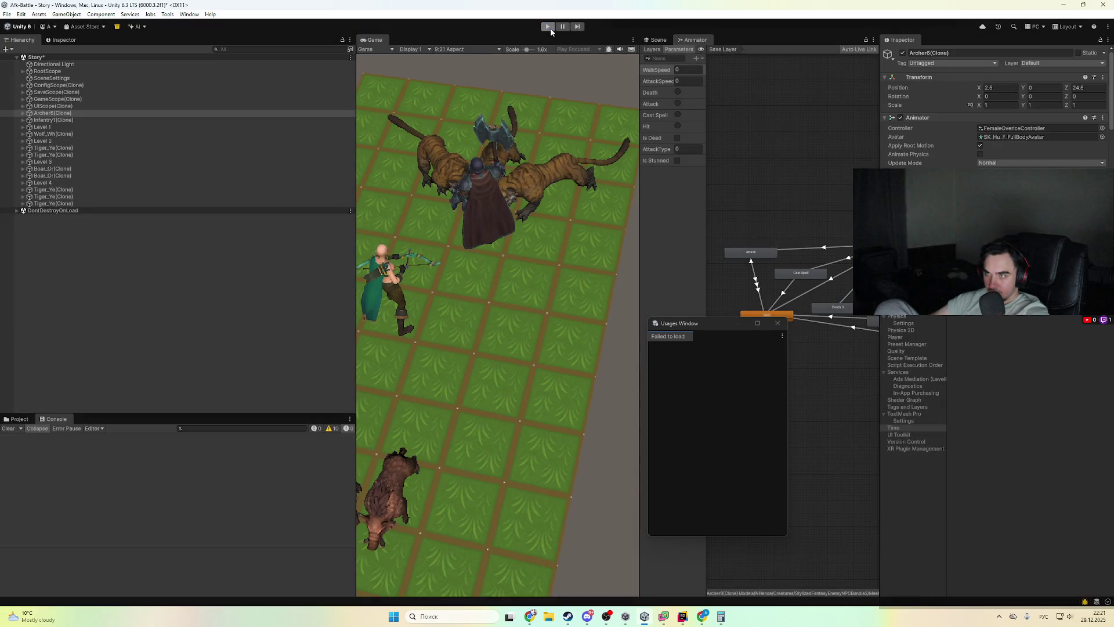
# - Start Play mode, pause the battle and select Archer6(Clone) during its attack
pyautogui.click(548, 28)
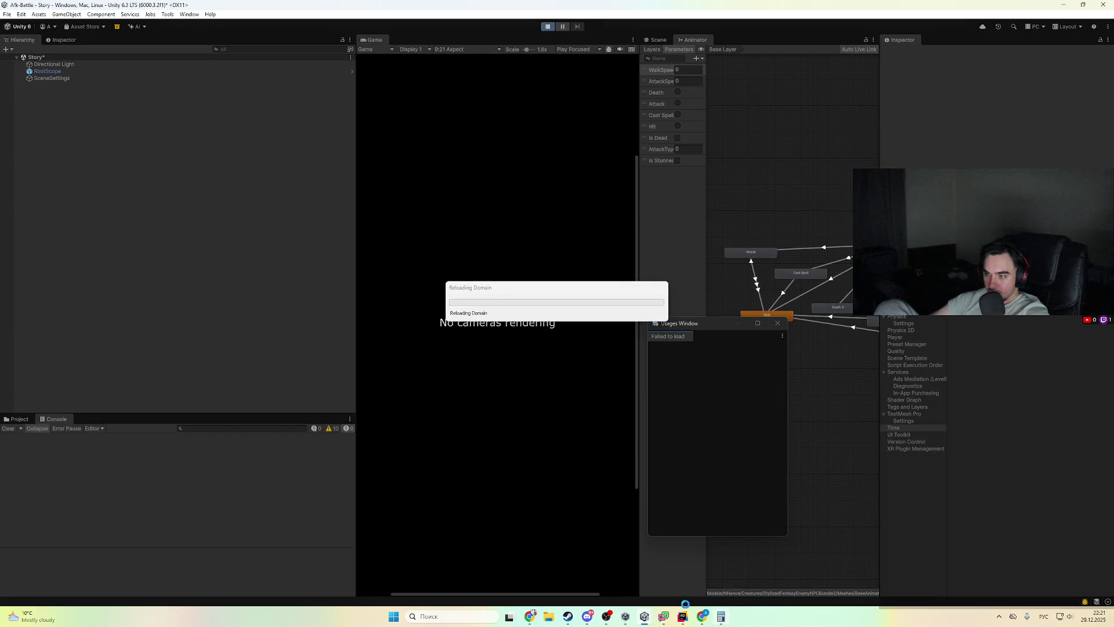
pyautogui.scroll(-5, 539, 359)
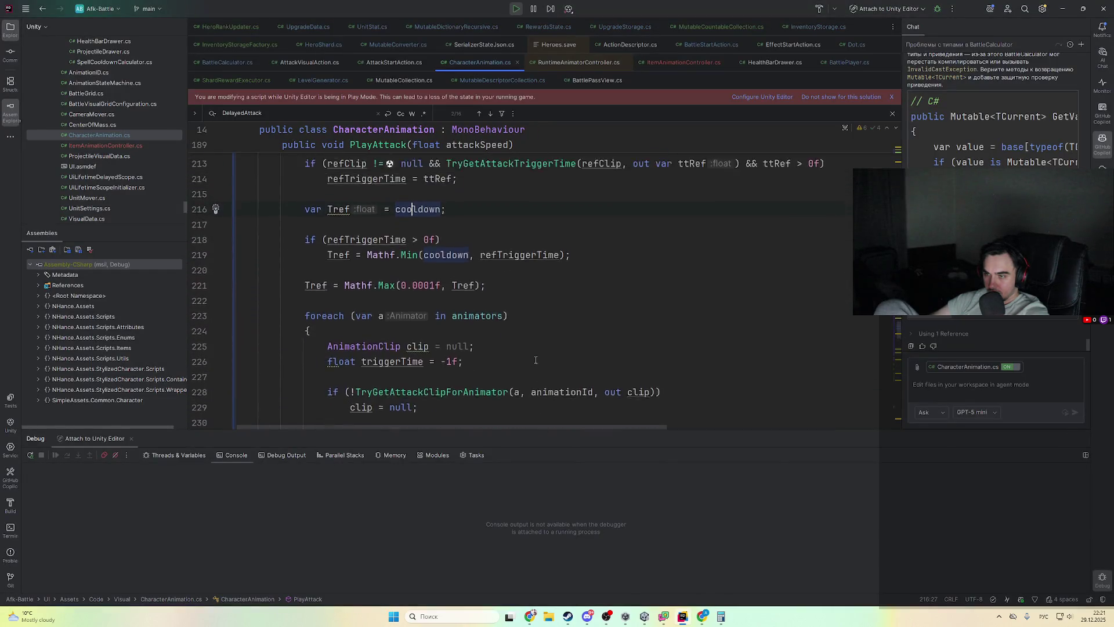
pyautogui.hotkey('alt', 'Tab')
pyautogui.moveTo(689, 617)
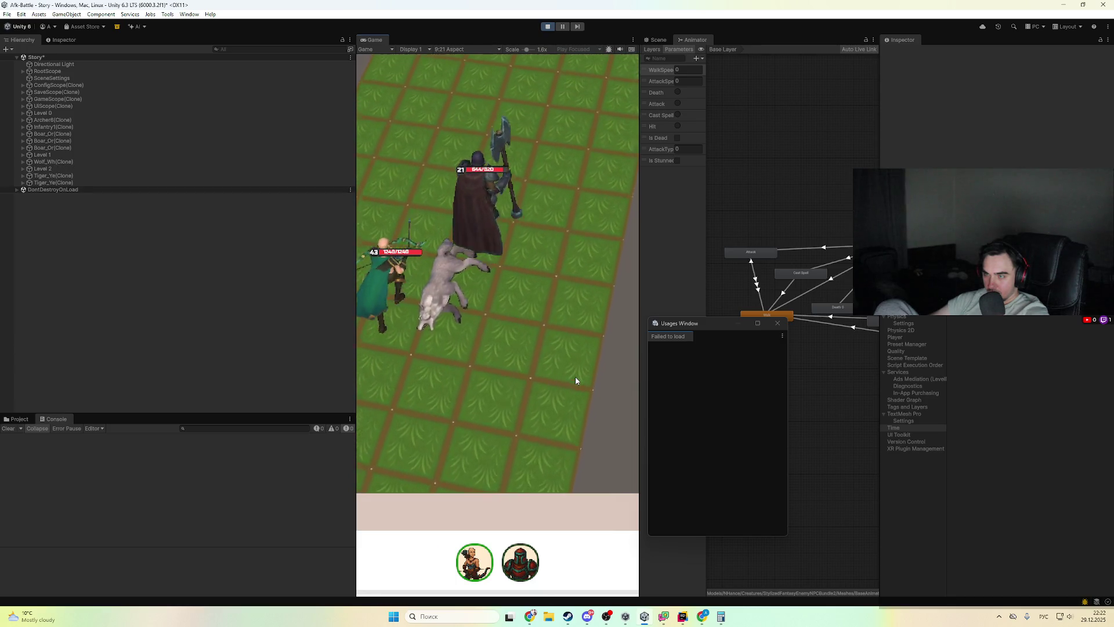
pyautogui.click(562, 26)
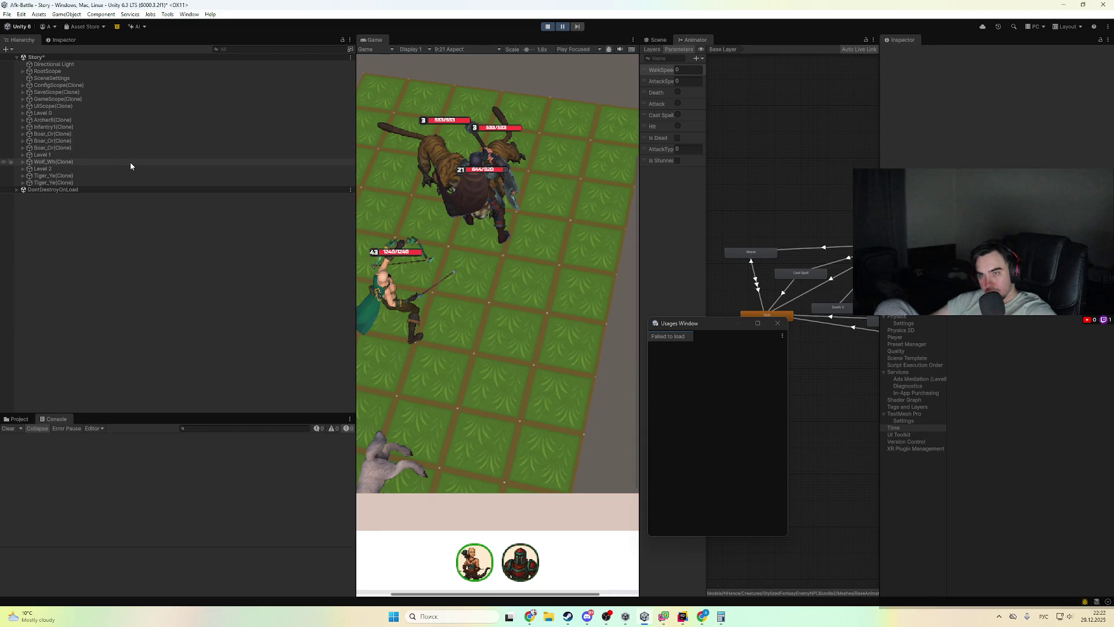
pyautogui.click(101, 121)
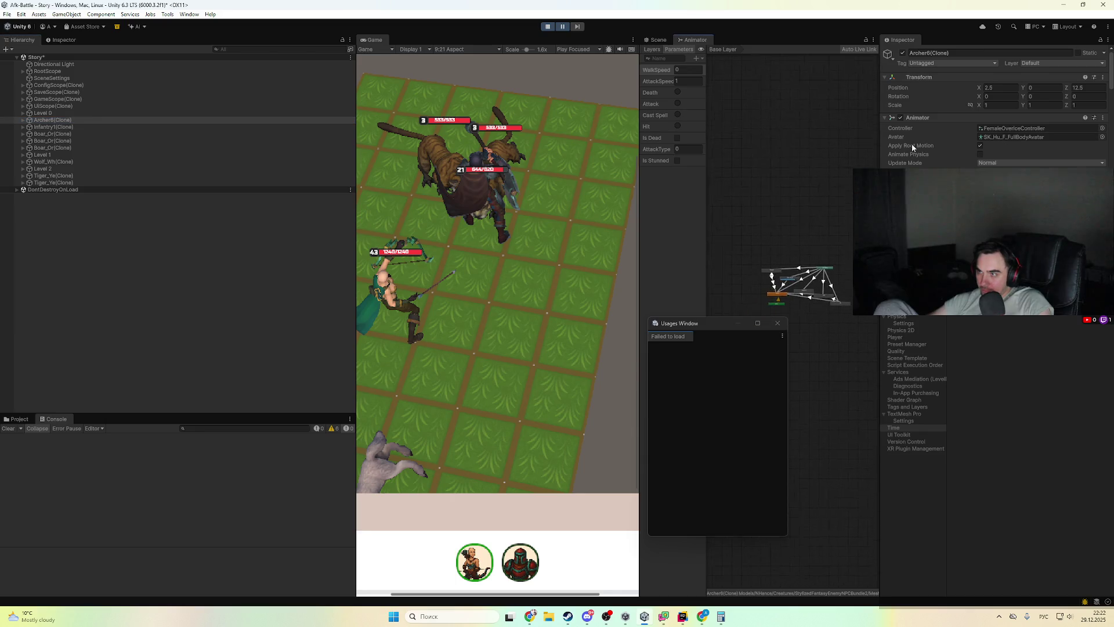
pyautogui.click(562, 26)
pyautogui.click(562, 26)
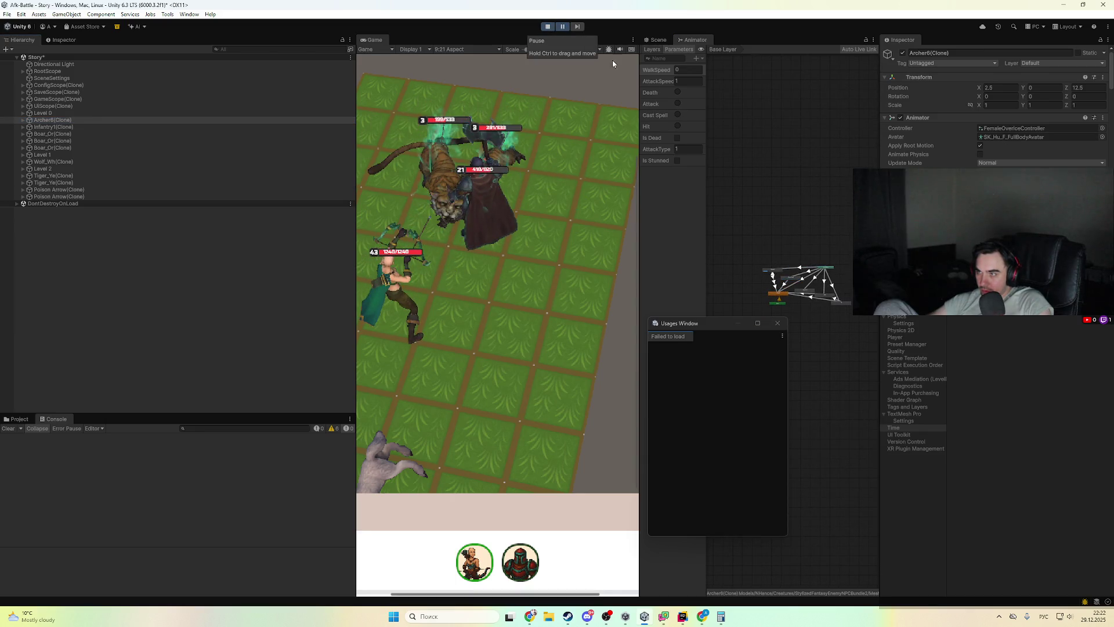
# - Frame the archer in Scene view and inspect Bow_NArcher_Gn's Animator using BowOverrideController
pyautogui.click(23, 121)
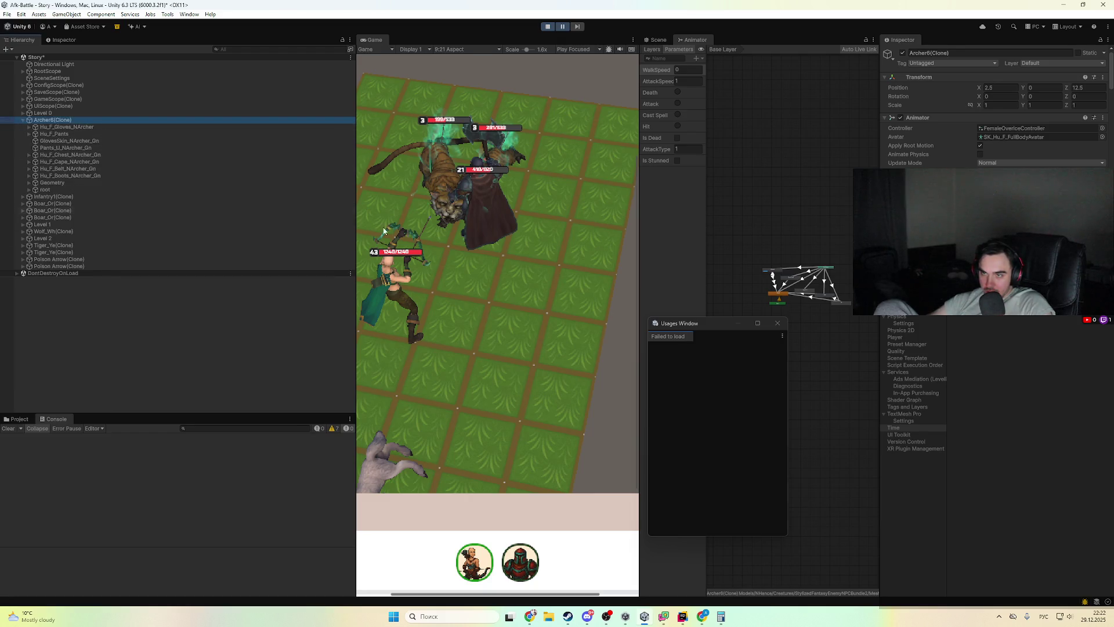
pyautogui.click(658, 40)
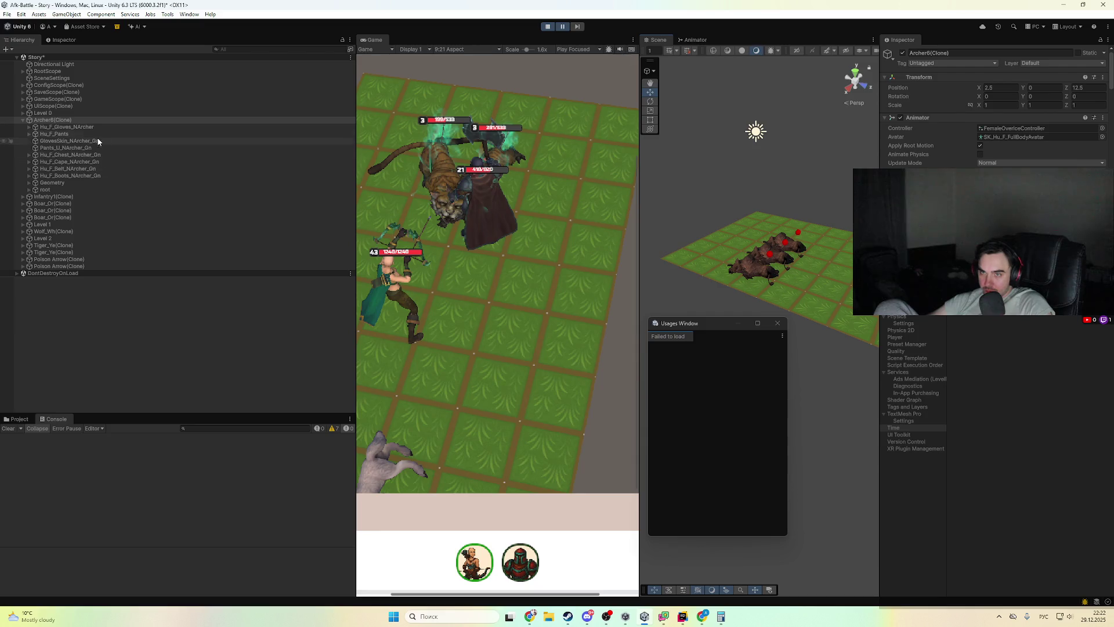
pyautogui.doubleClick(101, 121)
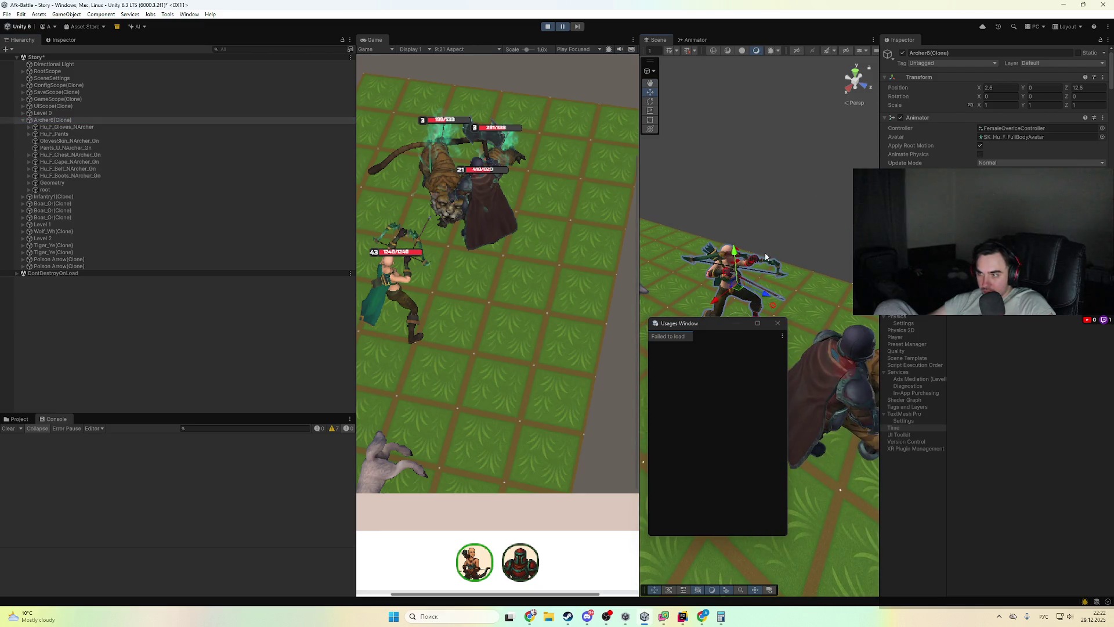
pyautogui.click(767, 265)
pyautogui.click(774, 267)
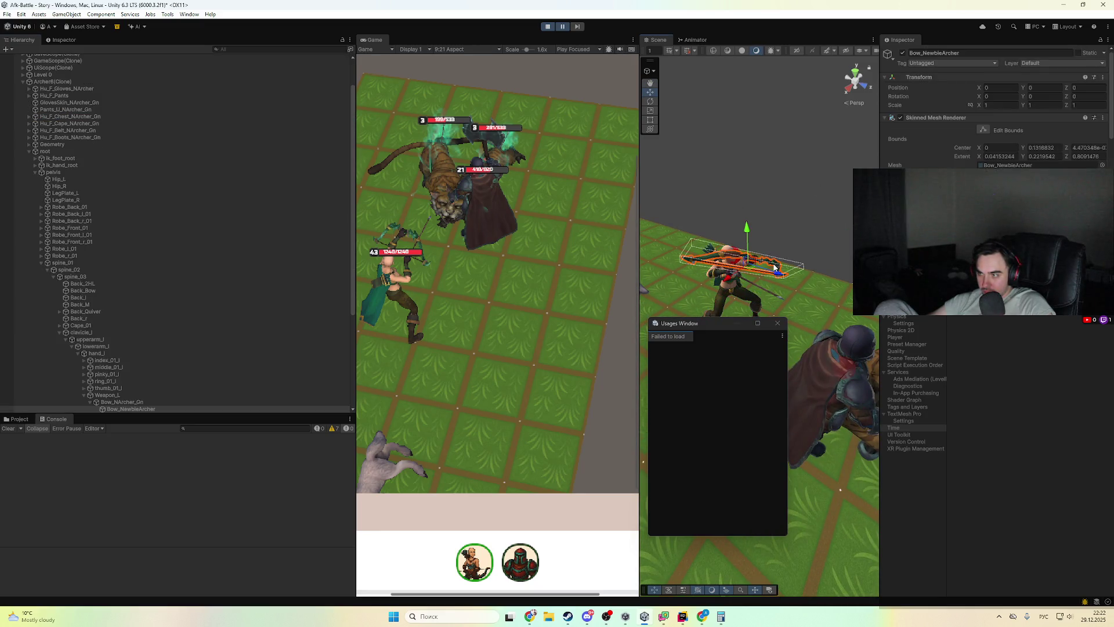
pyautogui.click(149, 401)
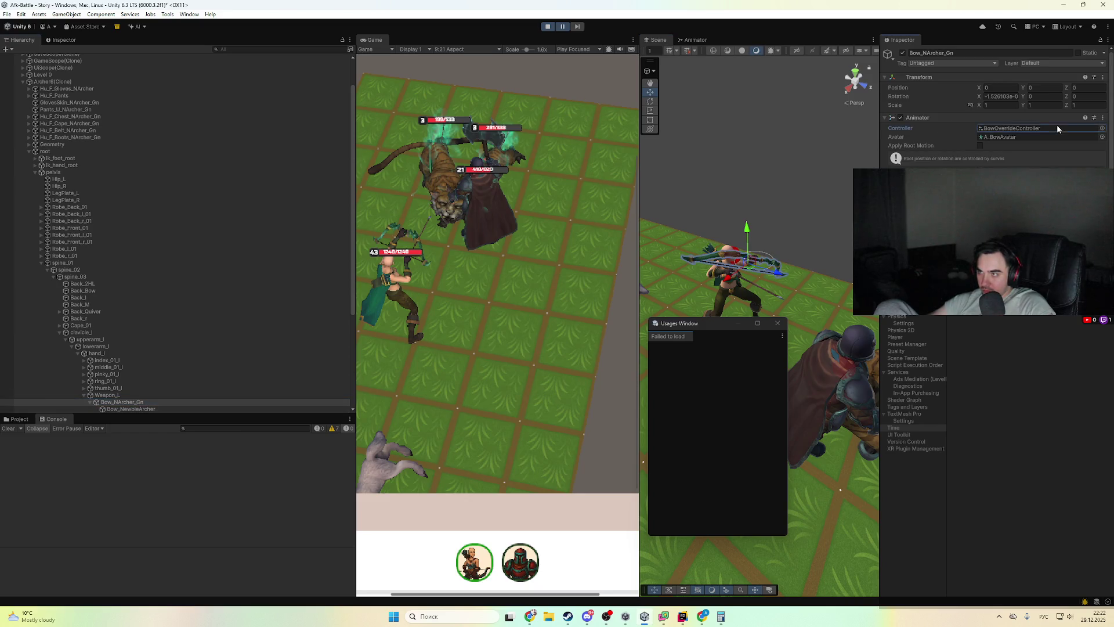
pyautogui.click(695, 40)
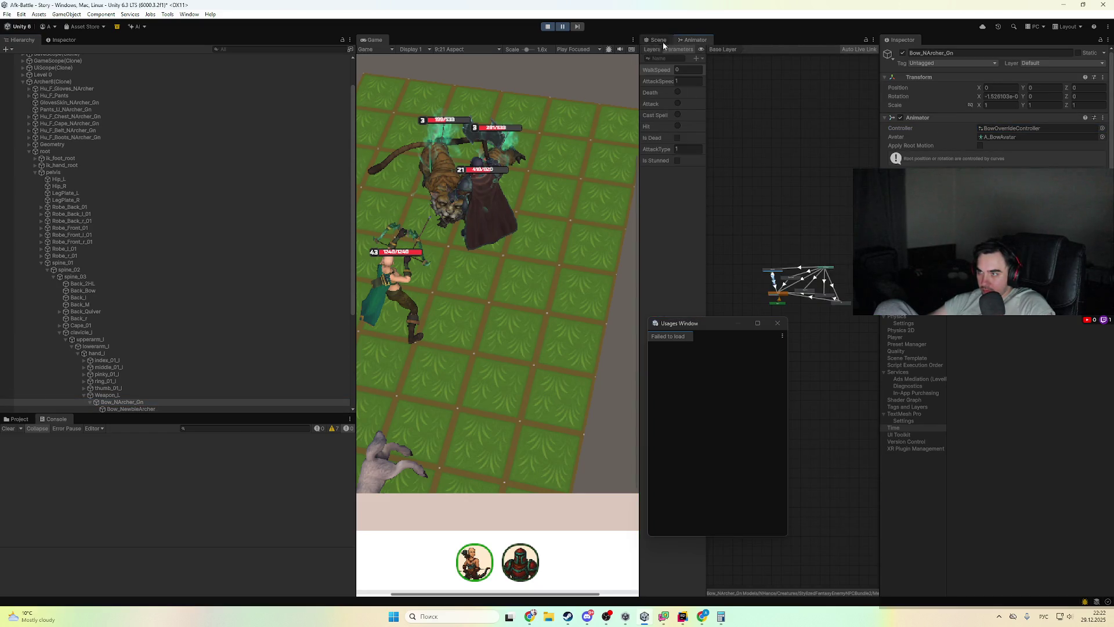
pyautogui.click(563, 27)
pyautogui.click(563, 27)
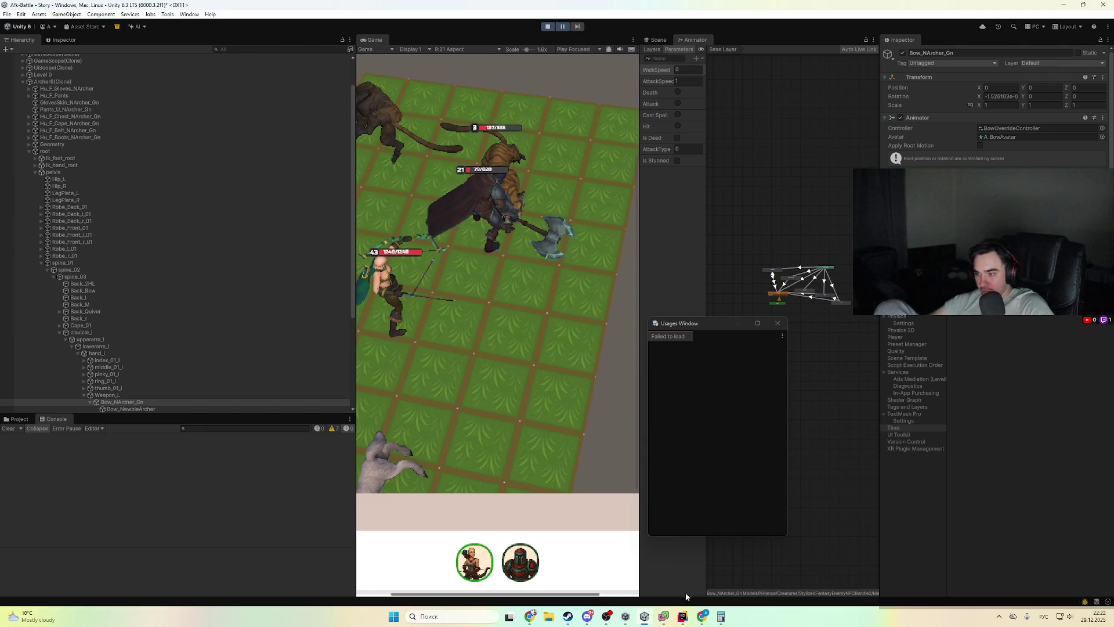
pyautogui.click(682, 616)
pyautogui.scroll(-10, 514, 316)
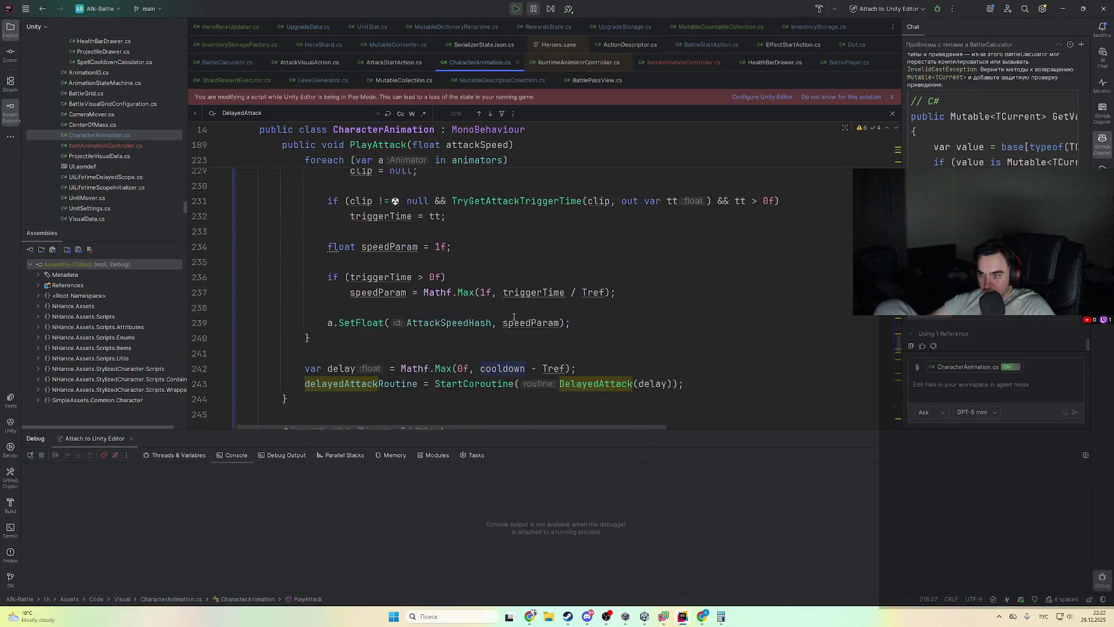
# - Break on line 239 and step the bow's loop iteration to find speedParam stuck at 1
pyautogui.scroll(-1, 514, 316)
pyautogui.hotkey('ctrl', 'F8')
pyautogui.scroll(3, 556, 314)
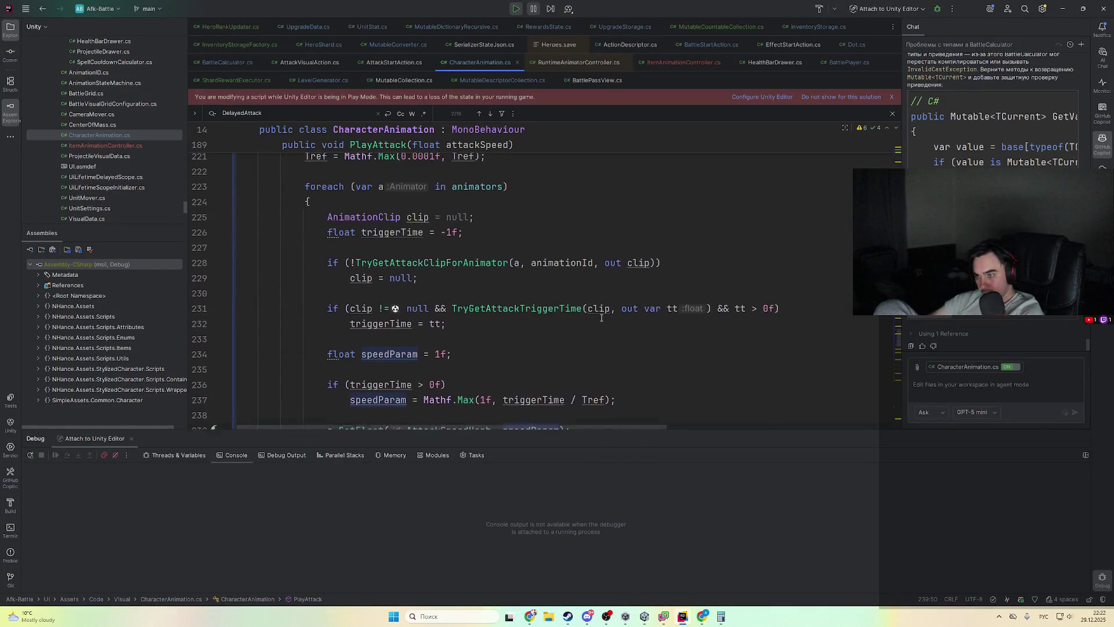
pyautogui.scroll(-3, 596, 293)
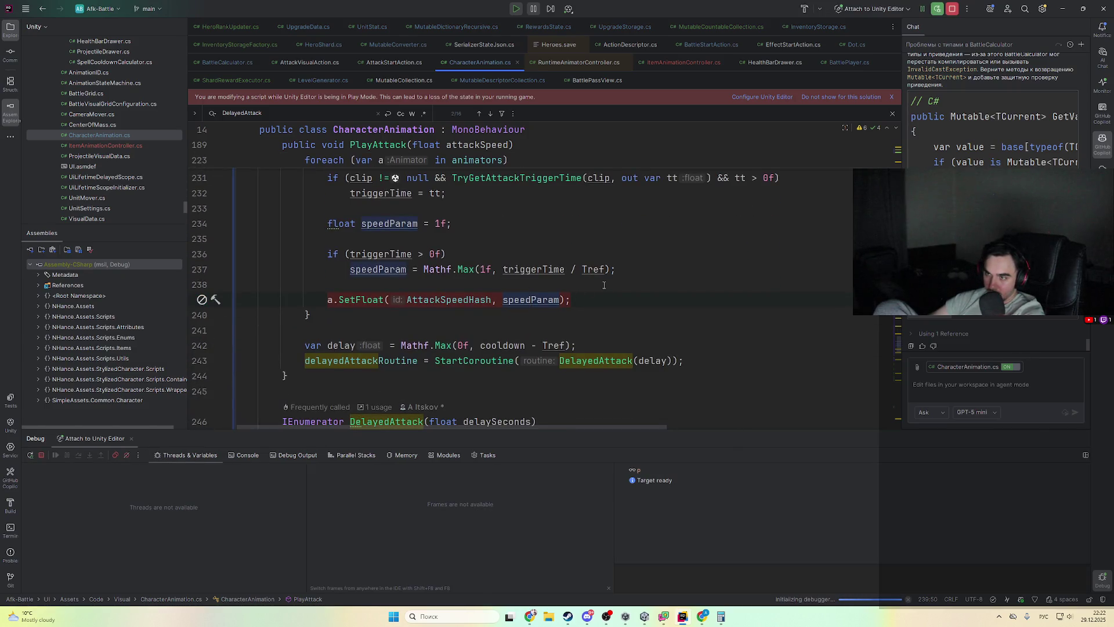
pyautogui.hotkey('alt', 'Tab')
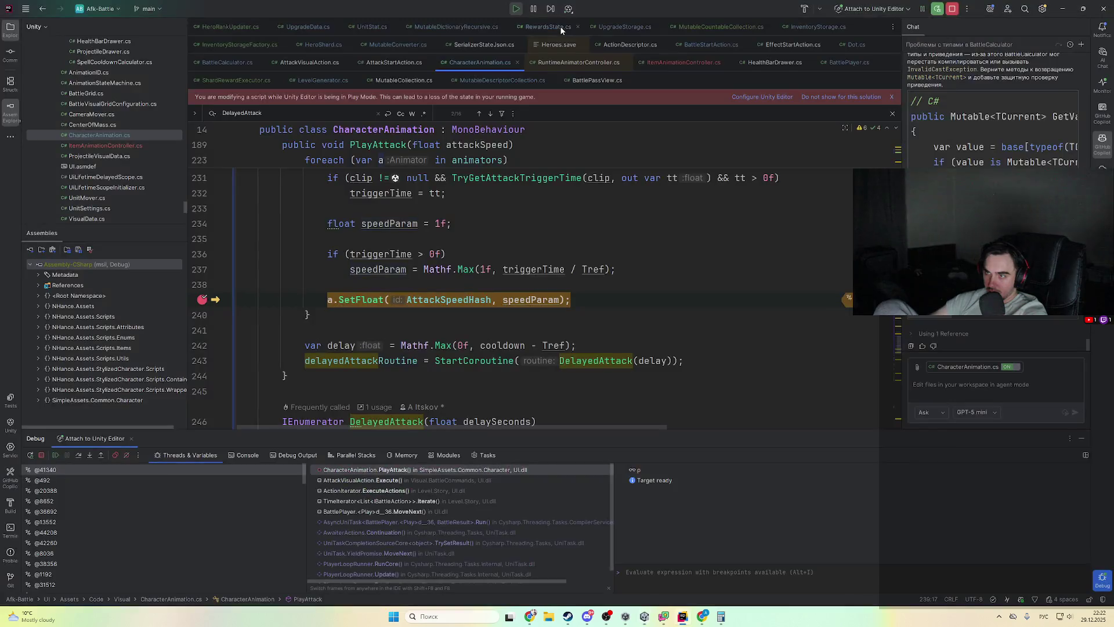
pyautogui.scroll(5, 484, 281)
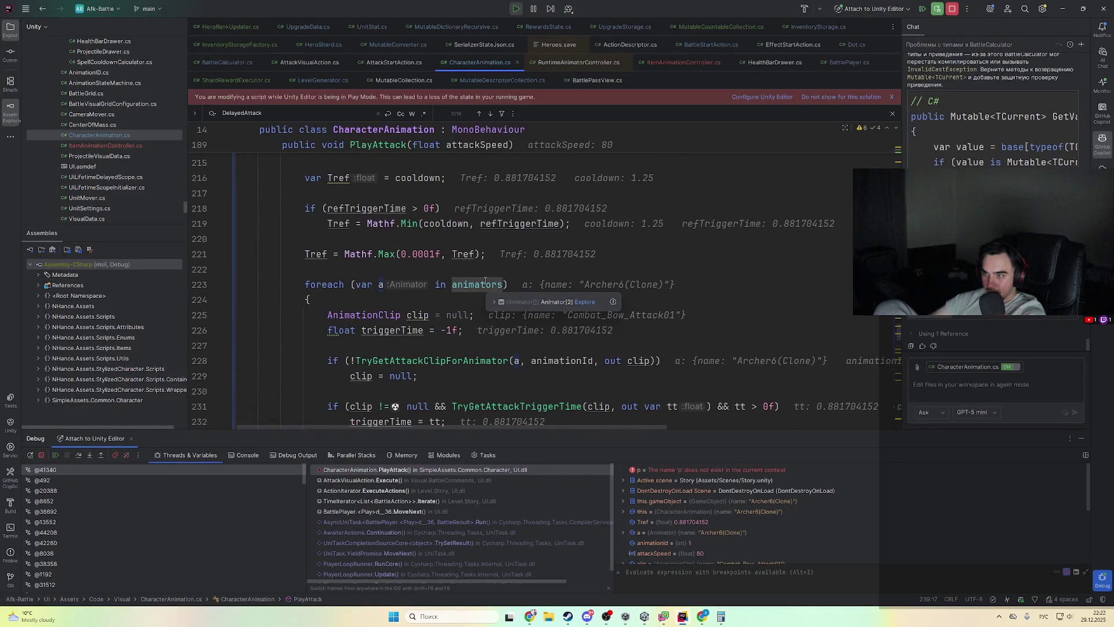
pyautogui.scroll(-5, 485, 281)
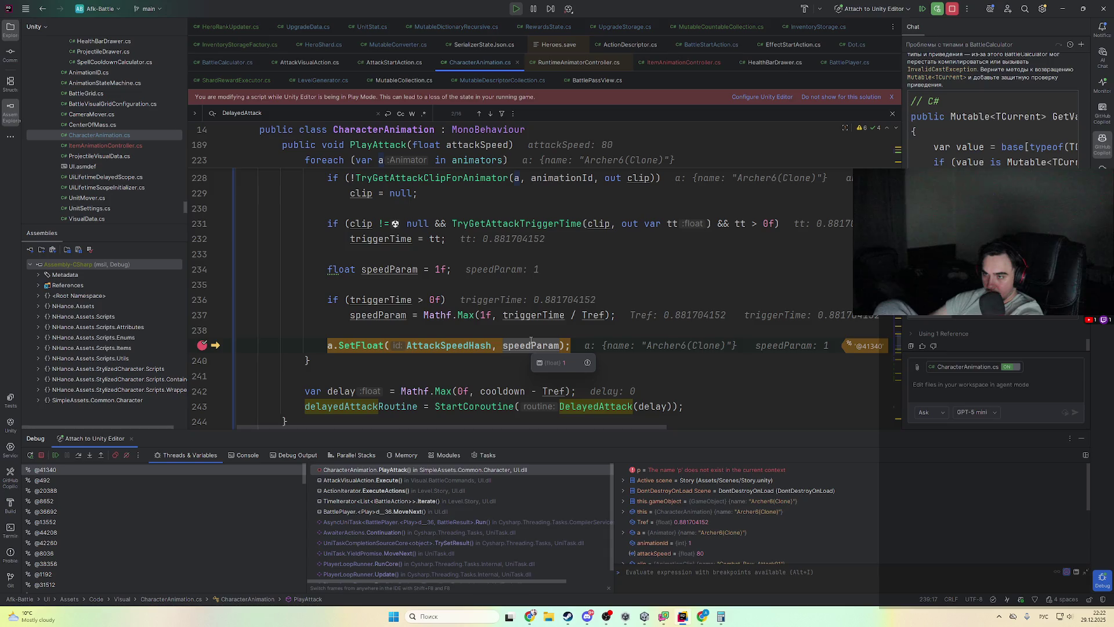
pyautogui.press('F8')
pyautogui.press('F8')
pyautogui.press('F8')
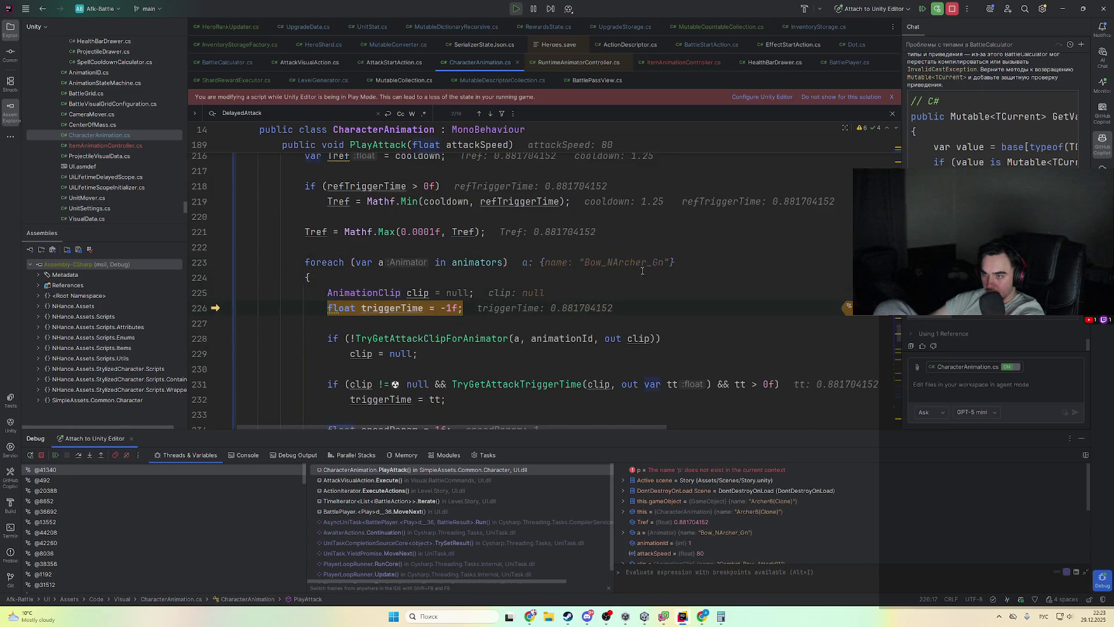
pyautogui.press('F8')
pyautogui.press('F8')
pyautogui.press('F8')
pyautogui.press('F8')
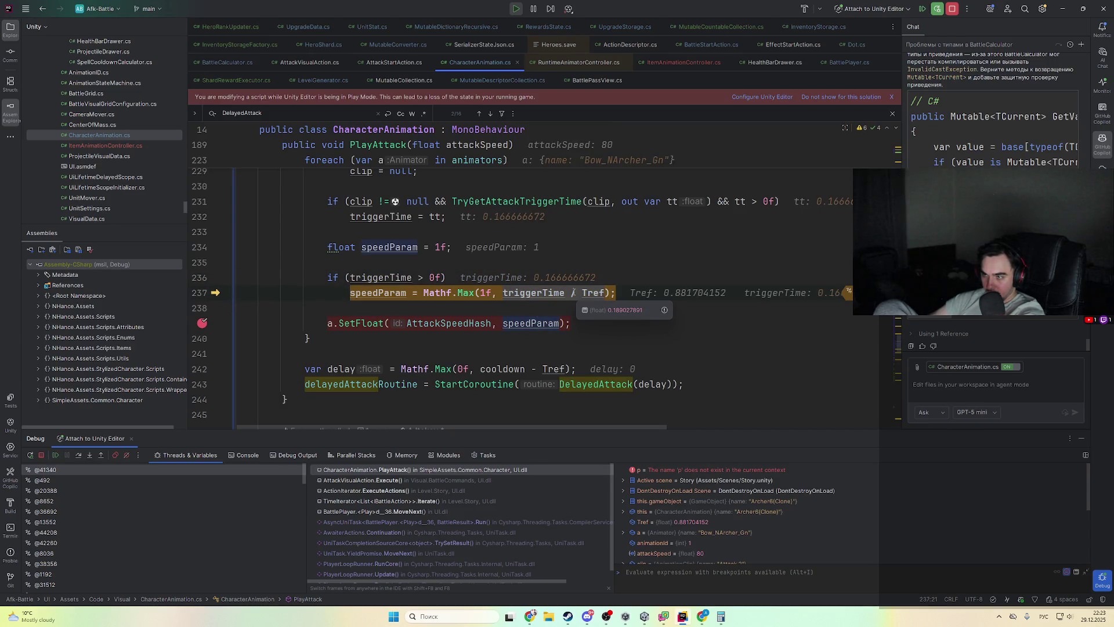
pyautogui.press('F8')
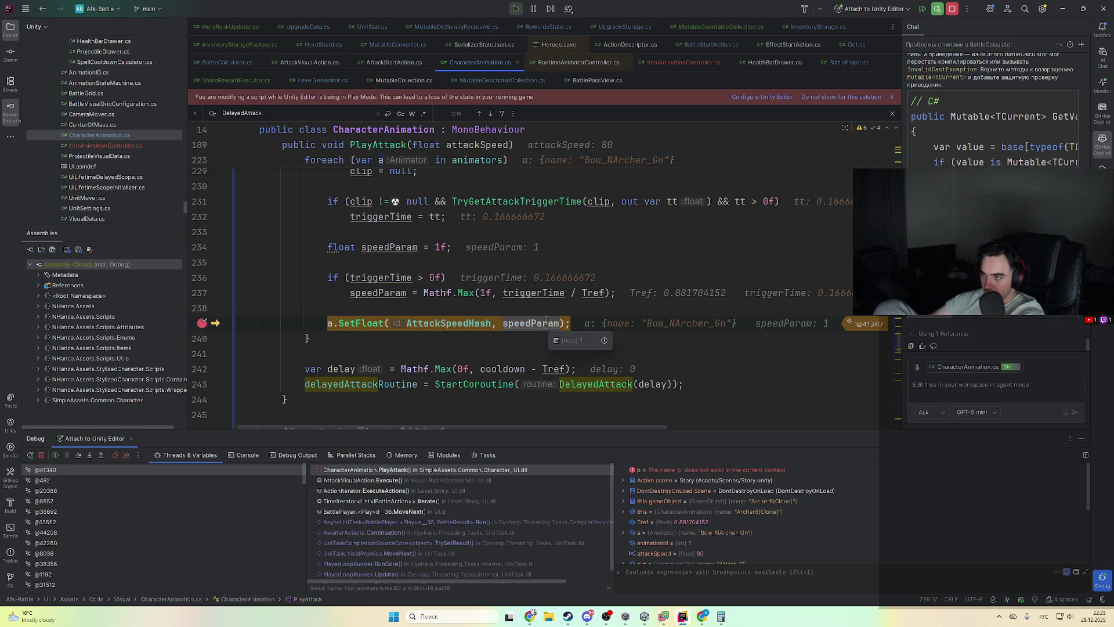
# - Change speedParam to Mathf.Min(1f, triggerTime / Tref) on line 237 and stop debugging
pyautogui.doubleClick(467, 293)
pyautogui.write('G')
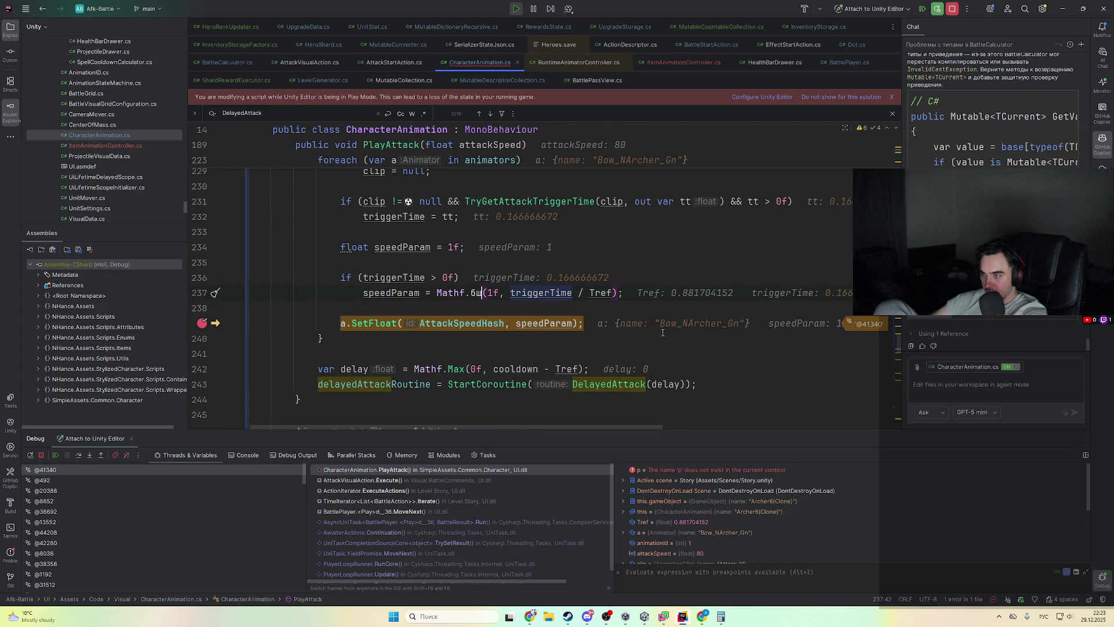
pyautogui.press('BackSpace')
pyautogui.press('BackSpace')
pyautogui.write('Mi')
pyautogui.press('Return')
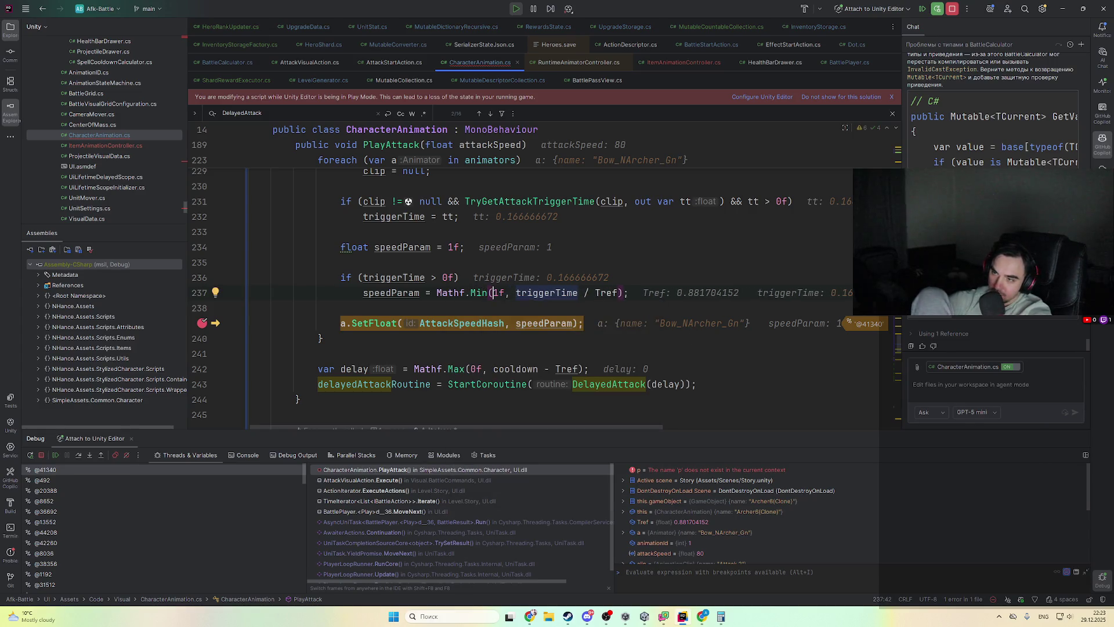
pyautogui.click(952, 11)
pyautogui.hotkey('alt', 'Tab')
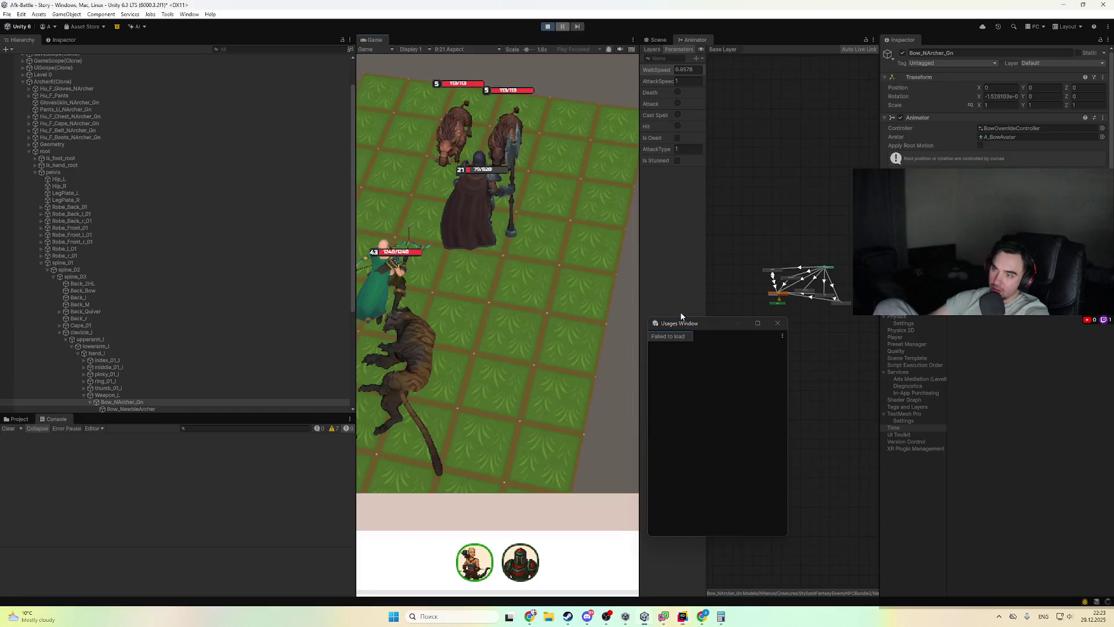
# - Restart Play mode and pause the battle while the archer fires at three tigers
pyautogui.click(547, 27)
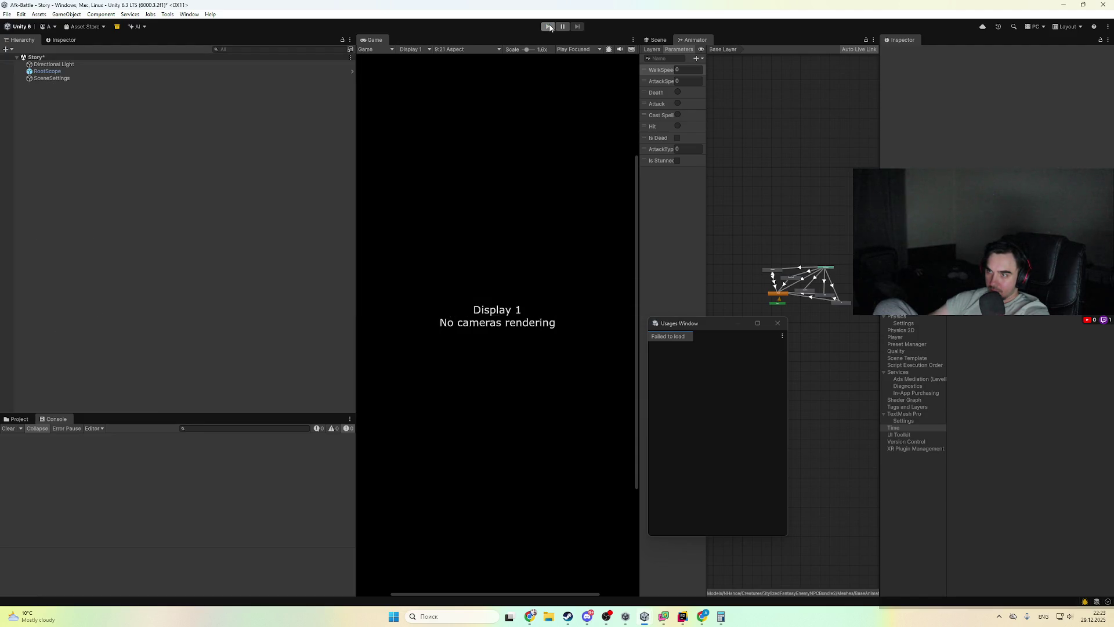
pyautogui.hotkey('alt', 'Tab')
pyautogui.hotkey('alt', 'Tab')
pyautogui.click(548, 26)
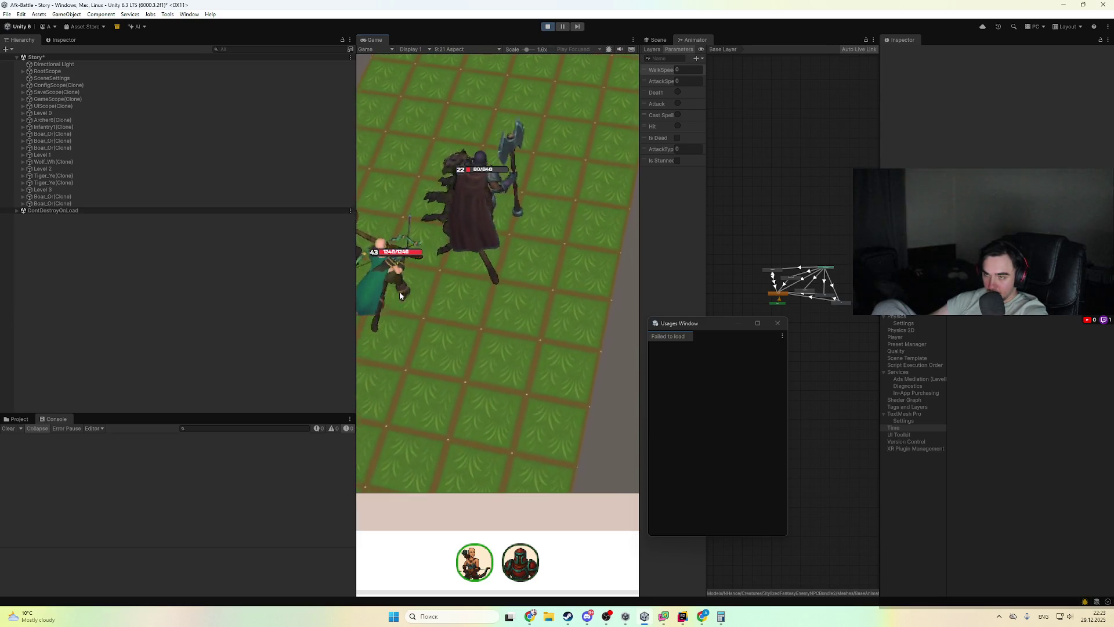
pyautogui.click(562, 26)
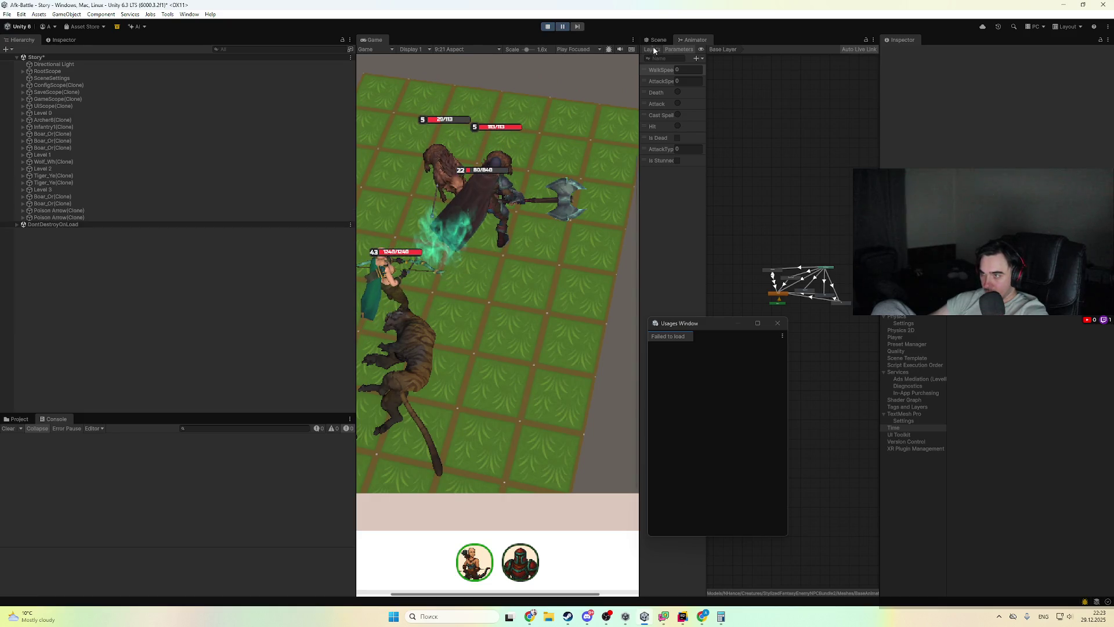
pyautogui.click(562, 28)
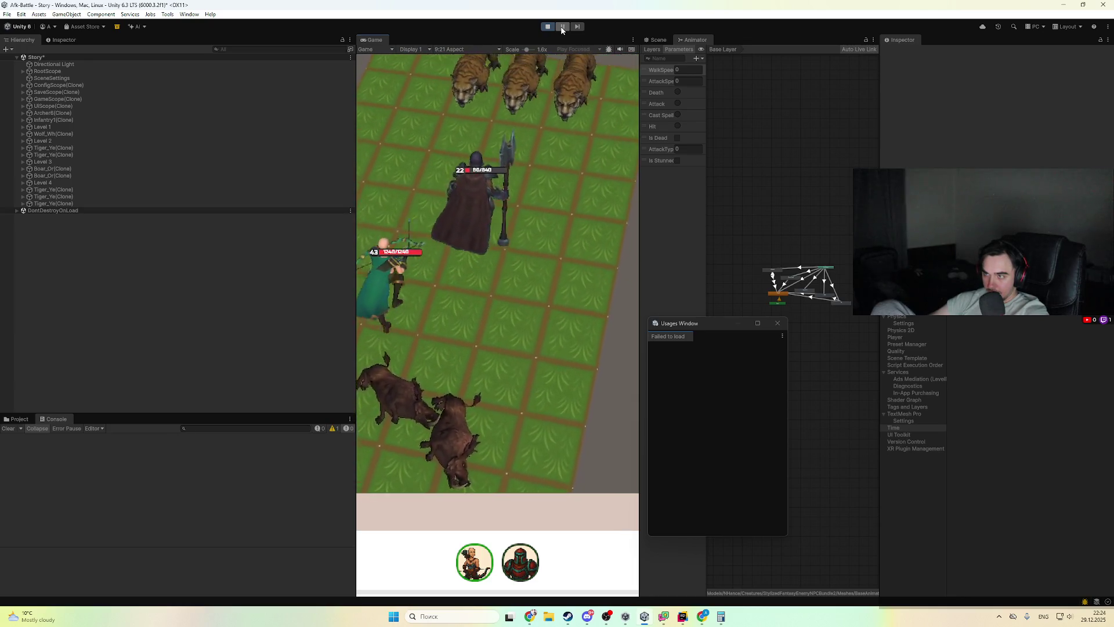
pyautogui.click(561, 27)
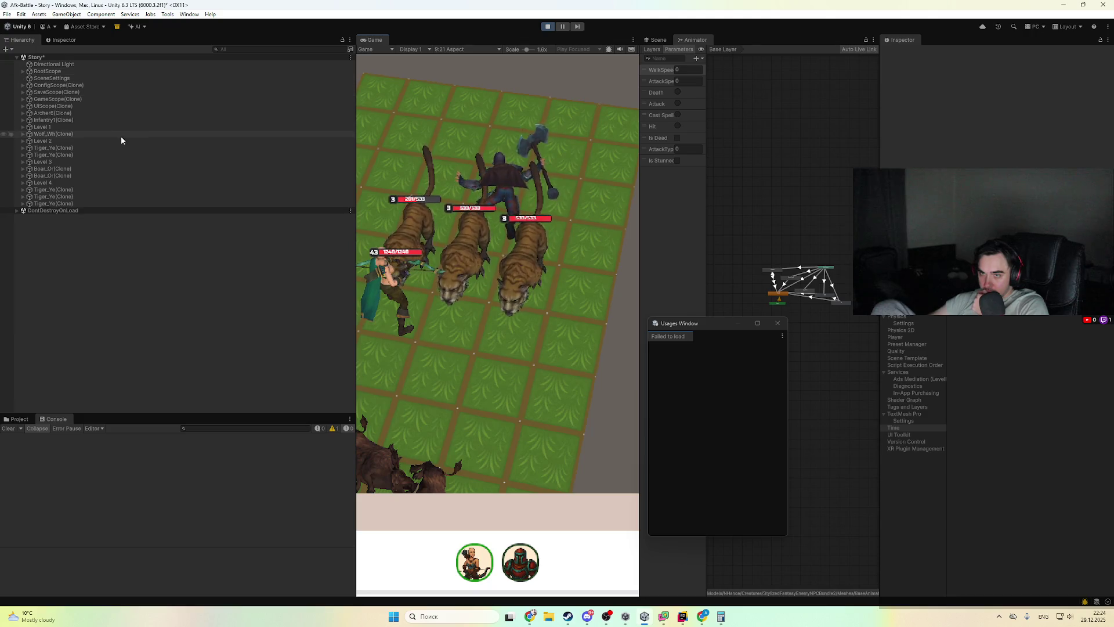
pyautogui.click(560, 27)
# - Select Archer6(Clone), close the Usages Window and frame her in the Scene view
pyautogui.click(117, 112)
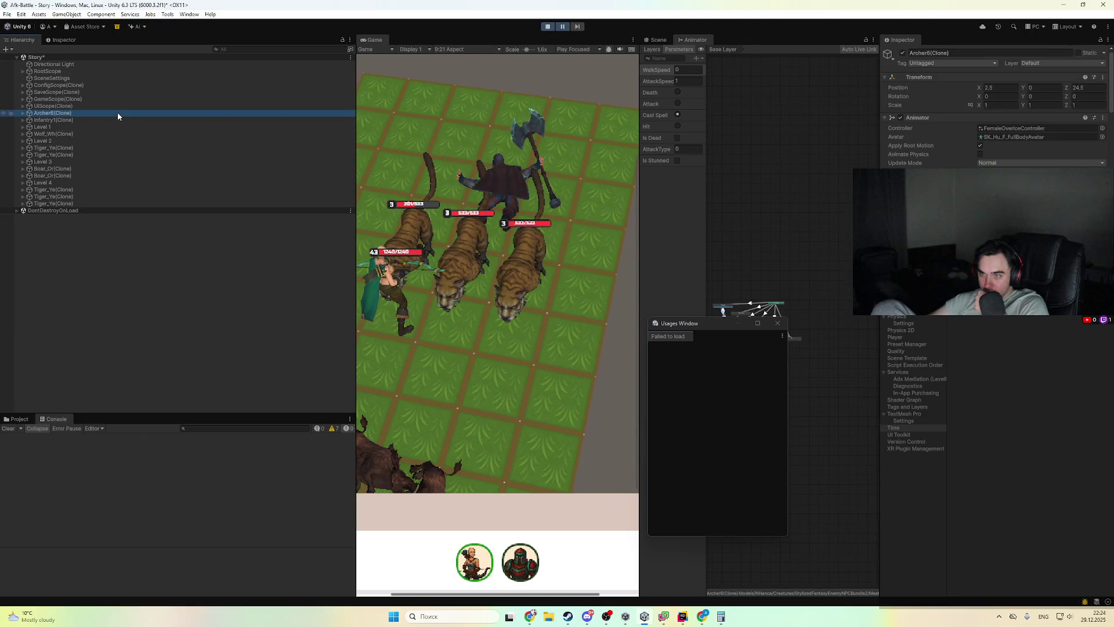
pyautogui.click(658, 39)
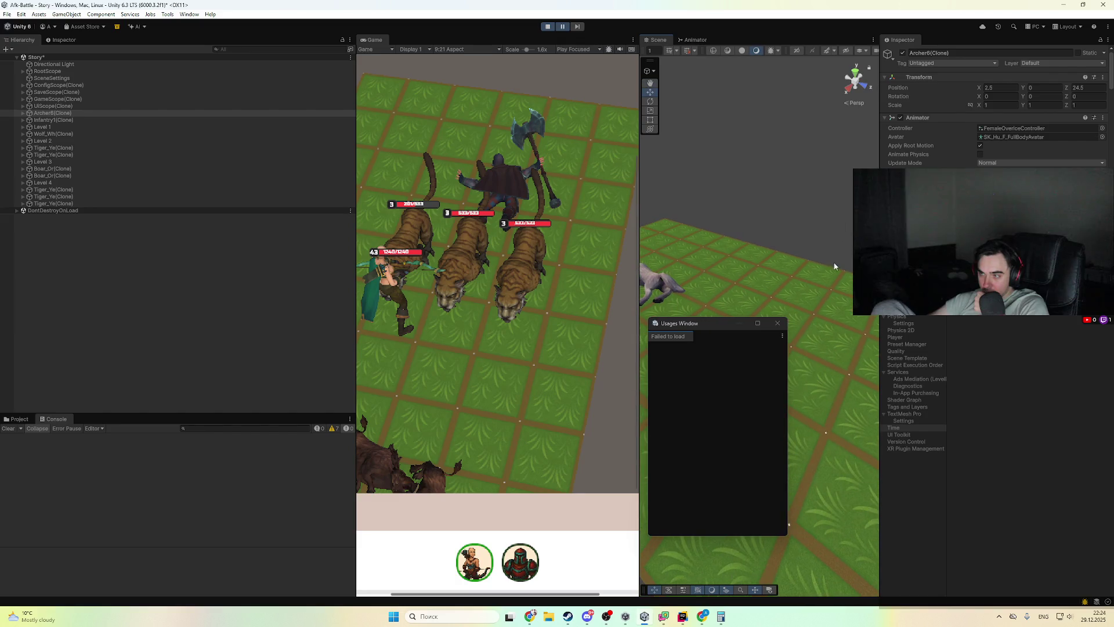
pyautogui.click(777, 324)
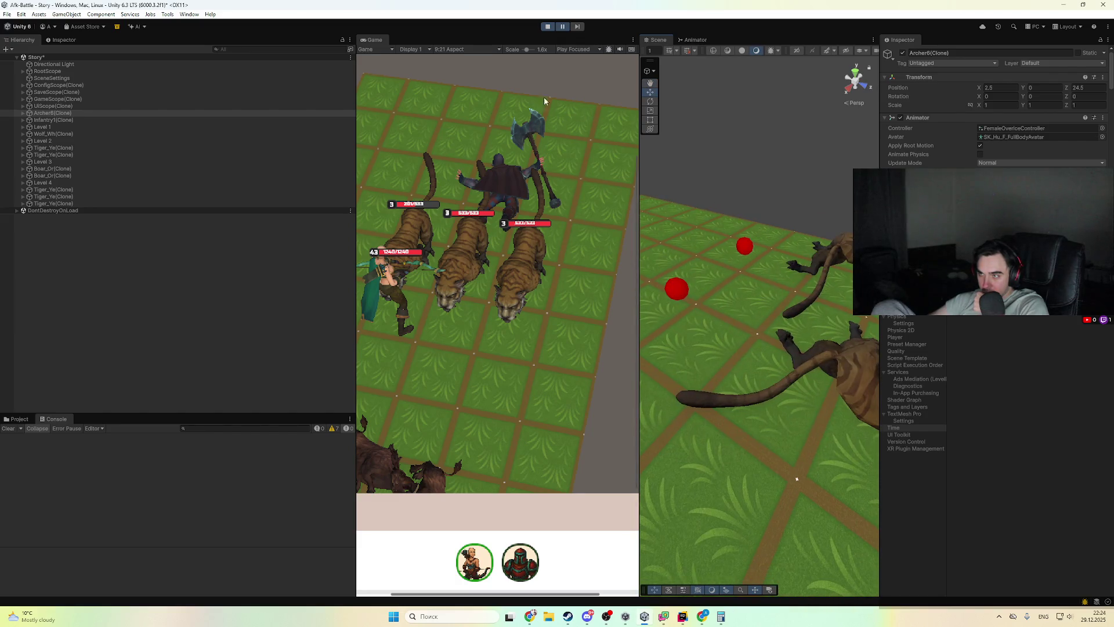
pyautogui.doubleClick(109, 112)
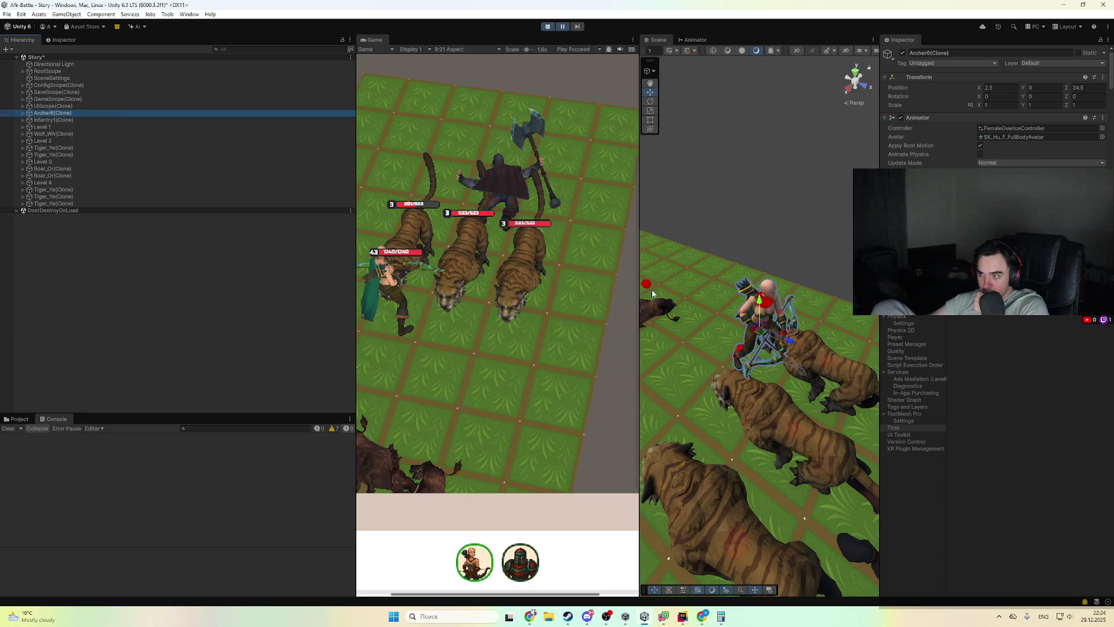
pyautogui.scroll(5, 649, 290)
pyautogui.click(796, 186)
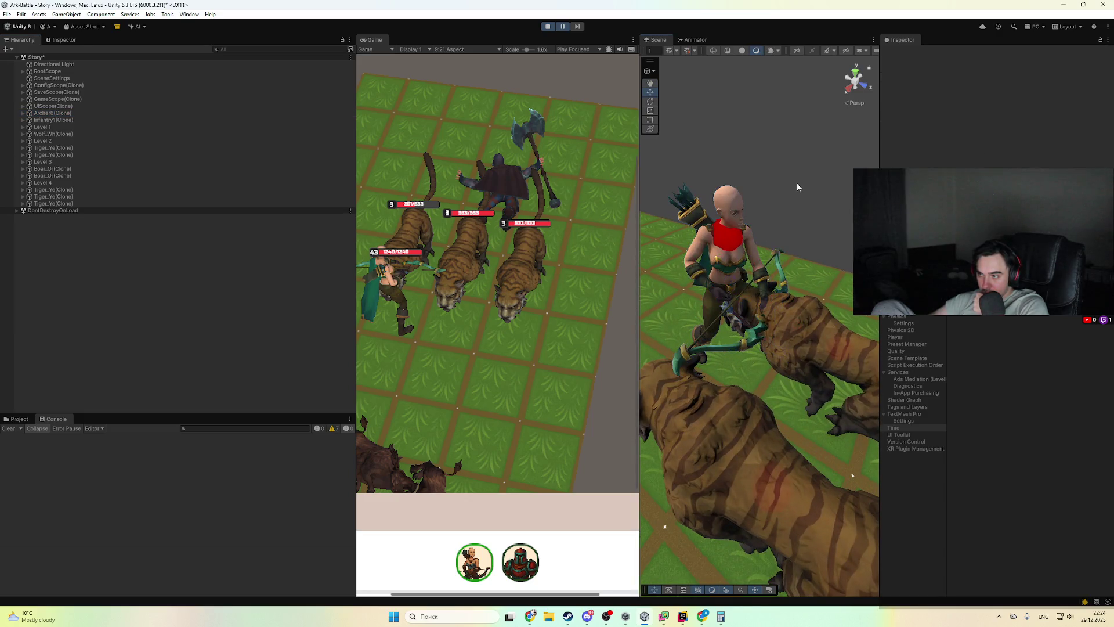
# - Resume the battle, follow the archer's bow attack in the scene, then stop play mode
pyautogui.click(561, 30)
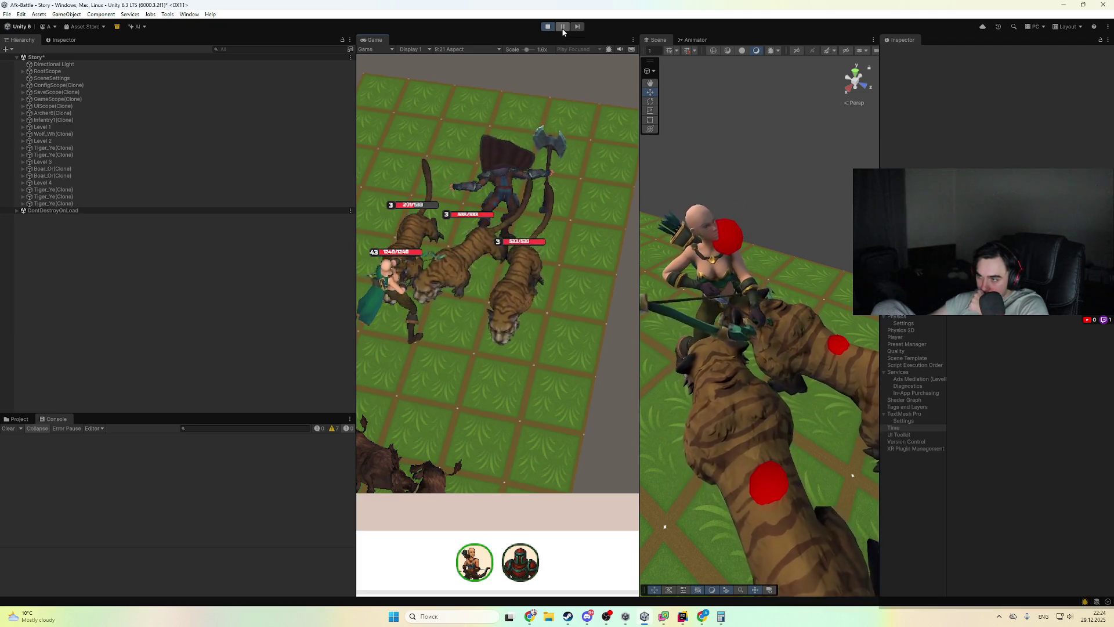
pyautogui.moveTo(779, 259)
pyautogui.mouseDown()
pyautogui.moveTo(825, 225)
pyautogui.moveTo(815, 224)
pyautogui.mouseUp()
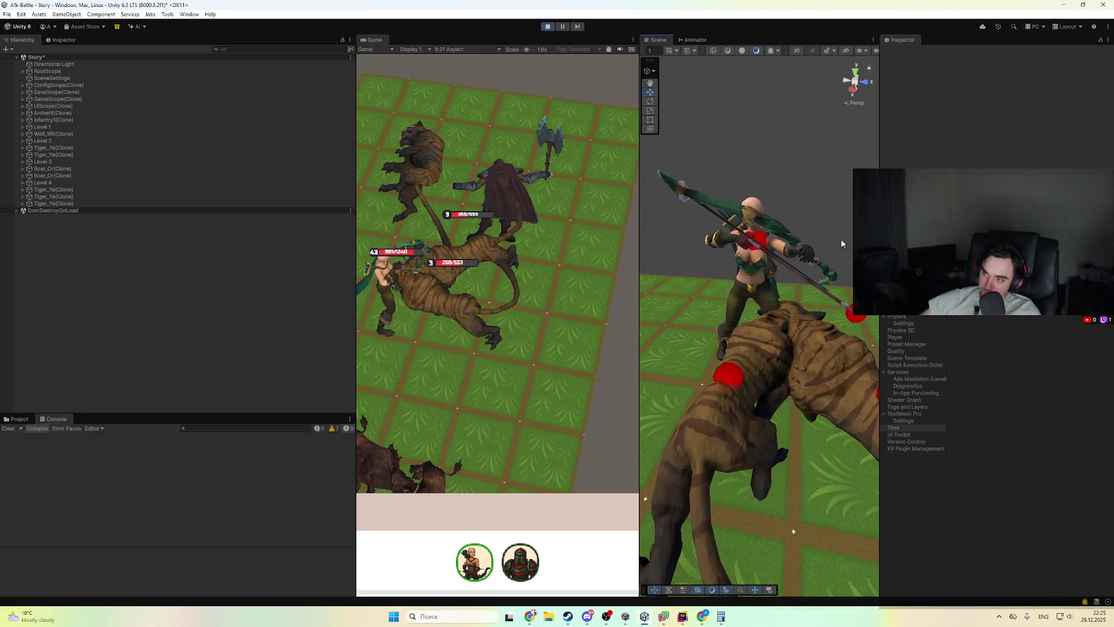
pyautogui.moveTo(738, 263)
pyautogui.mouseDown()
pyautogui.moveTo(779, 592)
pyautogui.moveTo(868, 131)
pyautogui.moveTo(778, 142)
pyautogui.moveTo(750, 165)
pyautogui.moveTo(763, 251)
pyautogui.moveTo(770, 213)
pyautogui.mouseUp()
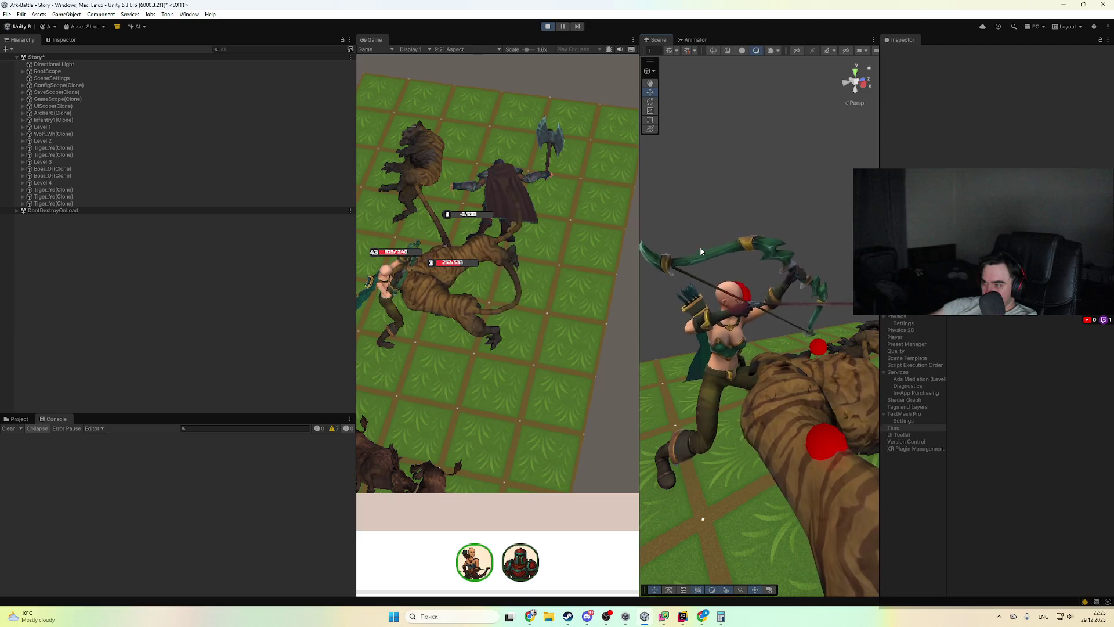
pyautogui.moveTo(756, 306)
pyautogui.mouseDown()
pyautogui.moveTo(838, 231)
pyautogui.moveTo(781, 245)
pyautogui.mouseUp()
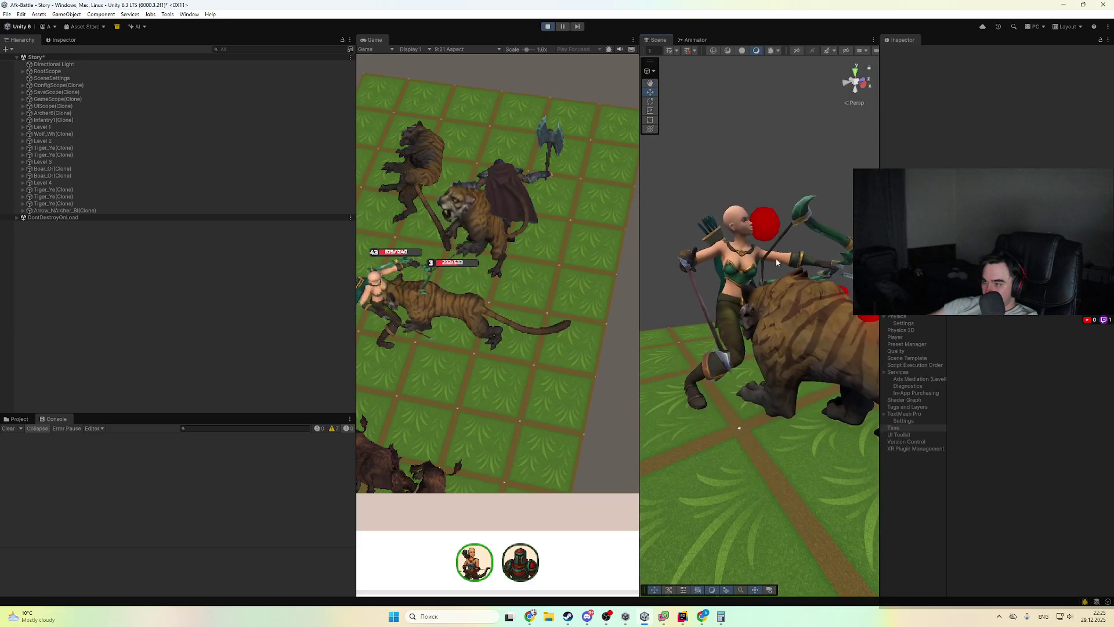
pyautogui.hotkey('ctrl', 'p')
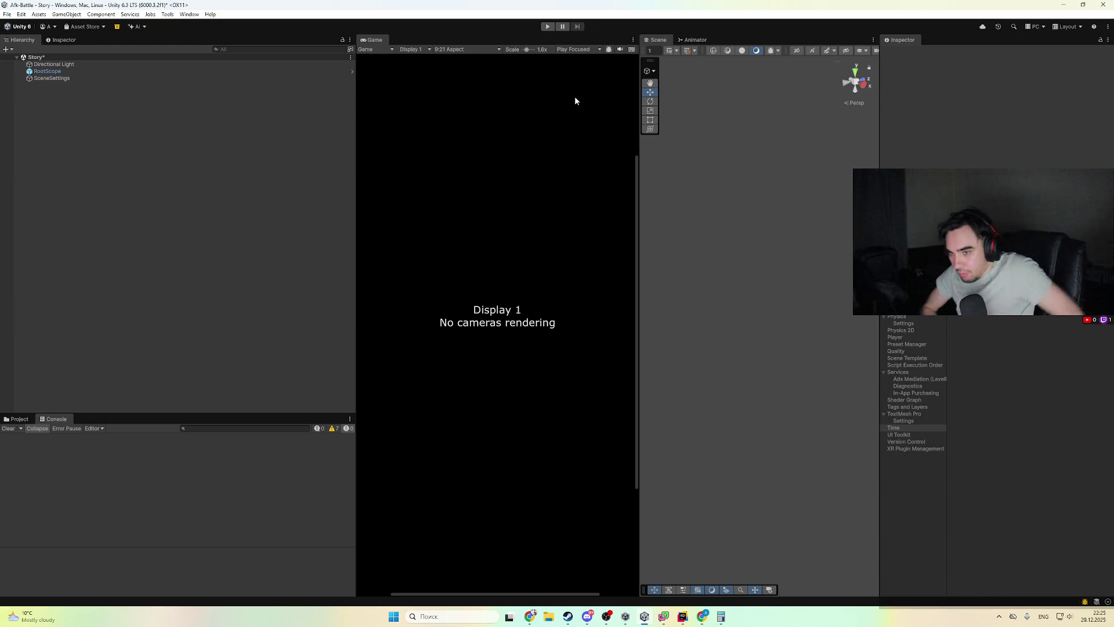
# - Open the BaseAnimatorController's state graph from the project assets
pyautogui.click(18, 418)
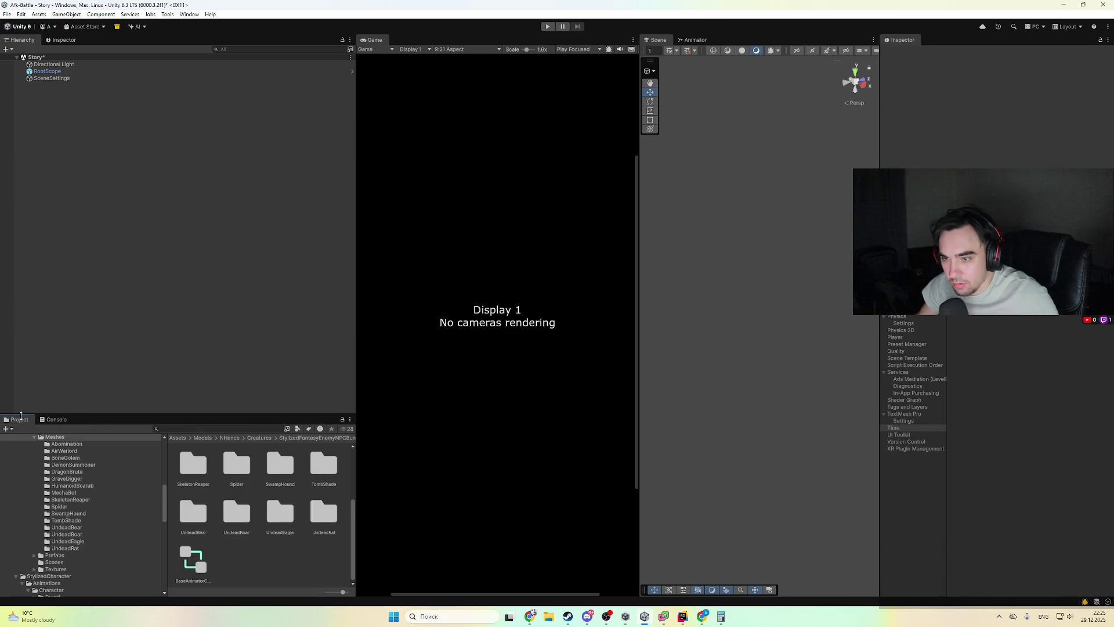
pyautogui.click(194, 561)
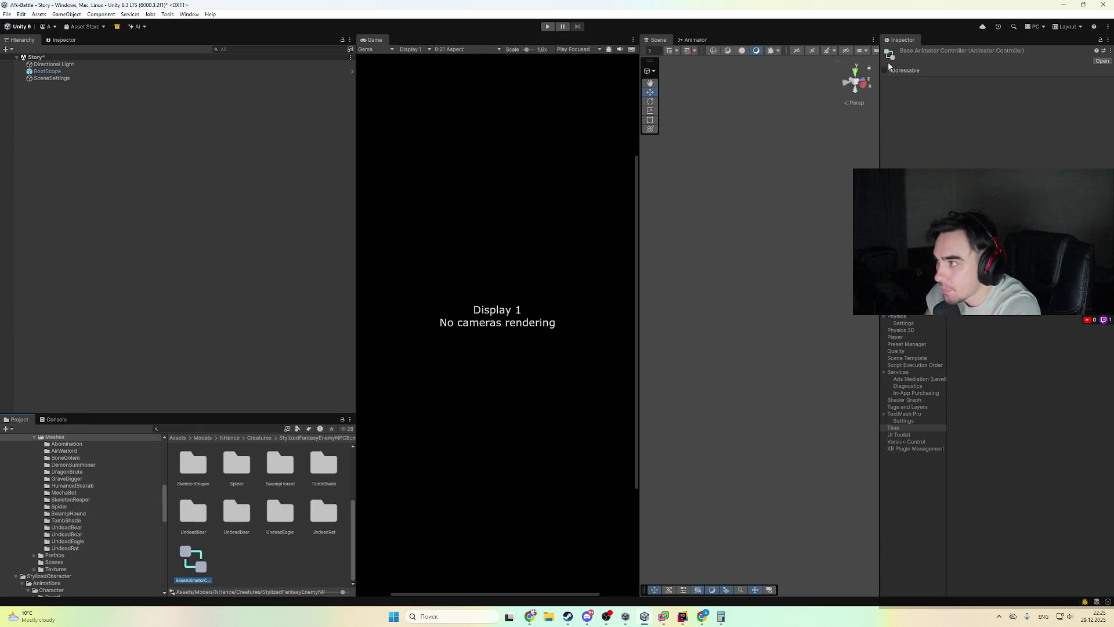
pyautogui.doubleClick(185, 561)
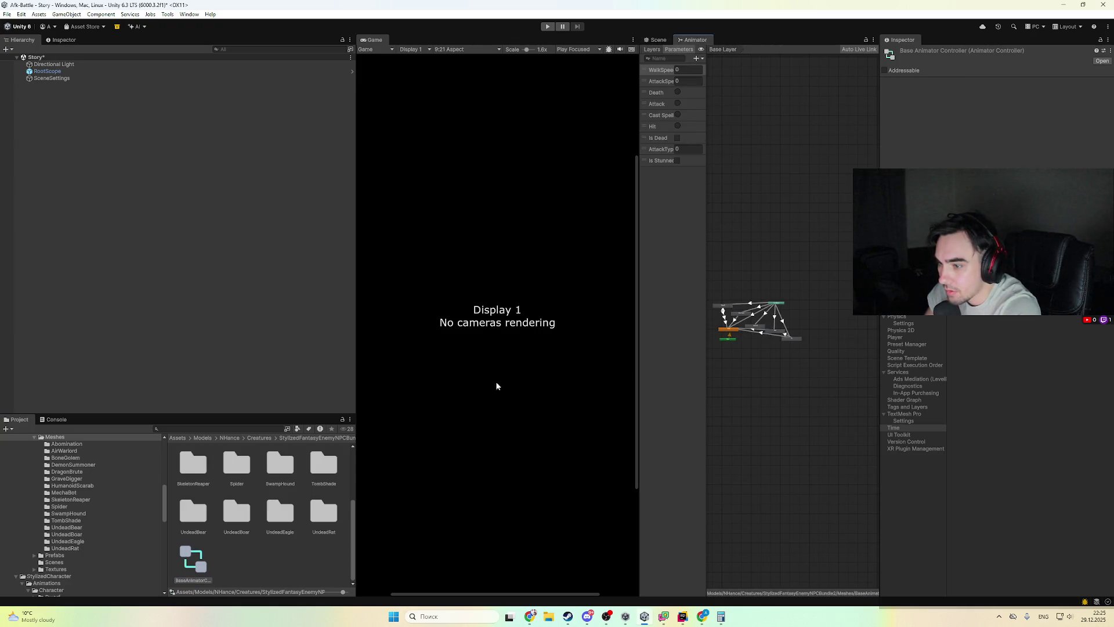
pyautogui.scroll(-10, 94, 533)
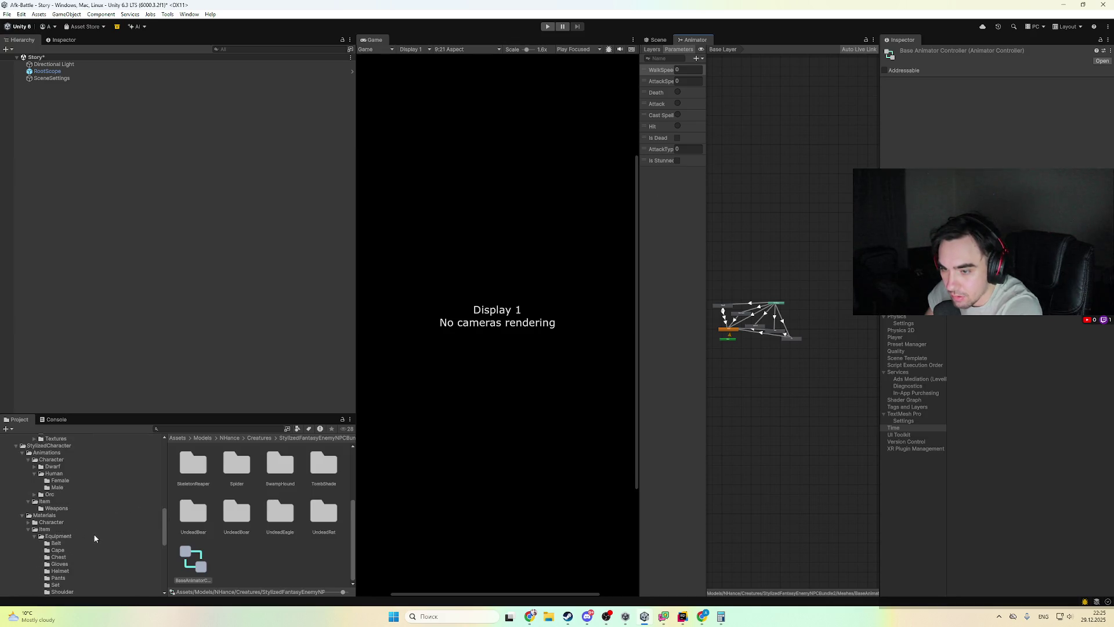
# - Open the Archer1 prefab and select its Bow_NArcher_Gn bow object
pyautogui.click(68, 550)
pyautogui.click(67, 543)
pyautogui.doubleClick(205, 474)
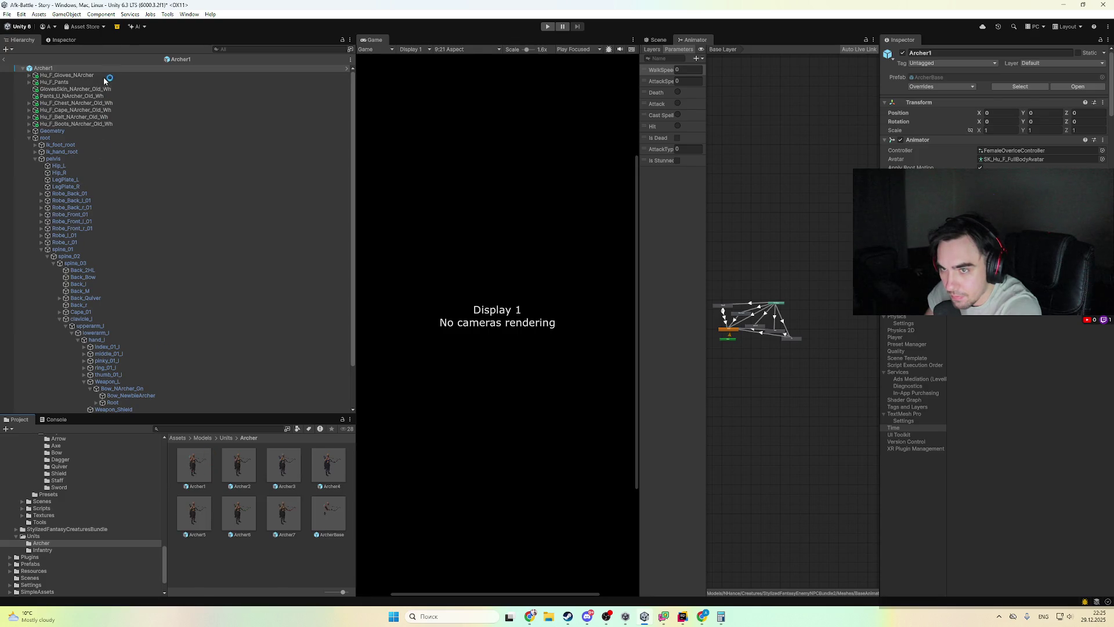
pyautogui.click(108, 76)
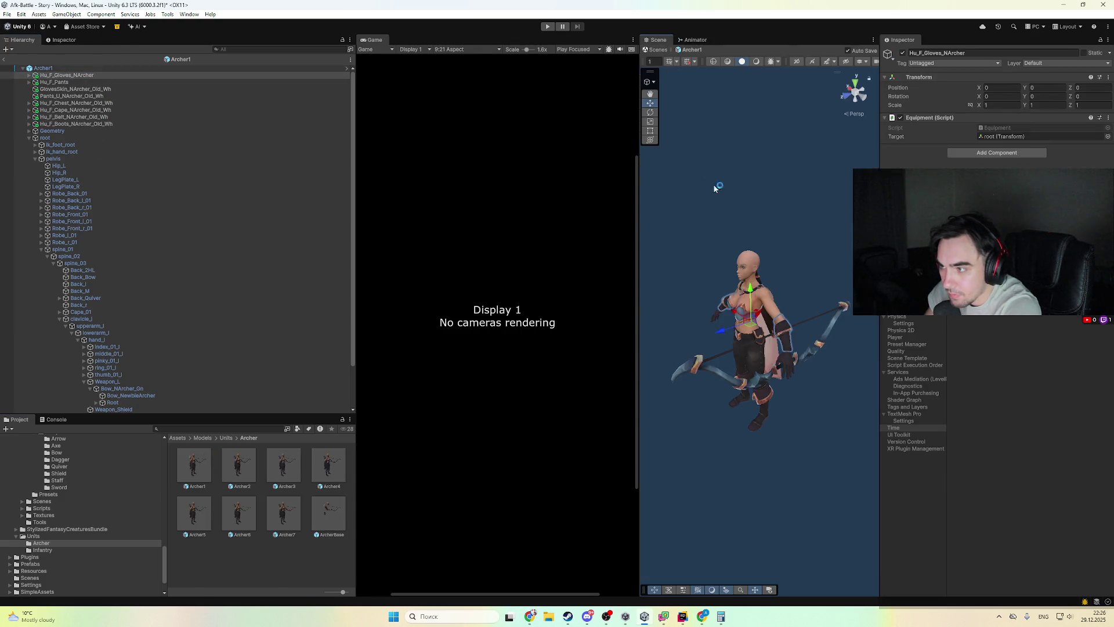
pyautogui.click(742, 386)
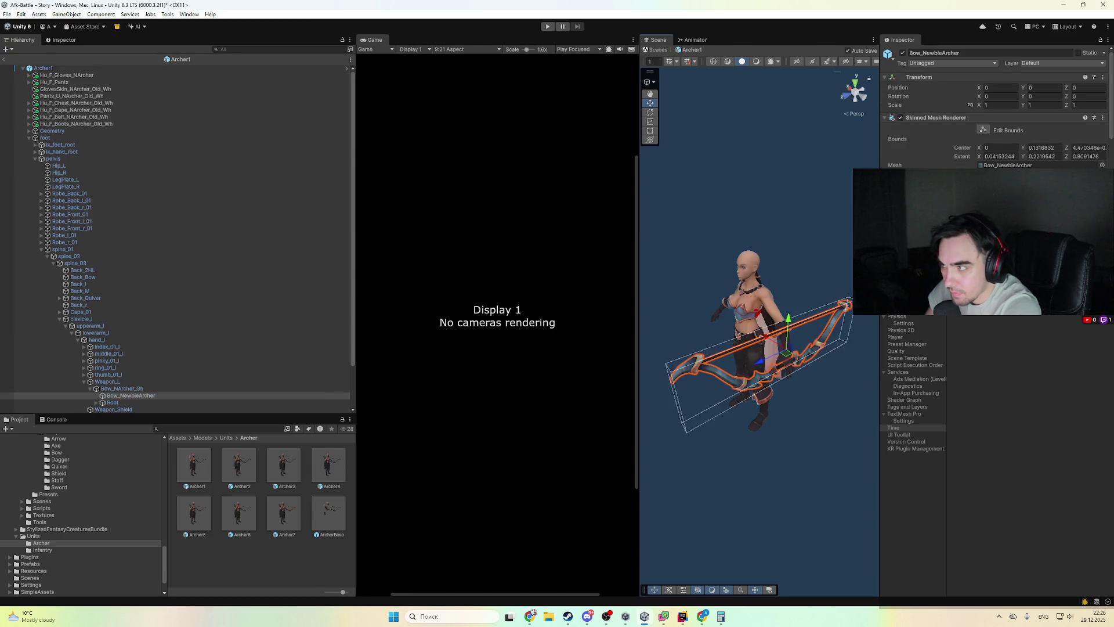
pyautogui.scroll(-3, 1005, 134)
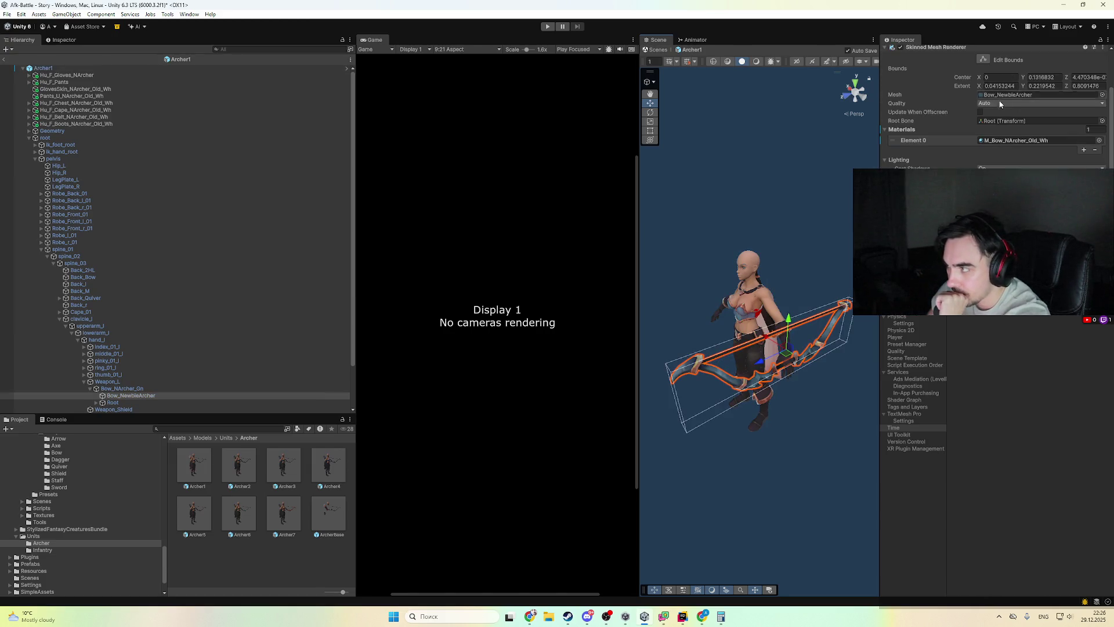
pyautogui.scroll(1, 1018, 127)
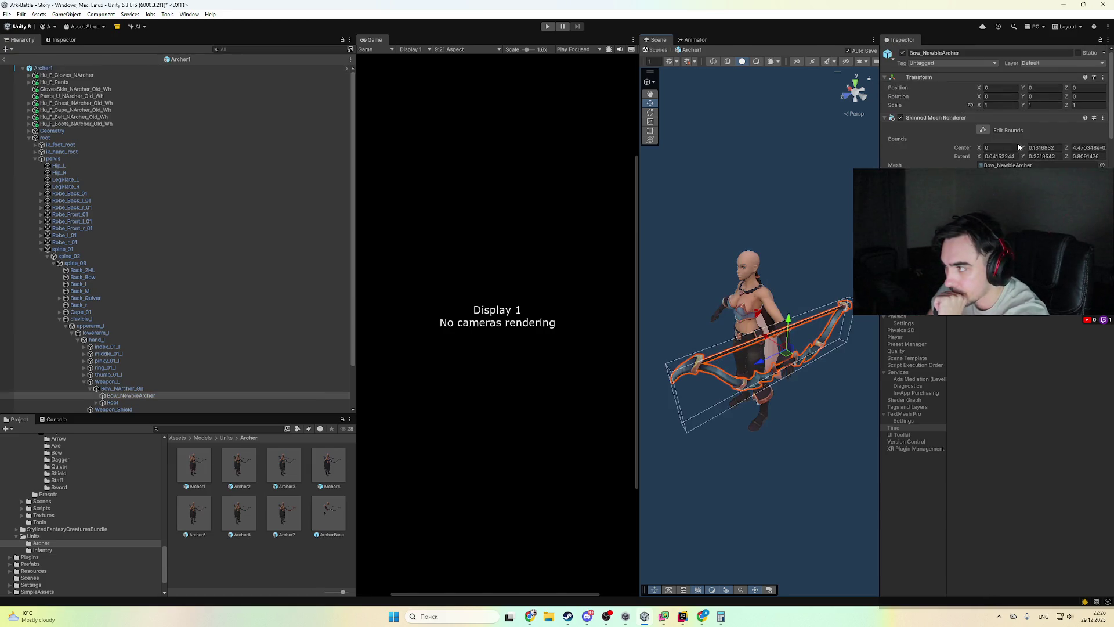
pyautogui.click(197, 388)
# - Select the bow's Attack clip asset and open the Animation window, docked lower on screen
pyautogui.click(999, 98)
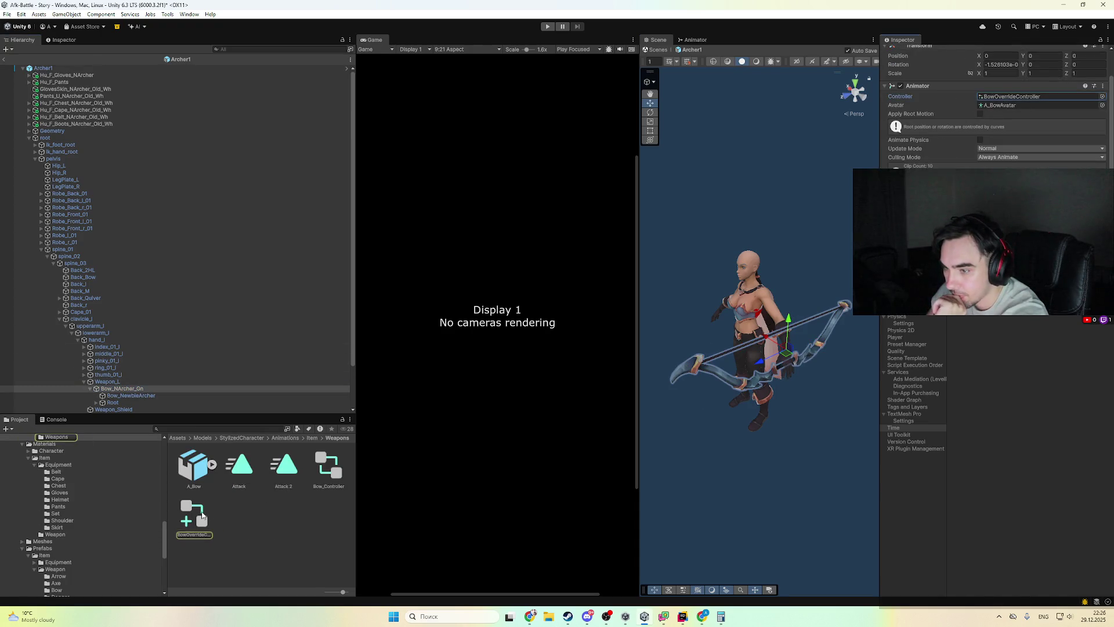
pyautogui.click(230, 484)
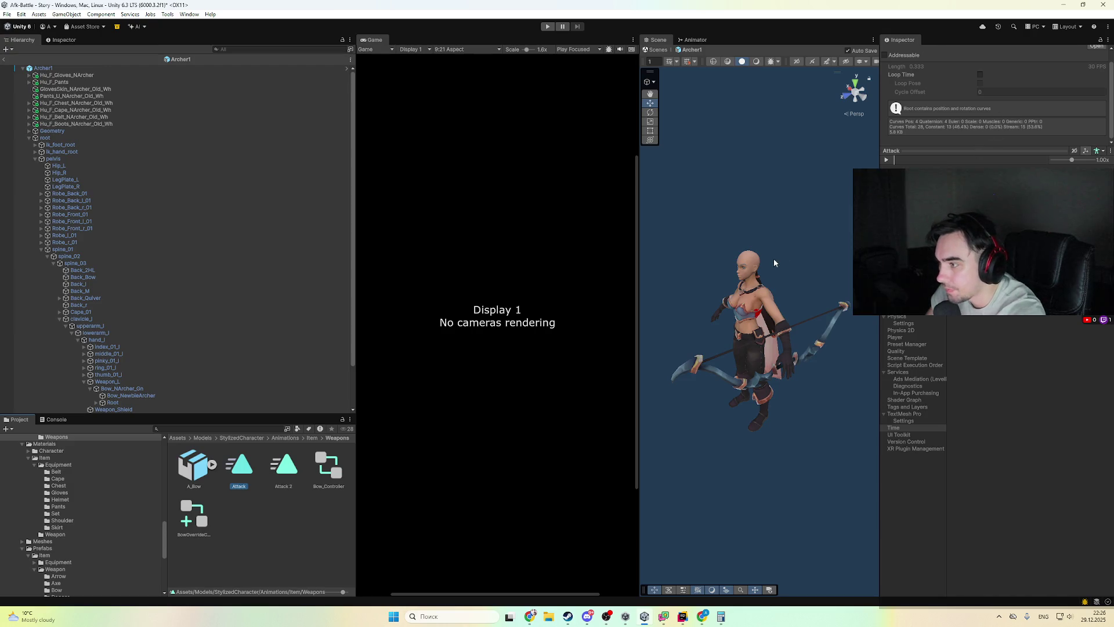
pyautogui.moveTo(778, 258); pyautogui.dragTo(766, 231)
pyautogui.click(189, 14)
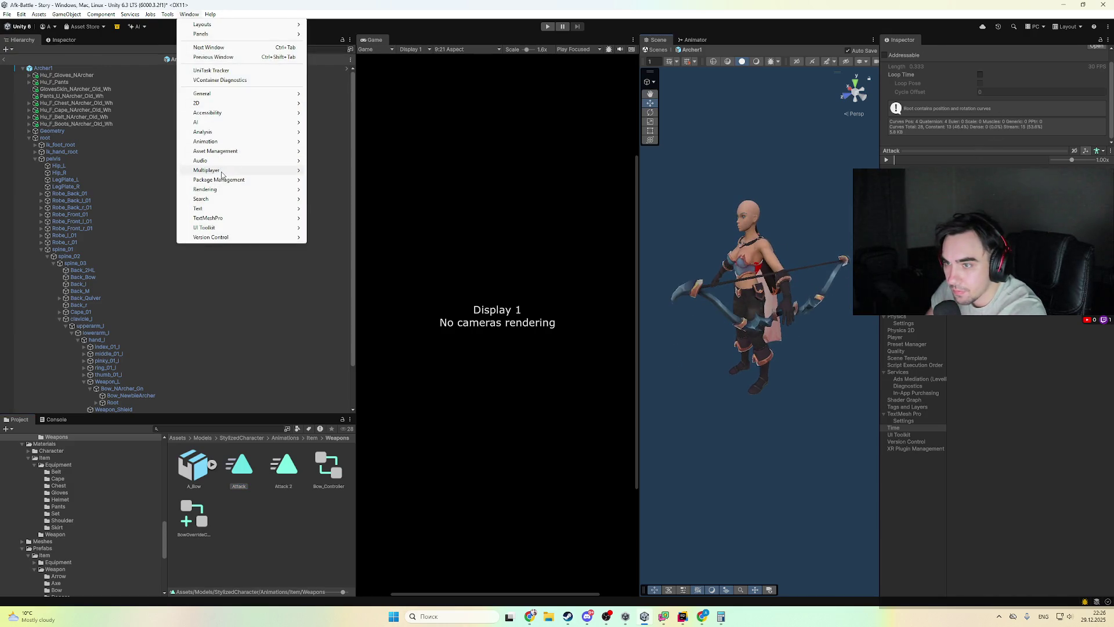
pyautogui.moveTo(242, 145)
pyautogui.click(342, 142)
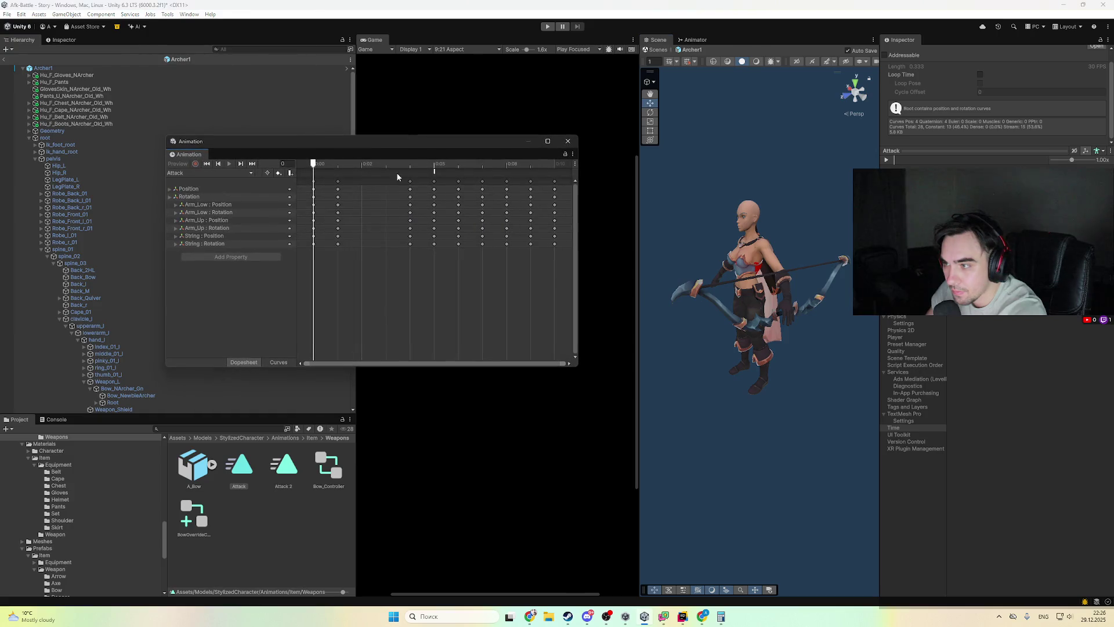
pyautogui.moveTo(378, 145)
pyautogui.mouseDown()
pyautogui.moveTo(479, 314)
pyautogui.moveTo(628, 331)
pyautogui.mouseUp()
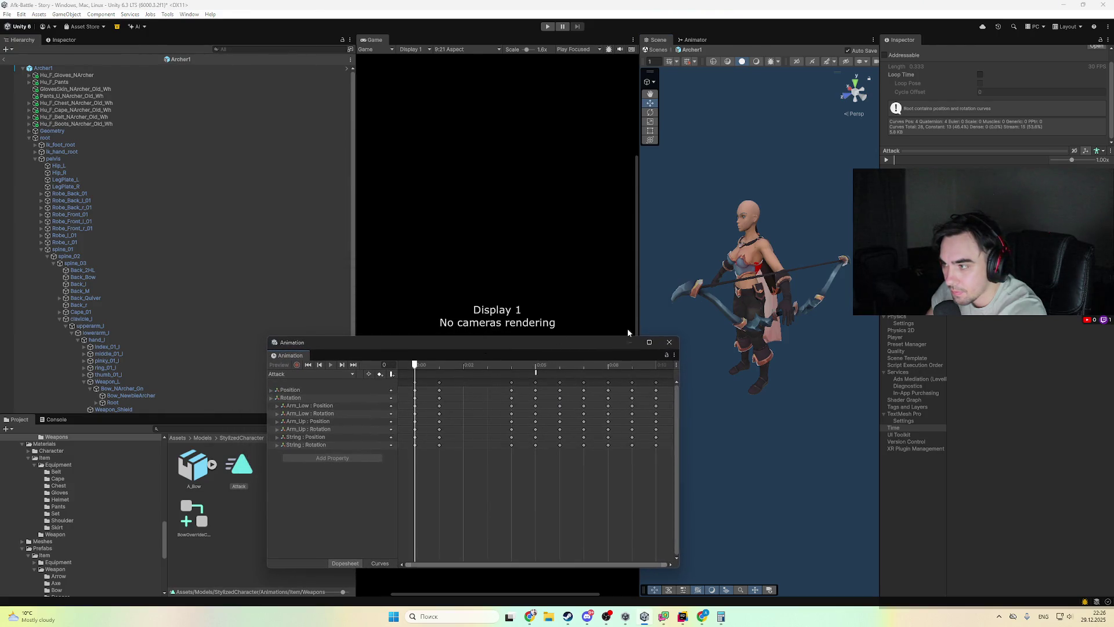
# - Switch Bow_NArcher_Gn's Animation window to the Attack clip and play its preview
pyautogui.click(749, 322)
pyautogui.scroll(-5, 341, 306)
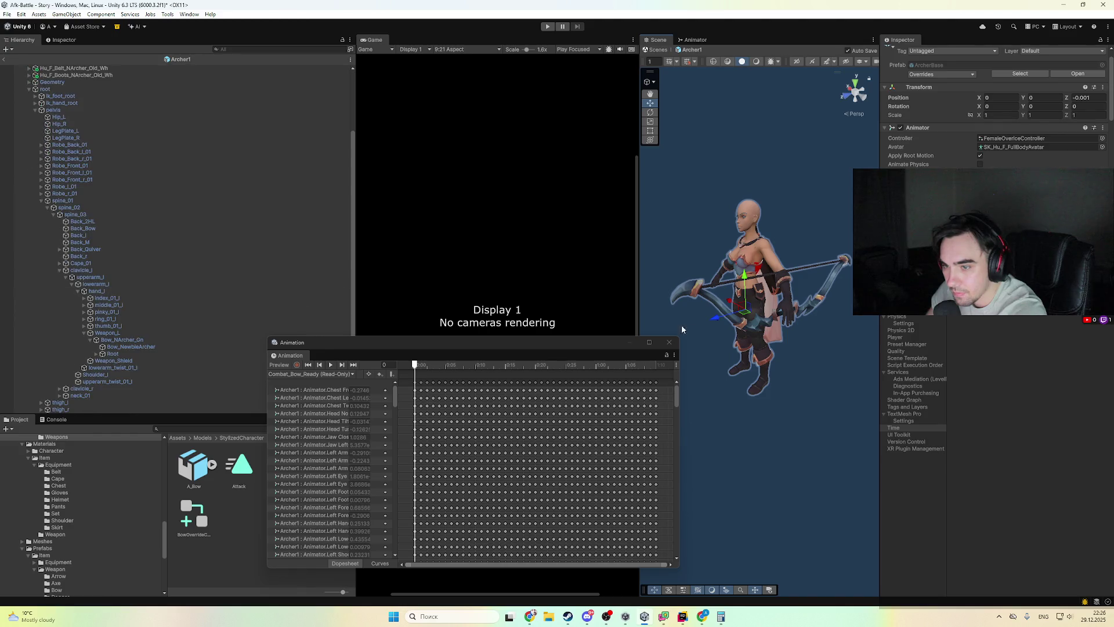
pyautogui.click(676, 290)
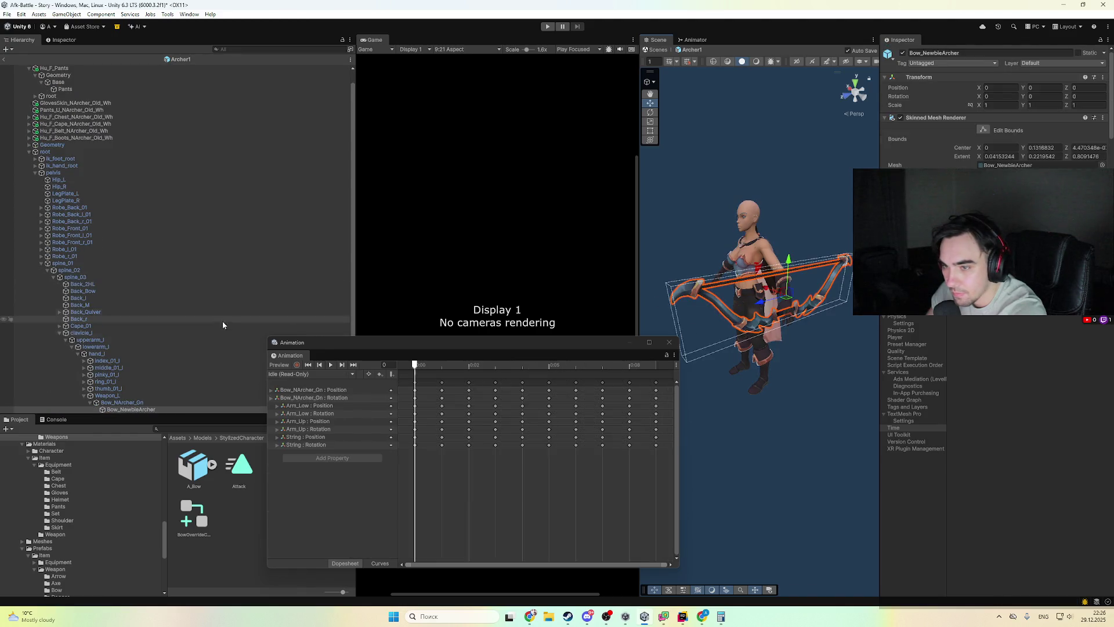
pyautogui.click(169, 402)
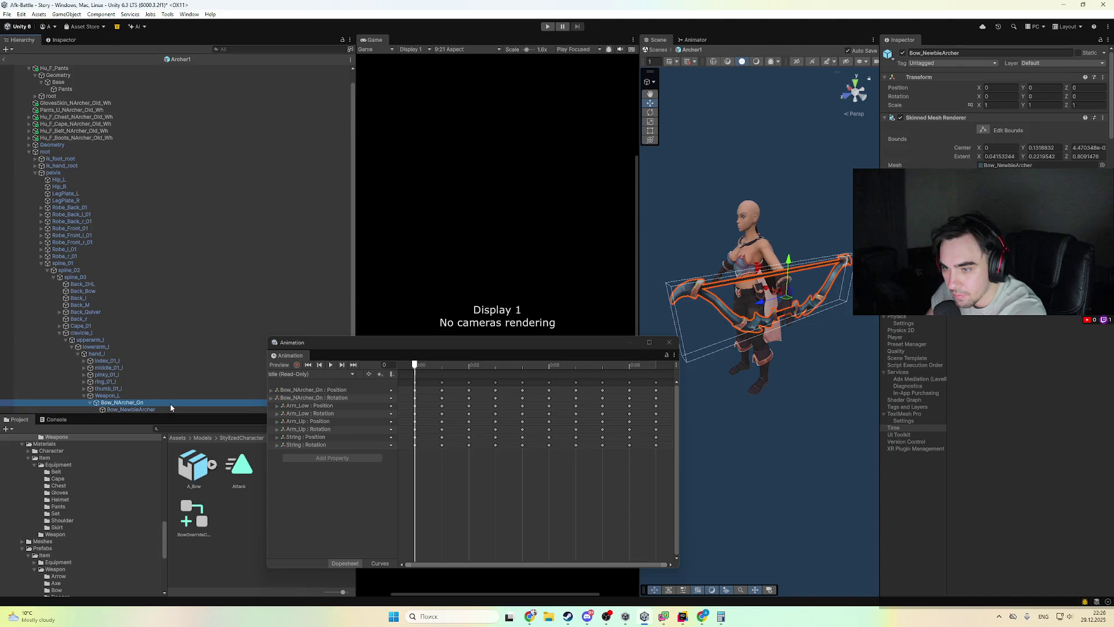
pyautogui.click(310, 374)
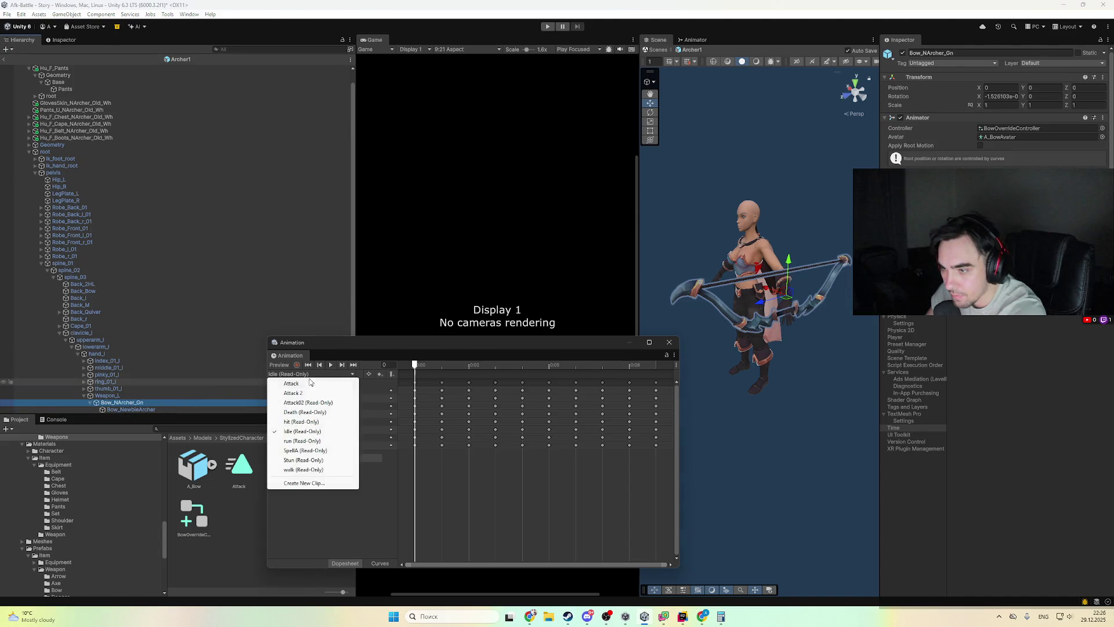
pyautogui.click(312, 384)
pyautogui.click(331, 365)
pyautogui.moveTo(538, 369)
pyautogui.mouseDown()
pyautogui.moveTo(415, 368)
pyautogui.moveTo(431, 369)
pyautogui.mouseUp()
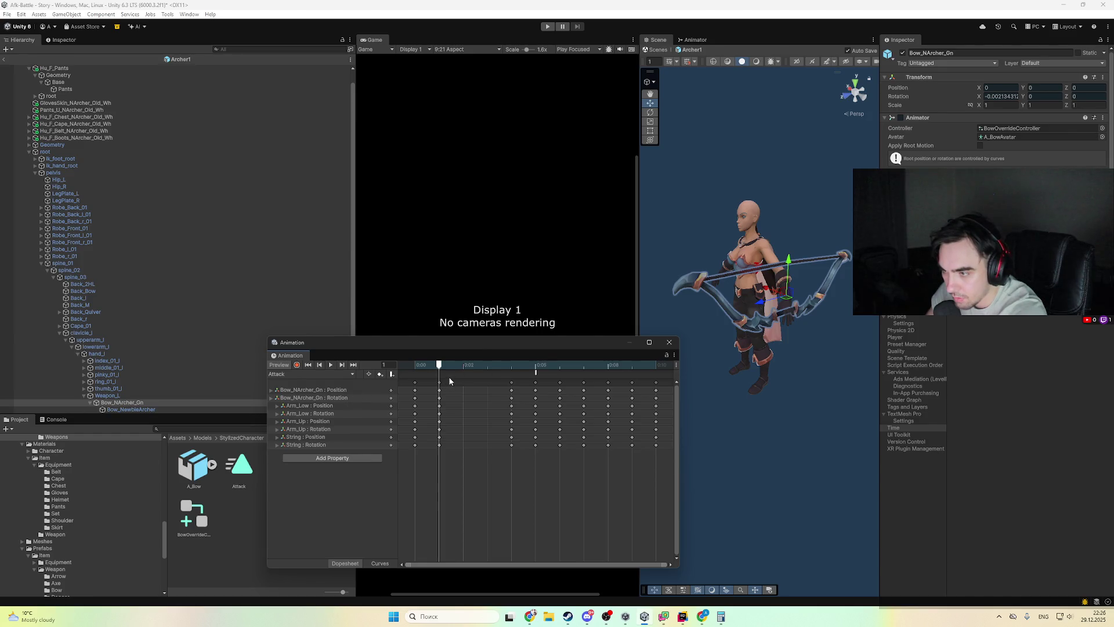
# - Select the bow on the archer and pick its Arm_Low rotation track
pyautogui.click(753, 273)
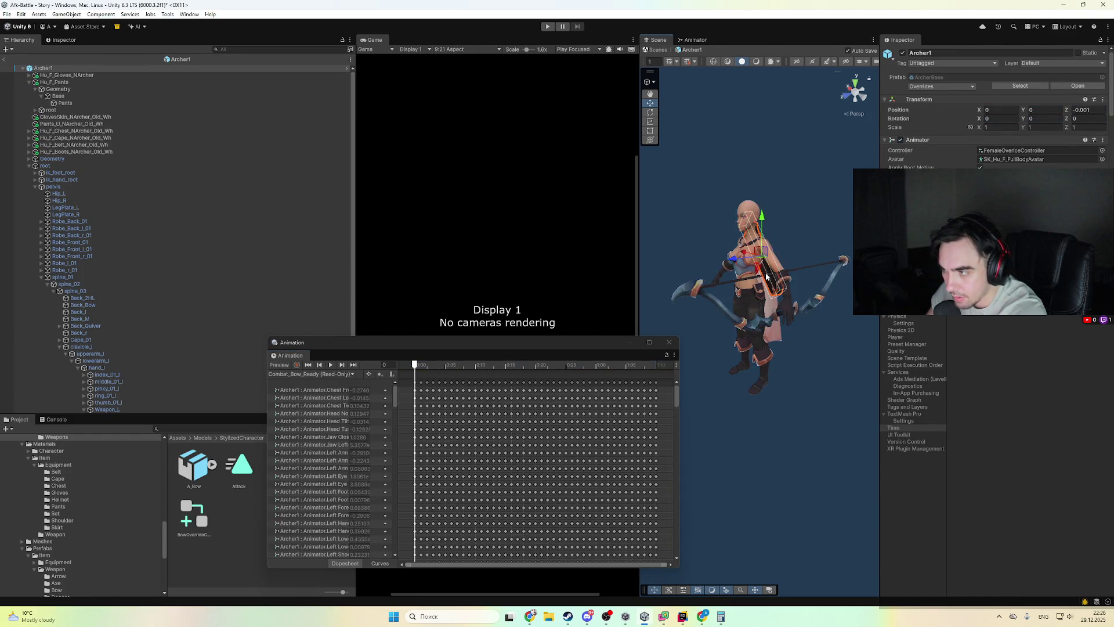
pyautogui.click(712, 301)
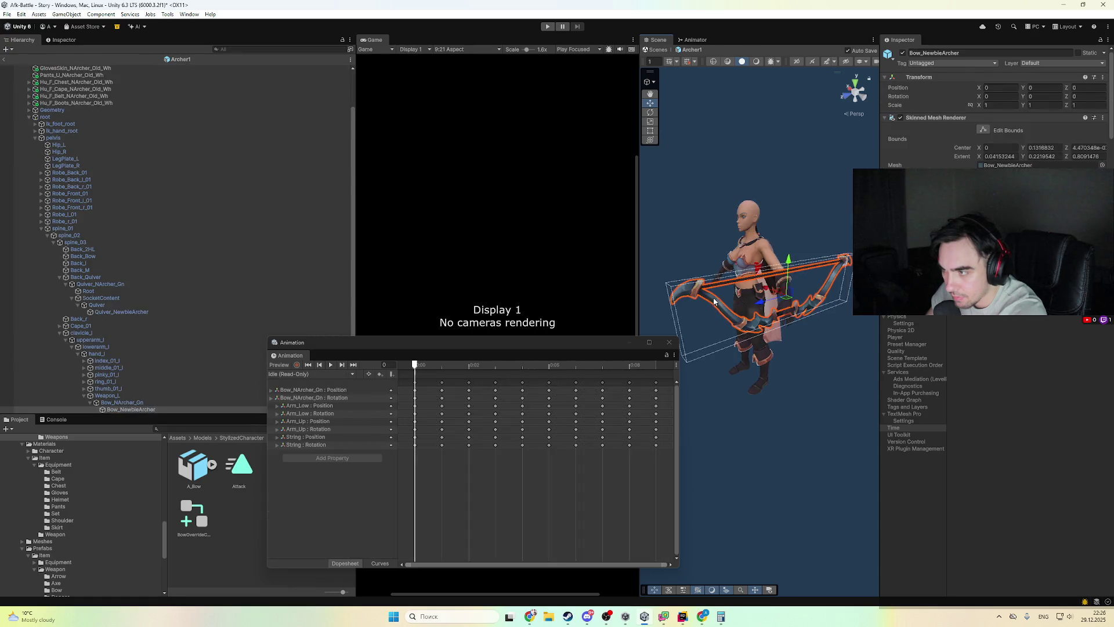
pyautogui.click(340, 413)
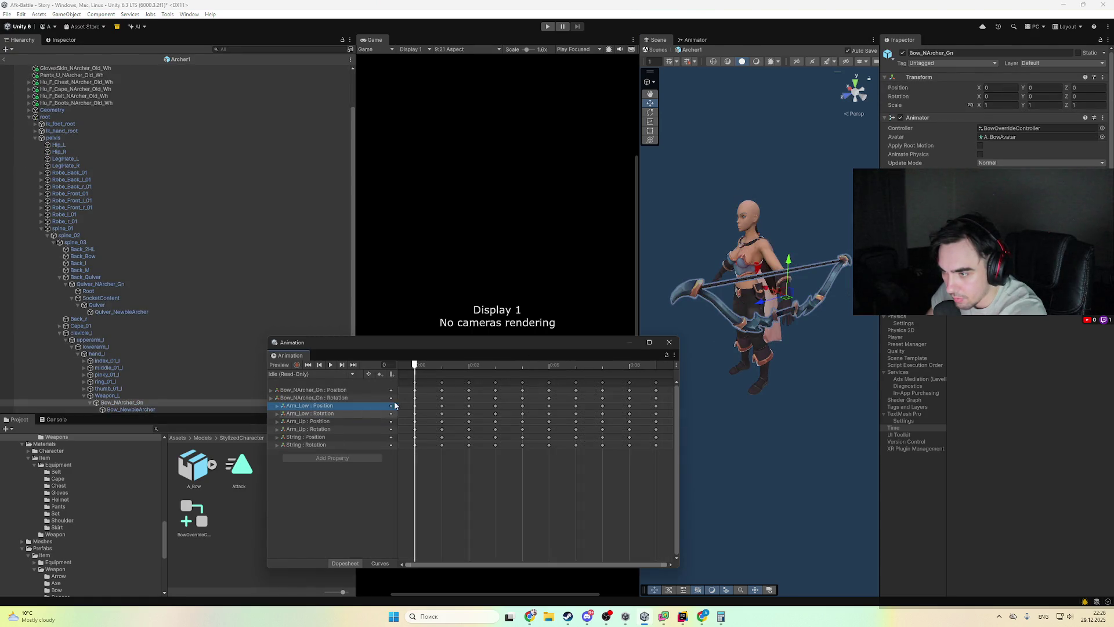
# - Switch the bow to its Attack clip, expanding Arm_Up and String position axes and collapsing Arm_Low
pyautogui.click(276, 406)
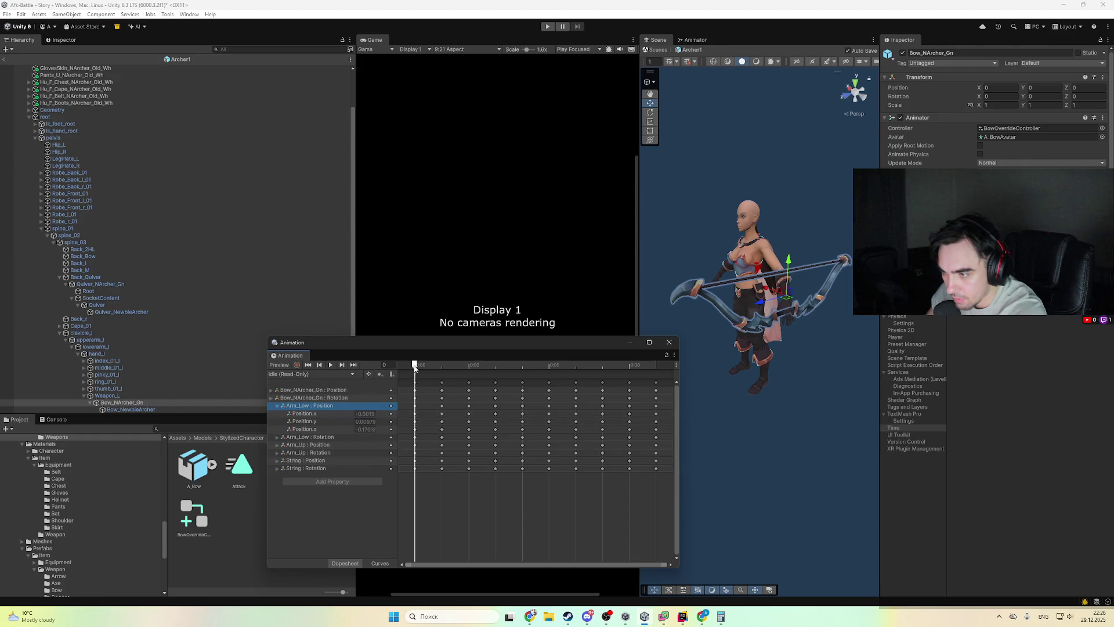
pyautogui.moveTo(415, 366); pyautogui.dragTo(441, 365)
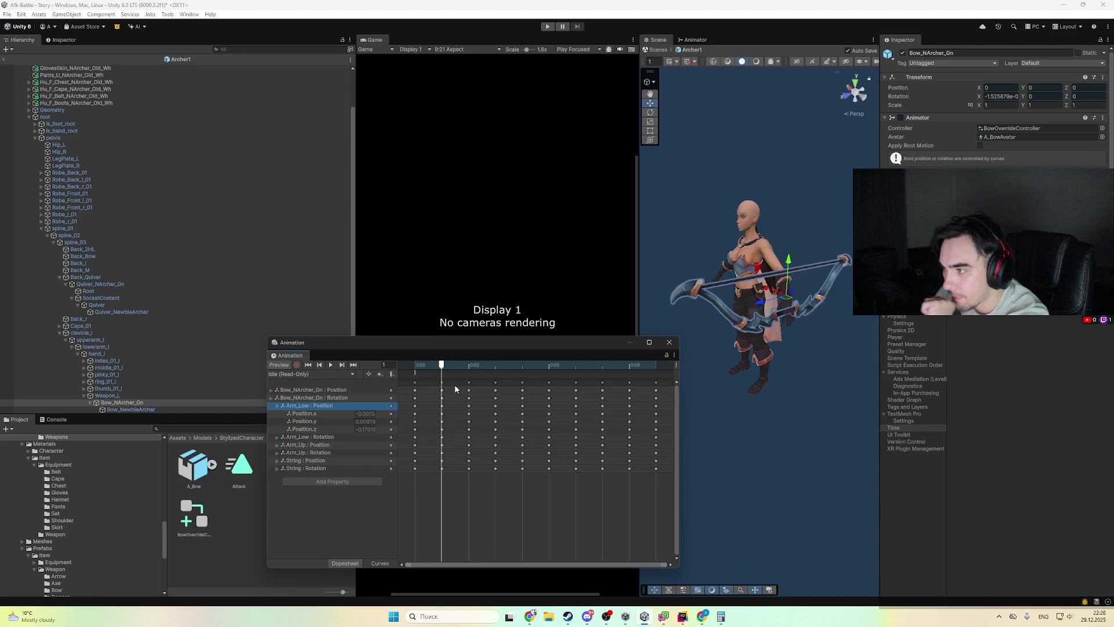
pyautogui.click(294, 375)
pyautogui.click(301, 387)
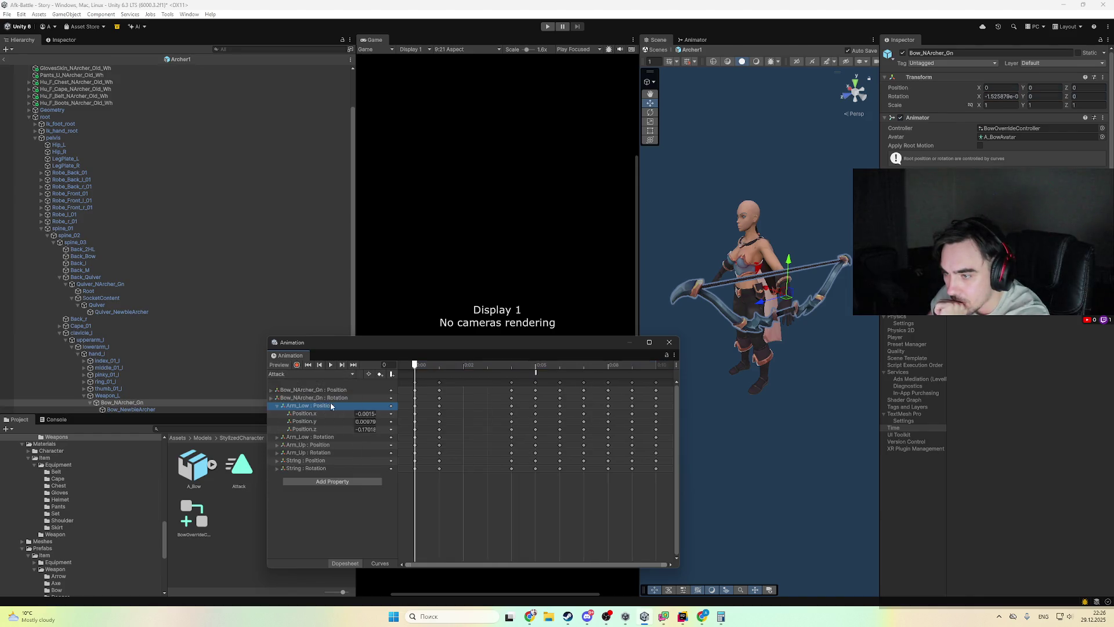
pyautogui.moveTo(417, 365)
pyautogui.mouseDown()
pyautogui.moveTo(436, 365)
pyautogui.moveTo(416, 364)
pyautogui.mouseUp()
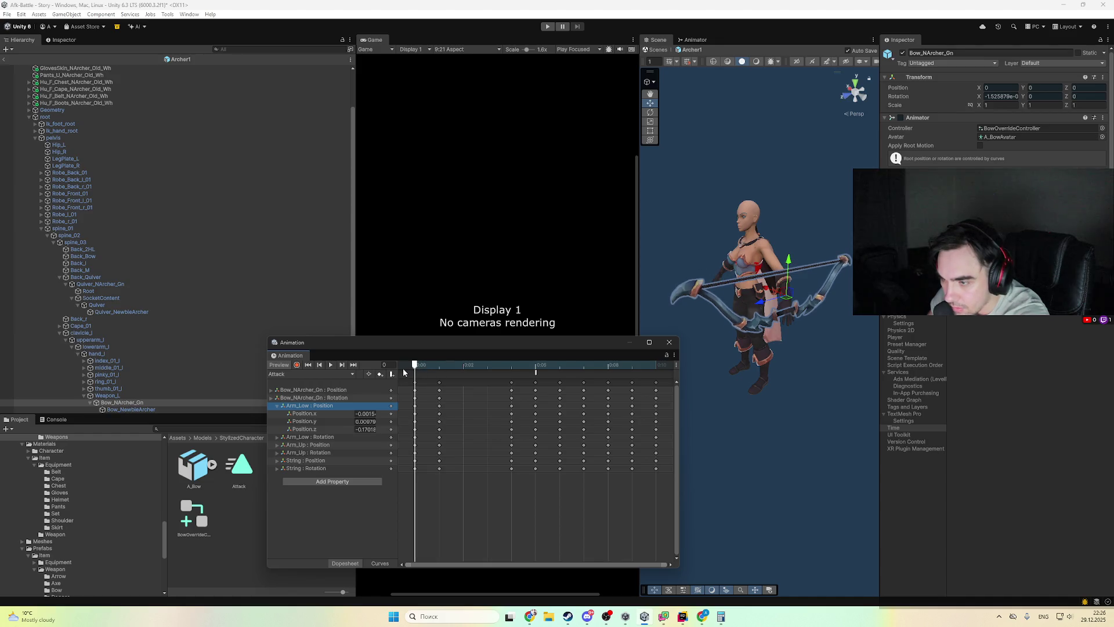
pyautogui.click(277, 445)
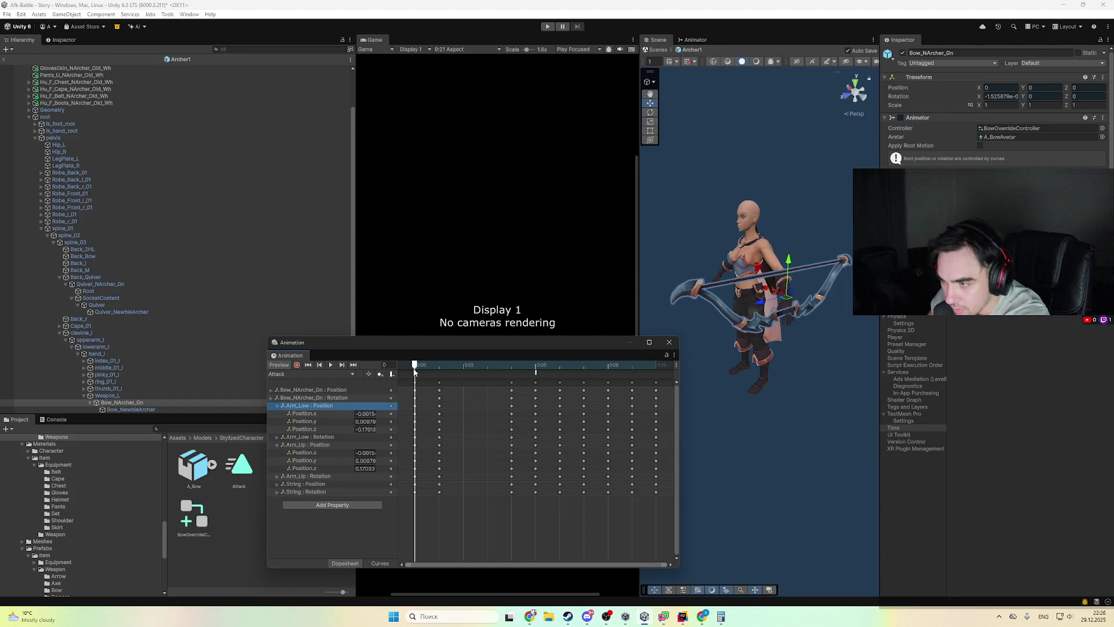
pyautogui.click(277, 406)
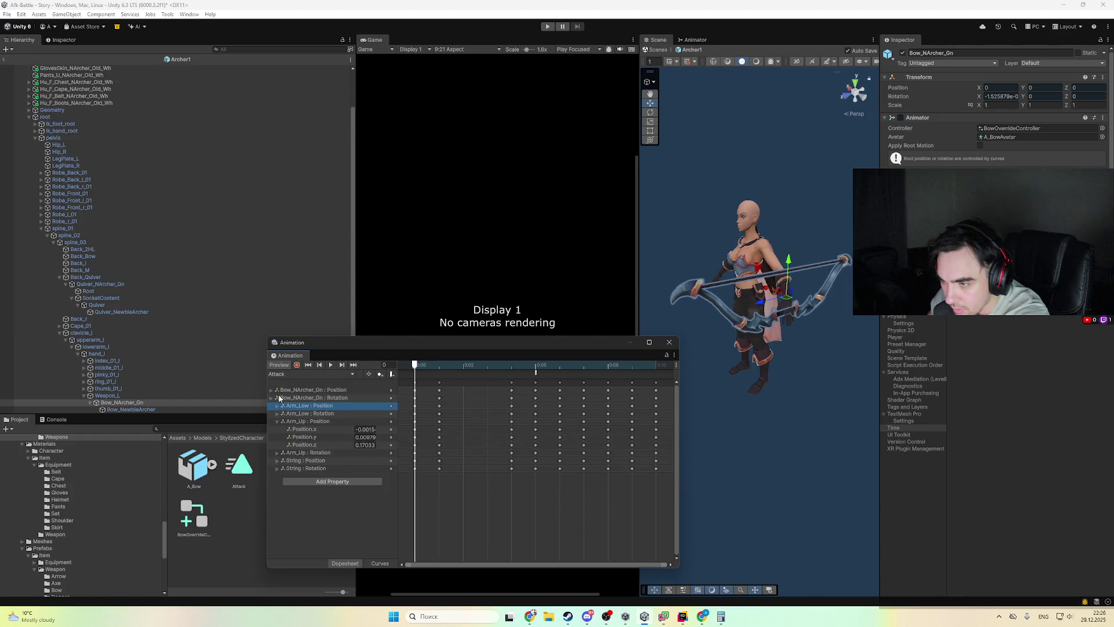
pyautogui.click(277, 461)
pyautogui.moveTo(416, 368)
pyautogui.mouseDown()
pyautogui.moveTo(433, 364)
pyautogui.moveTo(403, 364)
pyautogui.moveTo(431, 370)
pyautogui.mouseUp()
# - Key String Position.y to 0.43 at frame 1 and 0.6 at frame 2
pyautogui.write('0.49')
pyautogui.moveTo(352, 477); pyautogui.dragTo(351, 477)
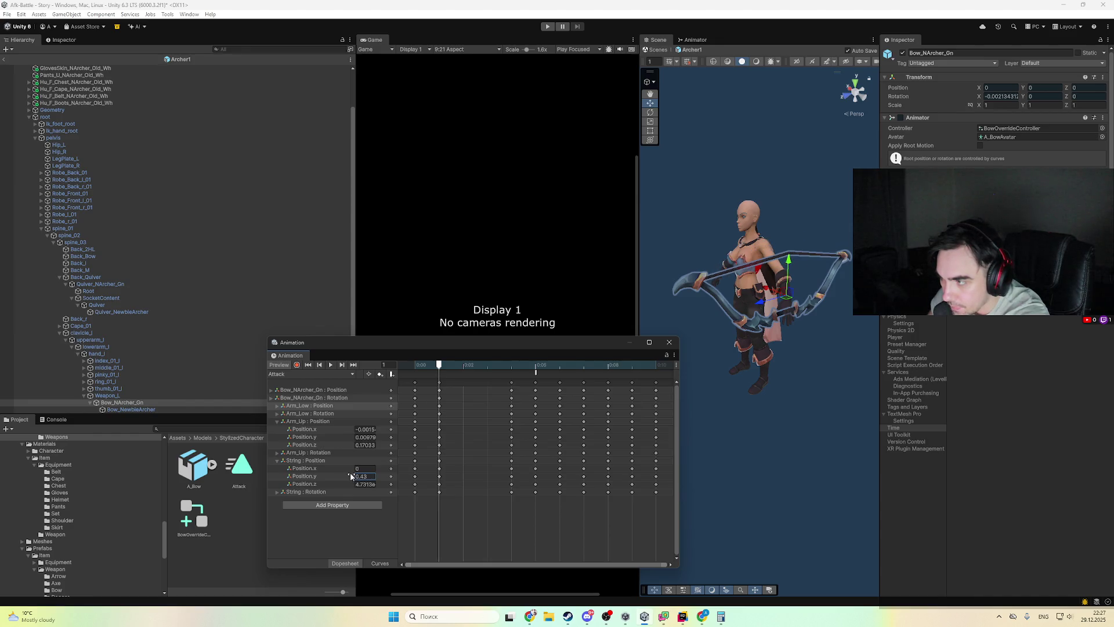
pyautogui.moveTo(442, 364)
pyautogui.mouseDown()
pyautogui.moveTo(590, 367)
pyautogui.moveTo(446, 370)
pyautogui.moveTo(502, 367)
pyautogui.mouseUp()
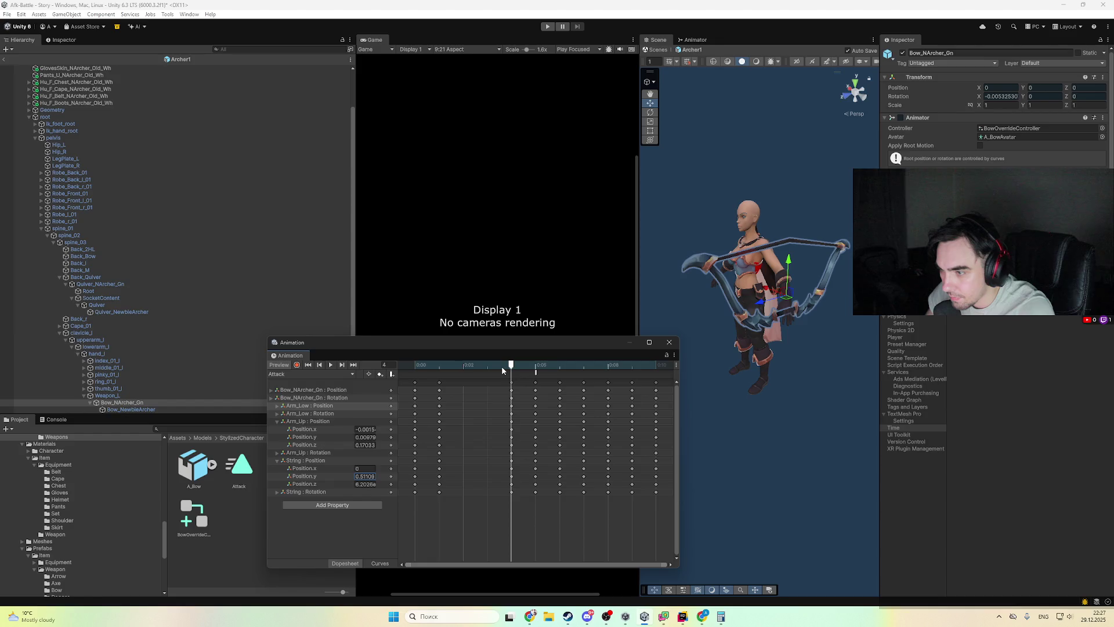
pyautogui.write('0.6')
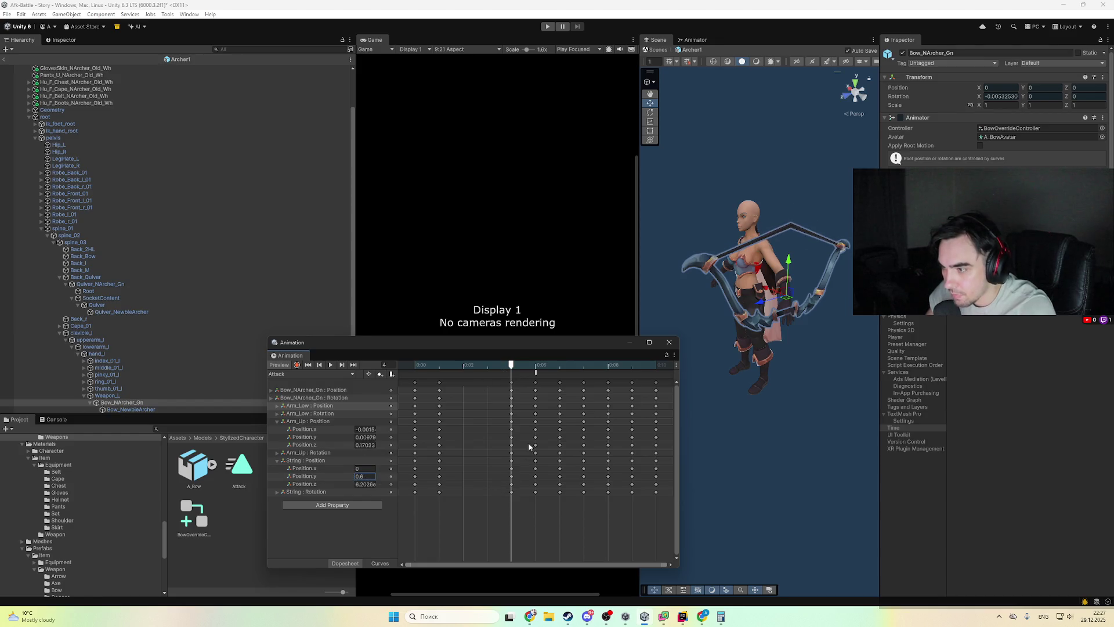
# - Compare frames 4 and 5, then box-select all keyframes and stretch them to lengthen the clip
pyautogui.click(526, 368)
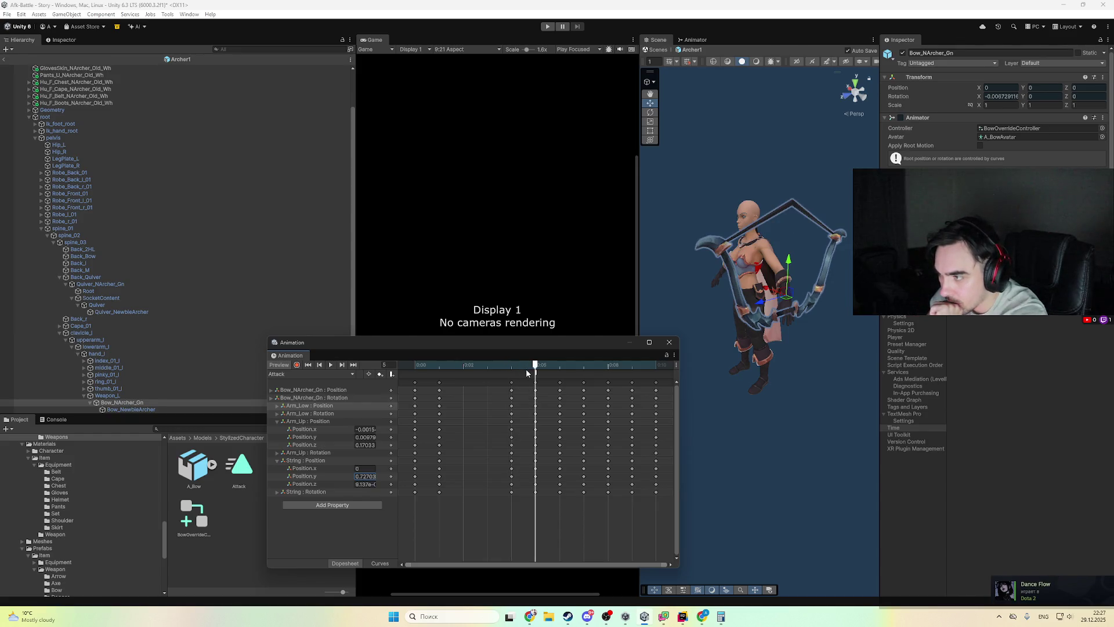
pyautogui.click(511, 366)
pyautogui.click(528, 366)
pyautogui.click(511, 367)
pyautogui.click(525, 364)
pyautogui.click(512, 365)
pyautogui.click(528, 364)
pyautogui.scroll(-1, 565, 459)
pyautogui.moveTo(623, 521)
pyautogui.mouseDown()
pyautogui.moveTo(527, 472)
pyautogui.moveTo(409, 378)
pyautogui.mouseUp()
pyautogui.scroll(-1, 580, 438)
pyautogui.moveTo(585, 439)
pyautogui.mouseDown()
pyautogui.moveTo(770, 422)
pyautogui.moveTo(667, 417)
pyautogui.mouseUp()
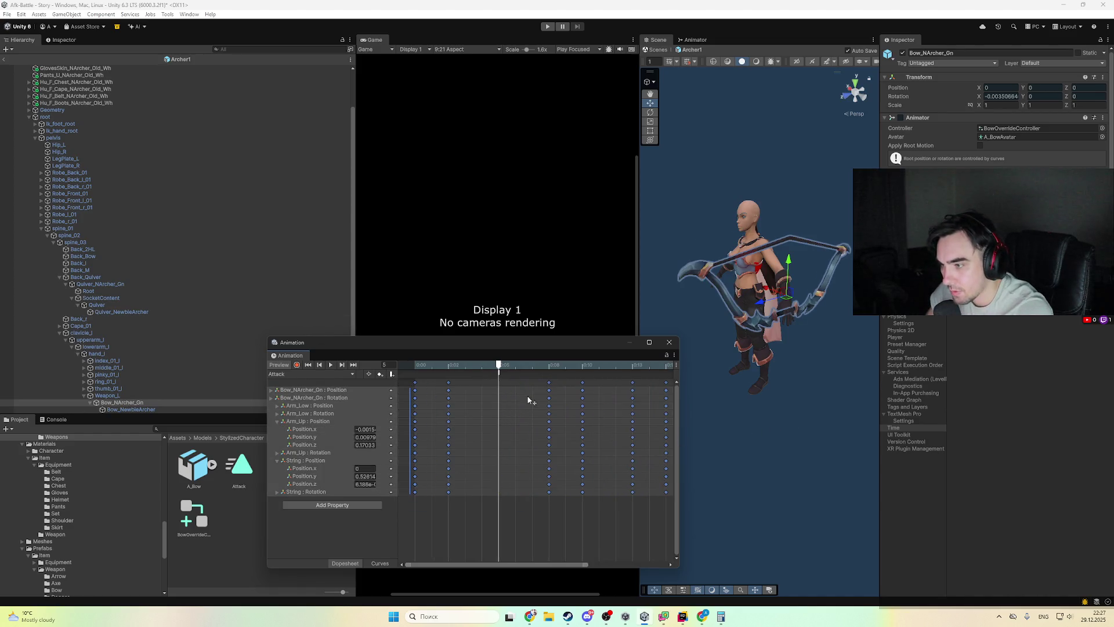
# - Scrub through the stretched bow draw frame by frame up to frame 7
pyautogui.moveTo(500, 366)
pyautogui.mouseDown()
pyautogui.moveTo(429, 366)
pyautogui.moveTo(566, 366)
pyautogui.moveTo(503, 365)
pyautogui.moveTo(550, 365)
pyautogui.moveTo(531, 364)
pyautogui.moveTo(560, 384)
pyautogui.moveTo(534, 388)
pyautogui.mouseUp()
pyautogui.click(544, 378)
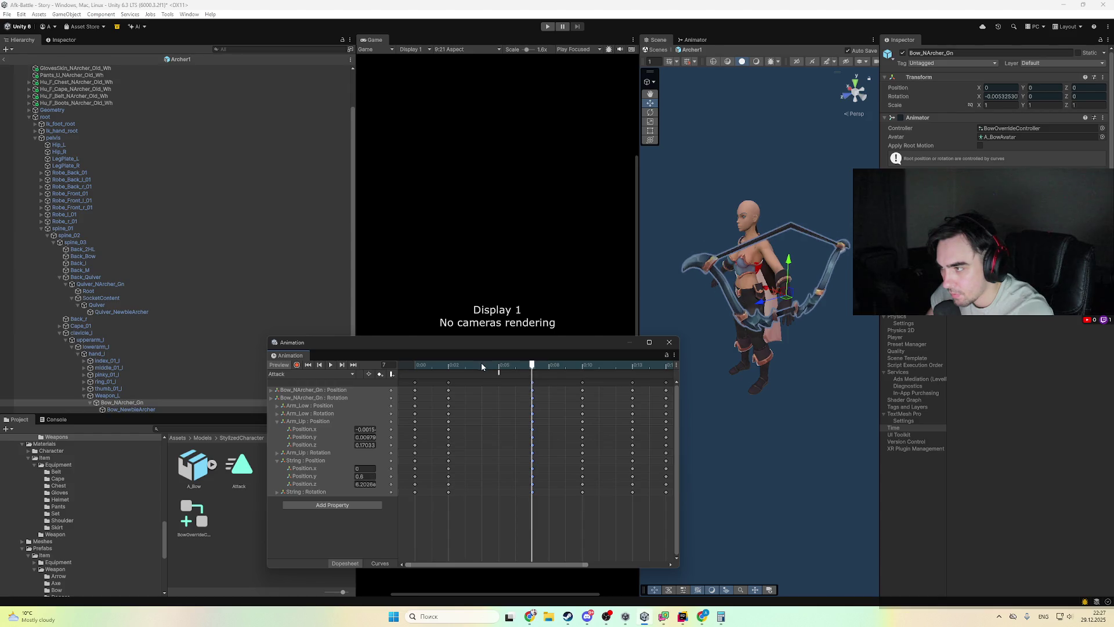
pyautogui.moveTo(468, 371)
pyautogui.mouseDown()
pyautogui.moveTo(519, 367)
pyautogui.moveTo(414, 366)
pyautogui.moveTo(526, 376)
pyautogui.moveTo(555, 366)
pyautogui.moveTo(450, 371)
pyautogui.moveTo(528, 373)
pyautogui.moveTo(516, 373)
pyautogui.mouseUp()
pyautogui.click(513, 431)
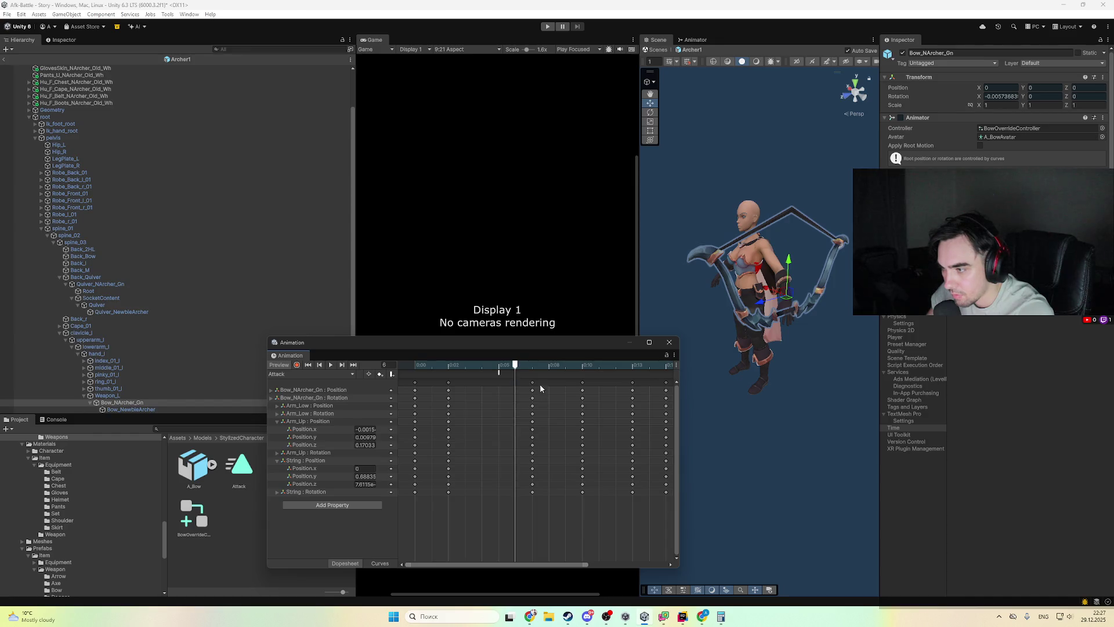
pyautogui.moveTo(524, 366)
pyautogui.mouseDown()
pyautogui.moveTo(475, 364)
pyautogui.moveTo(533, 374)
pyautogui.moveTo(462, 383)
pyautogui.moveTo(511, 392)
pyautogui.mouseUp()
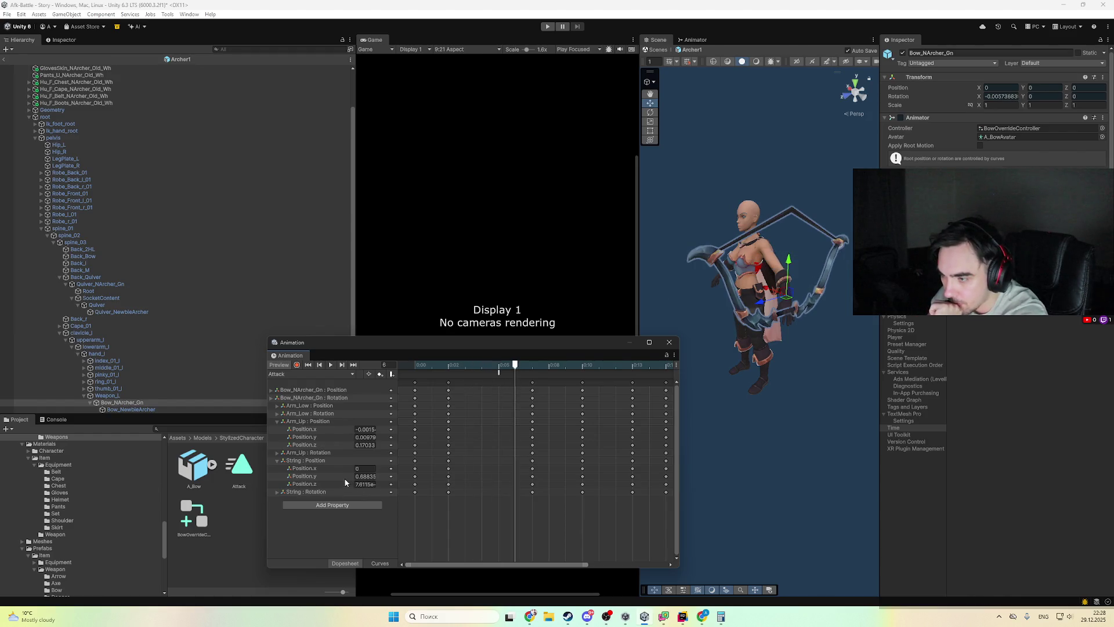
# - Move the AttackTrigger event marker from frame 5 to frame 6
pyautogui.write('0.51')
pyautogui.moveTo(514, 367)
pyautogui.mouseDown()
pyautogui.moveTo(478, 373)
pyautogui.moveTo(667, 366)
pyautogui.moveTo(548, 365)
pyautogui.moveTo(599, 365)
pyautogui.moveTo(582, 364)
pyautogui.mouseUp()
pyautogui.moveTo(497, 377); pyautogui.dragTo(567, 372)
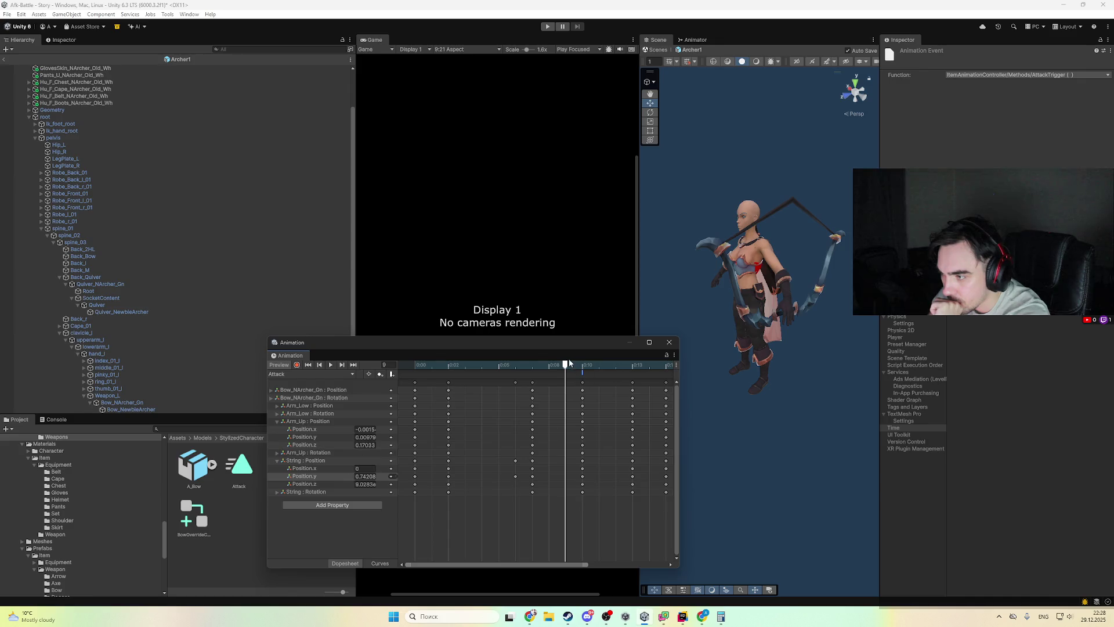
# - Key String Position.y to 0.75 at frame 8 and replay the draw from the start
pyautogui.moveTo(570, 363); pyautogui.dragTo(568, 370)
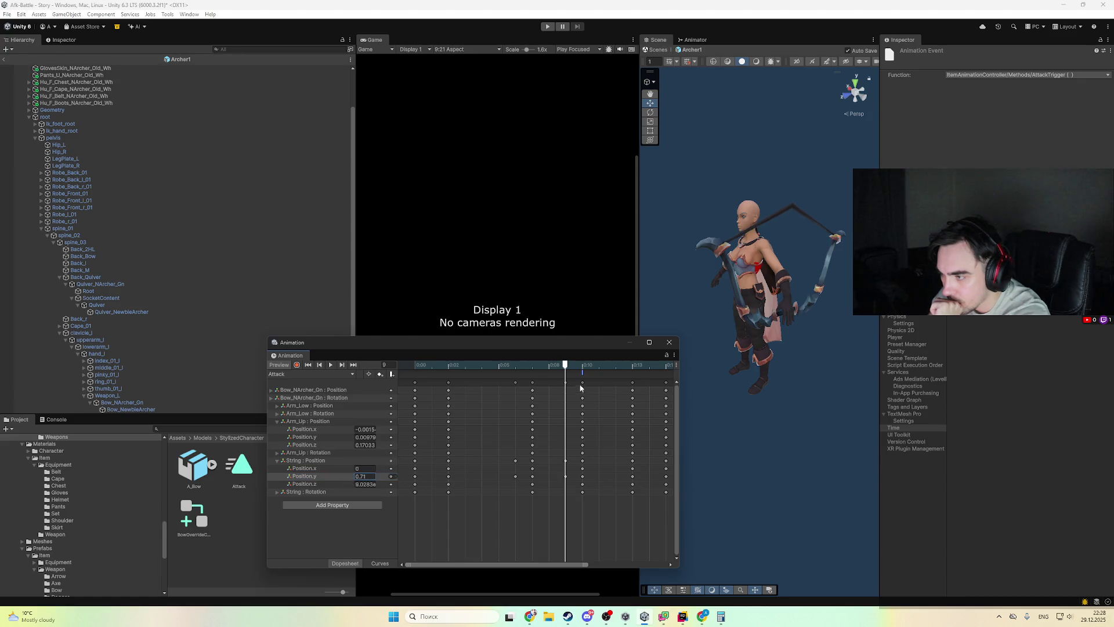
pyautogui.moveTo(556, 365)
pyautogui.mouseDown()
pyautogui.moveTo(494, 374)
pyautogui.moveTo(561, 378)
pyautogui.moveTo(534, 372)
pyautogui.moveTo(558, 375)
pyautogui.moveTo(548, 376)
pyautogui.mouseUp()
pyautogui.moveTo(345, 478); pyautogui.dragTo(353, 478)
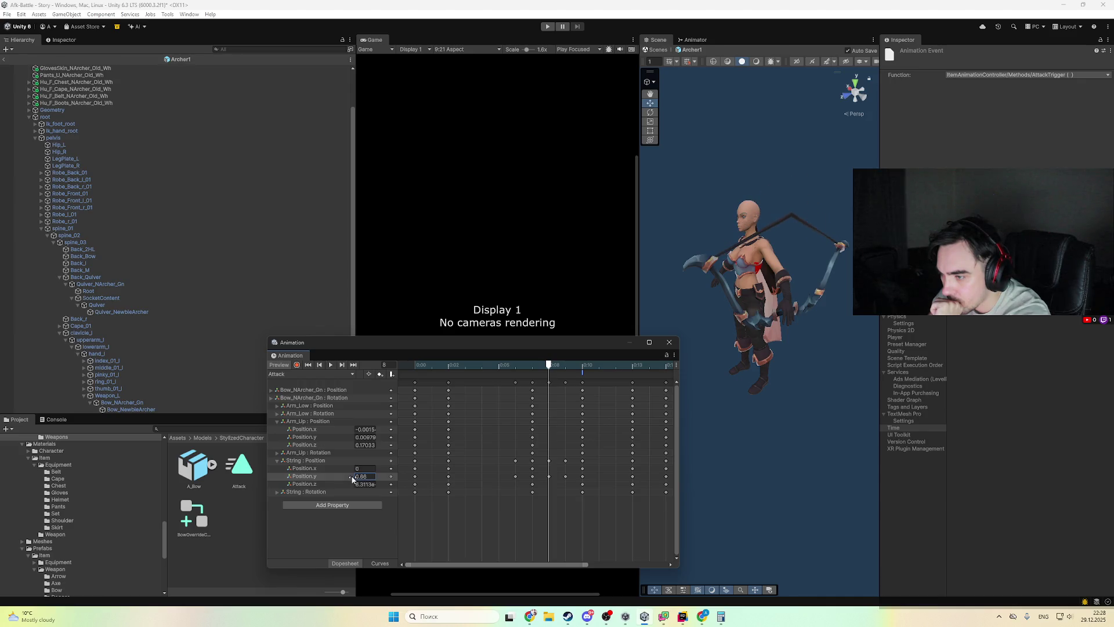
pyautogui.moveTo(555, 364)
pyautogui.mouseDown()
pyautogui.moveTo(414, 377)
pyautogui.moveTo(471, 379)
pyautogui.moveTo(417, 380)
pyautogui.moveTo(445, 381)
pyautogui.mouseUp()
pyautogui.click(310, 373)
# - In Attack 2, key String Position.y to 0.75 at frame 4 and 0.42 at frame 3, then replay
pyautogui.click(321, 475)
pyautogui.click(487, 366)
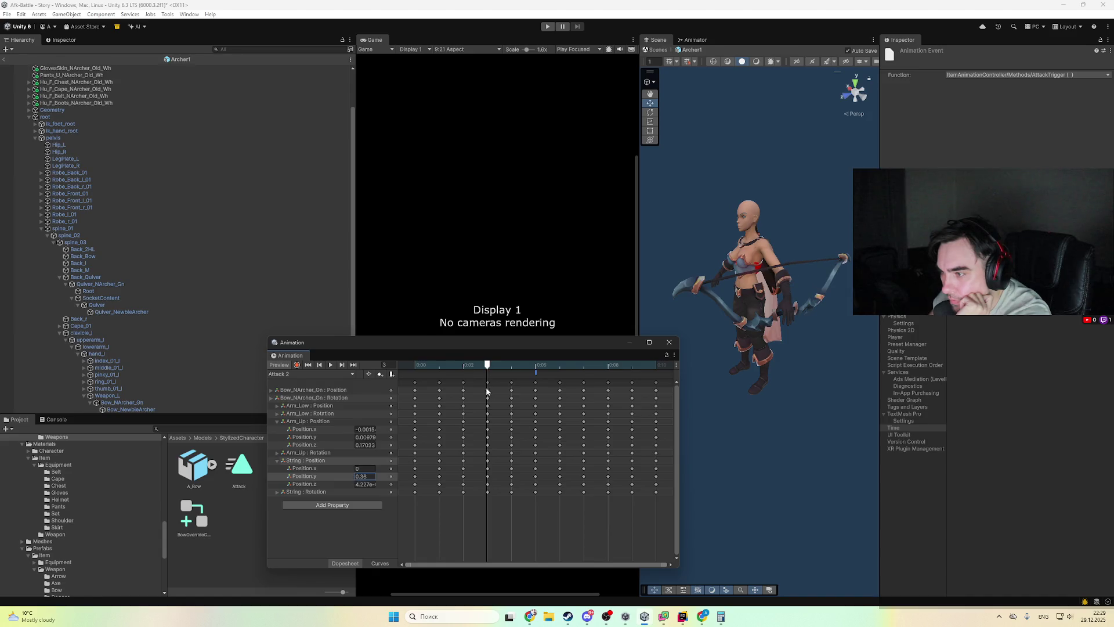
pyautogui.click(503, 367)
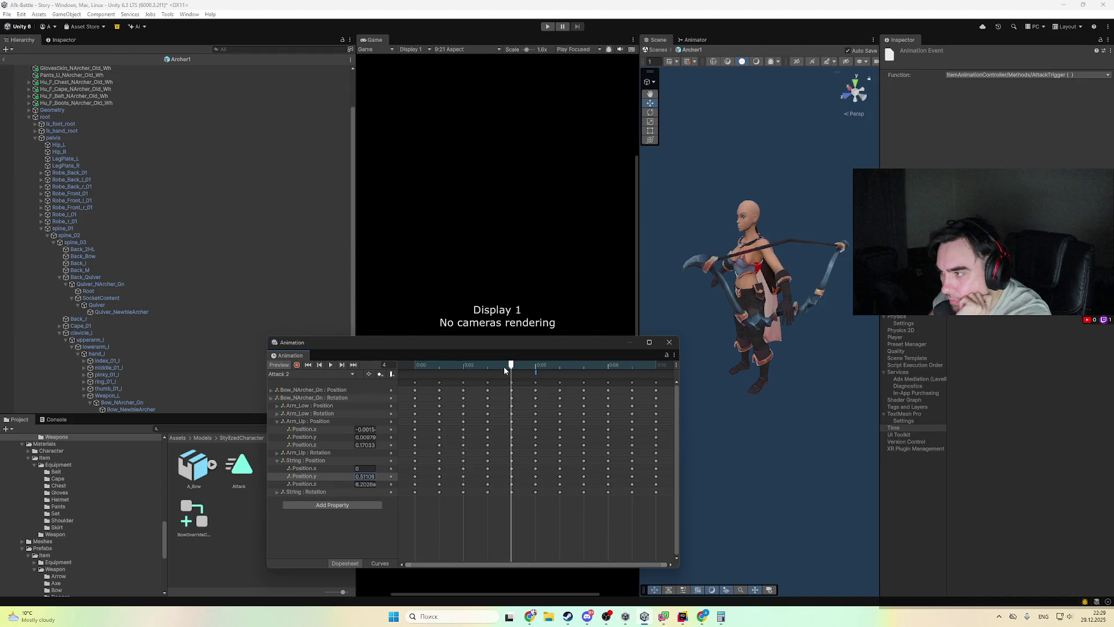
pyautogui.click(524, 369)
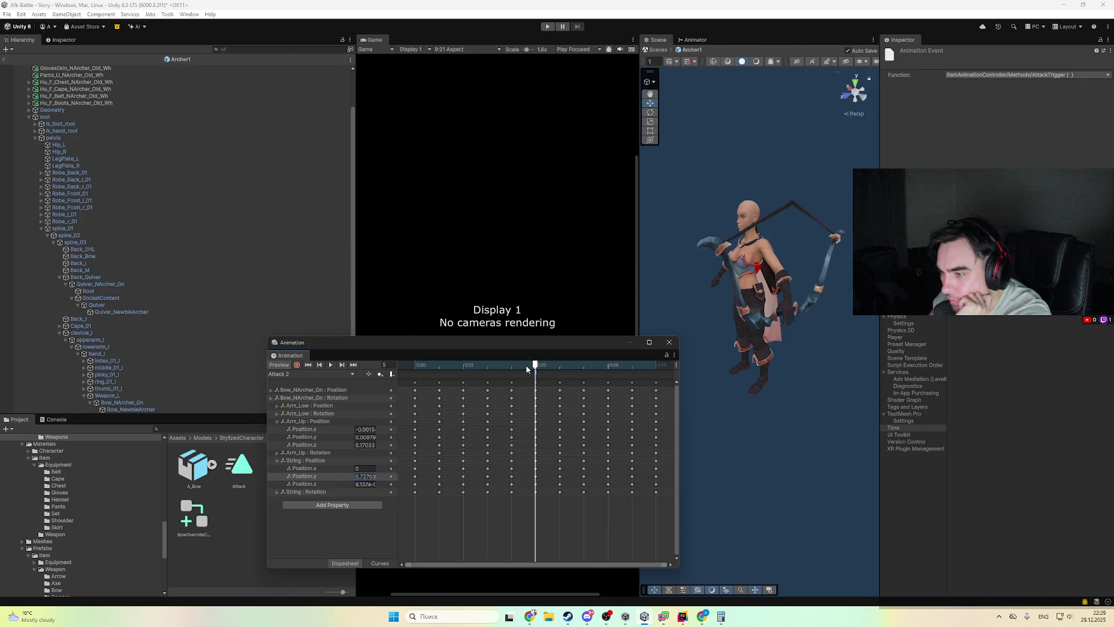
pyautogui.click(511, 367)
pyautogui.moveTo(351, 479); pyautogui.dragTo(352, 480)
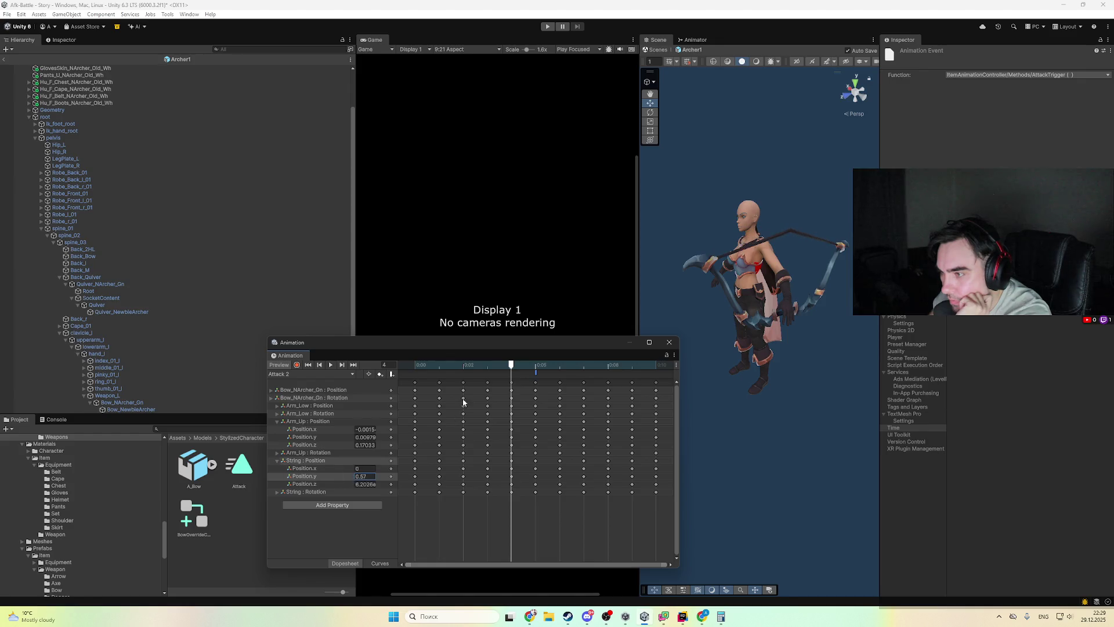
pyautogui.click(477, 367)
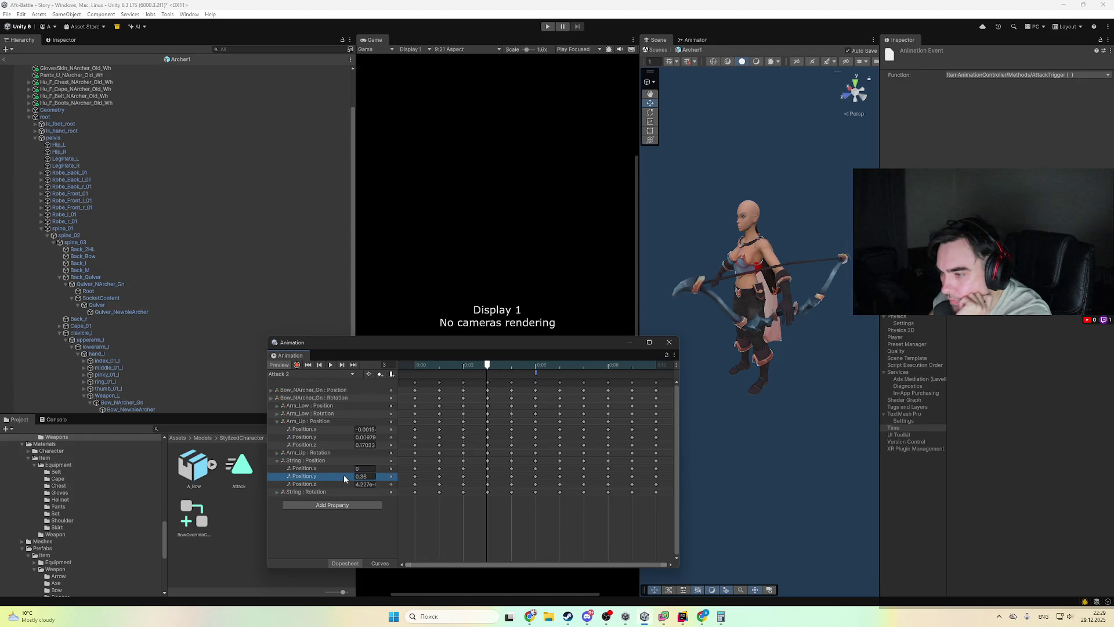
pyautogui.moveTo(350, 477); pyautogui.dragTo(352, 476)
pyautogui.moveTo(480, 369)
pyautogui.mouseDown()
pyautogui.moveTo(430, 373)
pyautogui.moveTo(658, 375)
pyautogui.moveTo(439, 375)
pyautogui.mouseUp()
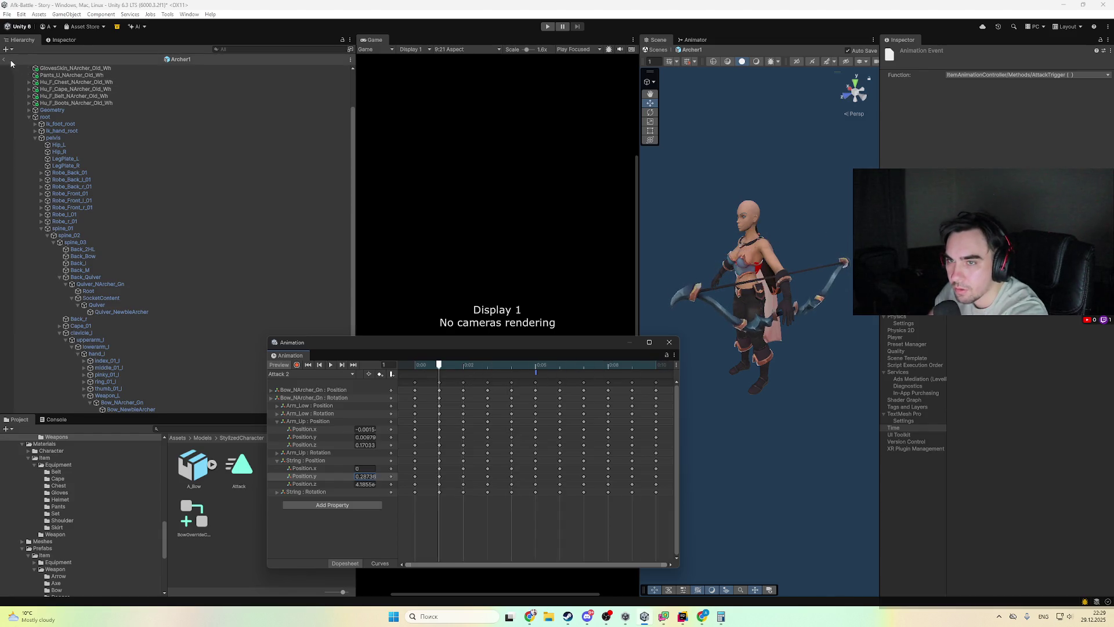
pyautogui.click(547, 26)
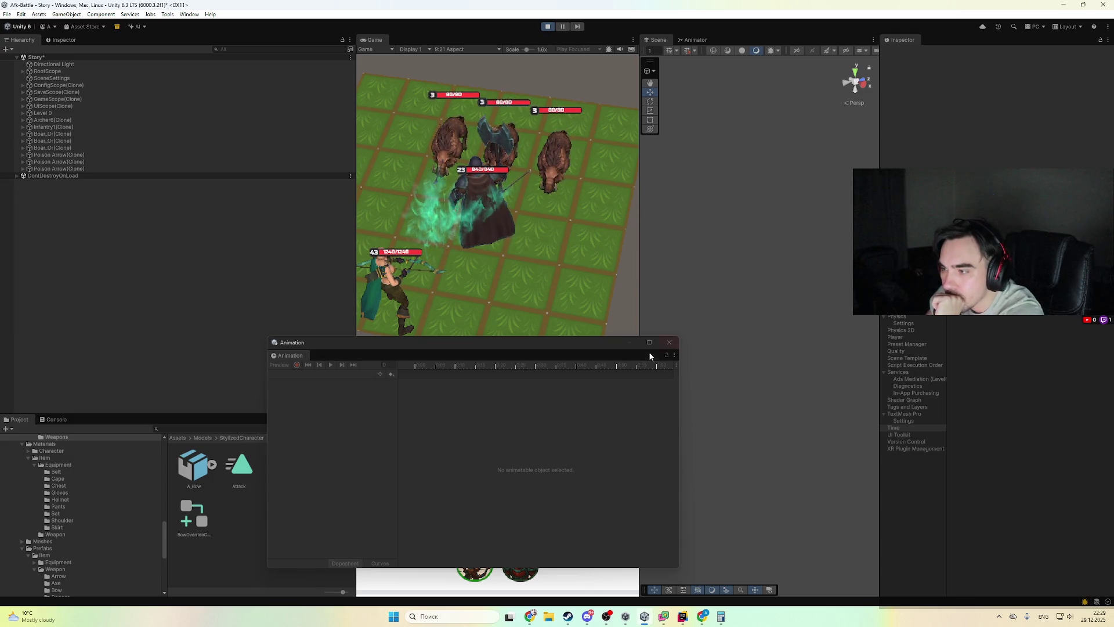
# - Close the Animation window and frame Archer6(Clone) to watch her draw in the running battle
pyautogui.click(669, 343)
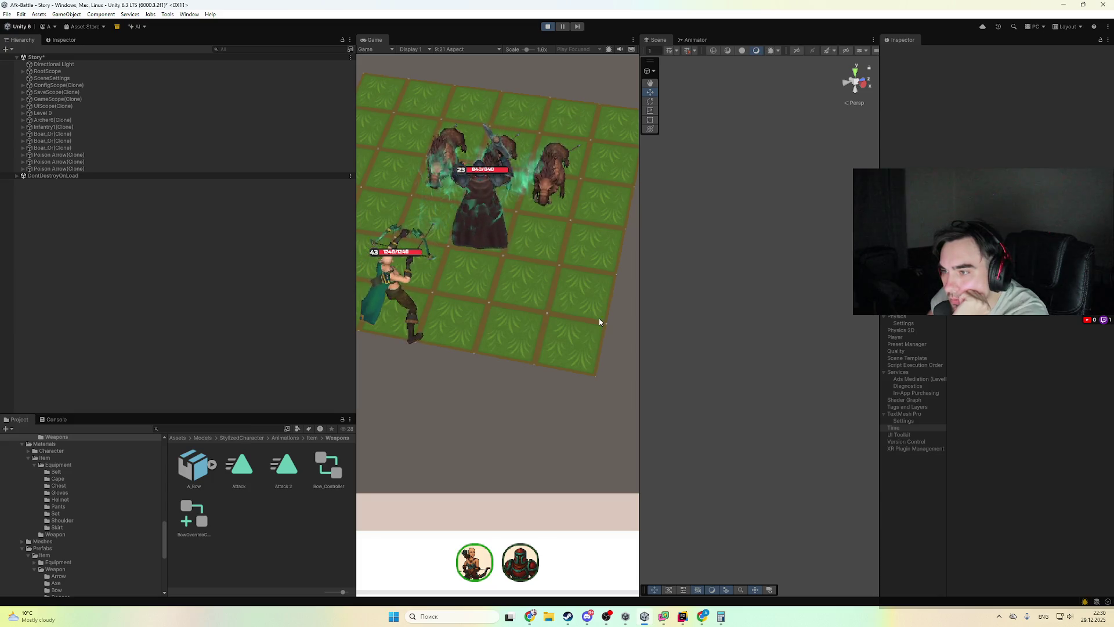
pyautogui.doubleClick(79, 120)
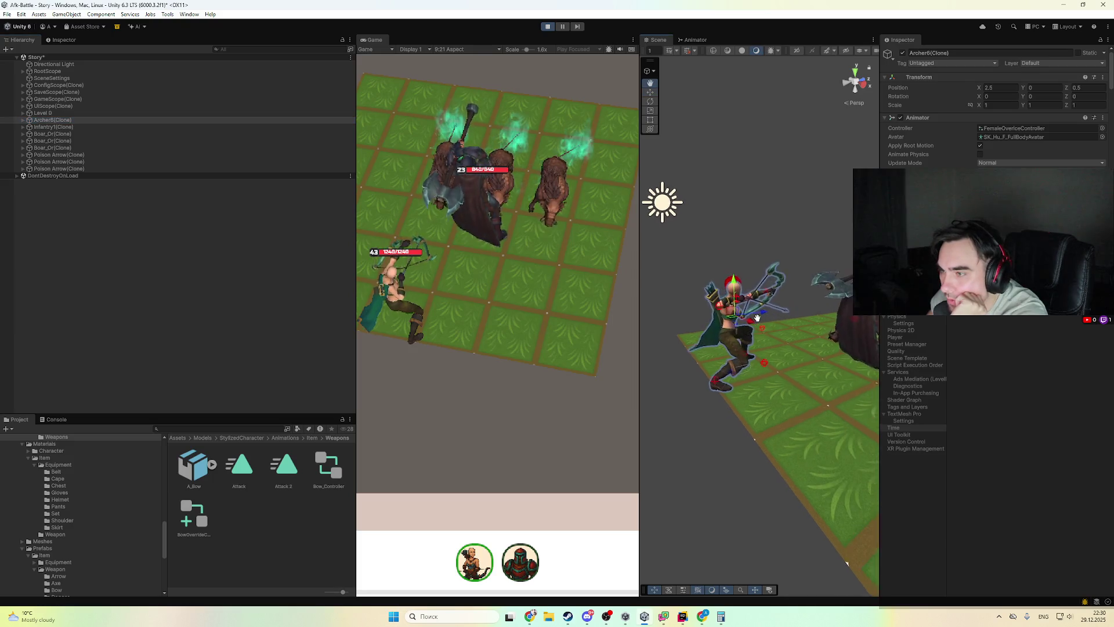
pyautogui.scroll(5, 704, 245)
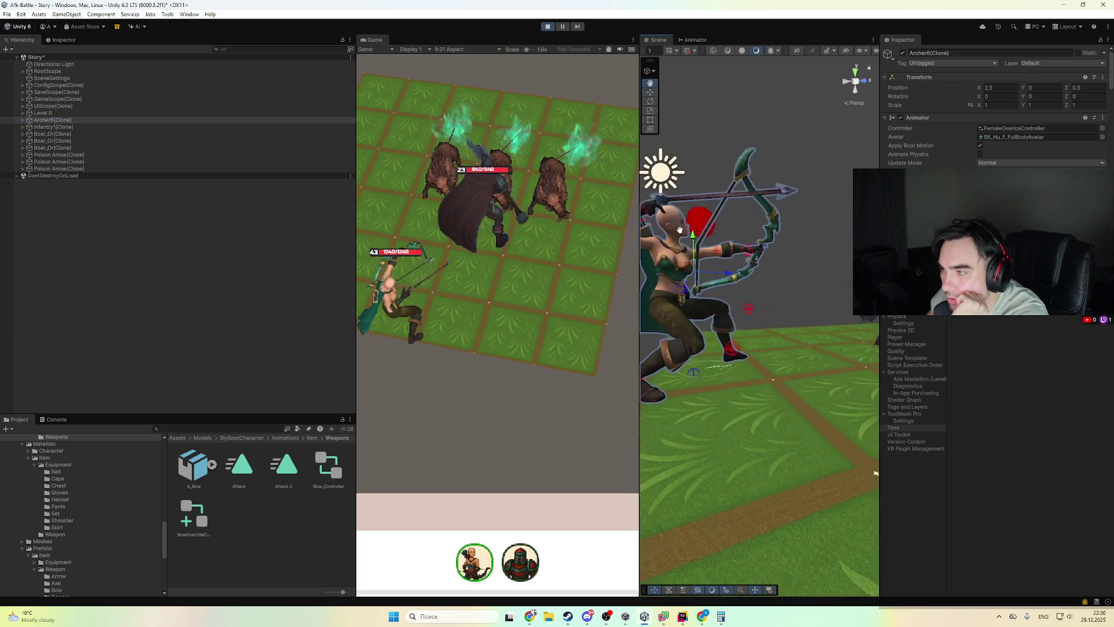
pyautogui.moveTo(704, 244); pyautogui.dragTo(713, 336)
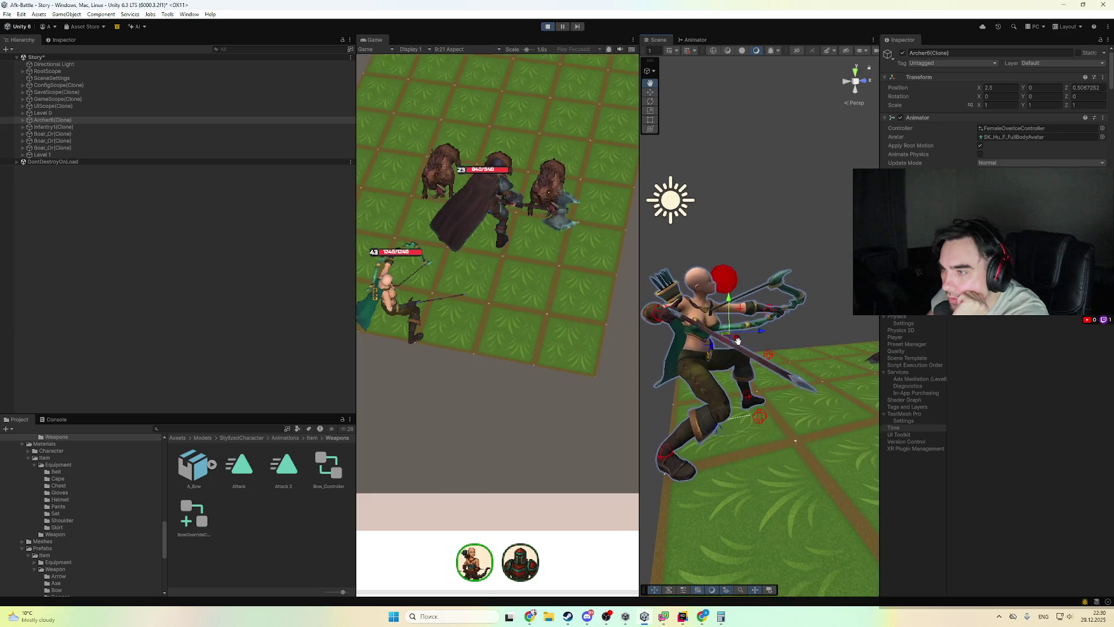
pyautogui.scroll(-4, 712, 336)
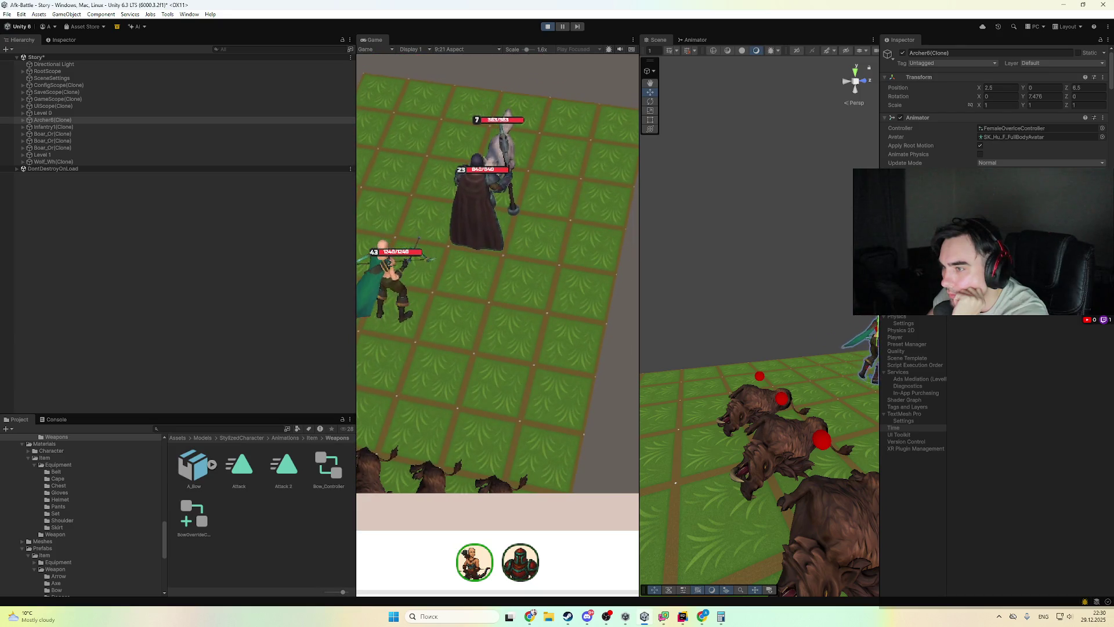
pyautogui.moveTo(754, 306)
pyautogui.mouseDown()
pyautogui.moveTo(696, 304)
pyautogui.moveTo(787, 308)
pyautogui.mouseUp()
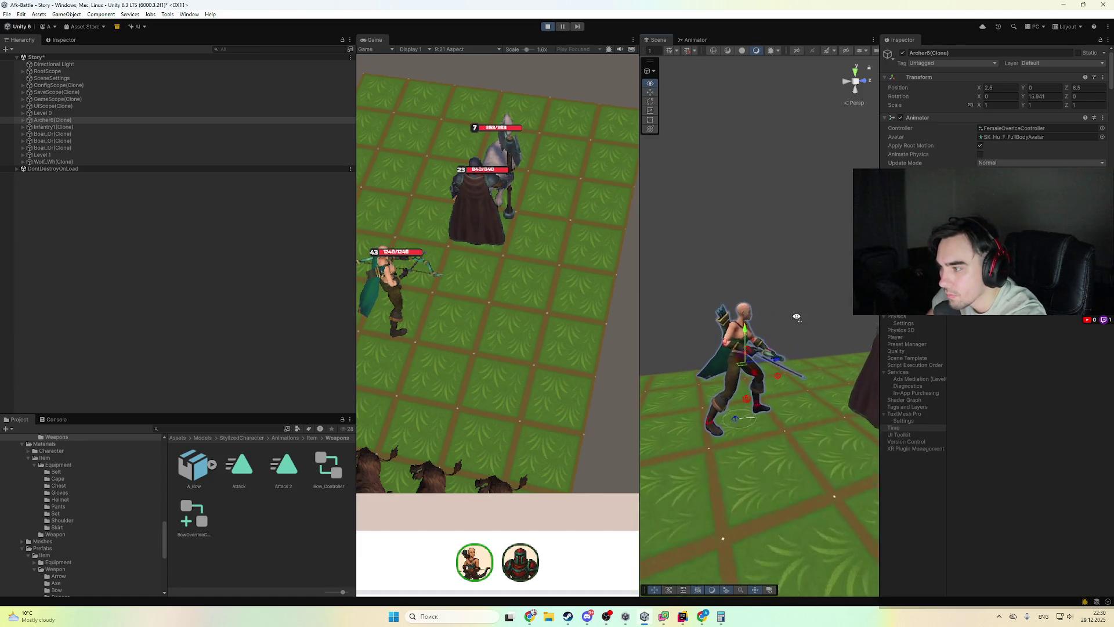
pyautogui.press('f')
pyautogui.click(784, 253)
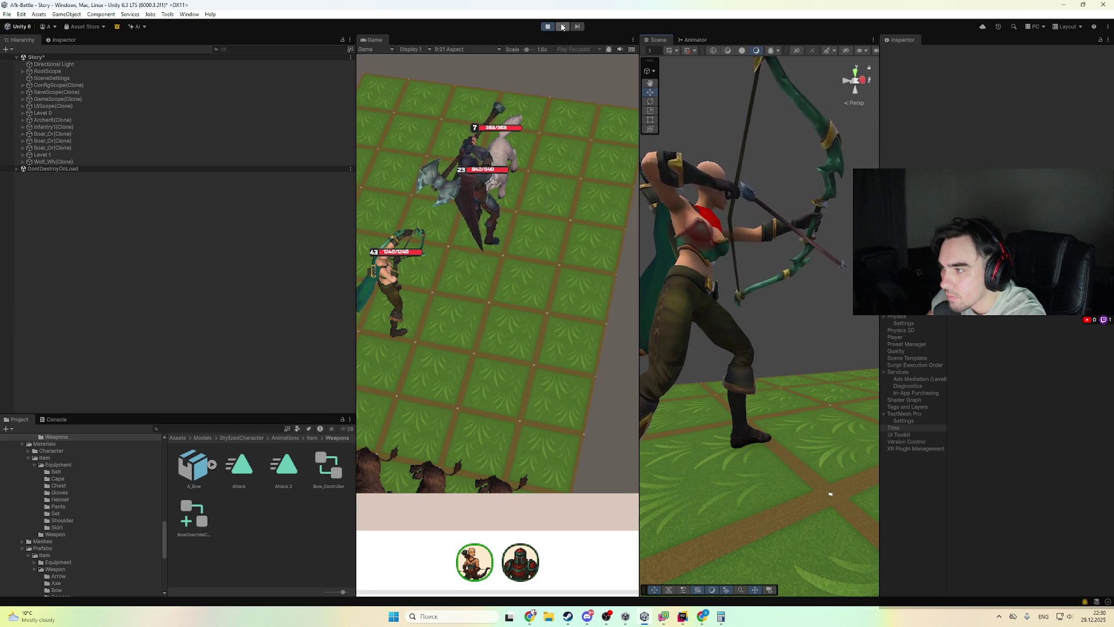
pyautogui.press('q')
pyautogui.moveTo(797, 241); pyautogui.dragTo(790, 264)
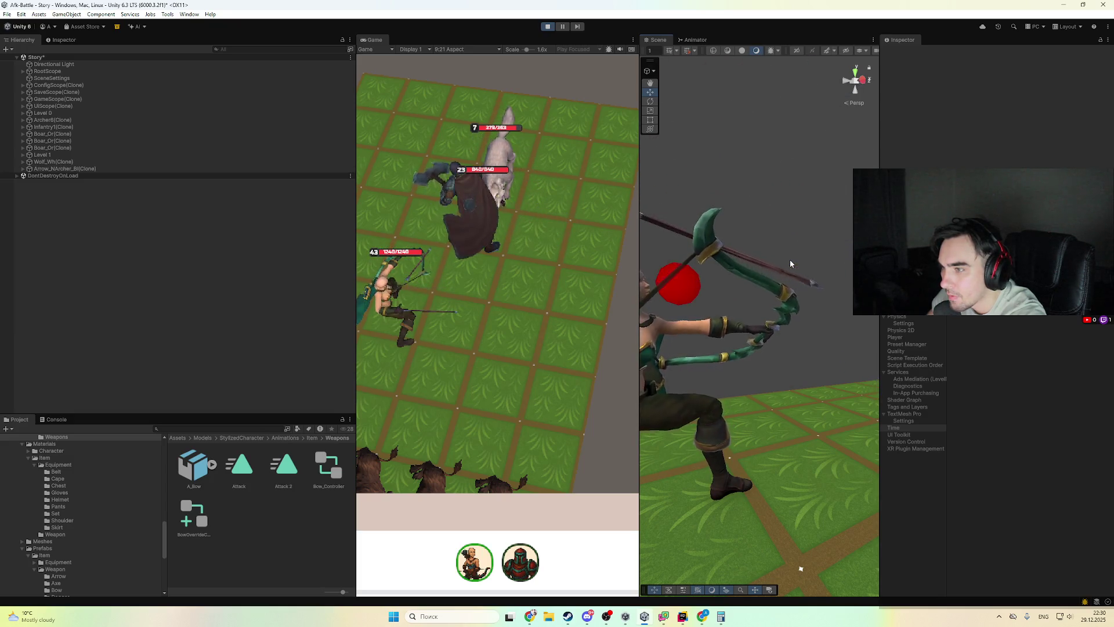
pyautogui.scroll(-5, 801, 279)
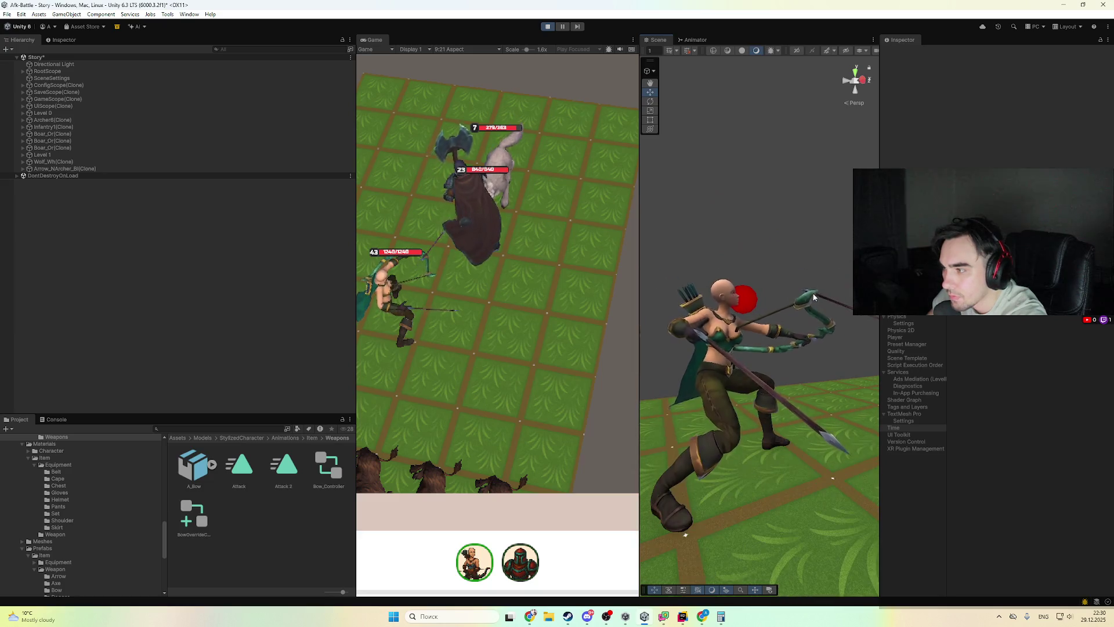
pyautogui.scroll(-2, 813, 297)
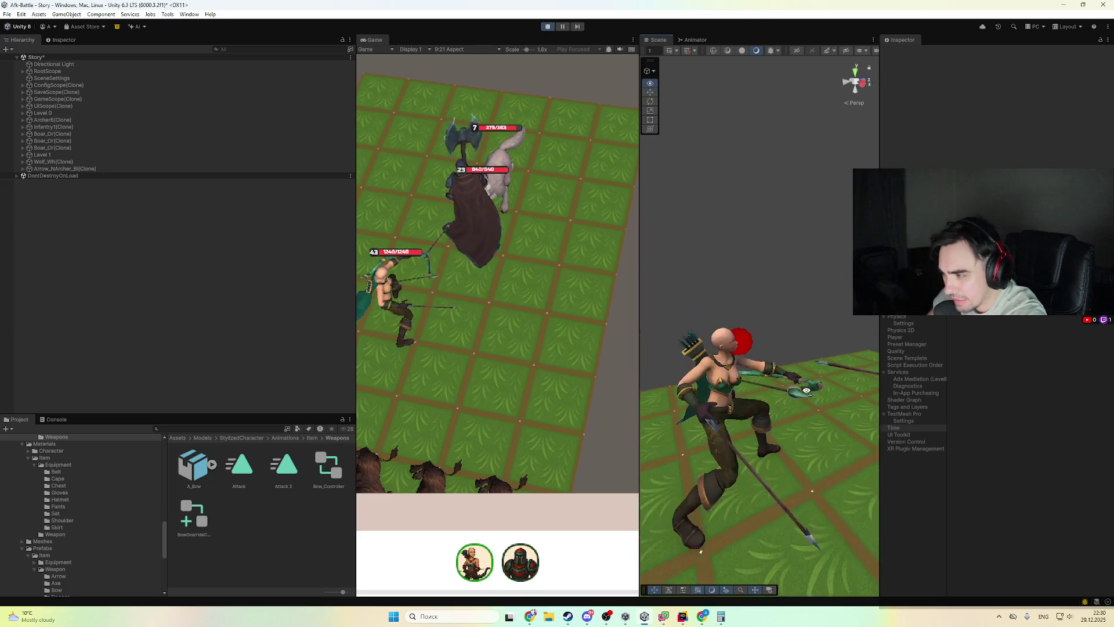
pyautogui.moveTo(778, 253)
pyautogui.mouseDown()
pyautogui.moveTo(742, 262)
pyautogui.moveTo(746, 235)
pyautogui.mouseUp()
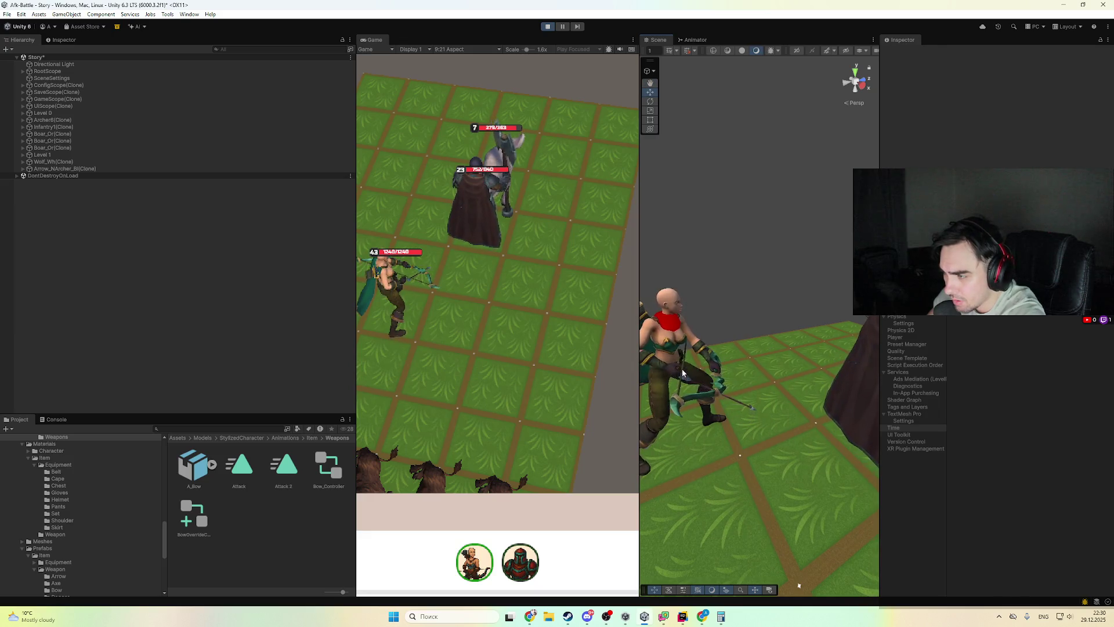
pyautogui.moveTo(736, 375); pyautogui.dragTo(721, 372)
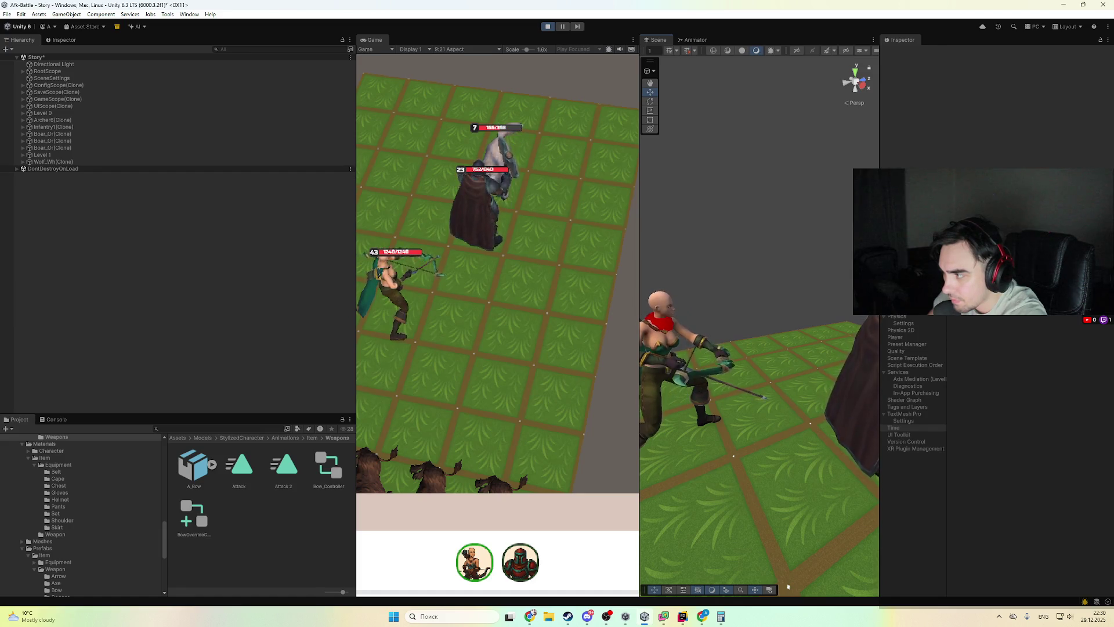
pyautogui.moveTo(739, 319); pyautogui.dragTo(762, 248)
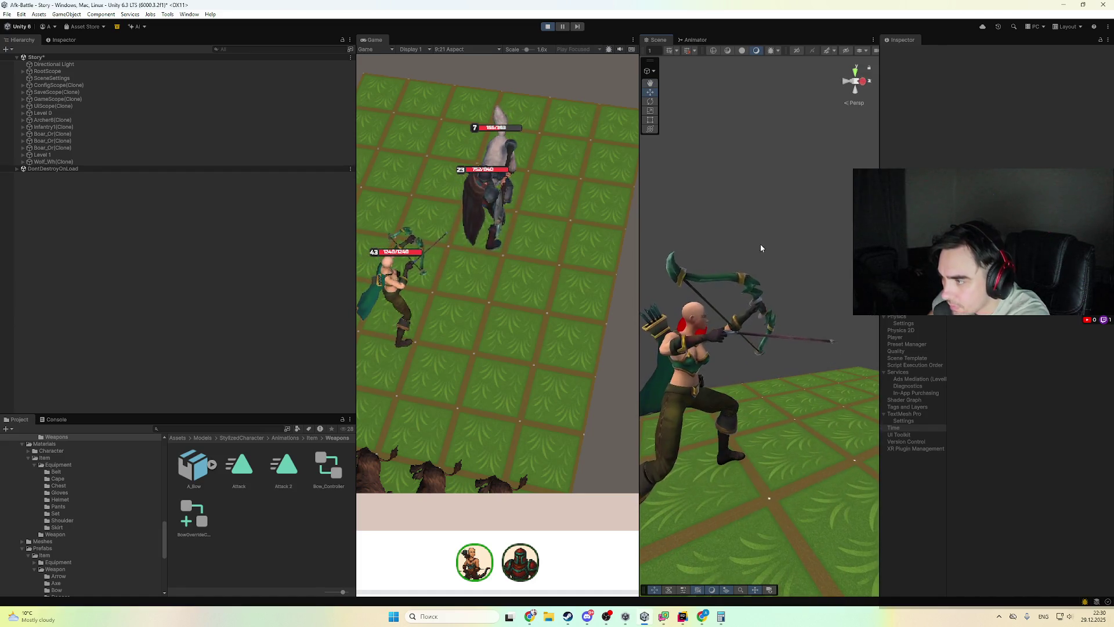
pyautogui.scroll(2, 760, 273)
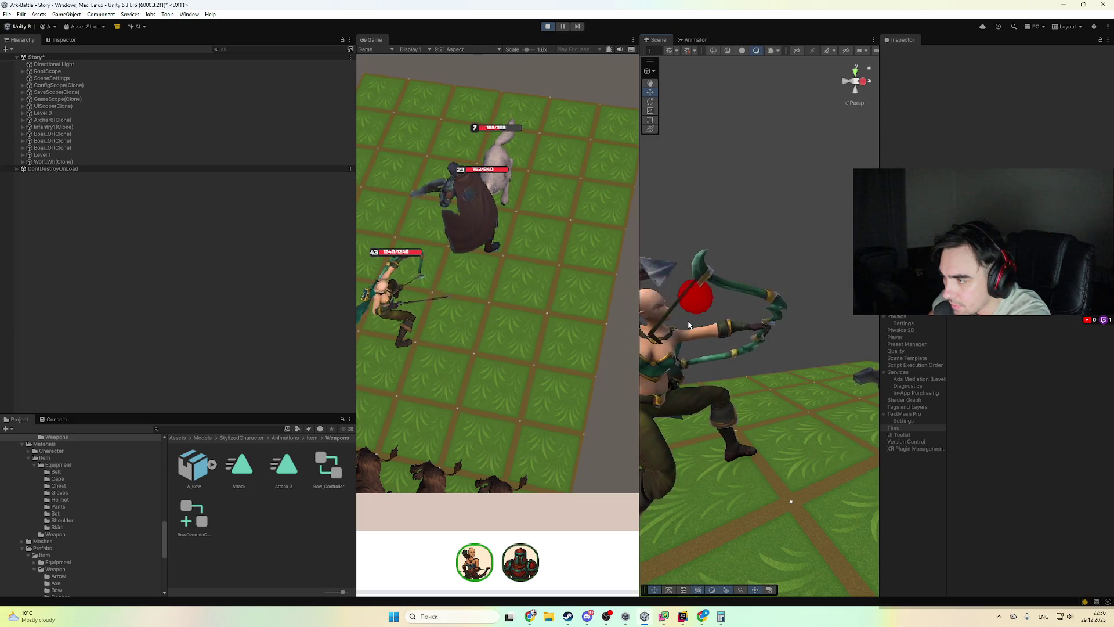
pyautogui.moveTo(689, 324); pyautogui.dragTo(703, 321)
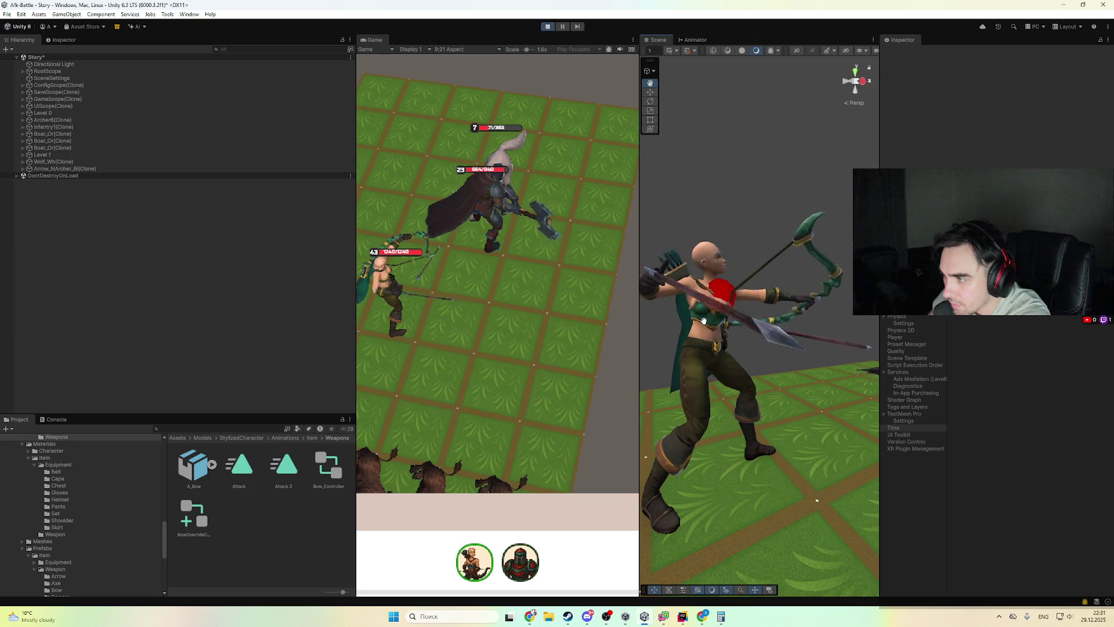
pyautogui.hotkey('ctrl', 'p')
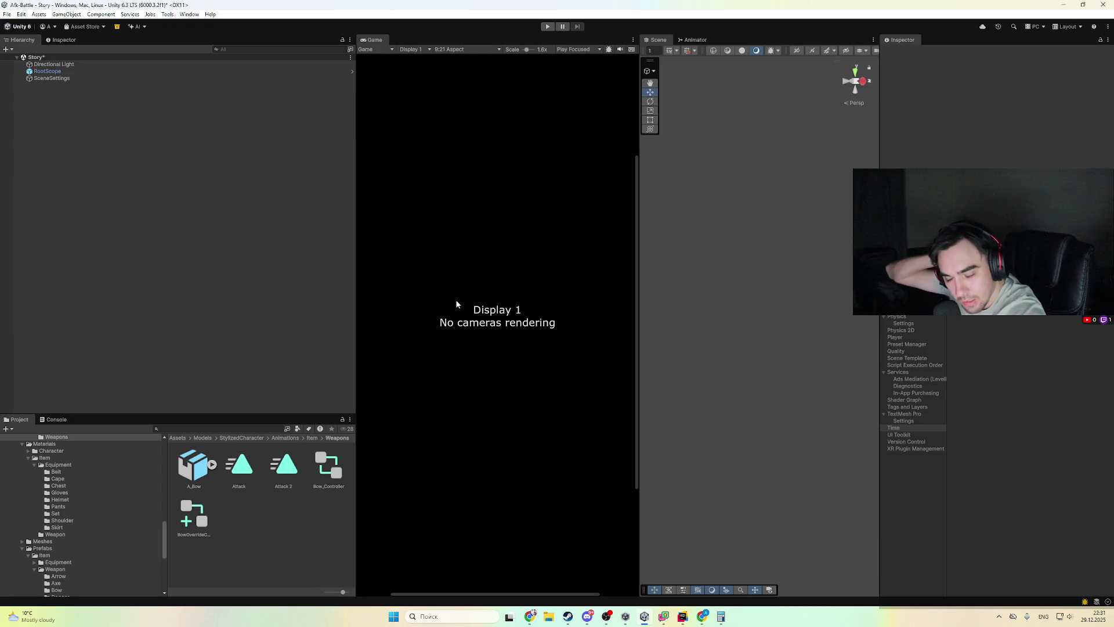
# - Open the Archer1 prefab, then its ArcherBase base prefab and animator override clip list
pyautogui.scroll(-5, 110, 555)
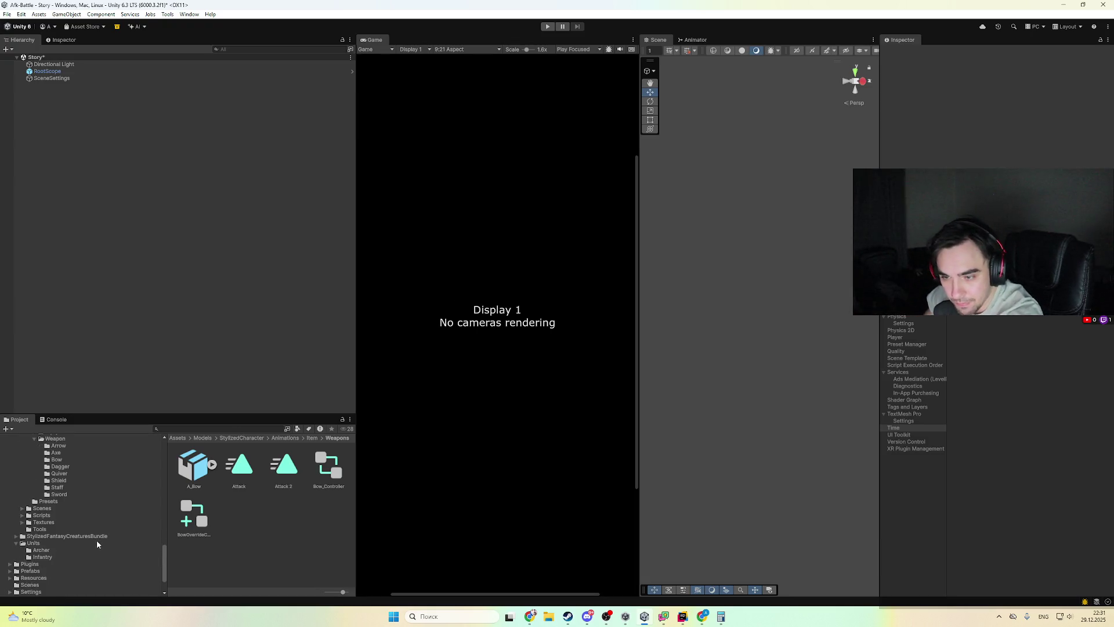
pyautogui.click(93, 549)
pyautogui.doubleClick(194, 464)
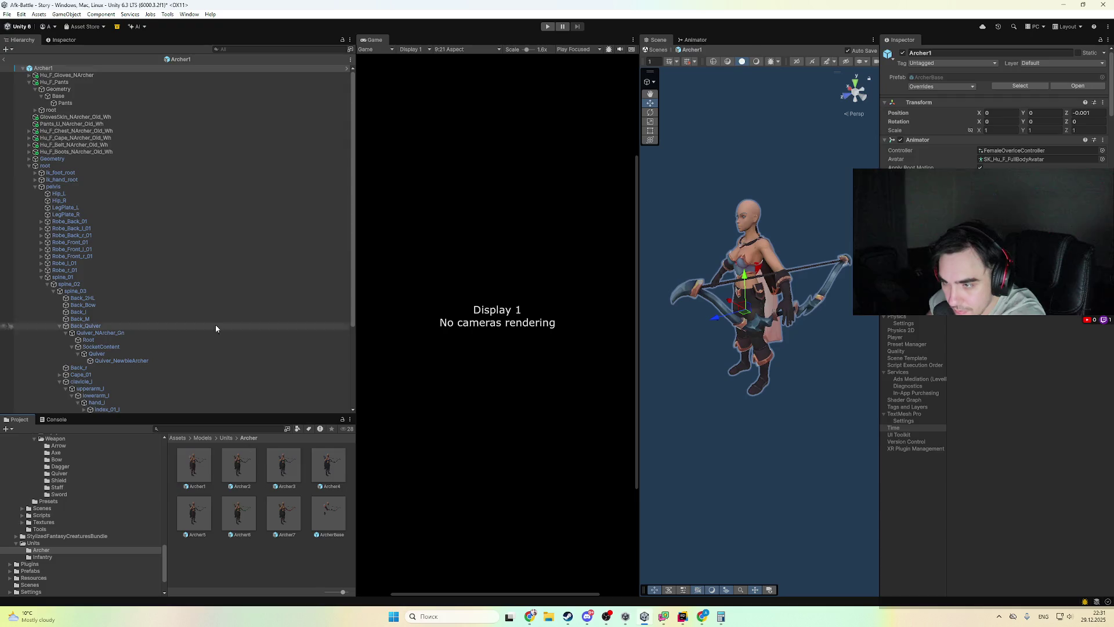
pyautogui.click(1074, 87)
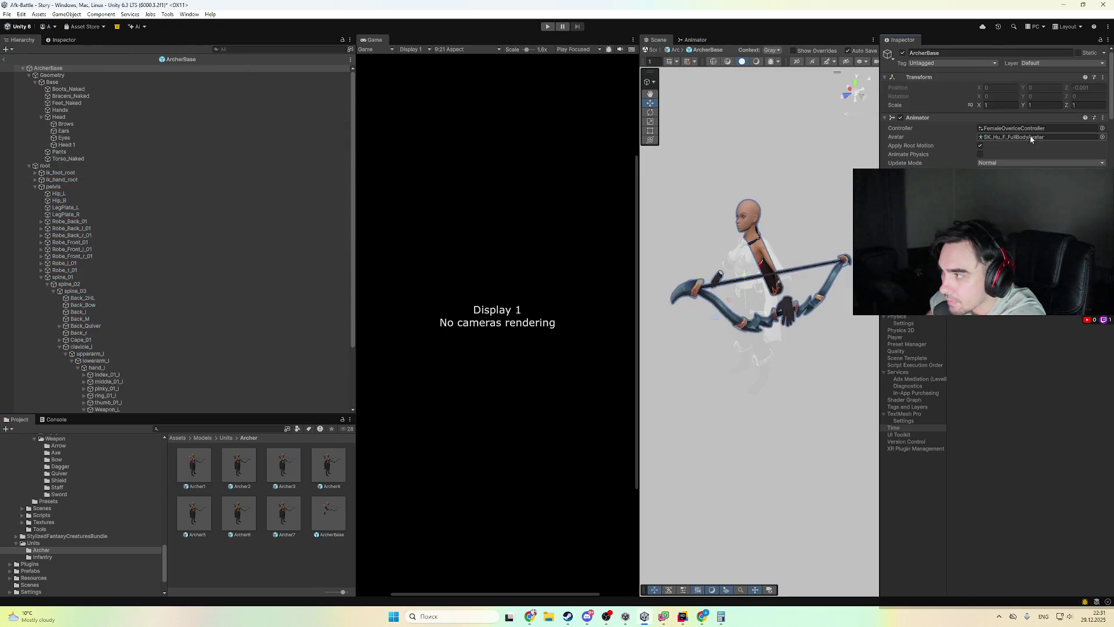
pyautogui.doubleClick(1029, 137)
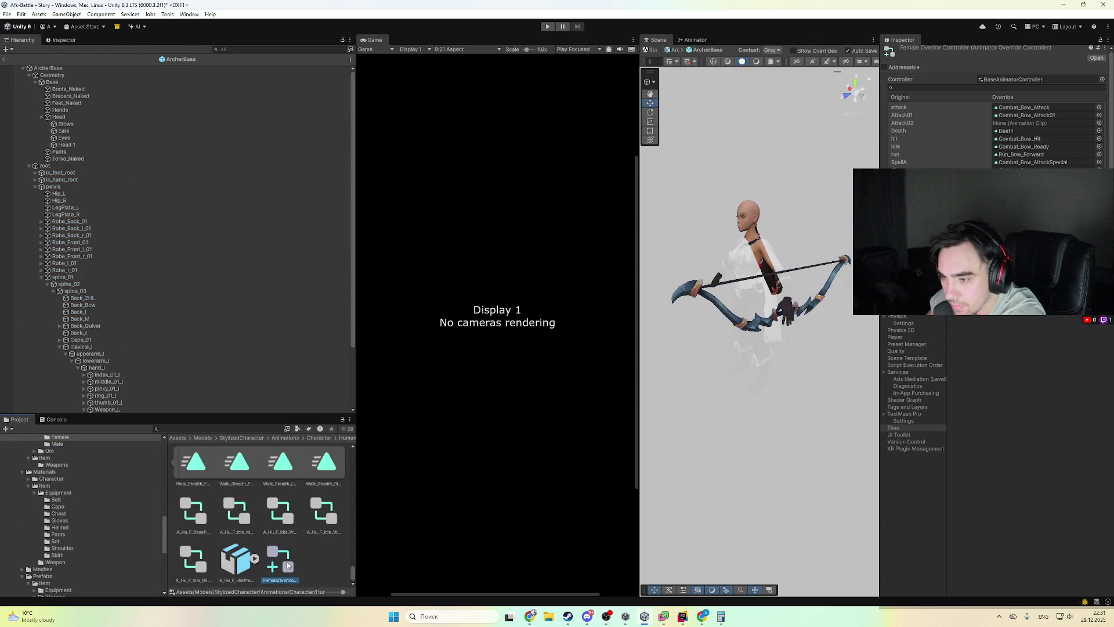
# - Ping Combat_Bow_Attack, scrub its keyframes to frame 19, then show the A_Hu_F_Base Pack import settings
pyautogui.click(1027, 107)
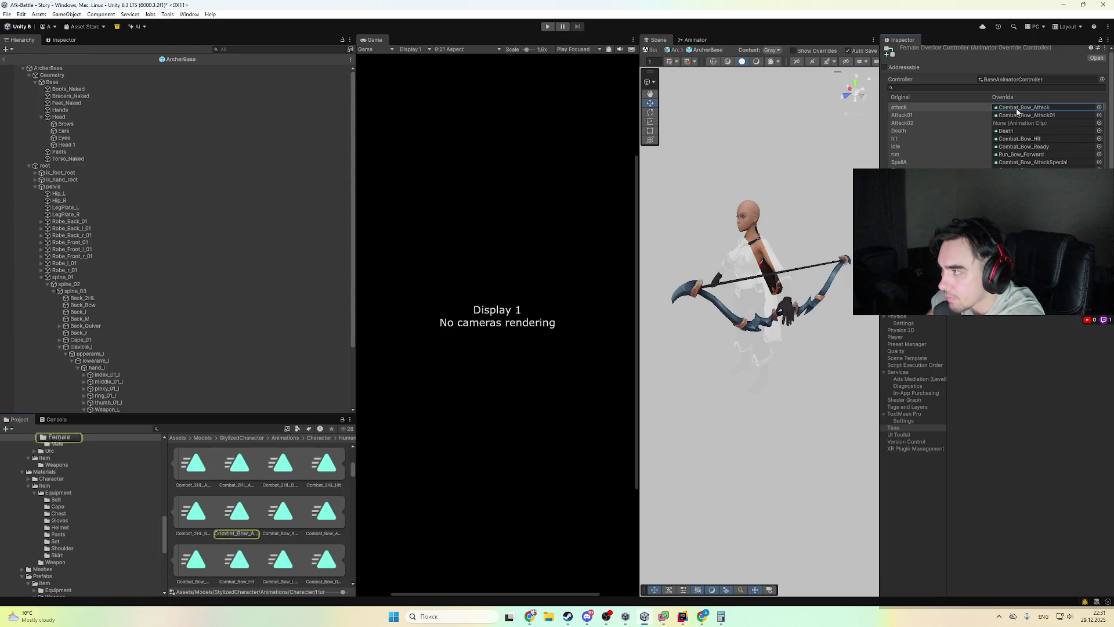
pyautogui.doubleClick(238, 513)
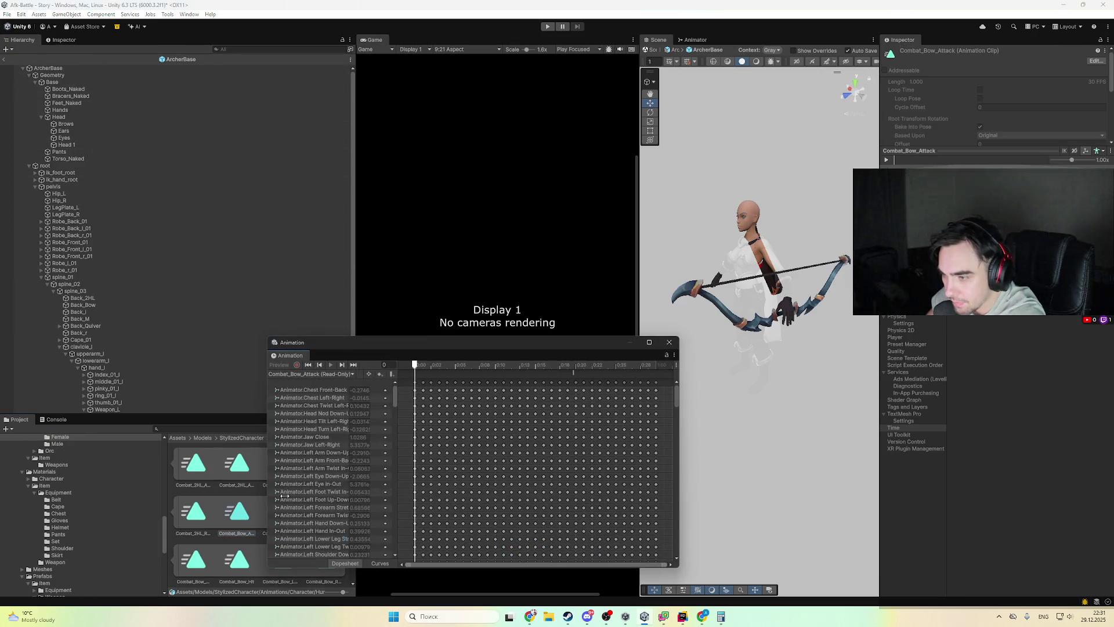
pyautogui.moveTo(445, 366); pyautogui.dragTo(568, 367)
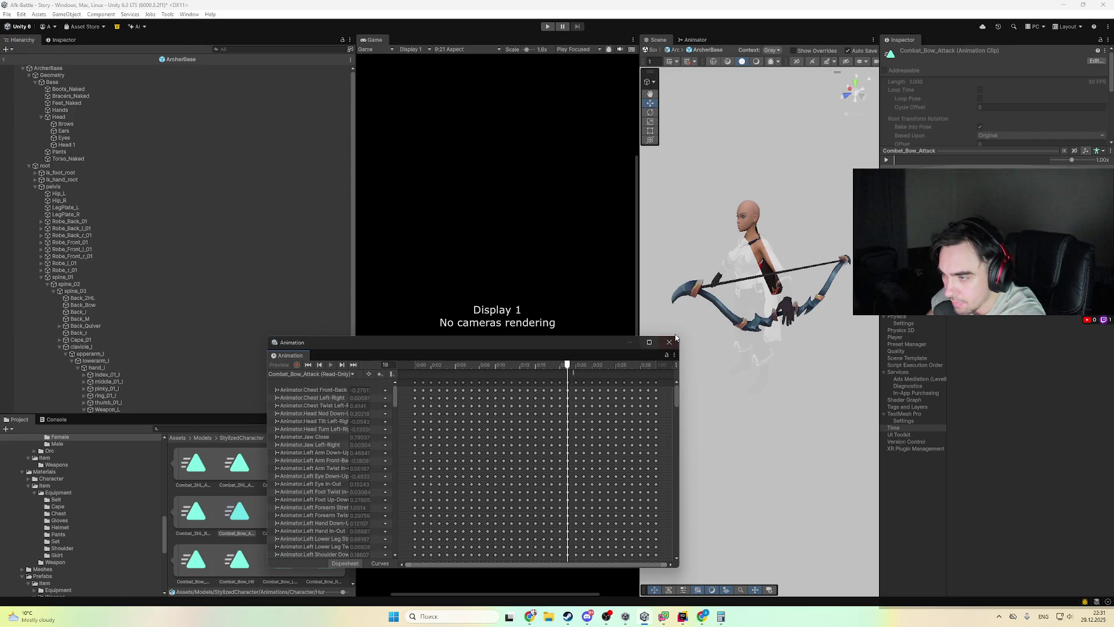
pyautogui.click(669, 341)
pyautogui.click(1094, 62)
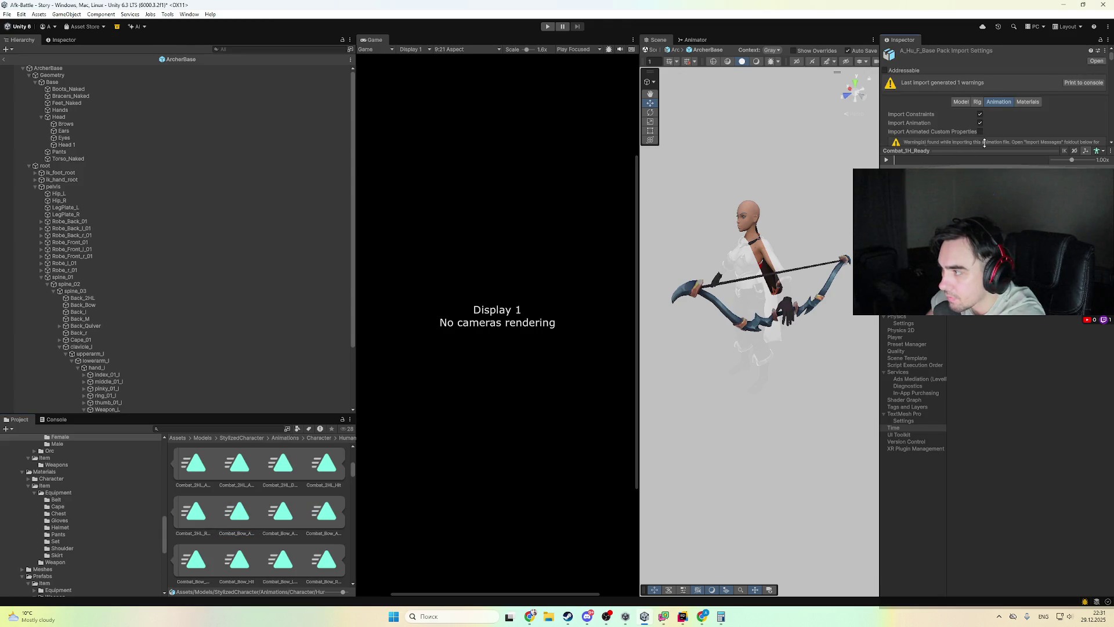
# - Select Combat_Bow_Attack in the FBX Animation tab's Clips list
pyautogui.scroll(-10, 942, 120)
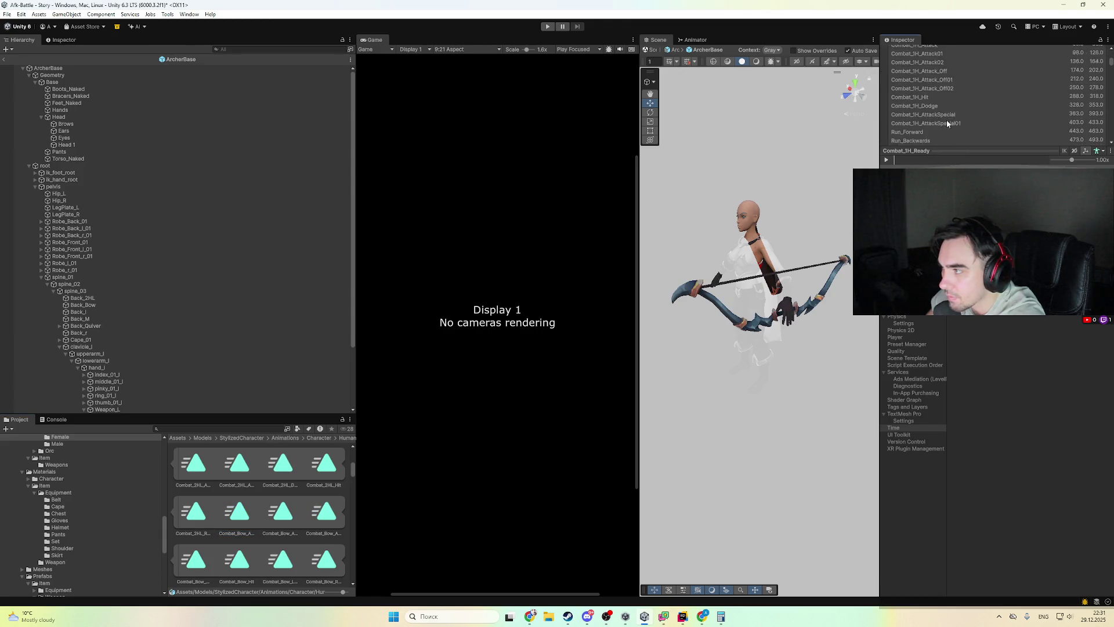
pyautogui.scroll(-10, 975, 110)
pyautogui.scroll(2, 973, 105)
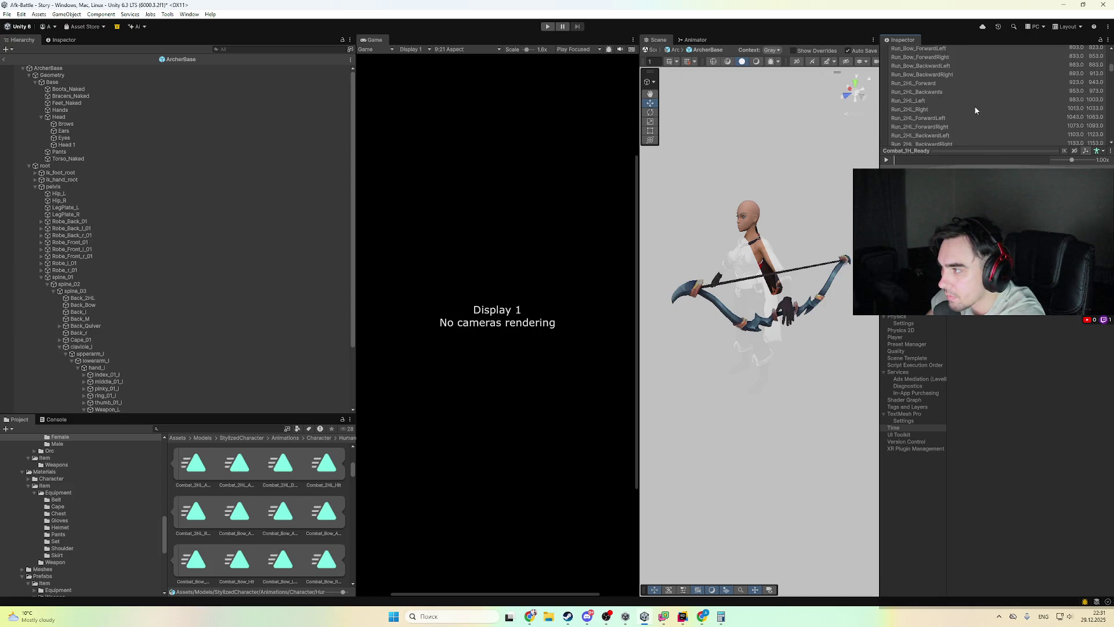
pyautogui.scroll(-4, 938, 109)
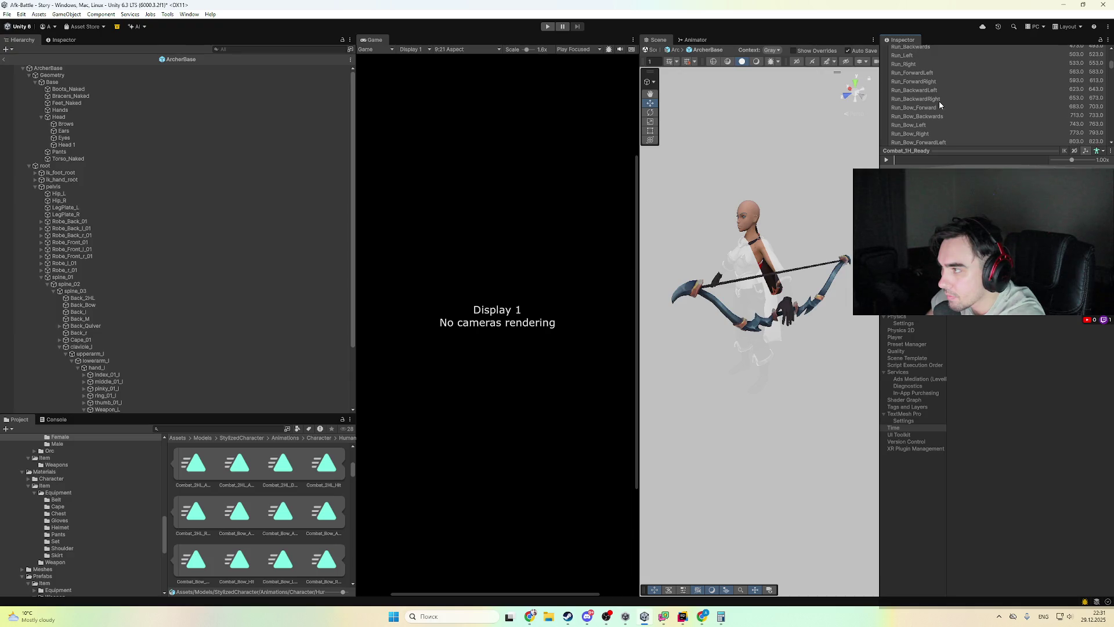
pyautogui.scroll(-4, 939, 98)
pyautogui.scroll(10, 949, 115)
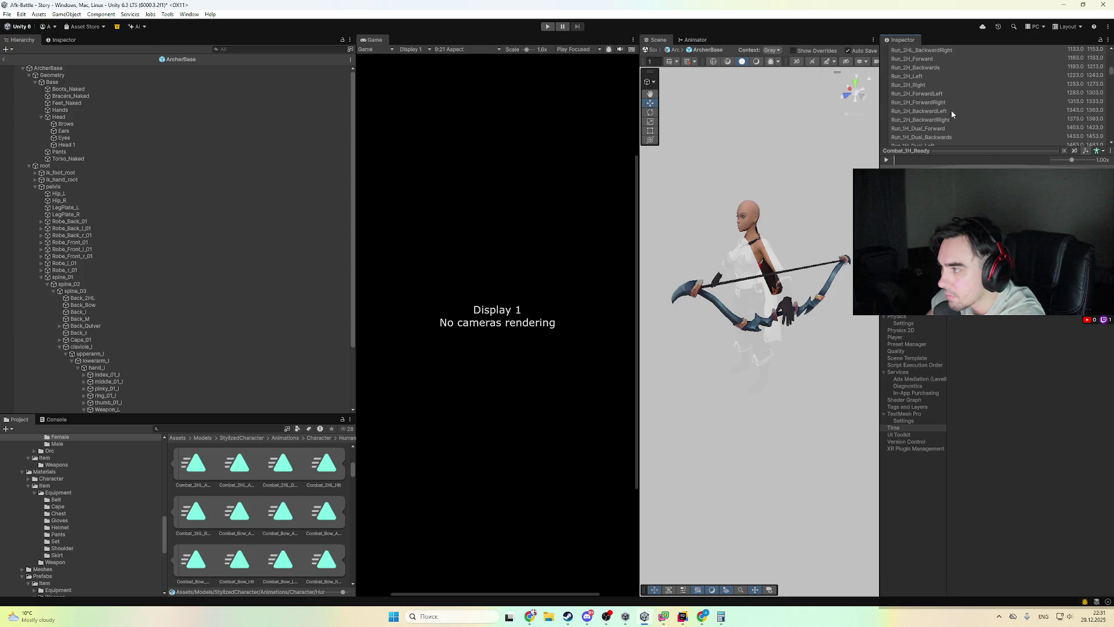
pyautogui.scroll(-20, 951, 114)
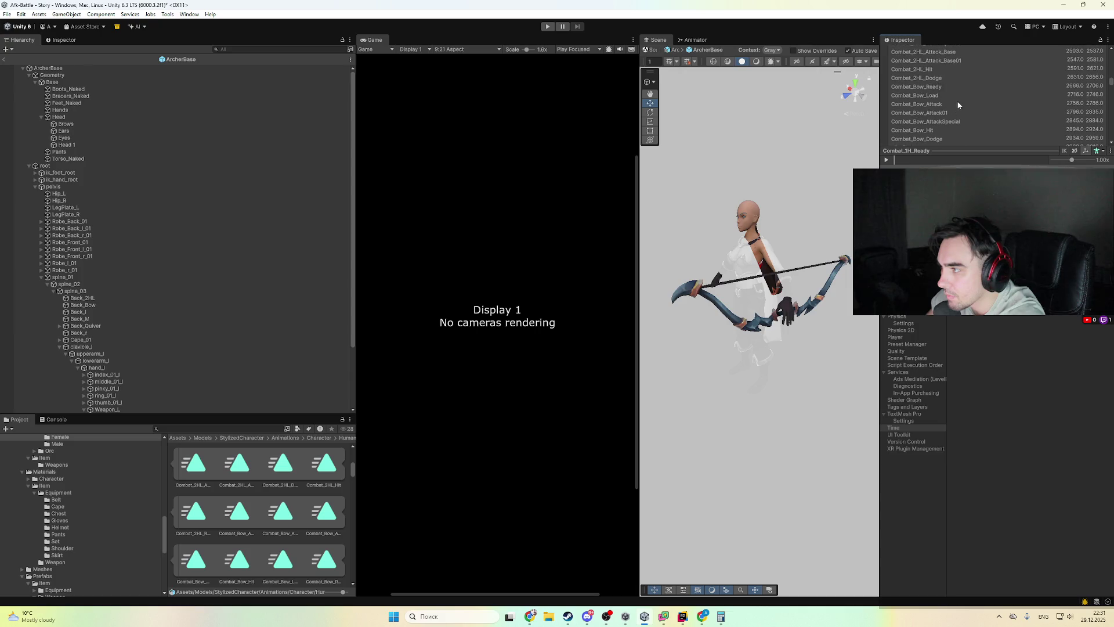
pyautogui.click(943, 105)
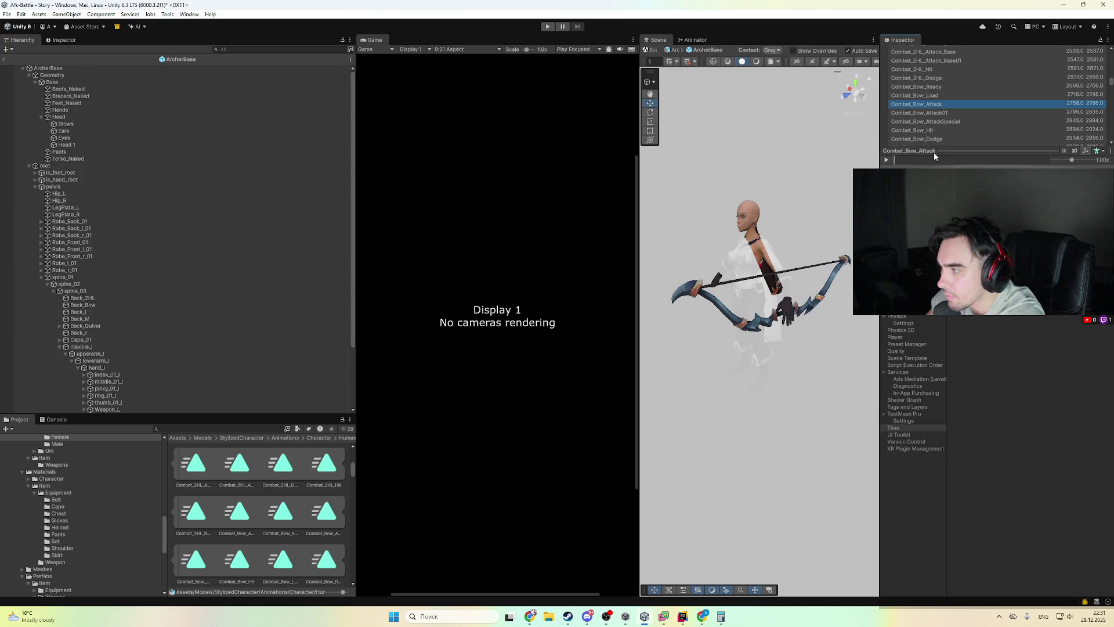
# - Show the import settings in the left Inspector and play the bow attack preview
pyautogui.click(60, 40)
pyautogui.click(7, 267)
pyautogui.scroll(-15, 235, 212)
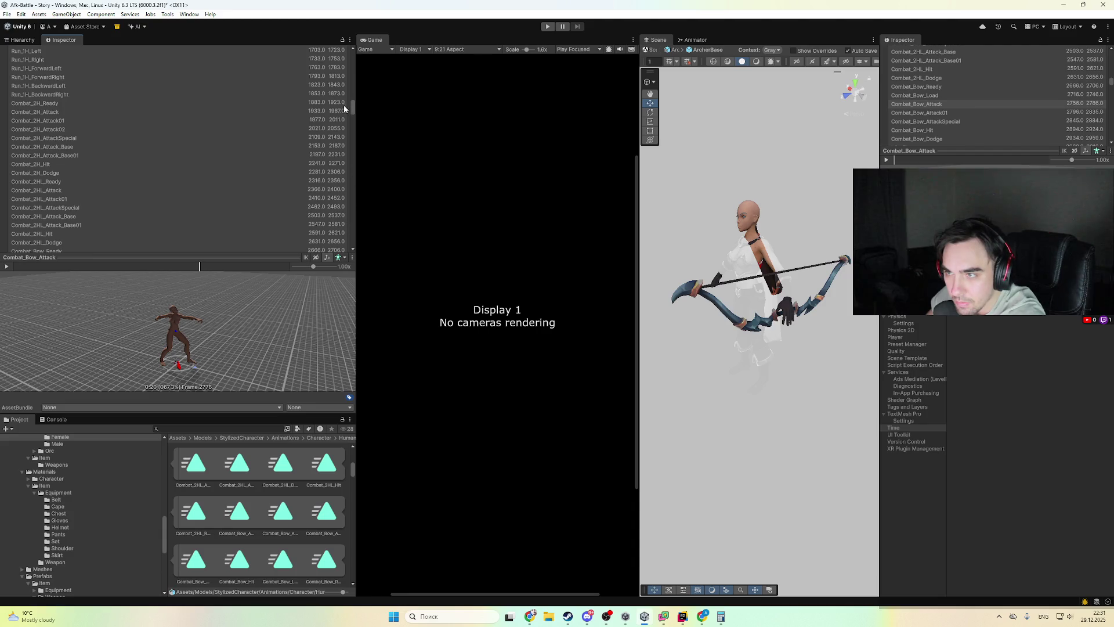
pyautogui.moveTo(354, 115)
pyautogui.mouseDown()
pyautogui.moveTo(364, 236)
pyautogui.moveTo(364, 217)
pyautogui.mouseUp()
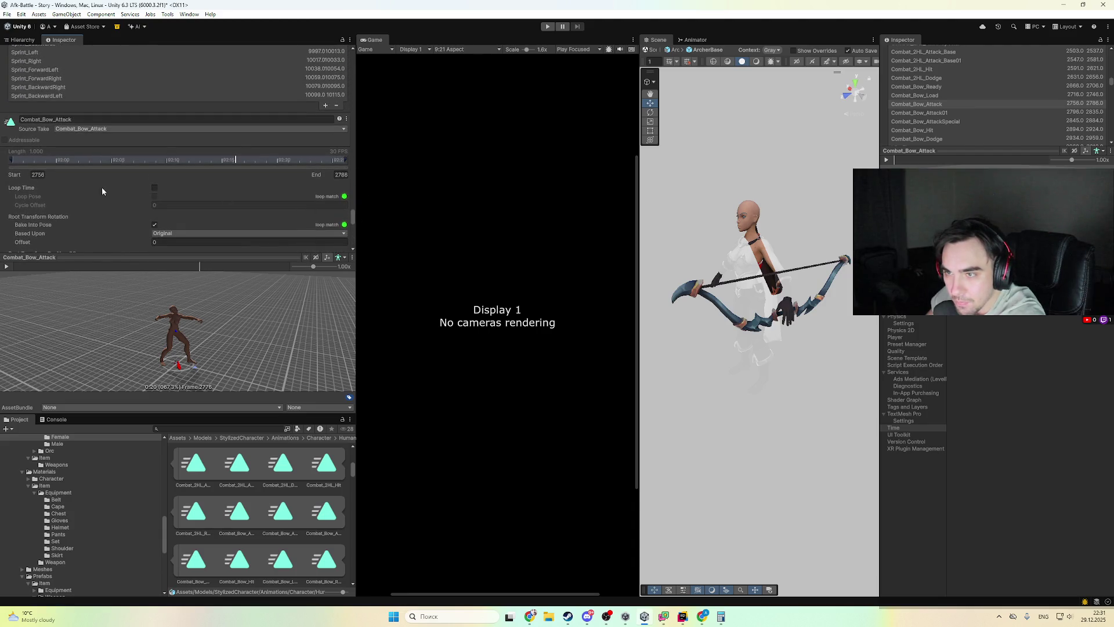
# - Expand Combat_Bow_Attack's Events and set the AttackTrigger event, scrubbing frames 2773–2776
pyautogui.scroll(-5, 76, 188)
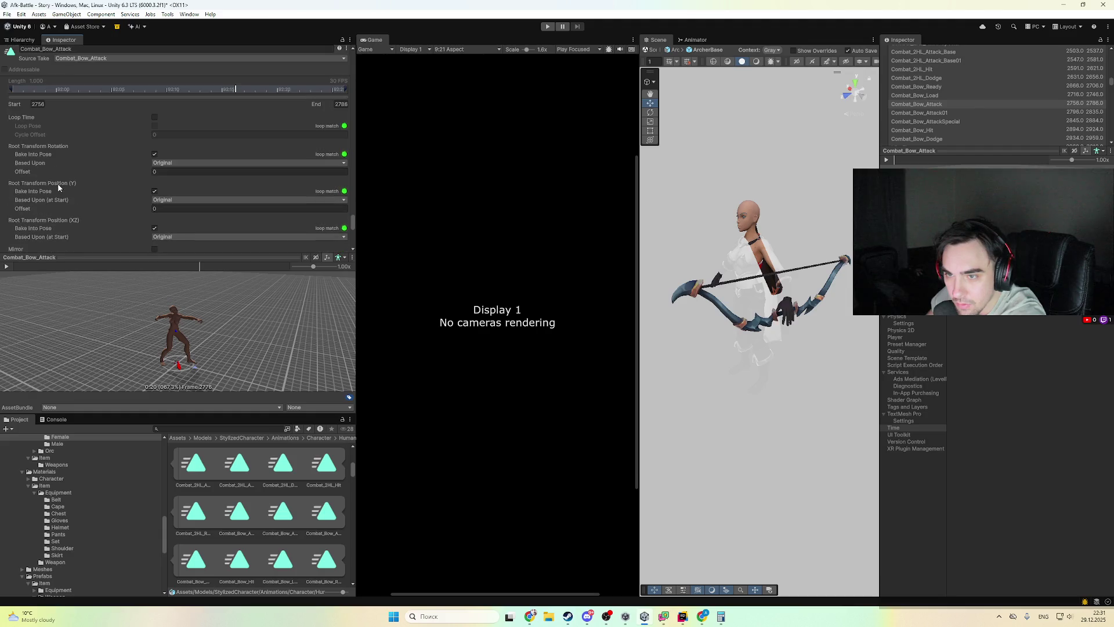
pyautogui.click(16, 205)
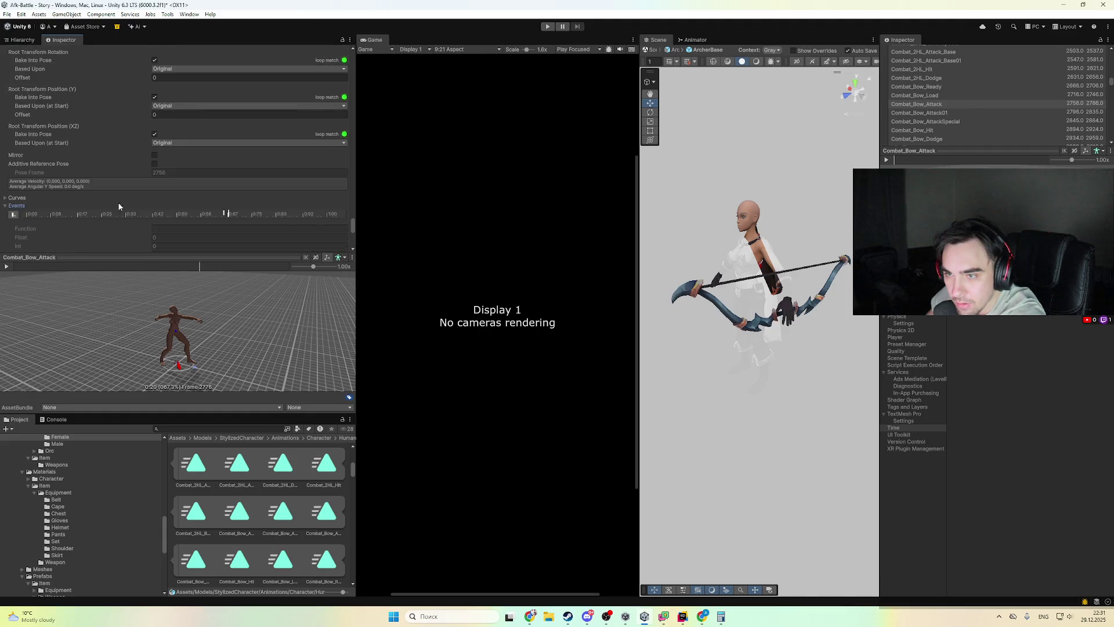
pyautogui.scroll(-3, 228, 138)
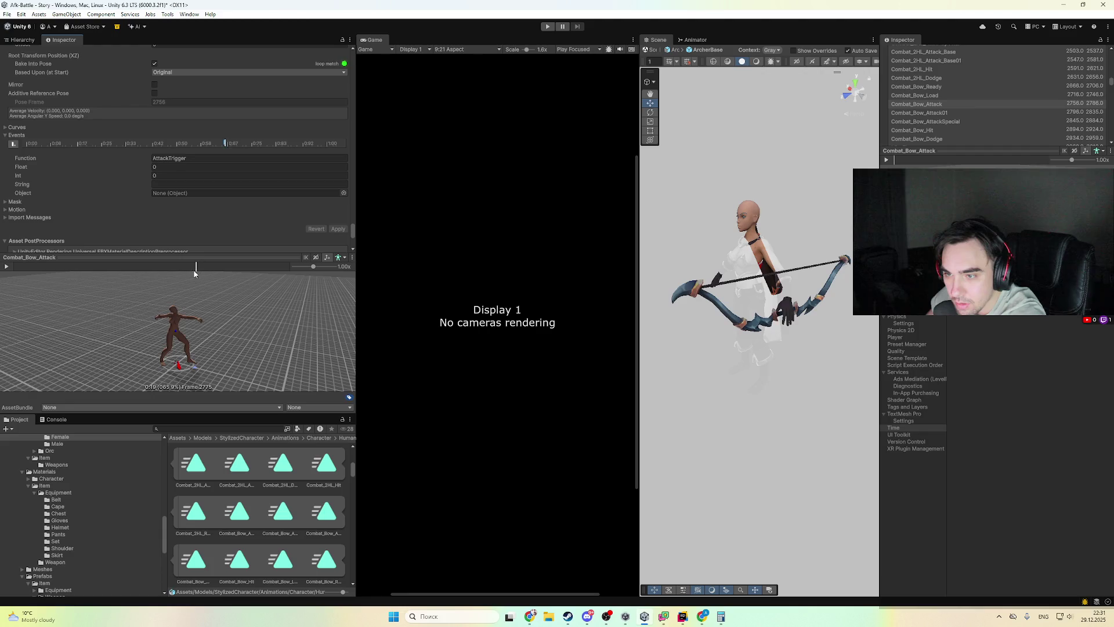
pyautogui.moveTo(171, 276); pyautogui.dragTo(175, 276)
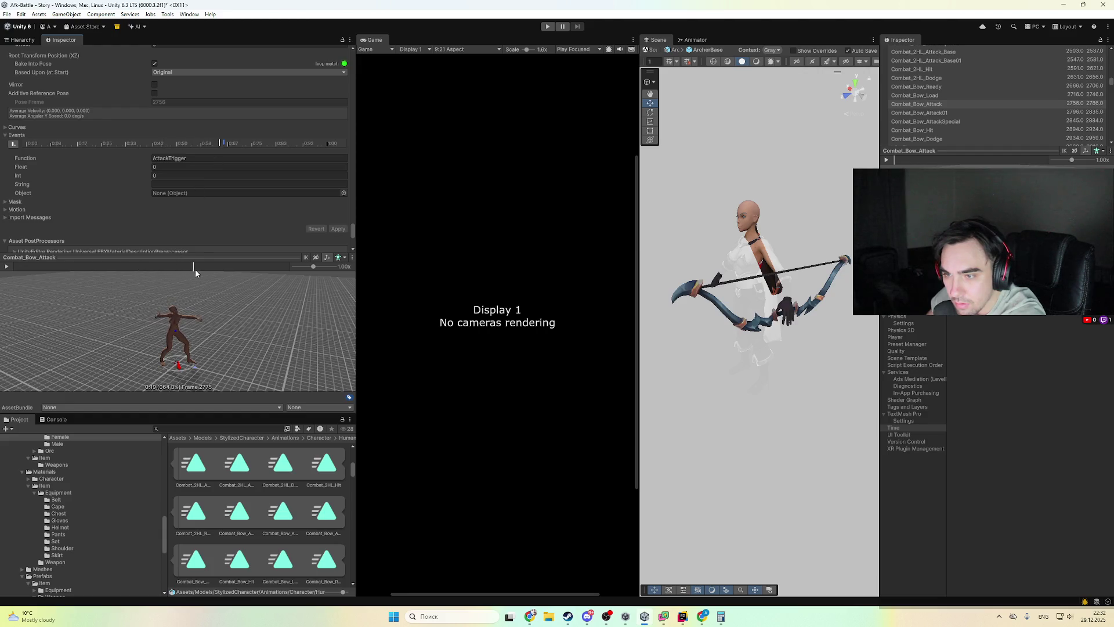
pyautogui.moveTo(178, 270)
pyautogui.mouseDown()
pyautogui.moveTo(206, 271)
pyautogui.moveTo(168, 278)
pyautogui.mouseUp()
pyautogui.moveTo(203, 348); pyautogui.dragTo(235, 338)
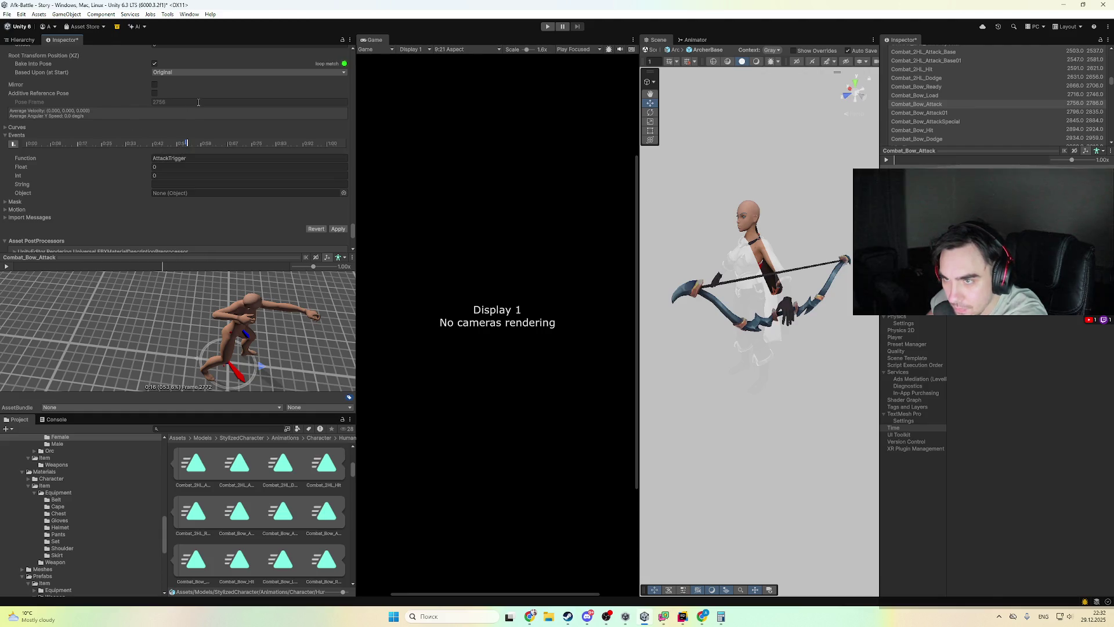
# - Scroll back up the clip list and open Combat_Bow_Attack01's settings
pyautogui.scroll(15, 194, 102)
pyautogui.scroll(20, 120, 125)
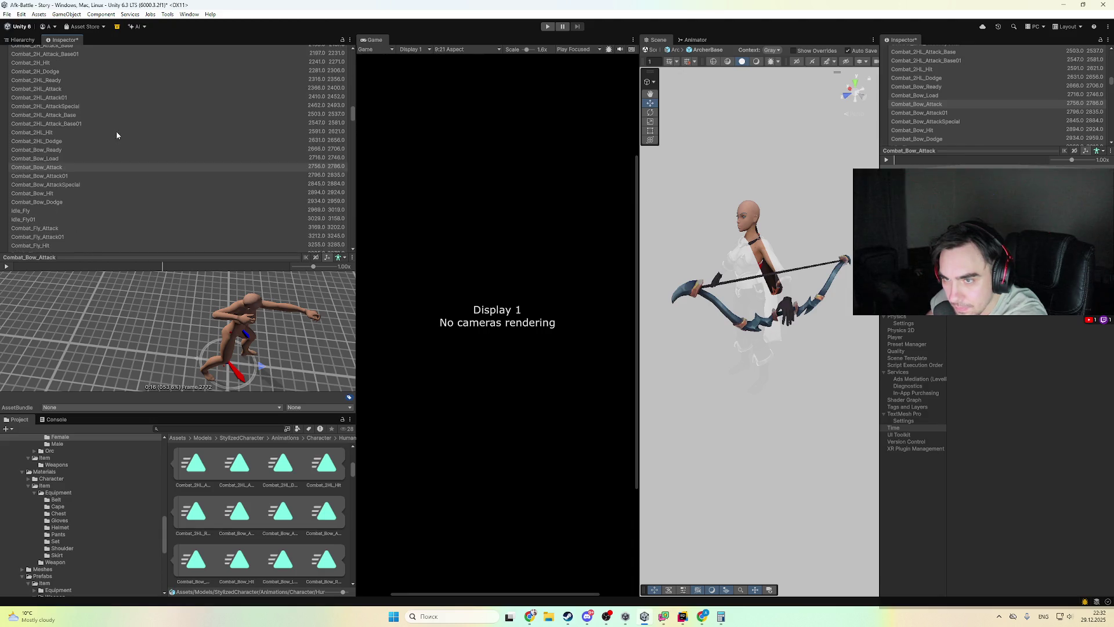
pyautogui.click(81, 176)
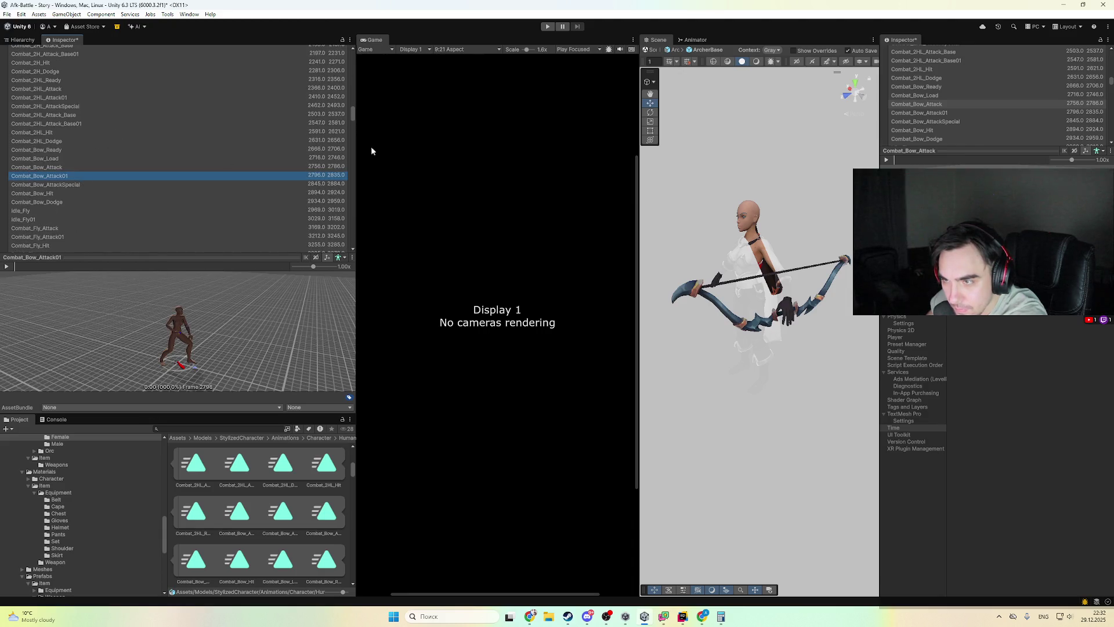
# - Add the AttackTrigger event to Combat_Bow_Attack01, checking its timing in the preview, then apply and exit the Archer1 prefab
pyautogui.moveTo(350, 116)
pyautogui.mouseDown()
pyautogui.moveTo(374, 239)
pyautogui.moveTo(366, 212)
pyautogui.mouseUp()
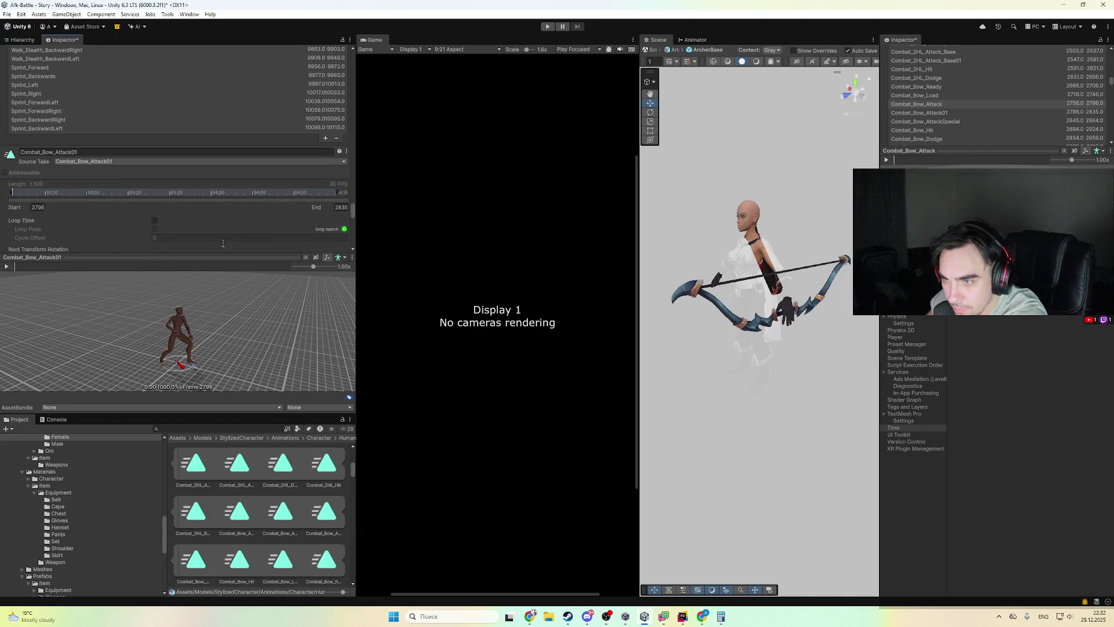
pyautogui.scroll(-10, 183, 207)
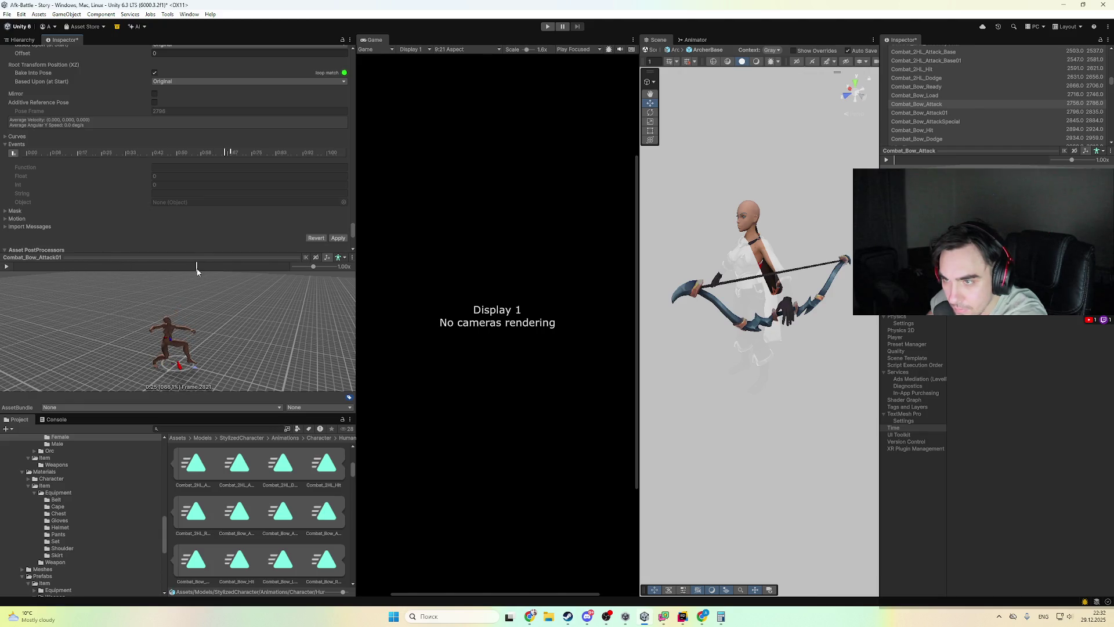
pyautogui.moveTo(166, 268); pyautogui.dragTo(202, 306)
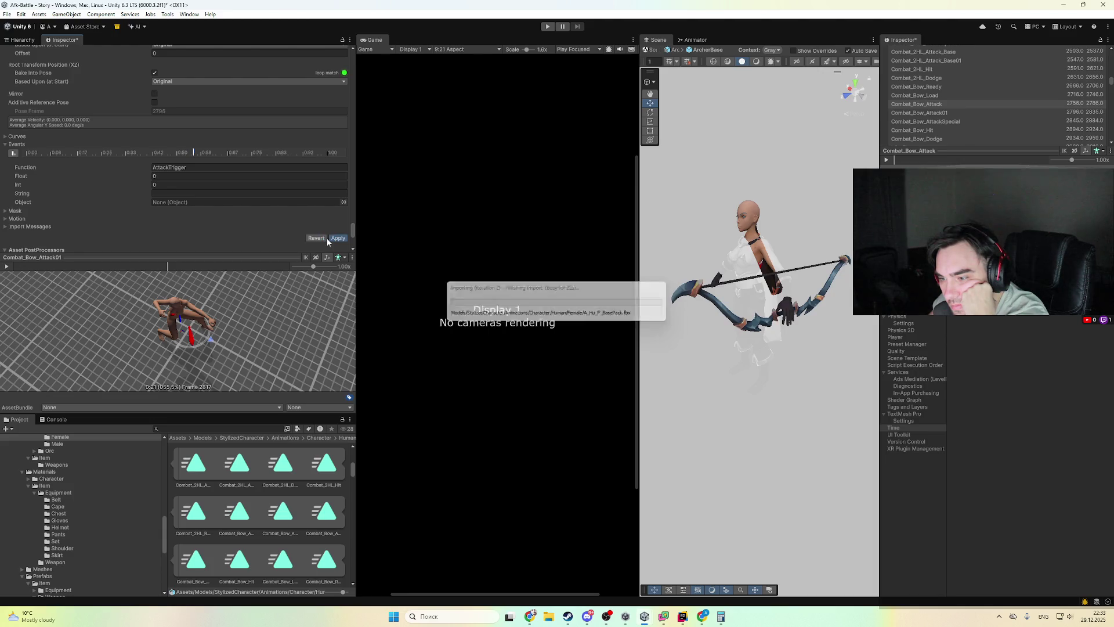
pyautogui.click(22, 41)
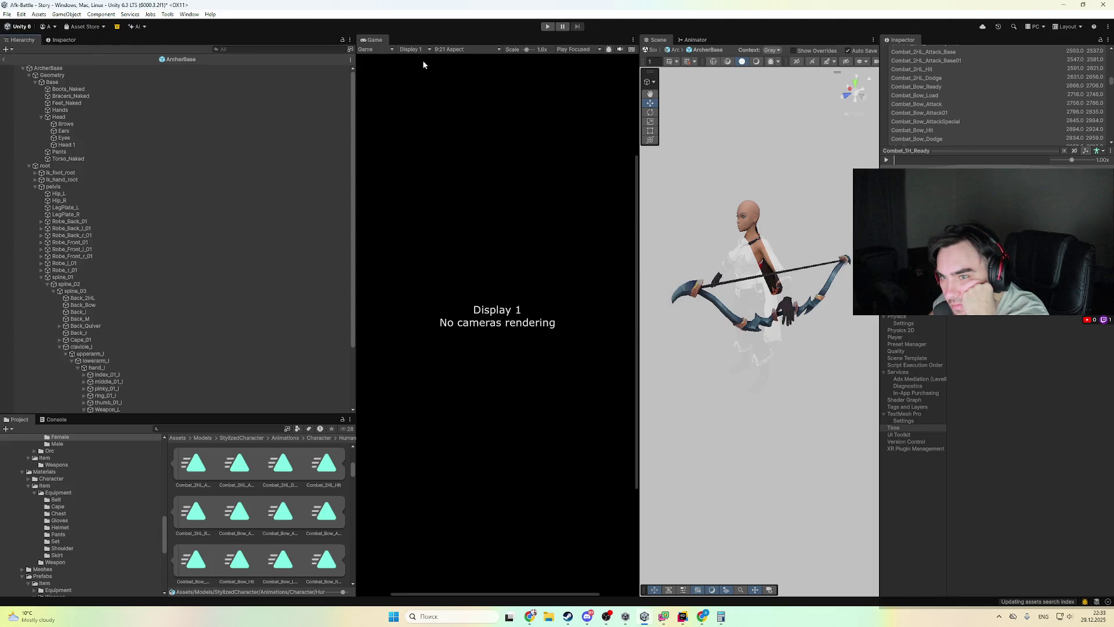
pyautogui.click(5, 60)
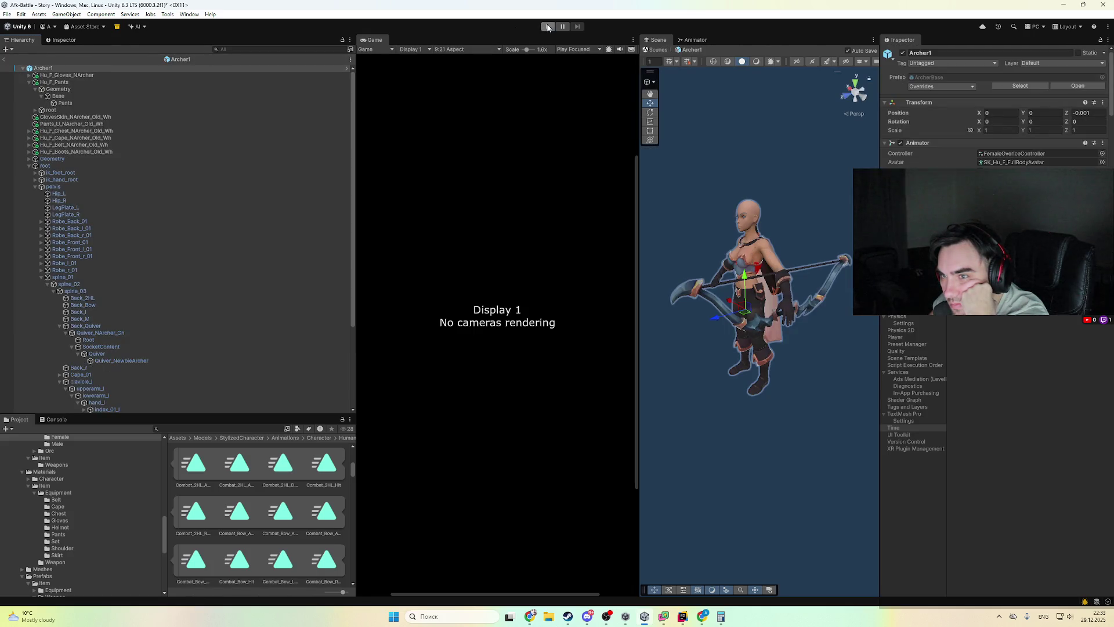
# - Start Play mode and frame Archer8(Clone) in the running Story scene
pyautogui.click(548, 27)
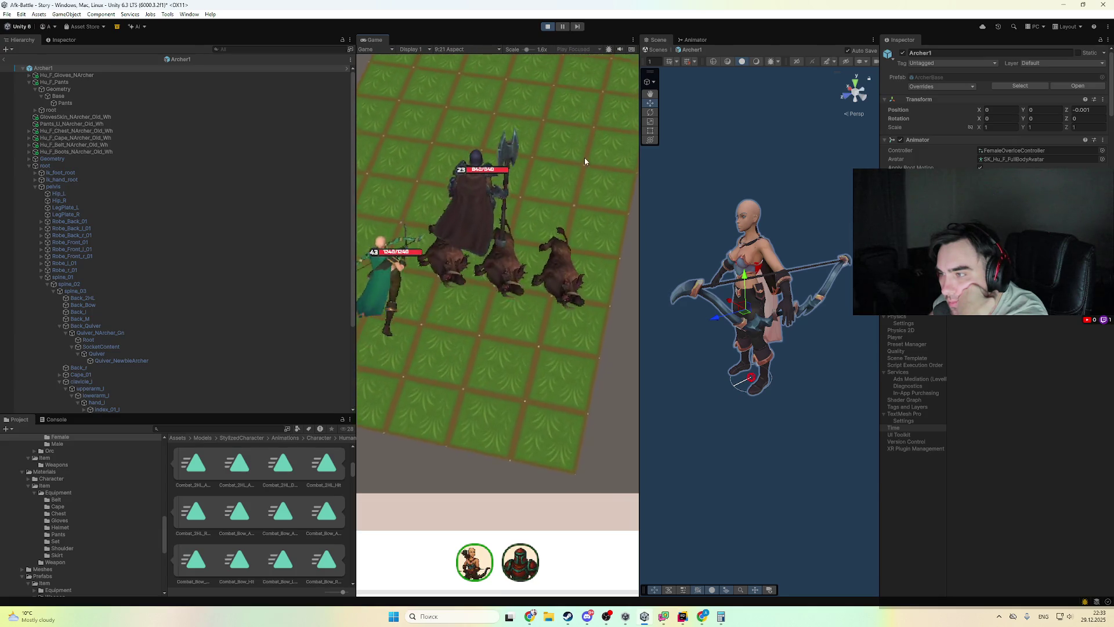
pyautogui.click(5, 58)
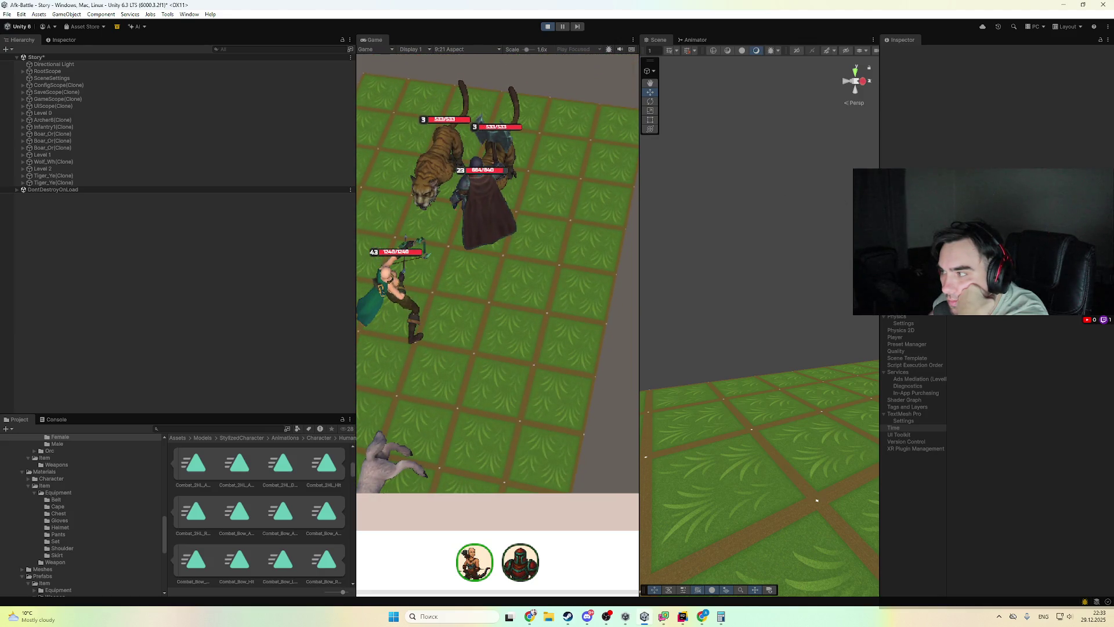
pyautogui.doubleClick(115, 120)
pyautogui.click(818, 238)
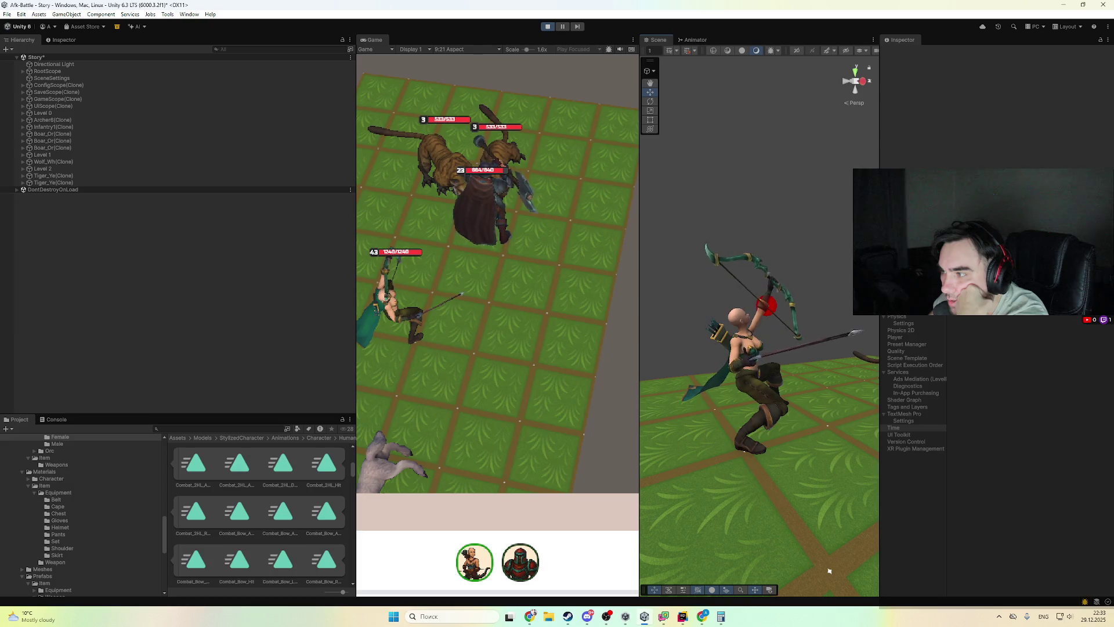
# - Pan and zoom over the axe rider and tigers, then orbit around the archer
pyautogui.moveTo(787, 323)
pyautogui.mouseDown()
pyautogui.moveTo(630, 343)
pyautogui.moveTo(723, 354)
pyautogui.moveTo(706, 403)
pyautogui.moveTo(726, 387)
pyautogui.moveTo(733, 343)
pyautogui.mouseUp()
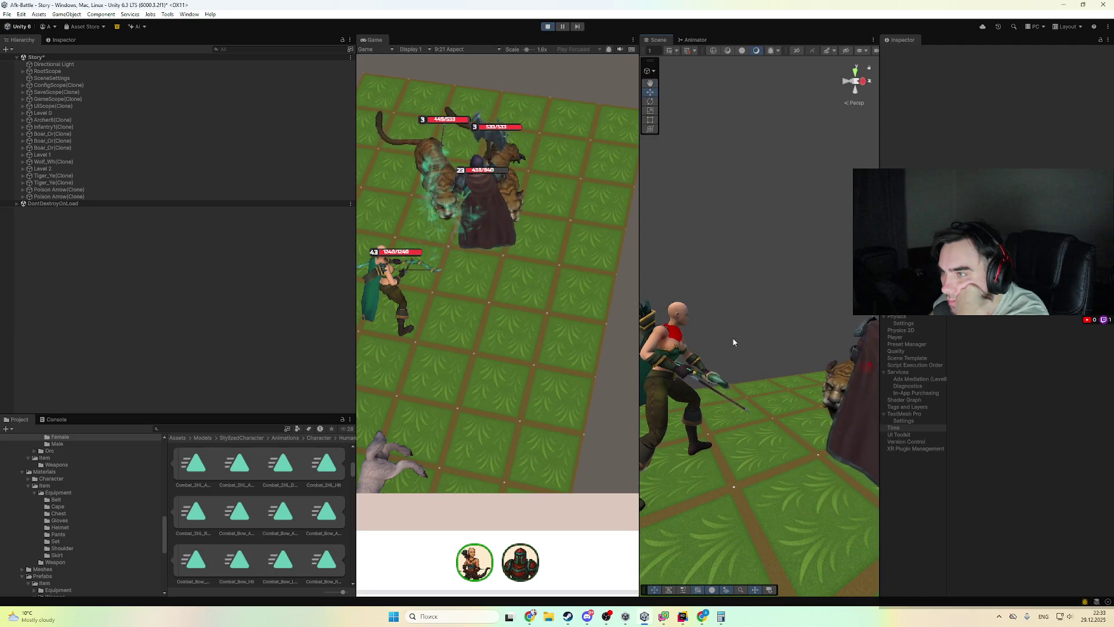
pyautogui.moveTo(732, 342)
pyautogui.mouseDown()
pyautogui.moveTo(666, 355)
pyautogui.moveTo(777, 450)
pyautogui.moveTo(749, 480)
pyautogui.mouseUp()
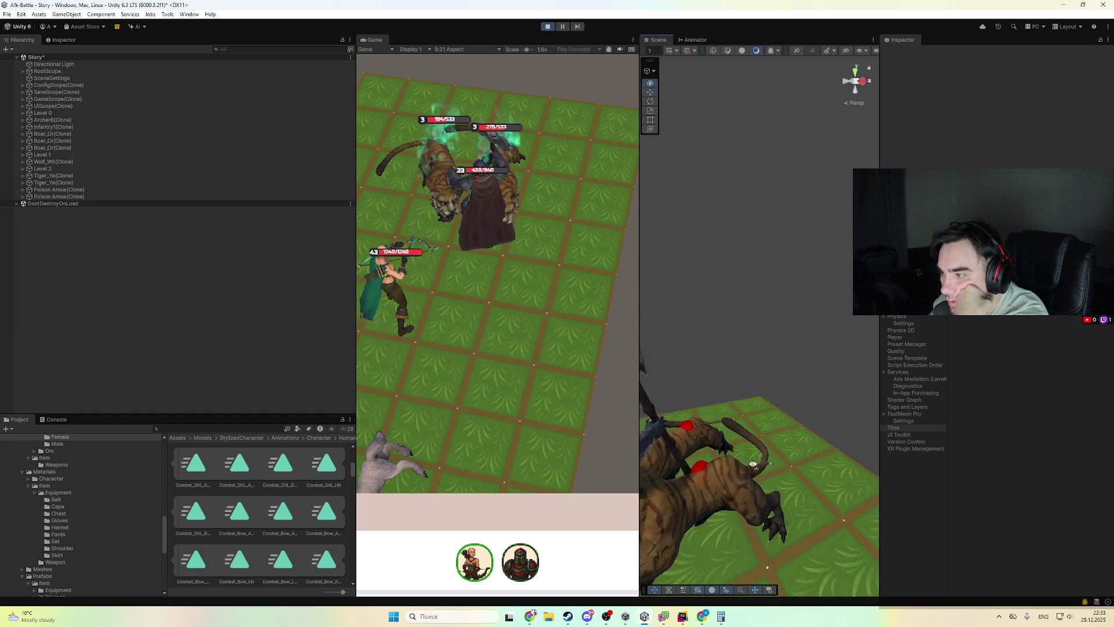
pyautogui.scroll(2, 755, 479)
pyautogui.scroll(3, 736, 471)
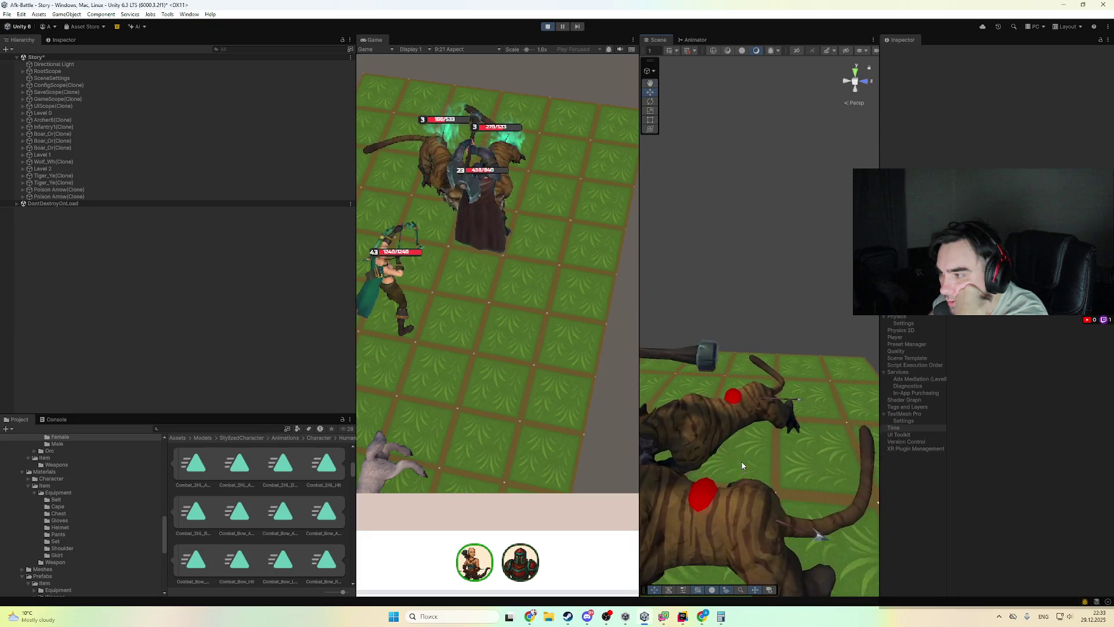
pyautogui.moveTo(736, 471); pyautogui.dragTo(770, 442)
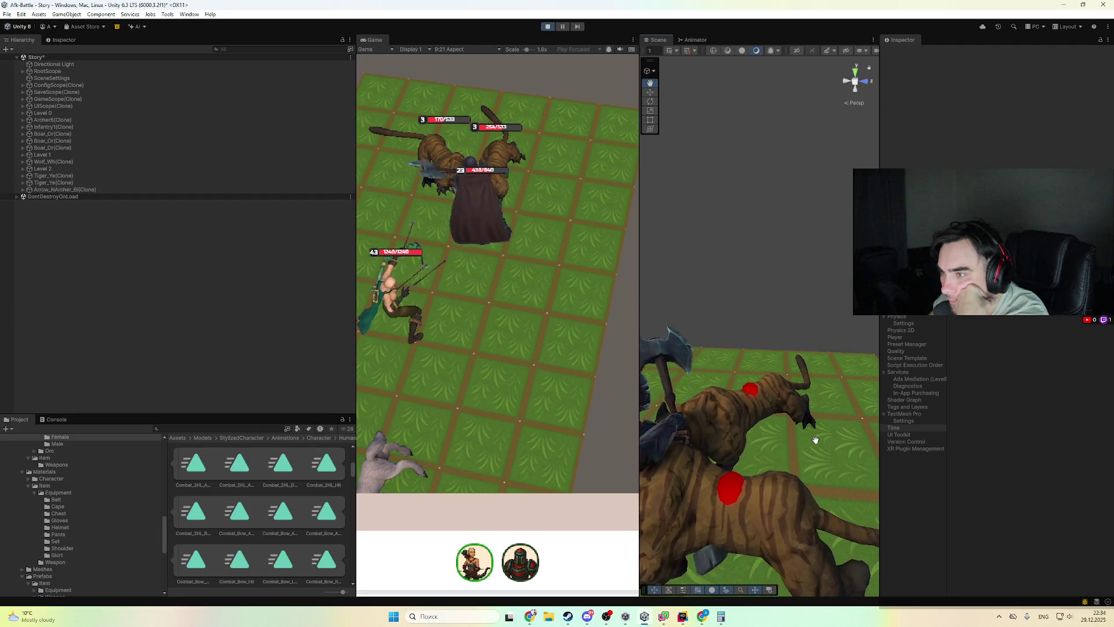
pyautogui.moveTo(815, 439); pyautogui.dragTo(755, 443)
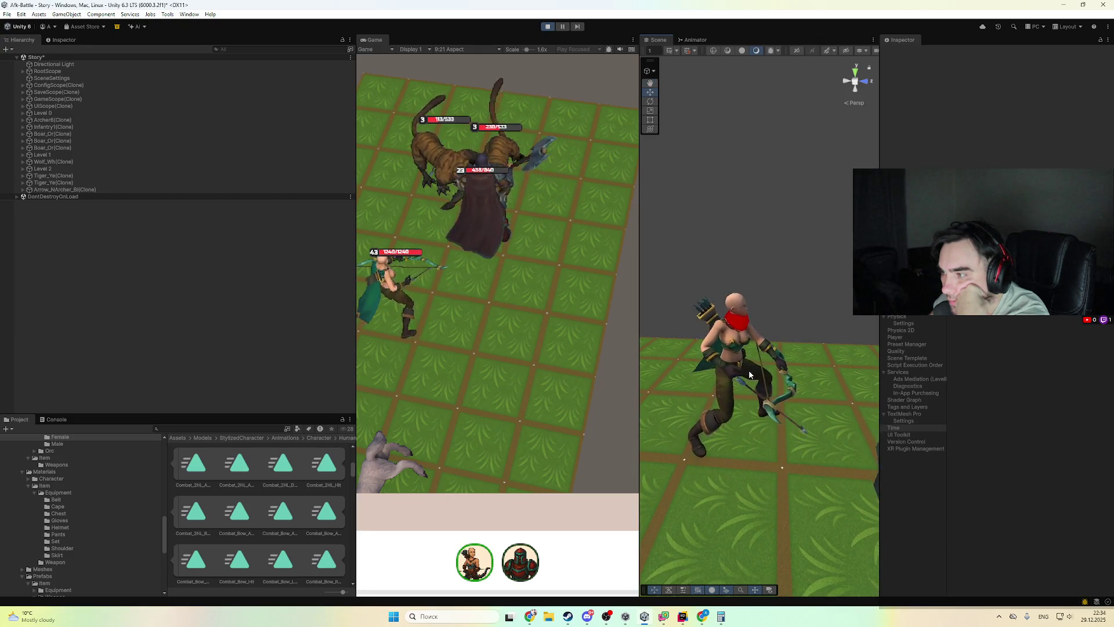
pyautogui.moveTo(749, 374)
pyautogui.mouseDown()
pyautogui.moveTo(795, 318)
pyautogui.moveTo(823, 334)
pyautogui.moveTo(803, 346)
pyautogui.moveTo(797, 398)
pyautogui.moveTo(775, 299)
pyautogui.moveTo(715, 345)
pyautogui.mouseUp()
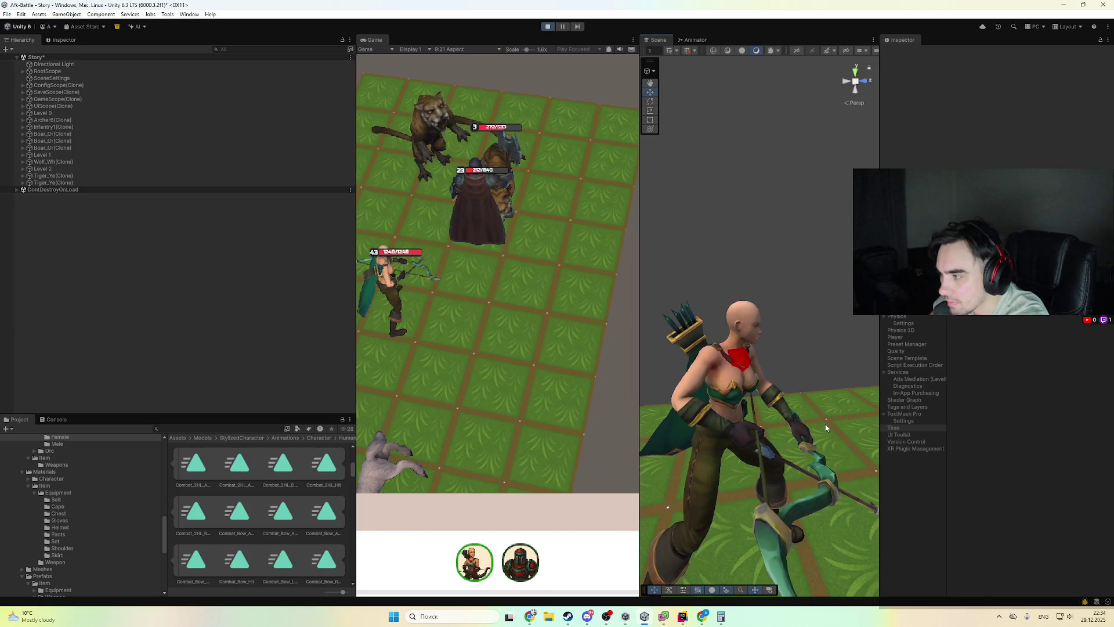
pyautogui.moveTo(826, 427)
pyautogui.mouseDown()
pyautogui.moveTo(627, 425)
pyautogui.moveTo(741, 458)
pyautogui.moveTo(761, 453)
pyautogui.moveTo(551, 428)
pyautogui.moveTo(626, 447)
pyautogui.moveTo(823, 444)
pyautogui.moveTo(786, 406)
pyautogui.moveTo(957, 367)
pyautogui.mouseUp()
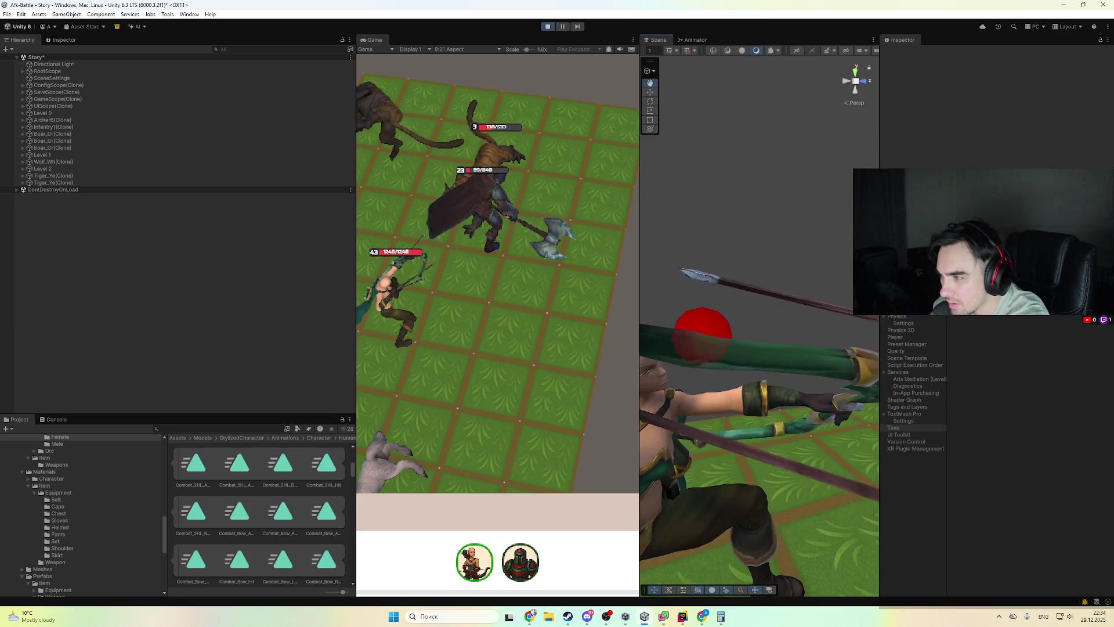
pyautogui.scroll(-5, 792, 435)
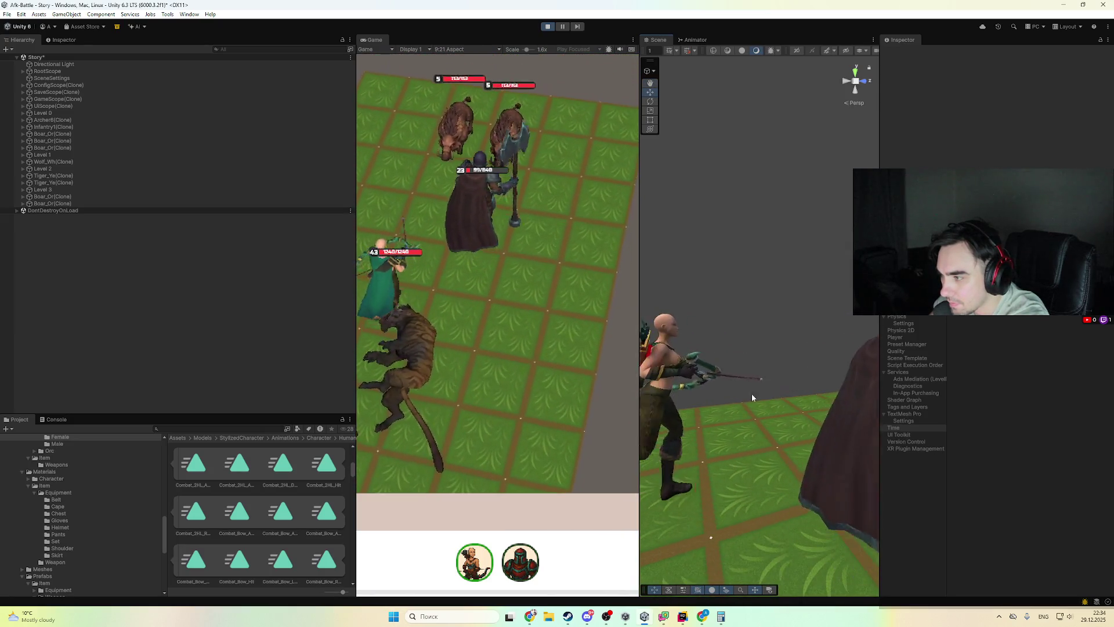
# - Orbit and zoom close around the archer shooting at tigers as the battle reaches Level 6
pyautogui.press('alt')
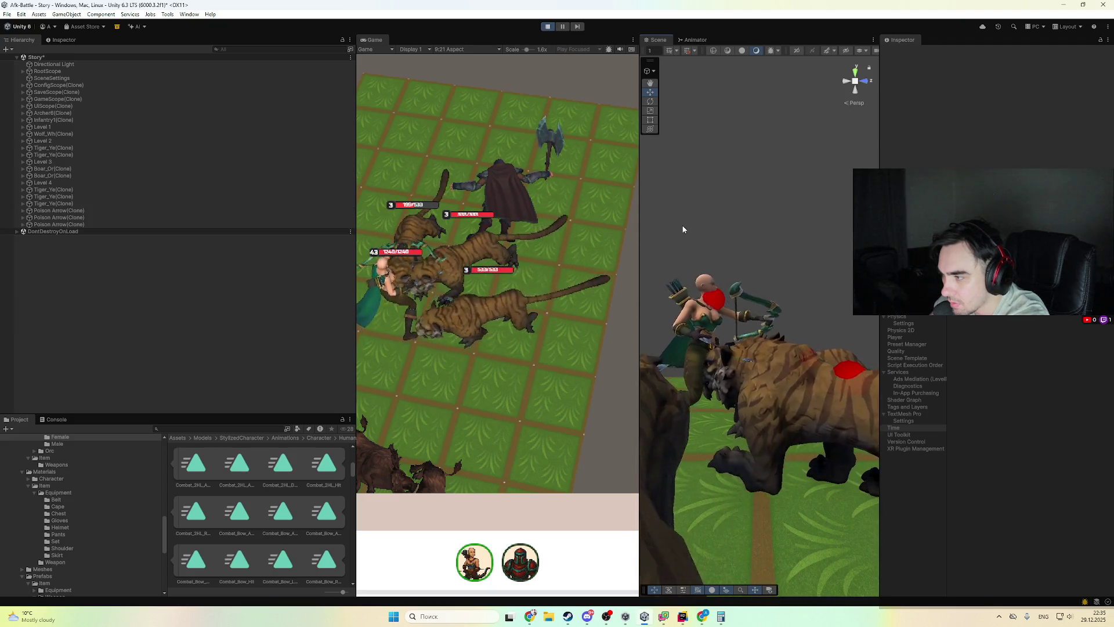
pyautogui.moveTo(683, 229)
pyautogui.mouseDown()
pyautogui.moveTo(825, 483)
pyautogui.moveTo(812, 433)
pyautogui.moveTo(824, 497)
pyautogui.moveTo(819, 486)
pyautogui.mouseUp()
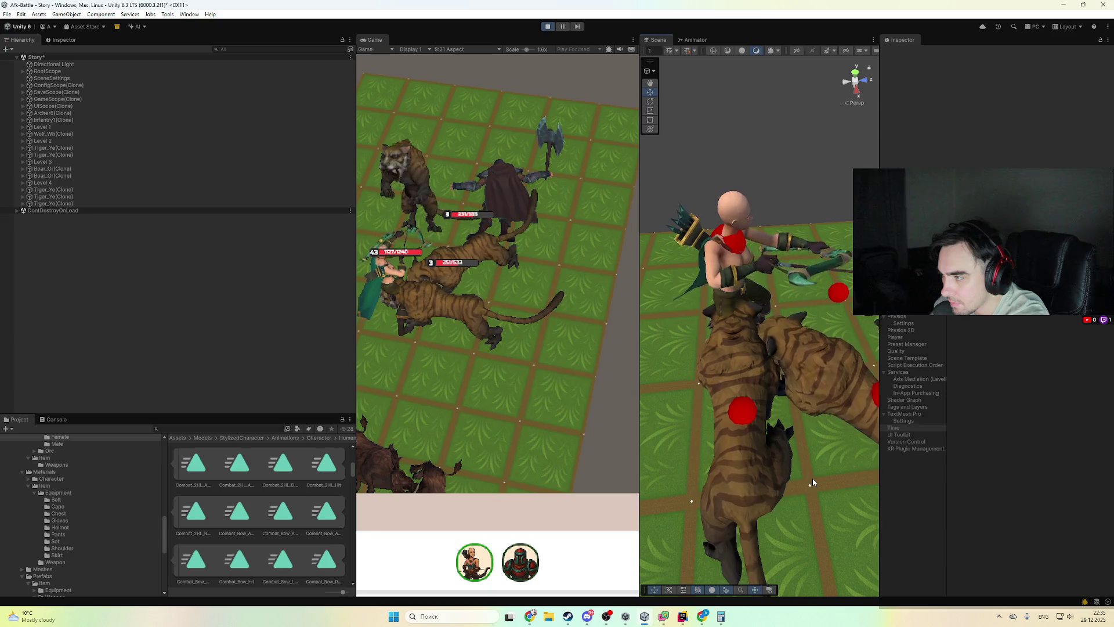
pyautogui.scroll(5, 780, 447)
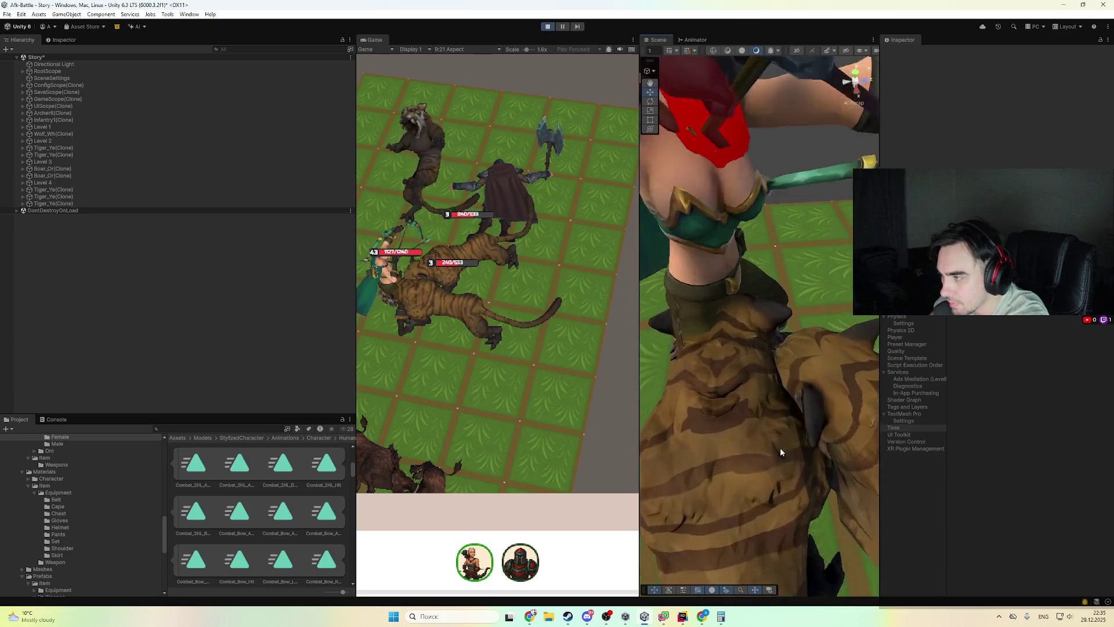
pyautogui.scroll(-5, 774, 430)
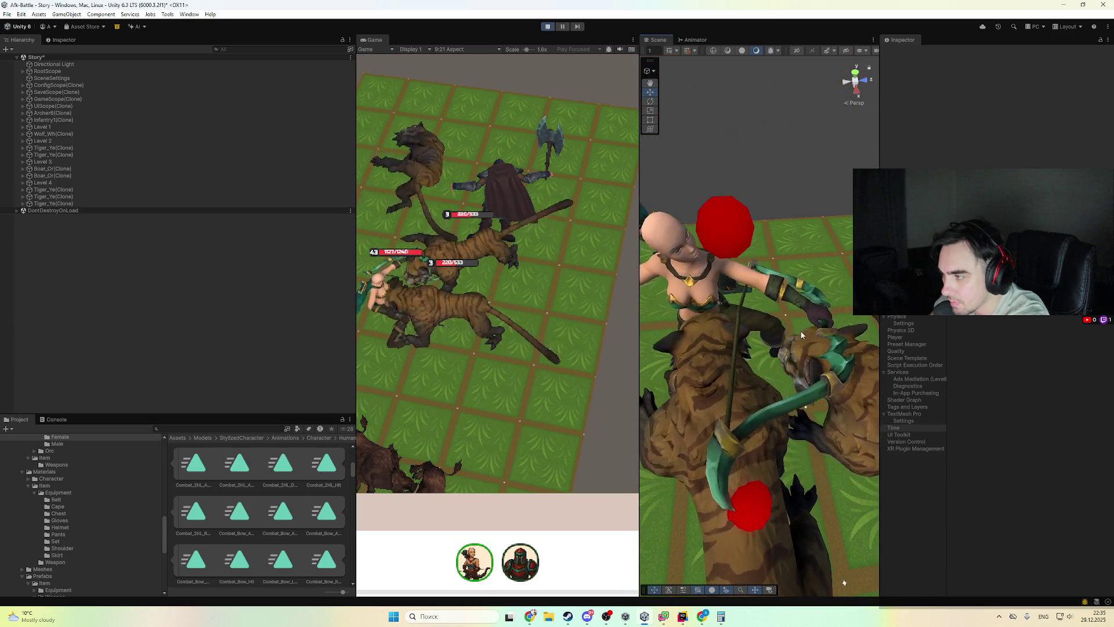
pyautogui.moveTo(777, 360)
pyautogui.mouseDown()
pyautogui.moveTo(741, 328)
pyautogui.moveTo(740, 376)
pyautogui.mouseUp()
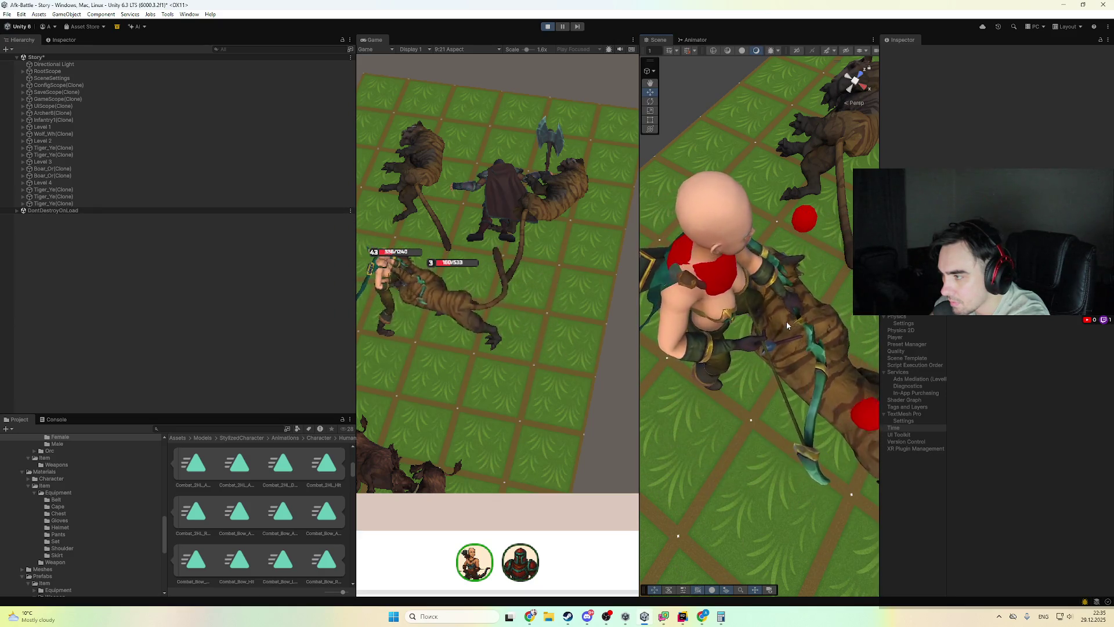
pyautogui.moveTo(784, 327)
pyautogui.mouseDown()
pyautogui.moveTo(830, 240)
pyautogui.moveTo(627, 300)
pyautogui.moveTo(704, 300)
pyautogui.moveTo(717, 320)
pyautogui.moveTo(737, 319)
pyautogui.moveTo(719, 332)
pyautogui.mouseUp()
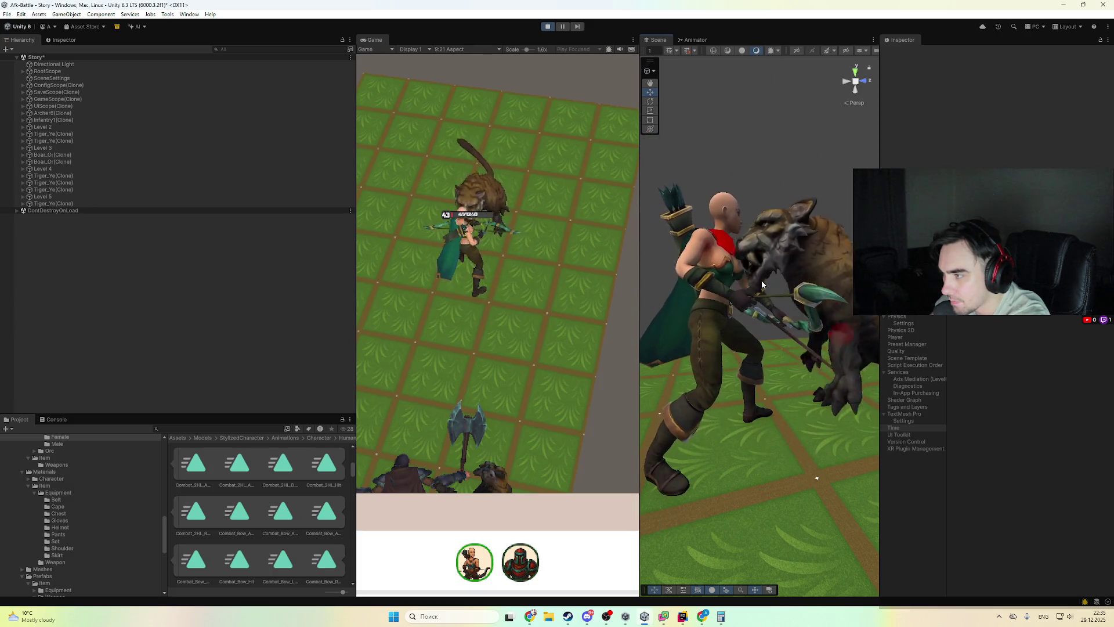
pyautogui.moveTo(761, 280)
pyautogui.mouseDown()
pyautogui.moveTo(783, 313)
pyautogui.moveTo(814, 326)
pyautogui.moveTo(690, 346)
pyautogui.moveTo(740, 366)
pyautogui.moveTo(819, 363)
pyautogui.mouseUp()
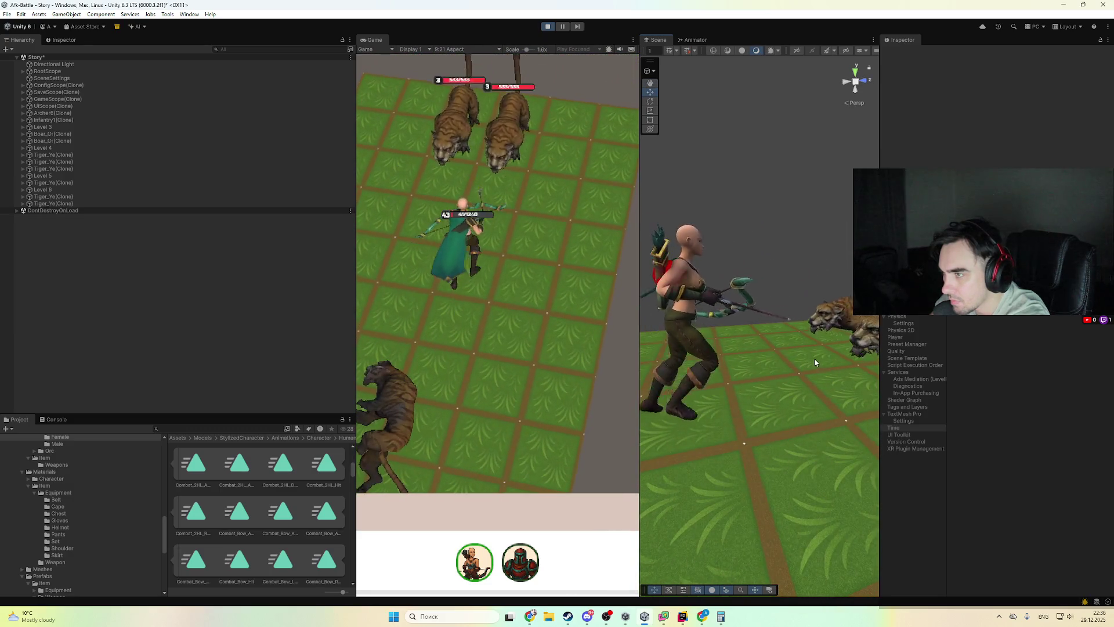
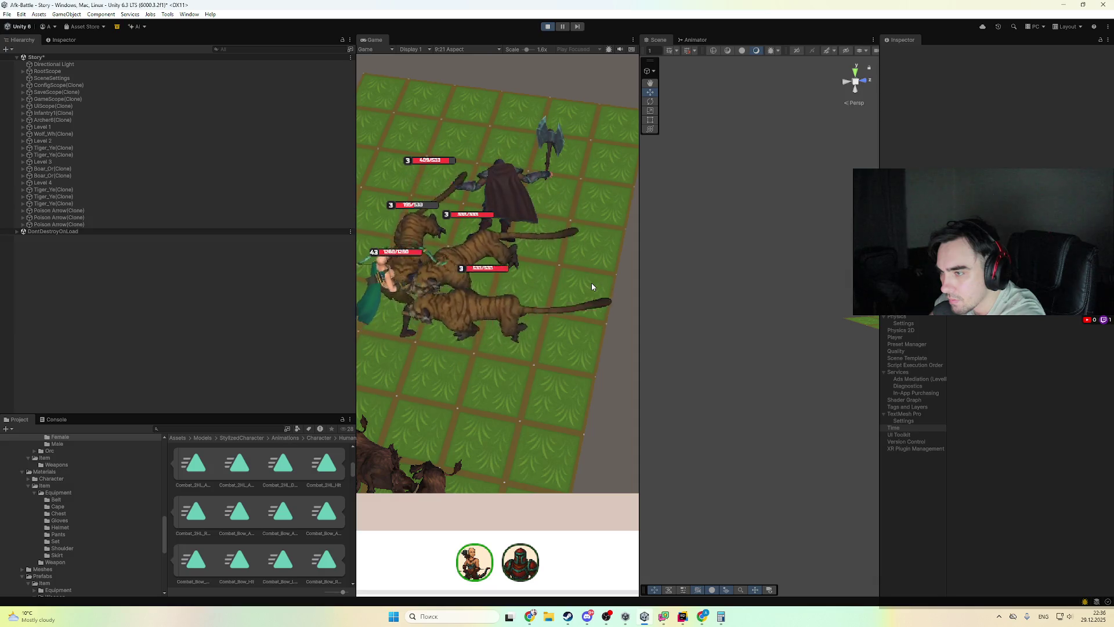
# - Stop Play mode and select the CharactersVisualAsset asset in Assets/Resources
pyautogui.hotkey('ctrl', 'p')
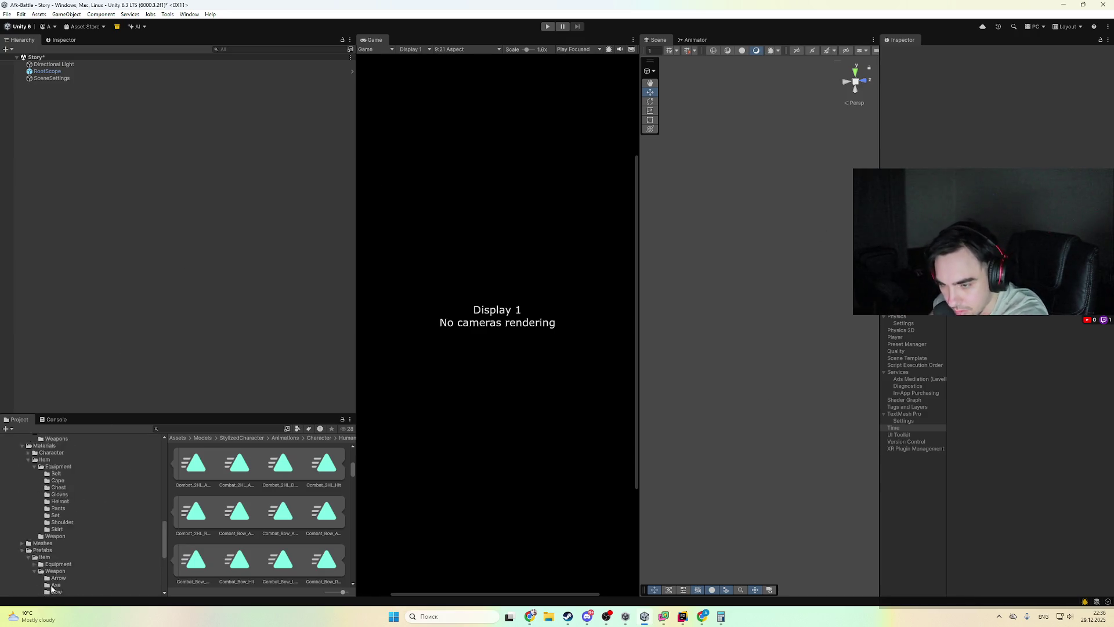
pyautogui.scroll(10, 55, 578)
pyautogui.click(44, 491)
pyautogui.press('Left')
pyautogui.press('Down')
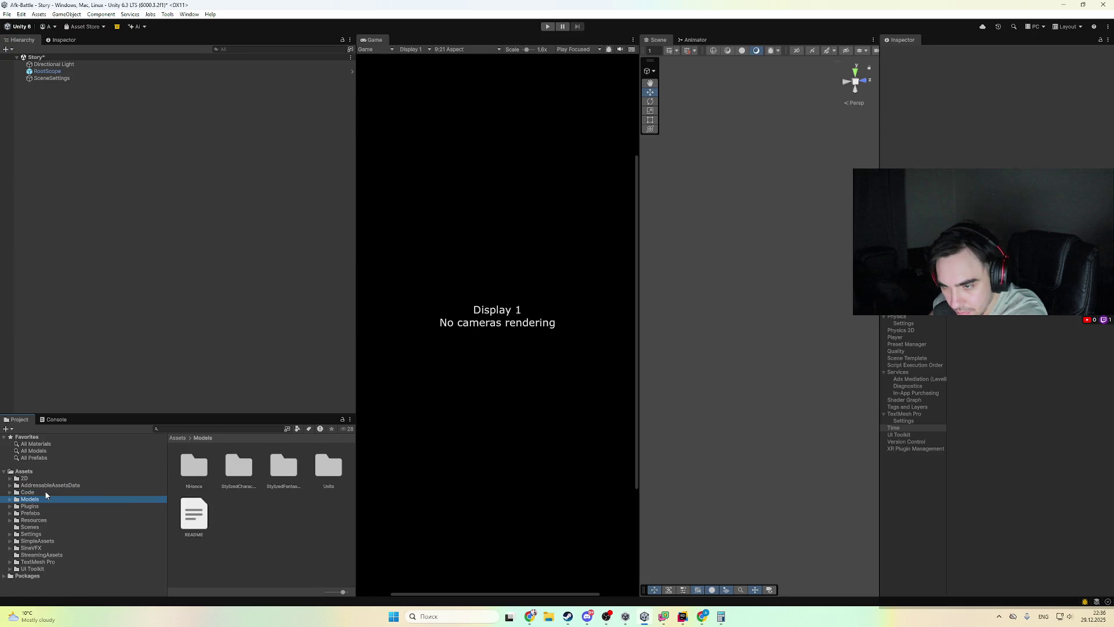
pyautogui.press('Down')
pyautogui.click(49, 527)
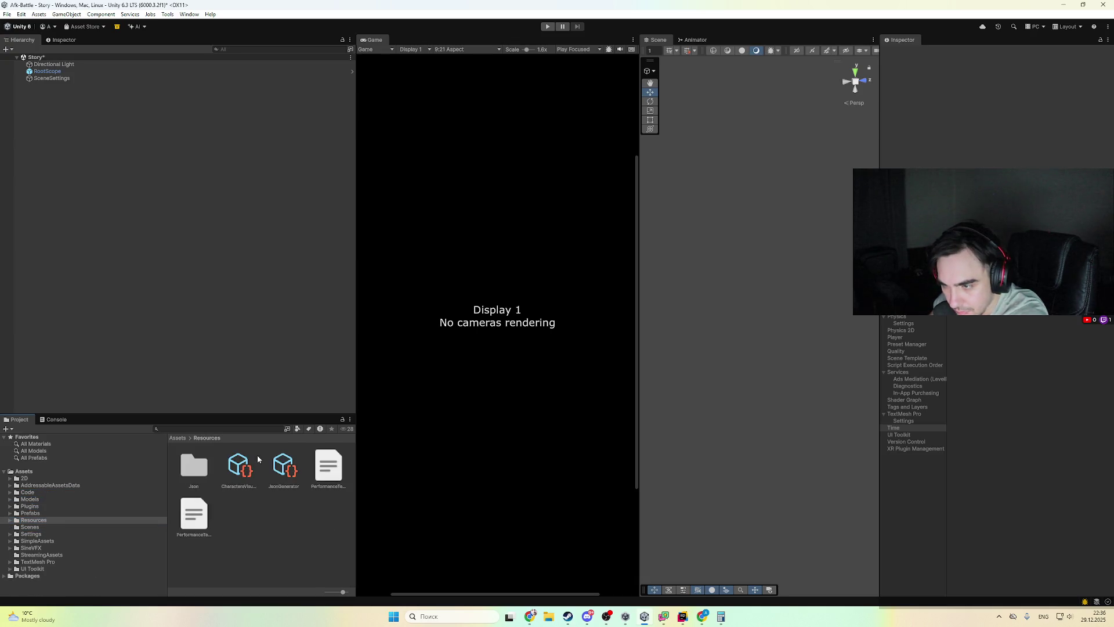
# - Review the Particles Visuals entries, then open CharactersVisualAsset.cs in Rider at ParticlesVisualAssetItem
pyautogui.click(912, 101)
pyautogui.scroll(-2, 944, 157)
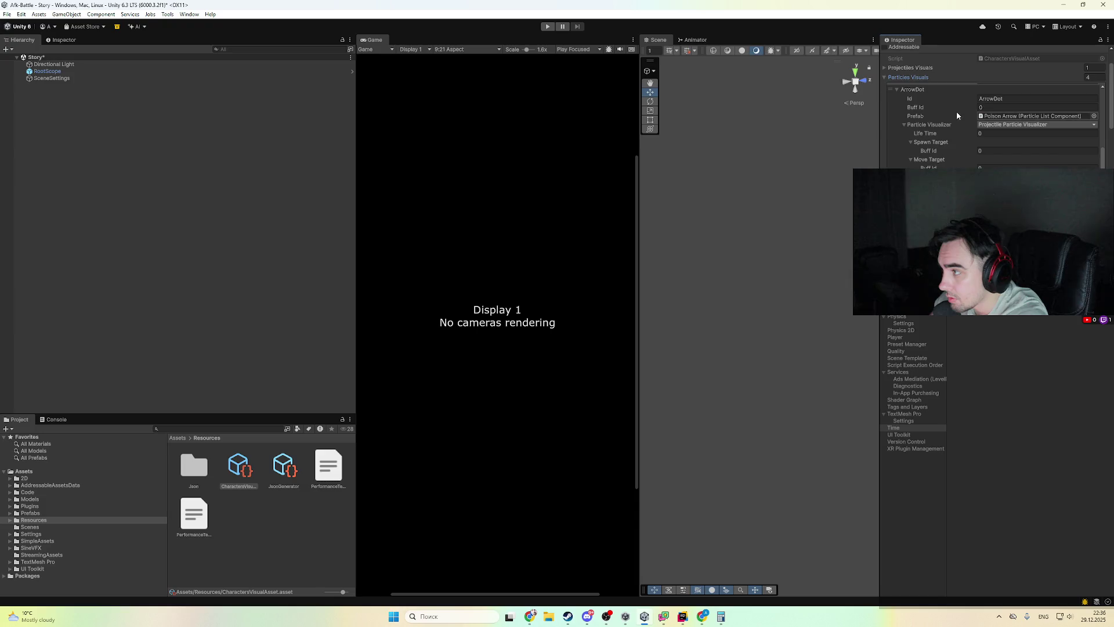
pyautogui.scroll(-3, 957, 116)
pyautogui.scroll(-2, 951, 152)
pyautogui.scroll(3, 951, 147)
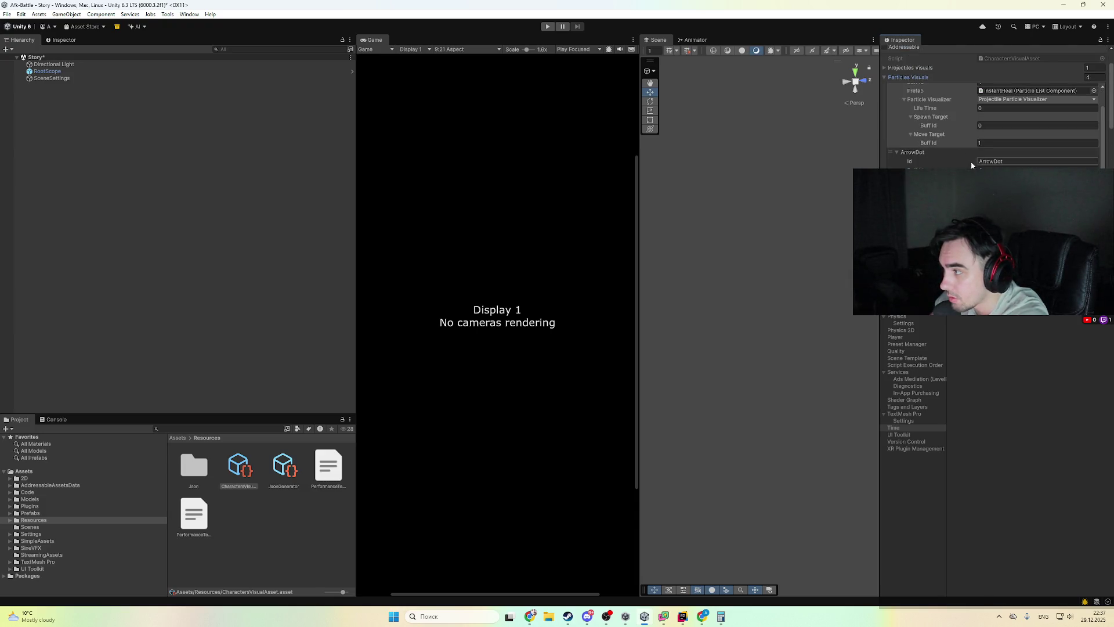
pyautogui.scroll(2, 973, 158)
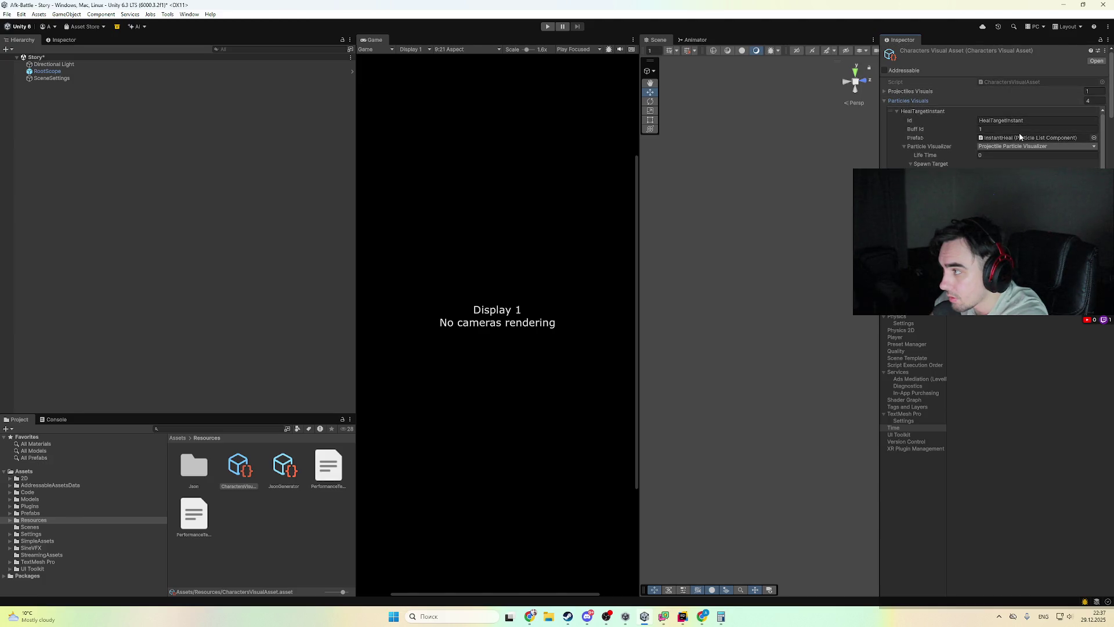
pyautogui.scroll(1, 1007, 150)
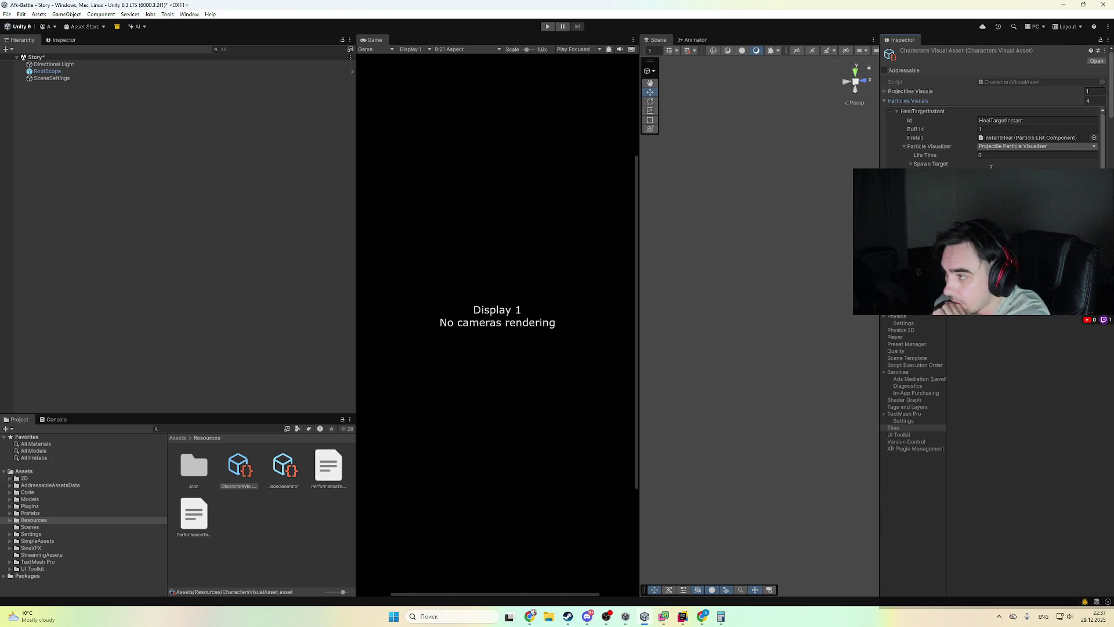
pyautogui.scroll(-2, 991, 167)
pyautogui.scroll(3, 999, 166)
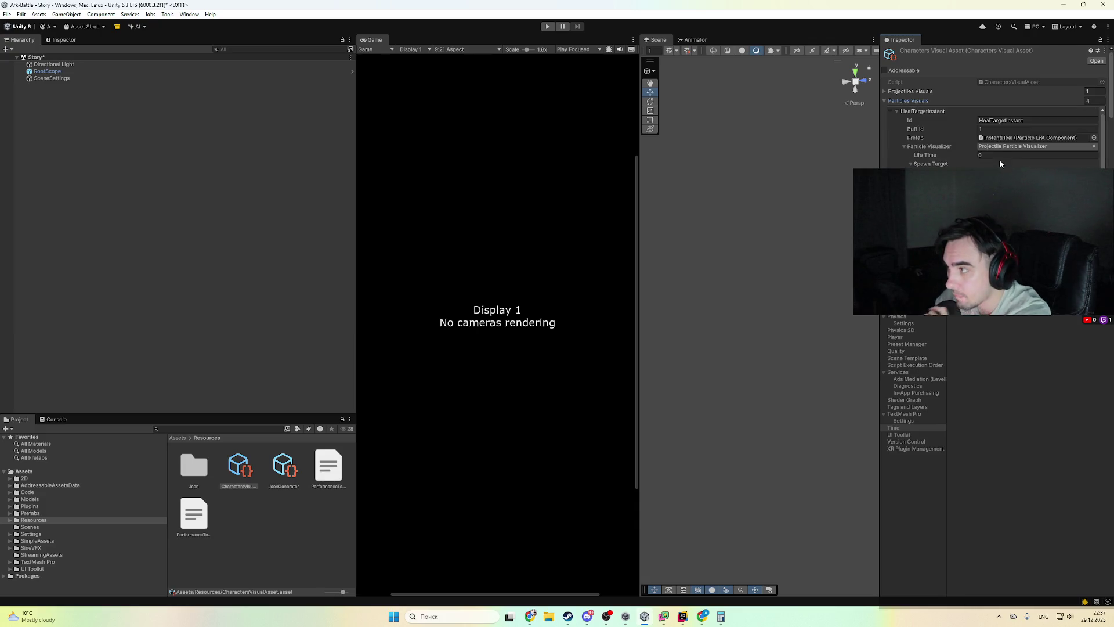
pyautogui.doubleClick(1004, 80)
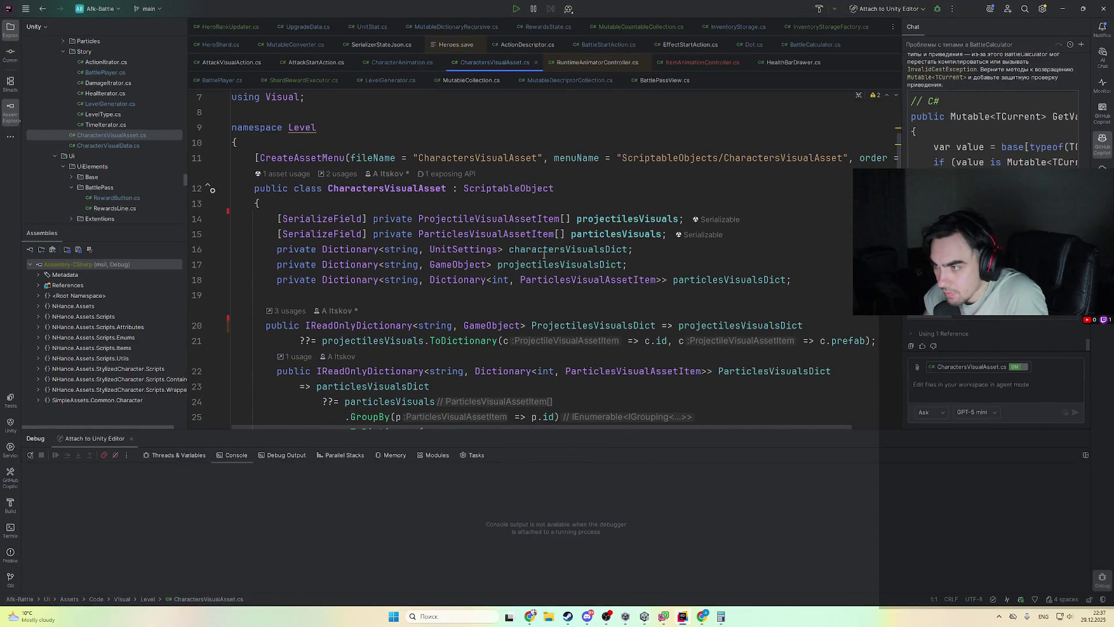
pyautogui.keyDown('ctrl'); pyautogui.click(518, 234); pyautogui.keyUp('ctrl')
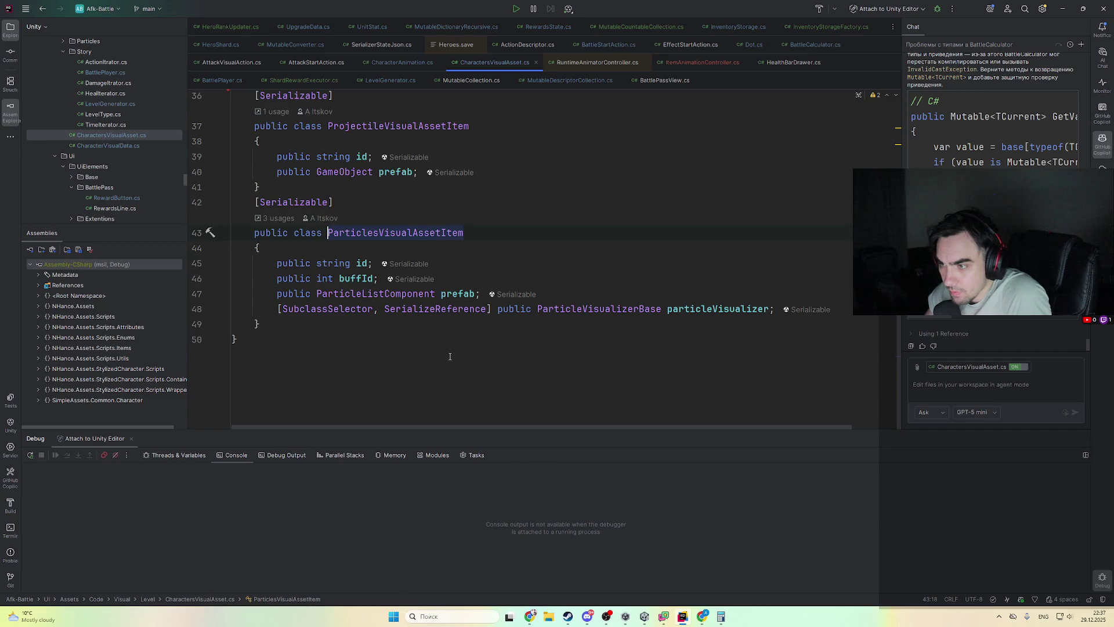
# - Inspect the ParticleListComponent class, then return to CharactersVisualAsset.cs
pyautogui.keyDown('ctrl'); pyautogui.click(427, 299); pyautogui.keyUp('ctrl')
pyautogui.scroll(-3, 533, 323)
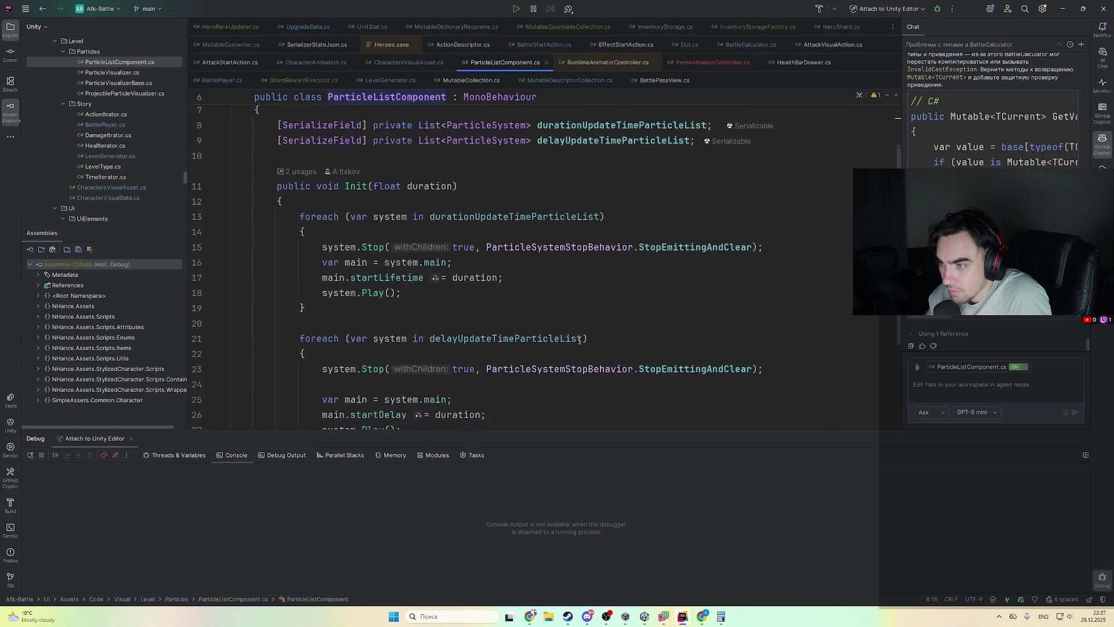
pyautogui.scroll(3, 579, 340)
pyautogui.scroll(-5, 579, 340)
pyautogui.scroll(3, 609, 342)
pyautogui.hotkey('ctrl', '-')
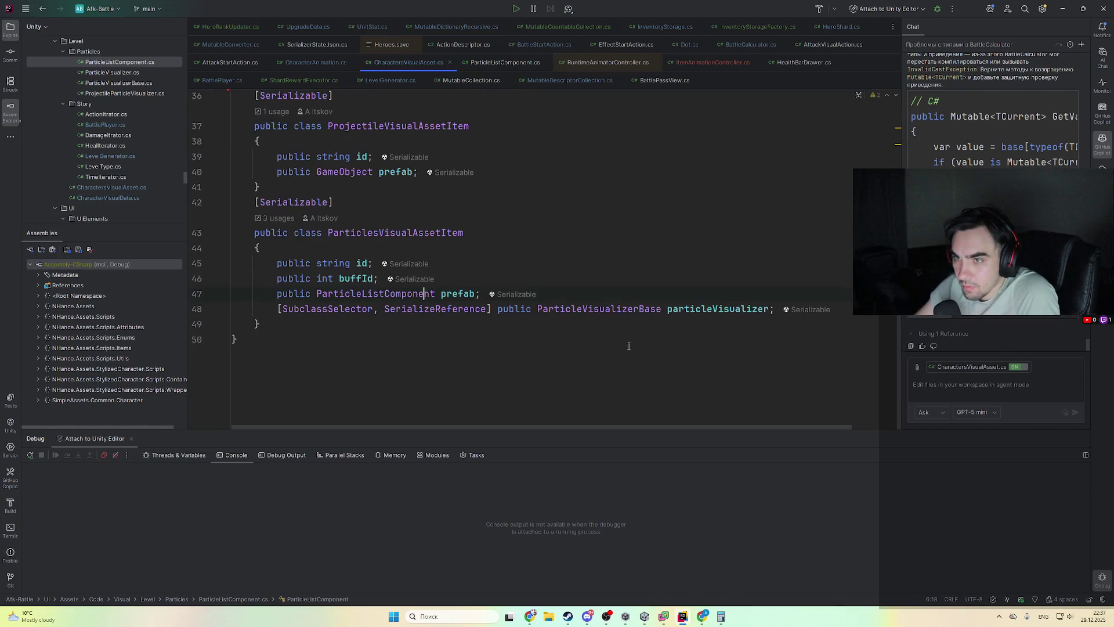
# - Trace ParticleVisualizerBase.Visualize to its ProjectileParticleVisualizer override and read it
pyautogui.keyDown('ctrl'); pyautogui.click(622, 316); pyautogui.keyUp('ctrl')
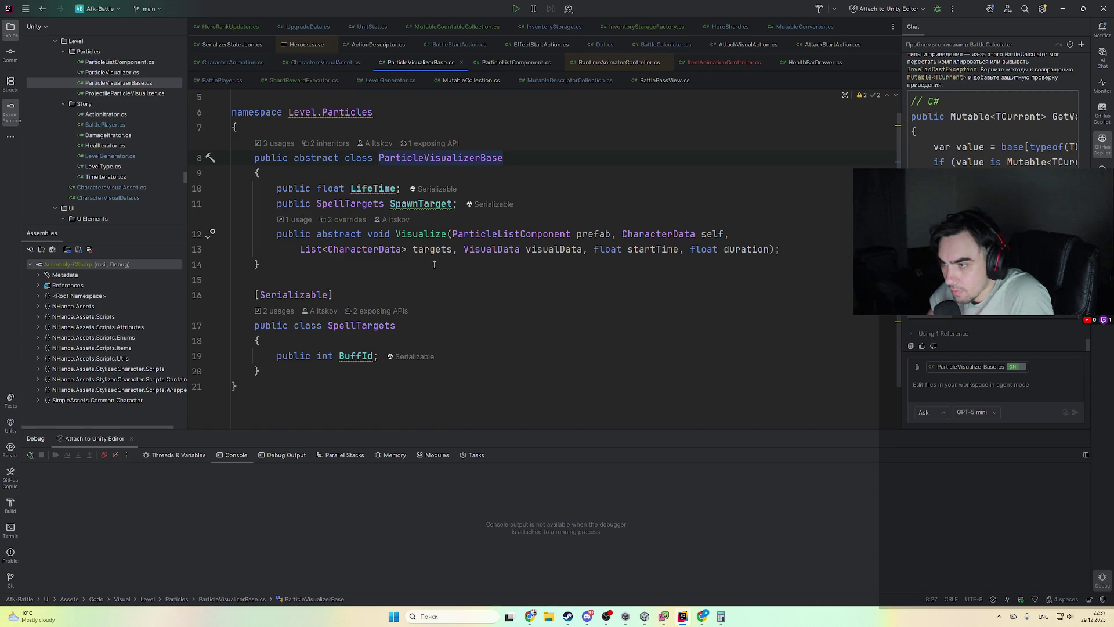
pyautogui.keyDown('ctrl'); pyautogui.click(427, 235); pyautogui.keyUp('ctrl')
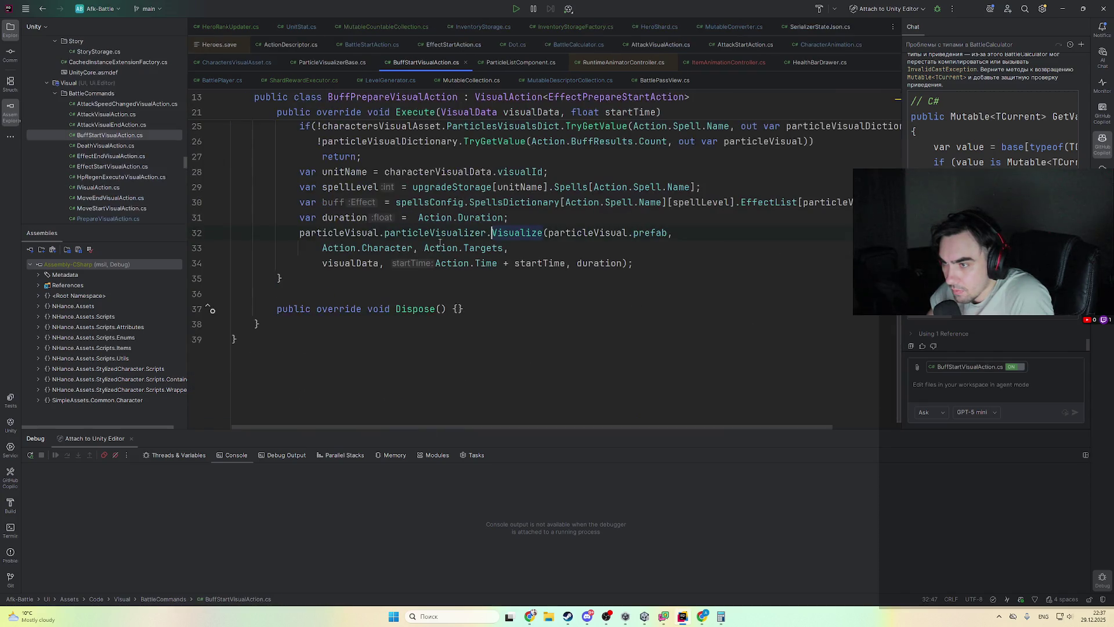
pyautogui.scroll(2, 526, 293)
pyautogui.keyDown('ctrl'); pyautogui.click(516, 279); pyautogui.keyUp('ctrl')
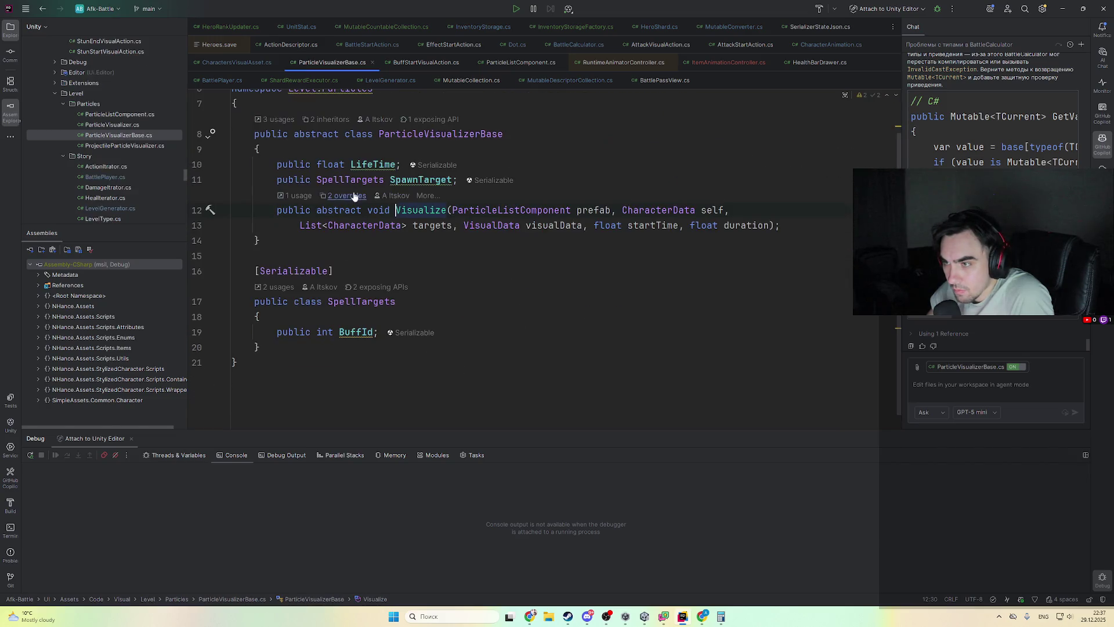
pyautogui.click(360, 196)
pyautogui.click(440, 233)
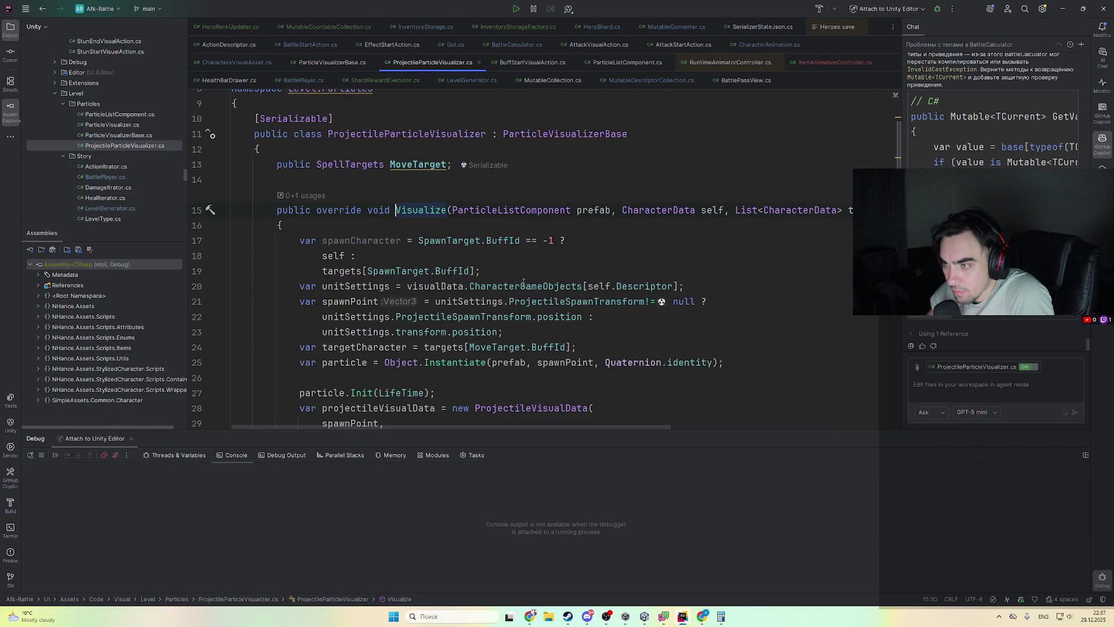
pyautogui.scroll(-4, 565, 330)
pyautogui.scroll(-2, 565, 330)
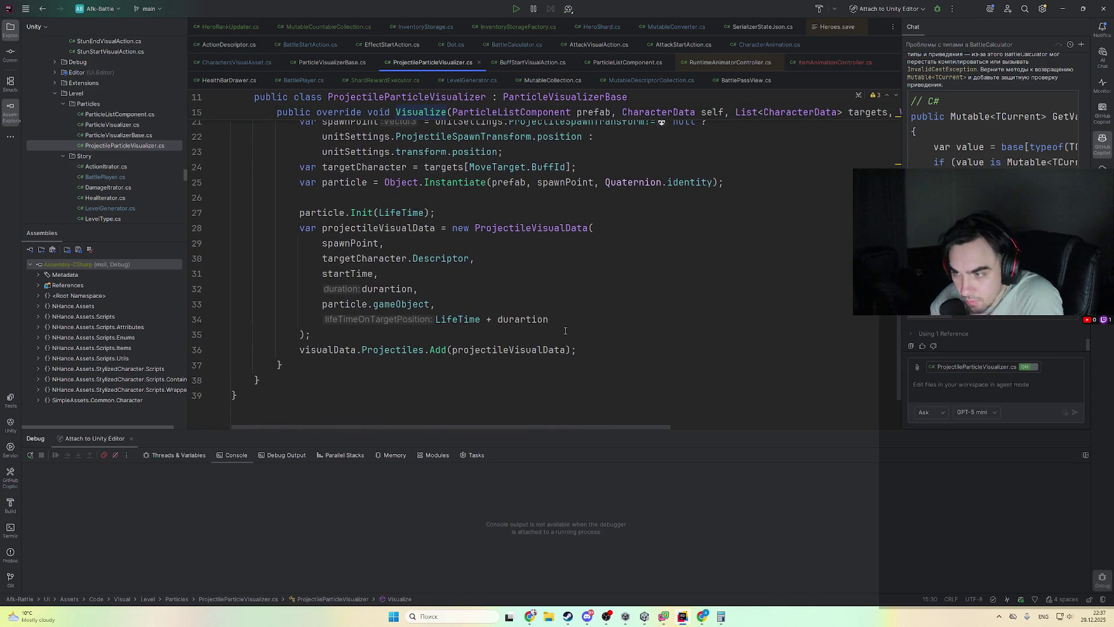
pyautogui.scroll(8, 565, 348)
pyautogui.scroll(-5, 494, 355)
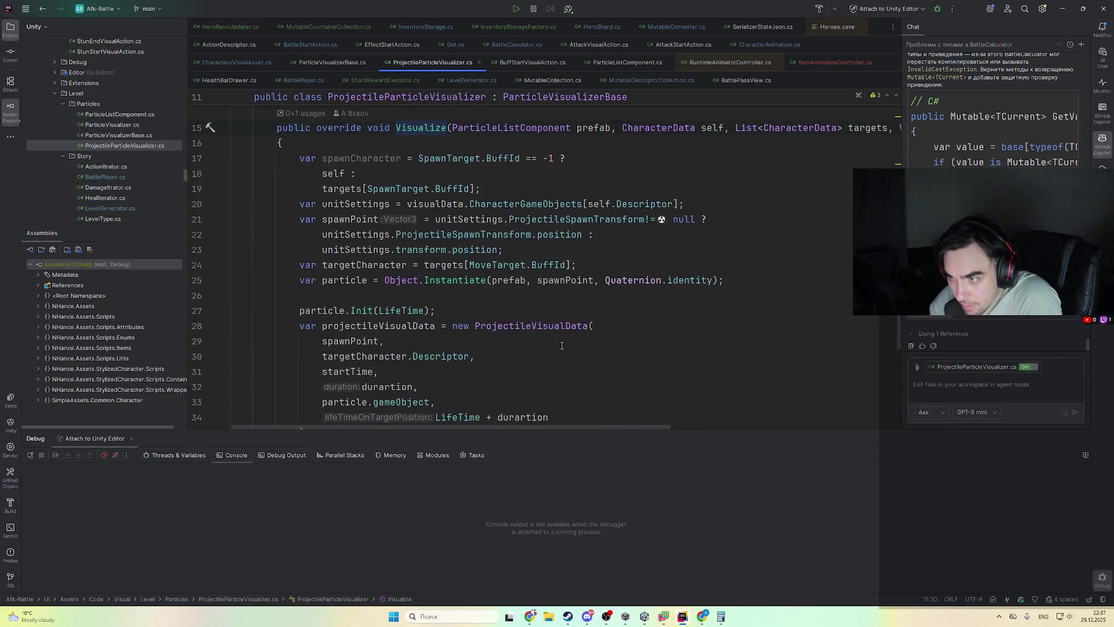
pyautogui.scroll(-2, 494, 355)
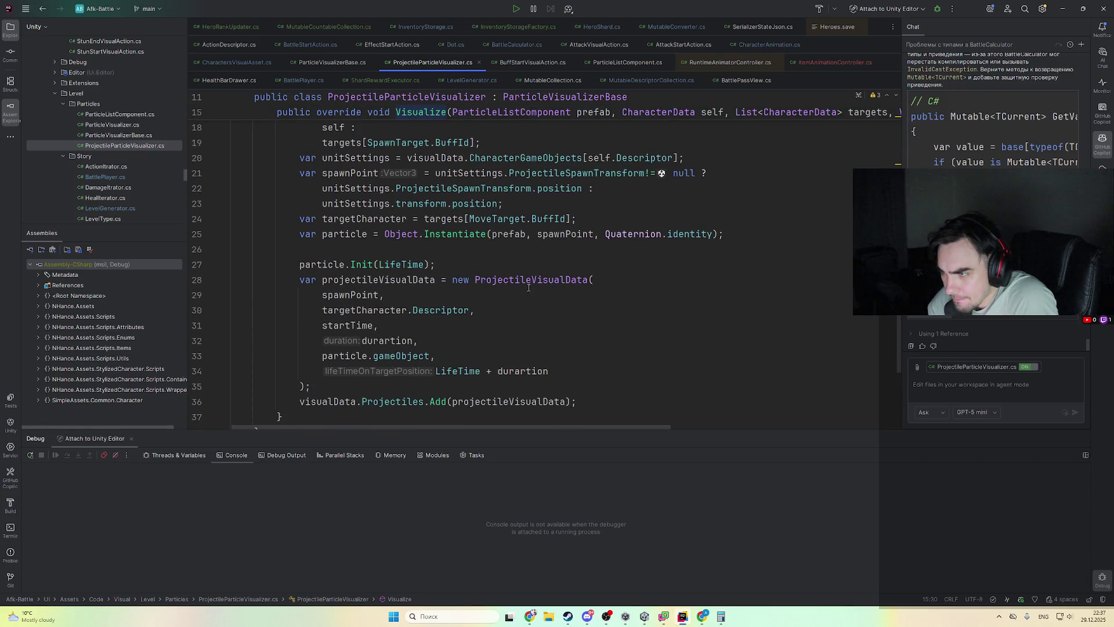
# - Look at the ProjectileVisualData definition and constructor, then return to ProjectileParticleVisualizer.cs
pyautogui.keyDown('ctrl'); pyautogui.click(549, 280); pyautogui.keyUp('ctrl')
pyautogui.hotkey('ctrl', 'alt', 'Left')
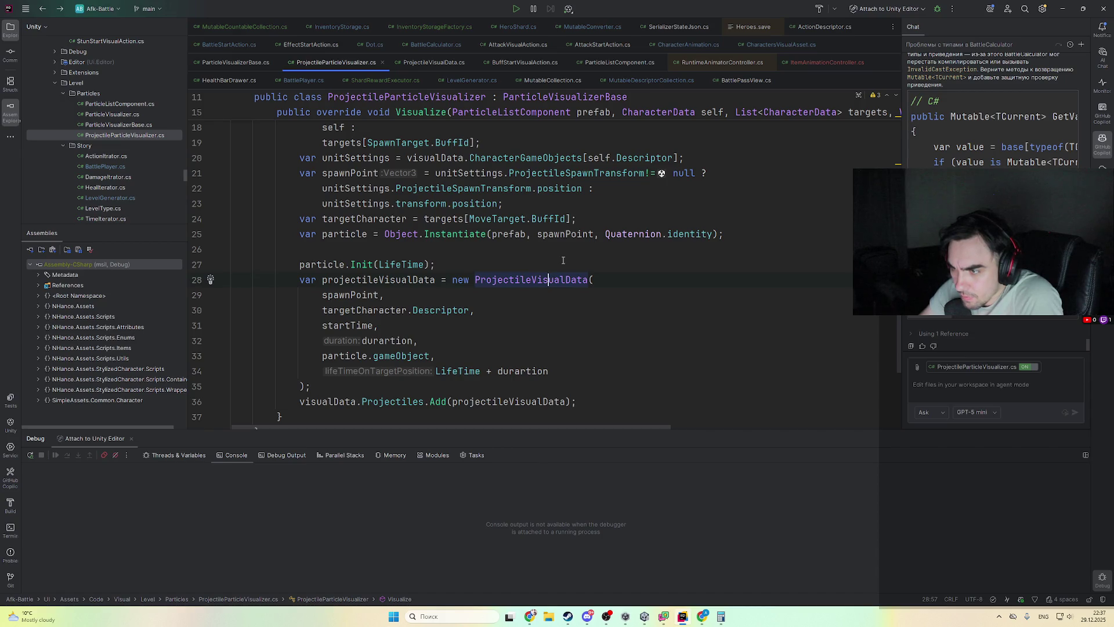
pyautogui.hotkey('ctrl', 'b')
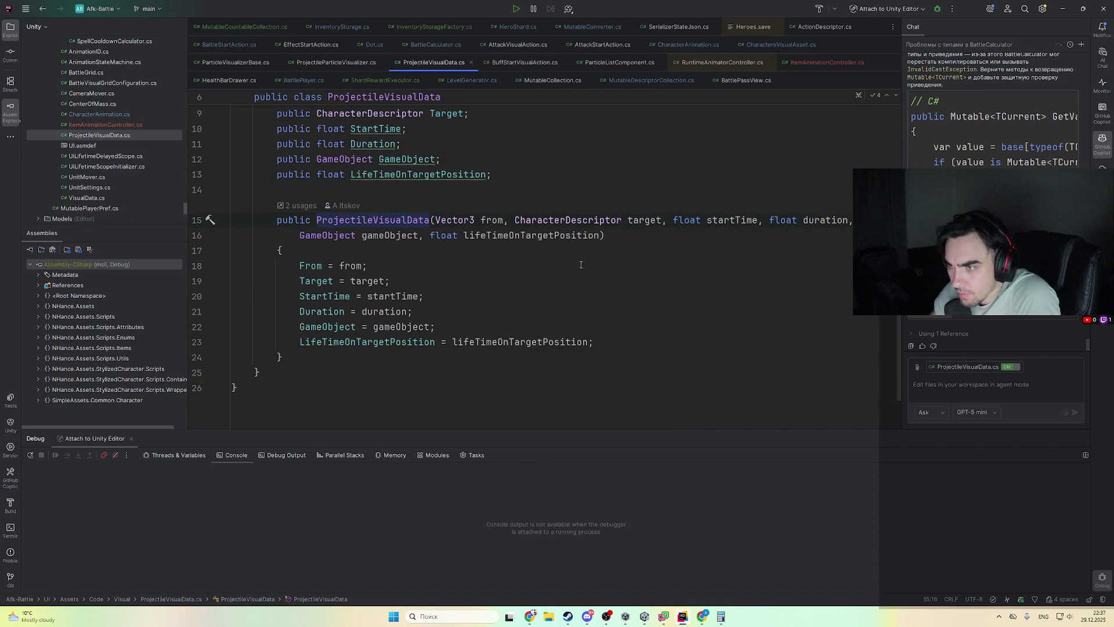
pyautogui.scroll(2, 581, 265)
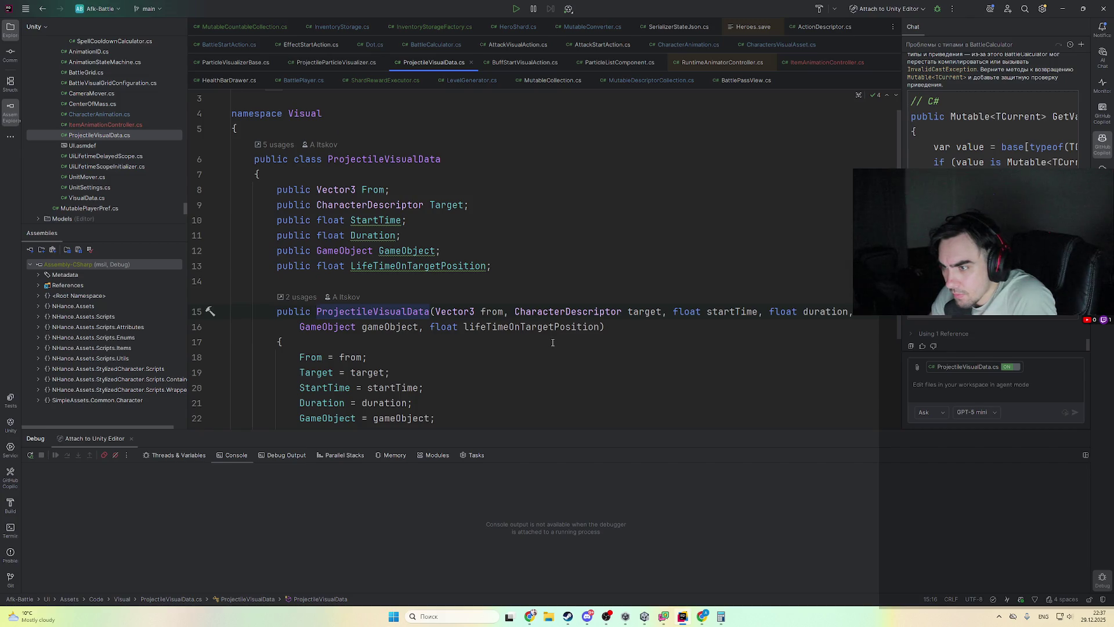
pyautogui.scroll(-2, 548, 335)
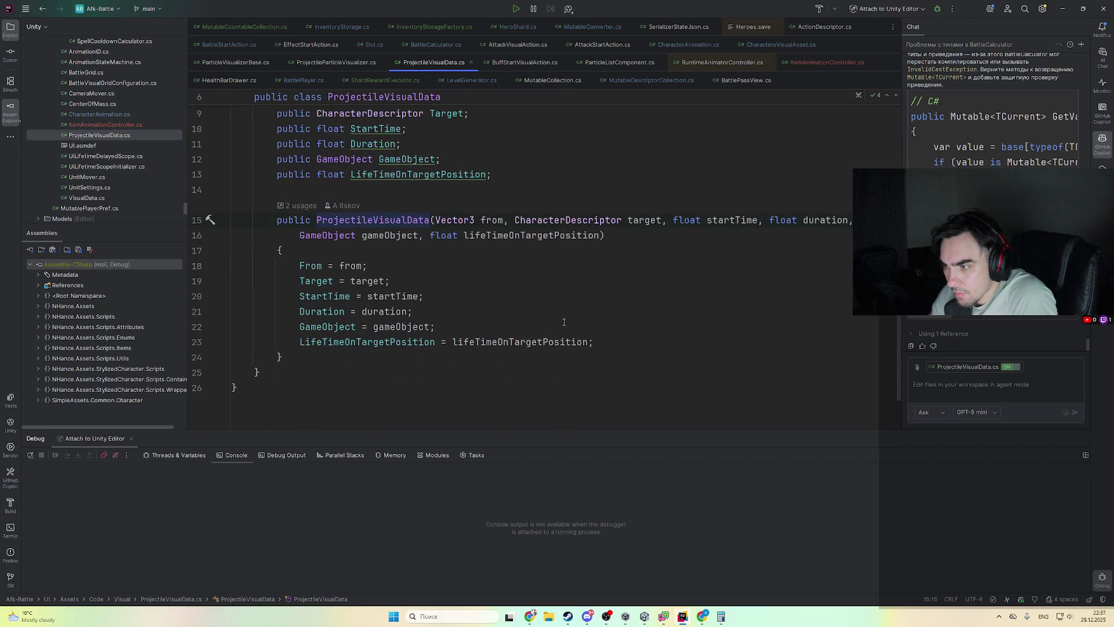
pyautogui.scroll(1, 569, 318)
pyautogui.scroll(1, 572, 315)
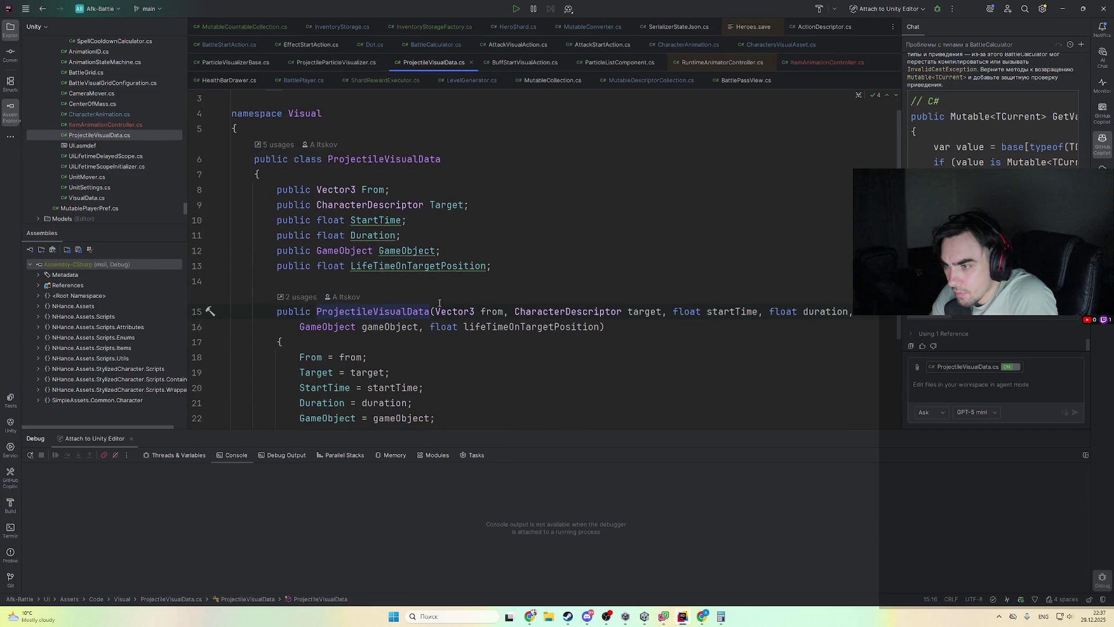
pyautogui.hotkey('ctrl', '-')
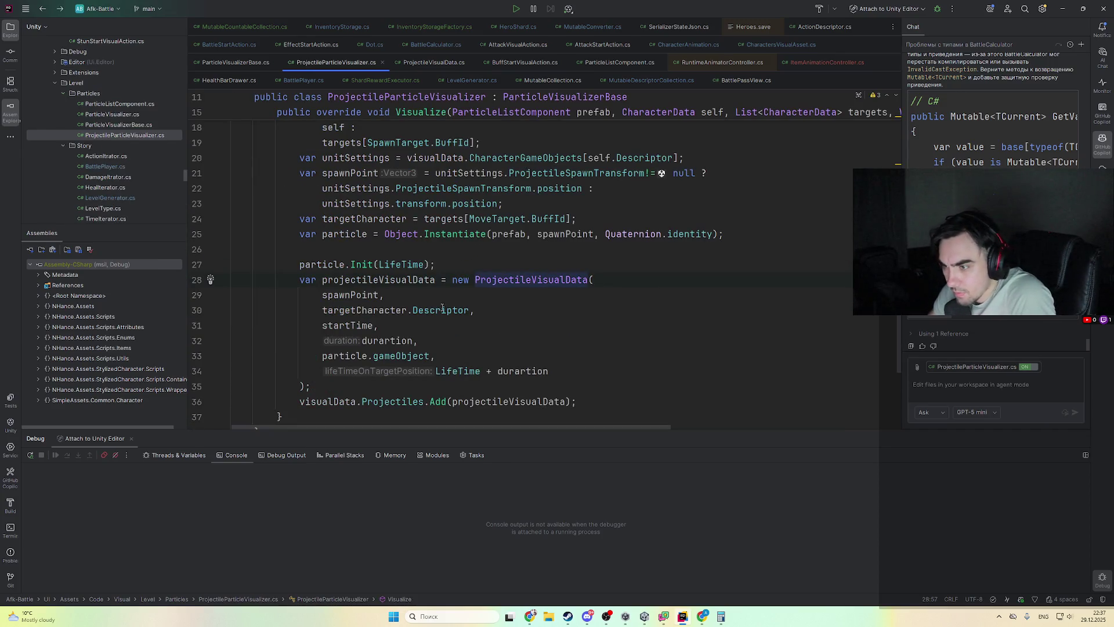
# - Find usages of the Projectiles collection declared in VisualData
pyautogui.keyDown('ctrl'); pyautogui.click(408, 407); pyautogui.keyUp('ctrl')
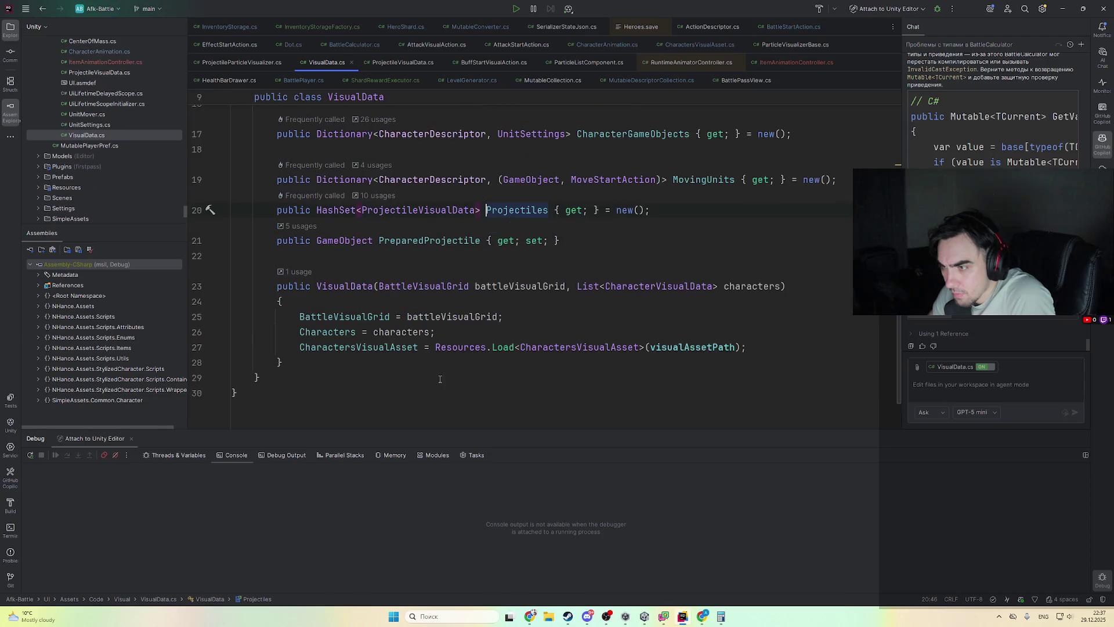
pyautogui.keyDown('ctrl'); pyautogui.click(502, 210); pyautogui.keyUp('ctrl')
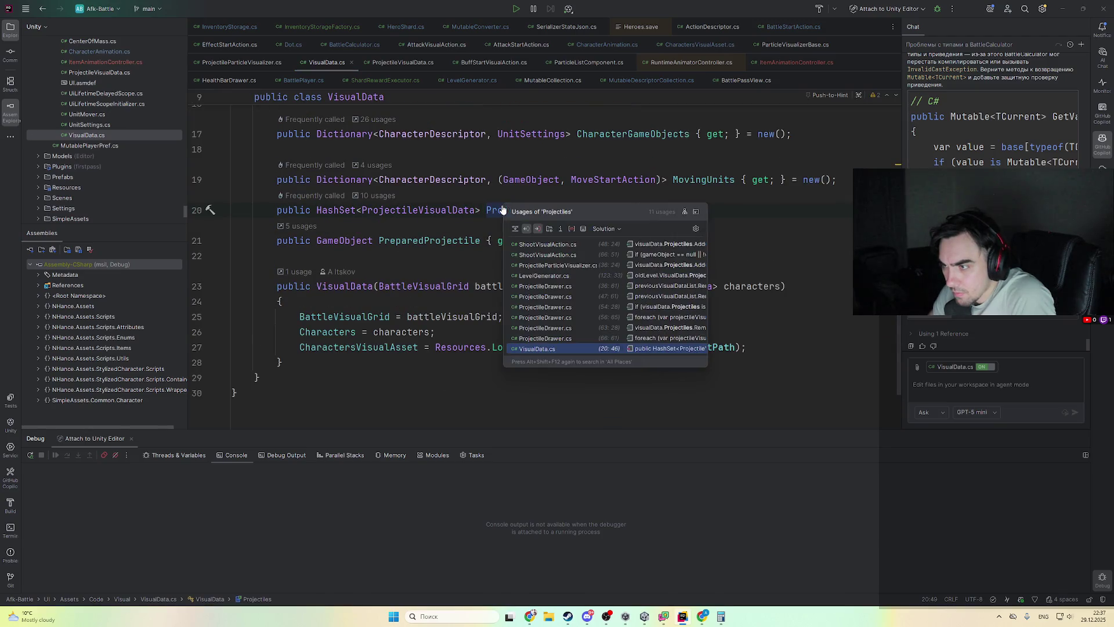
pyautogui.click(603, 268)
pyautogui.scroll(8, 493, 305)
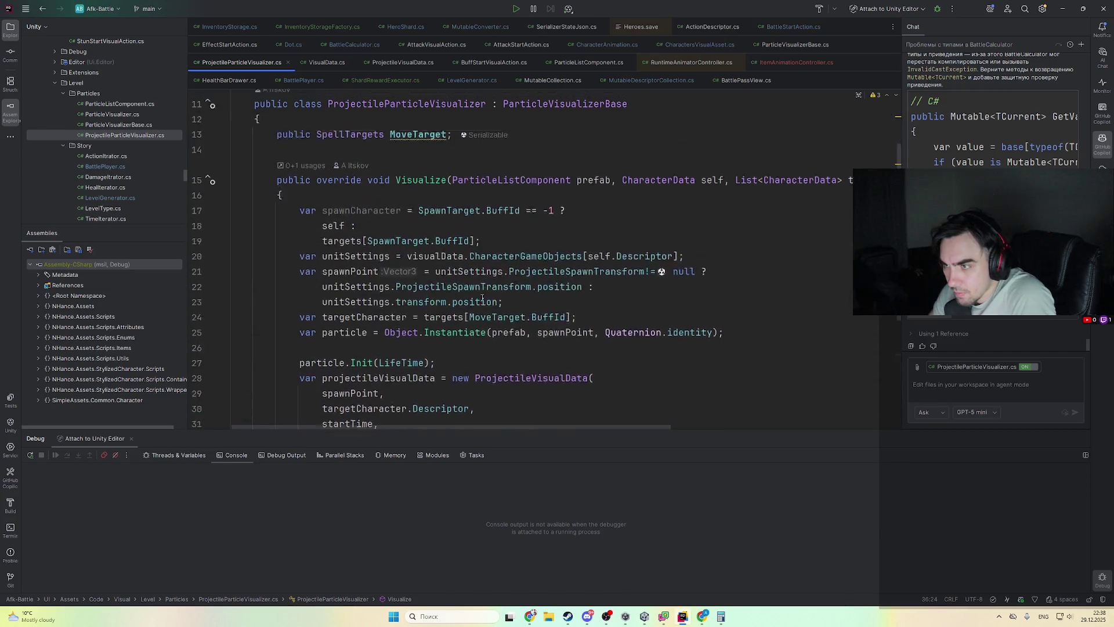
pyautogui.scroll(-6, 402, 319)
pyautogui.keyDown('ctrl'); pyautogui.click(402, 401); pyautogui.keyUp('ctrl')
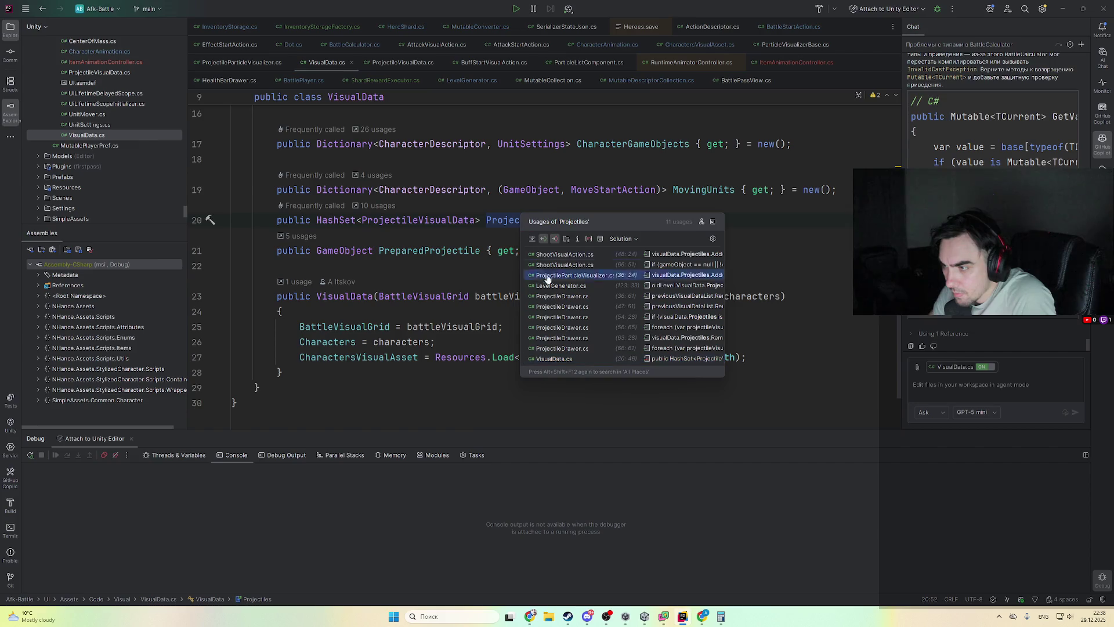
# - Follow the Projectiles usage into ProjectileDrawer.cs and select the arcHeight field declaration
pyautogui.click(563, 332)
pyautogui.scroll(-5, 573, 331)
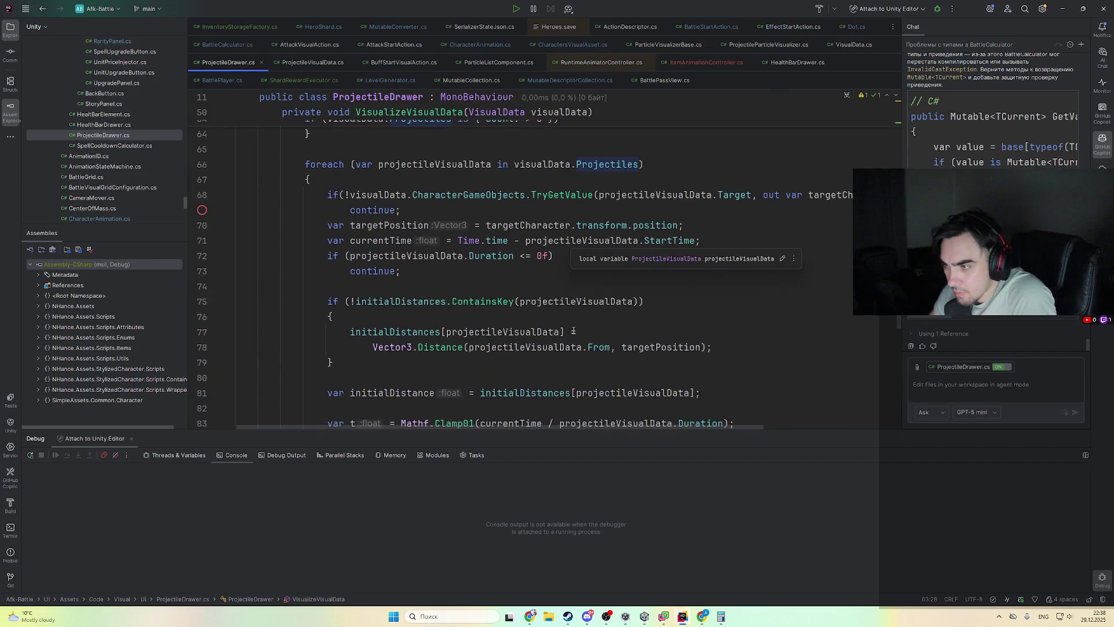
pyautogui.scroll(2, 523, 328)
pyautogui.scroll(-5, 519, 328)
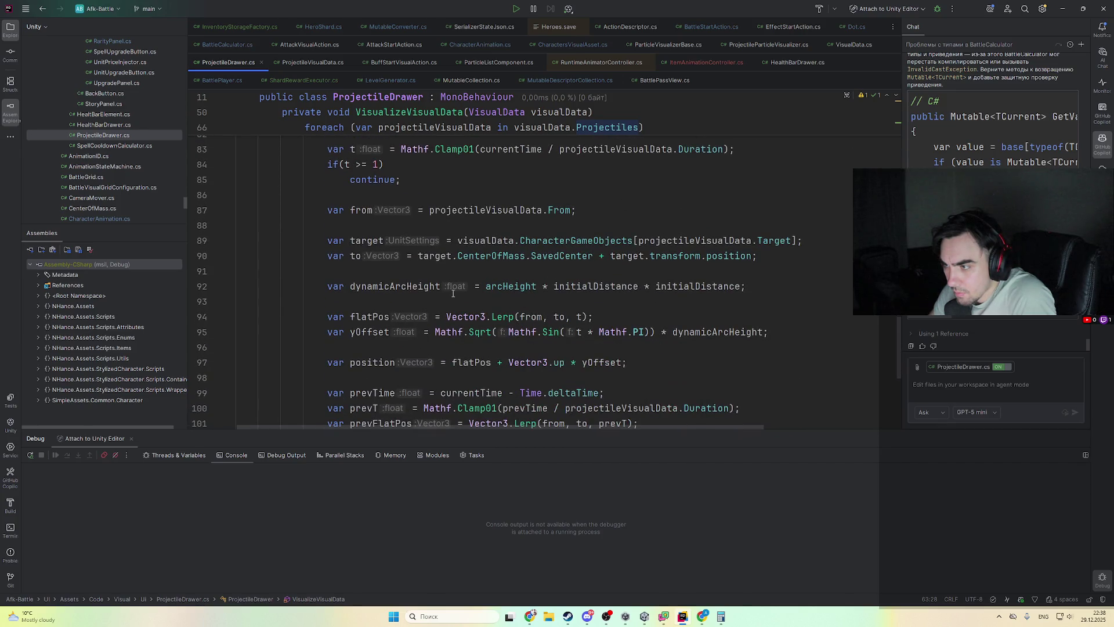
pyautogui.keyDown('ctrl'); pyautogui.click(521, 287); pyautogui.keyUp('ctrl')
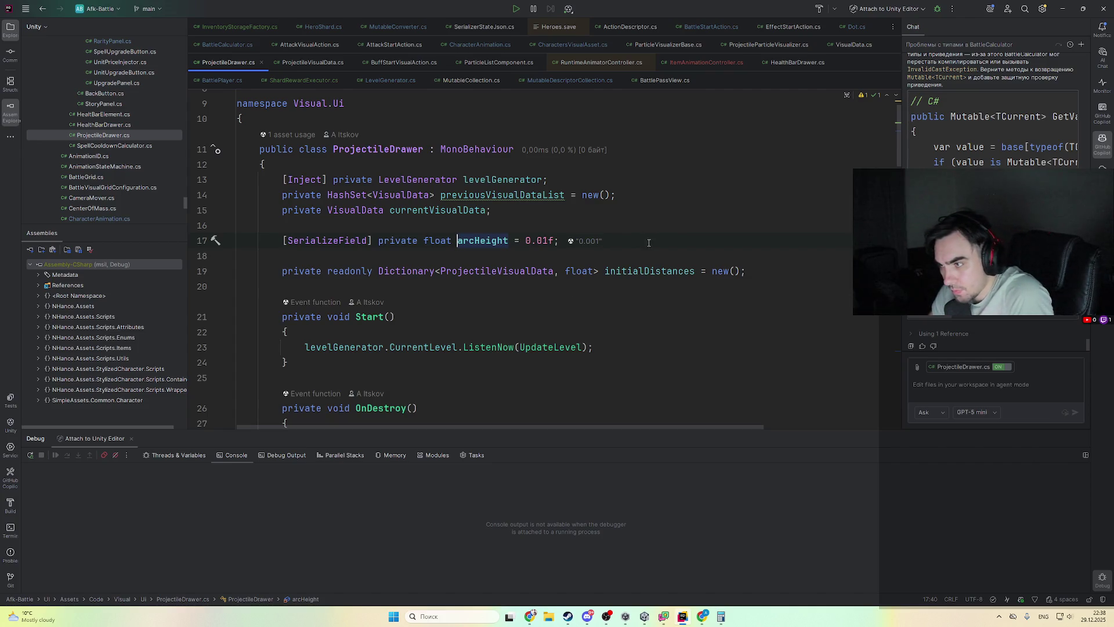
pyautogui.moveTo(647, 241); pyautogui.dragTo(663, 232)
# - Delete the serialized arcHeight field line from ProjectileDrawer
pyautogui.press('Delete')
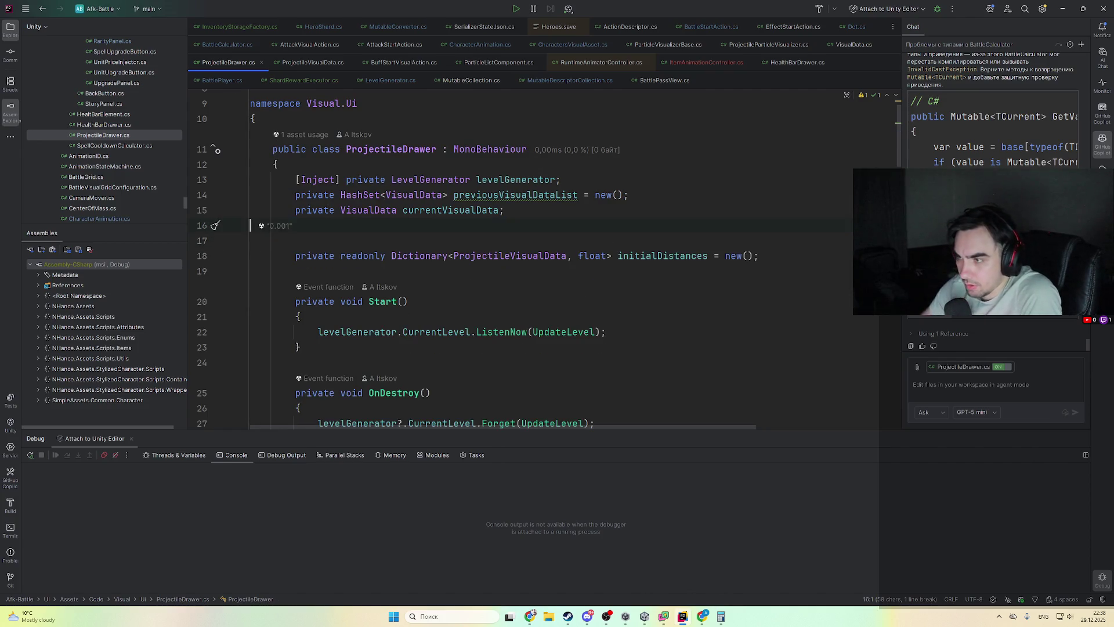
pyautogui.press('BackSpace')
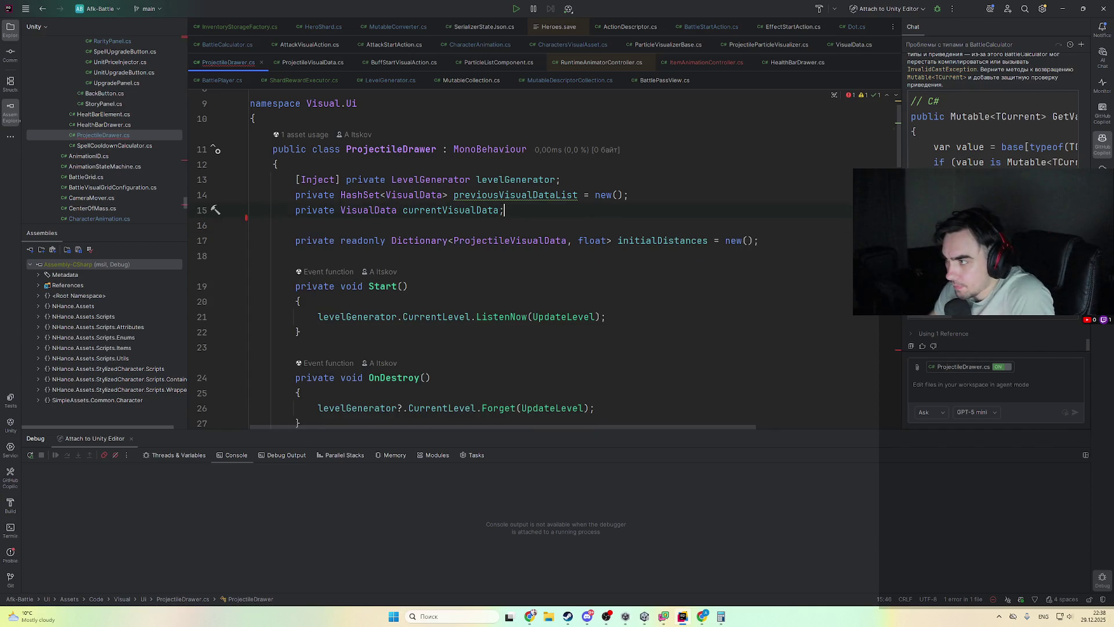
pyautogui.scroll(-20, 747, 369)
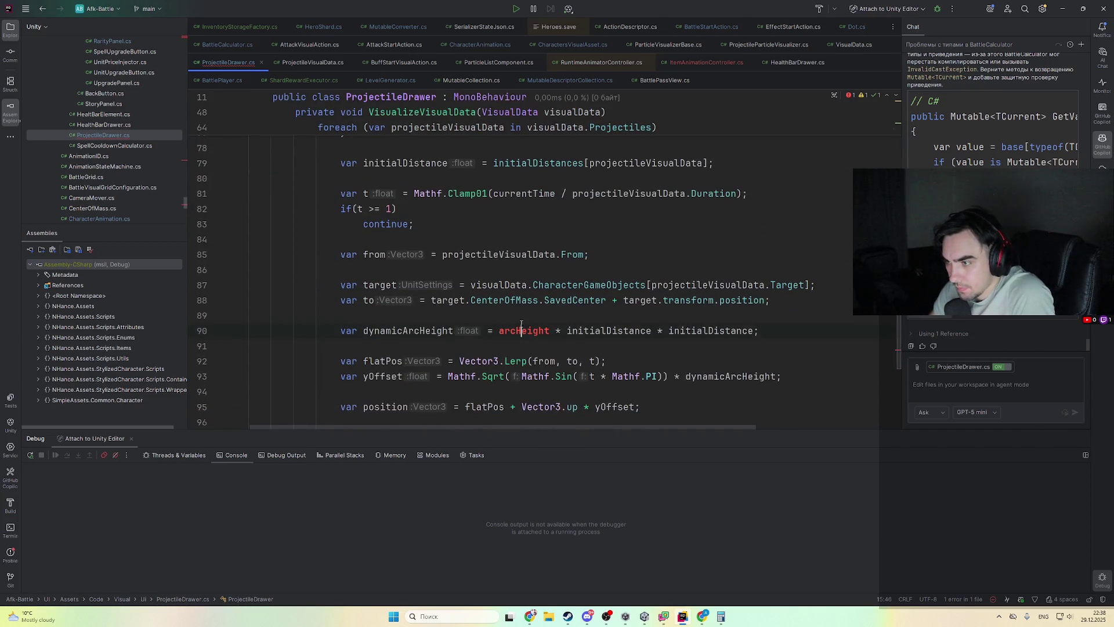
# - Add a local 'var arcHeight = projectileVisualData.ArcHeight;' in ProjectileDrawer
pyautogui.write('var ar')
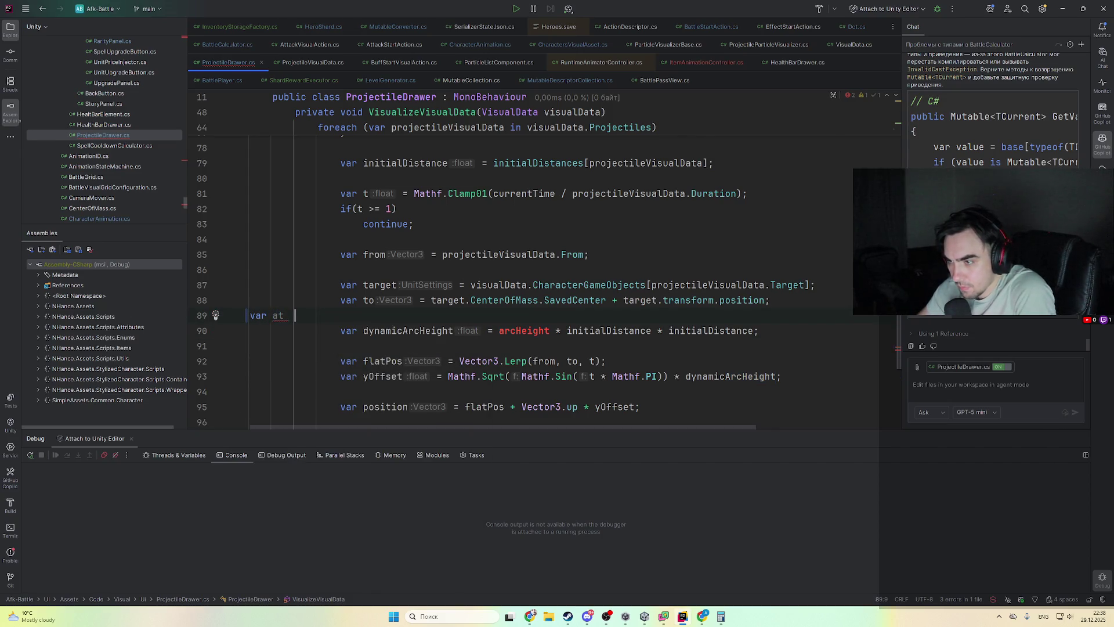
pyautogui.press('Tab')
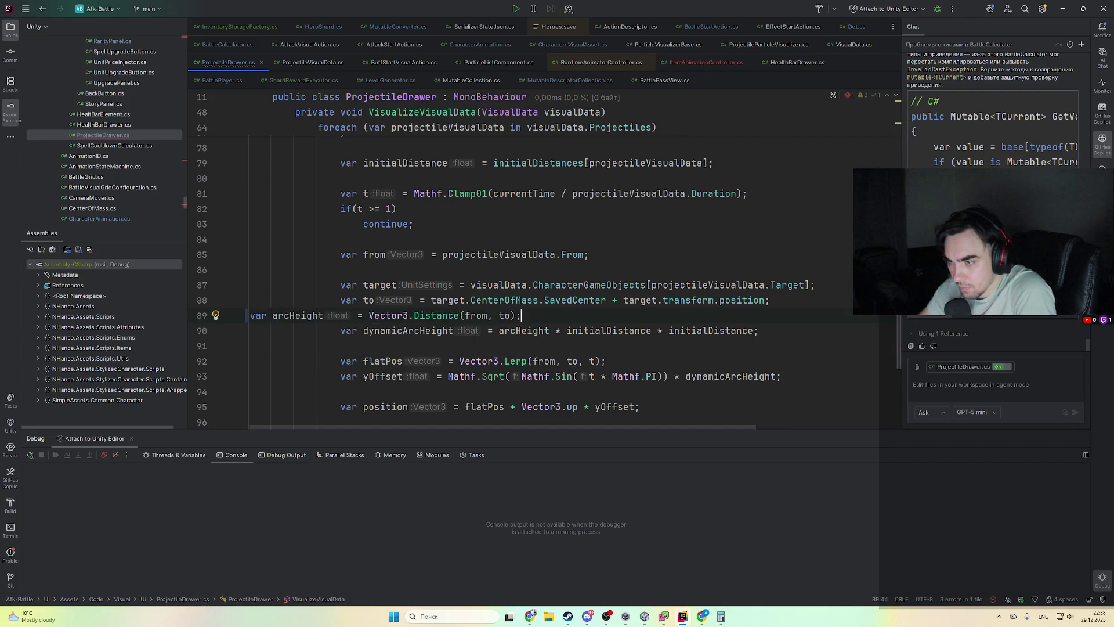
pyautogui.hotkey('ctrl', 'shift', 'Left')
pyautogui.hotkey('ctrl', 'shift', 'Left')
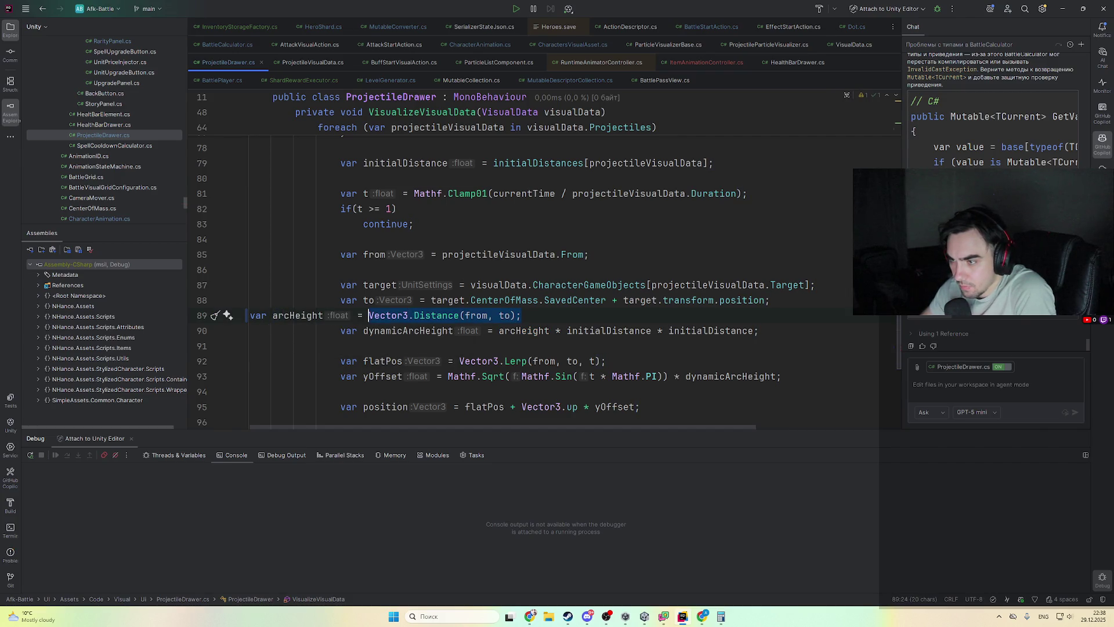
pyautogui.press('BackSpace')
pyautogui.scroll(7, 438, 280)
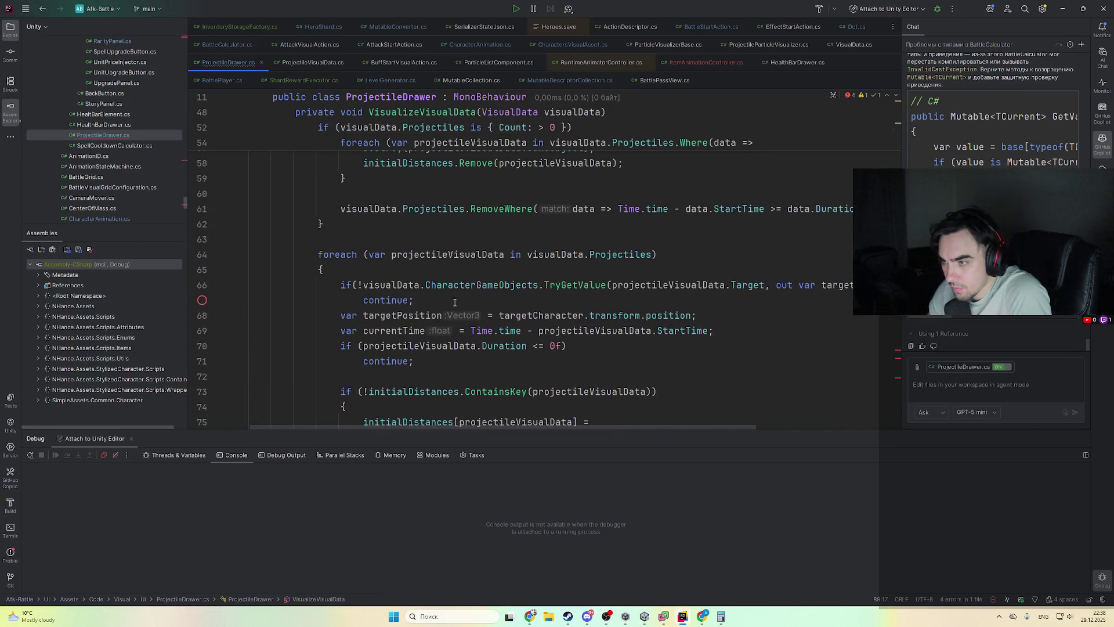
pyautogui.write('pro')
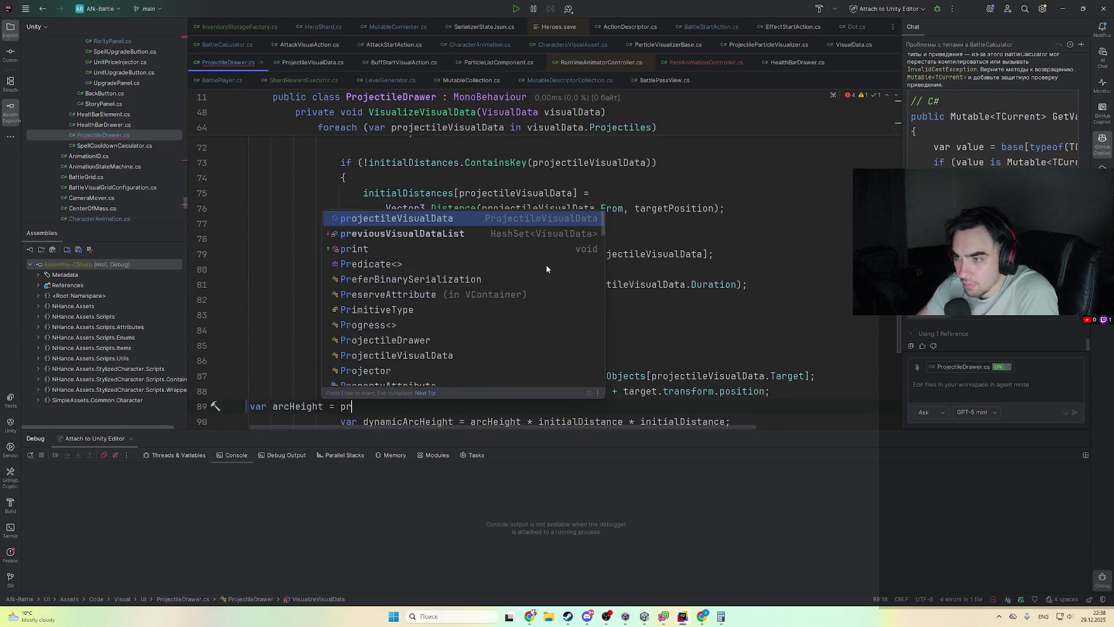
pyautogui.press('Return')
pyautogui.write('.')
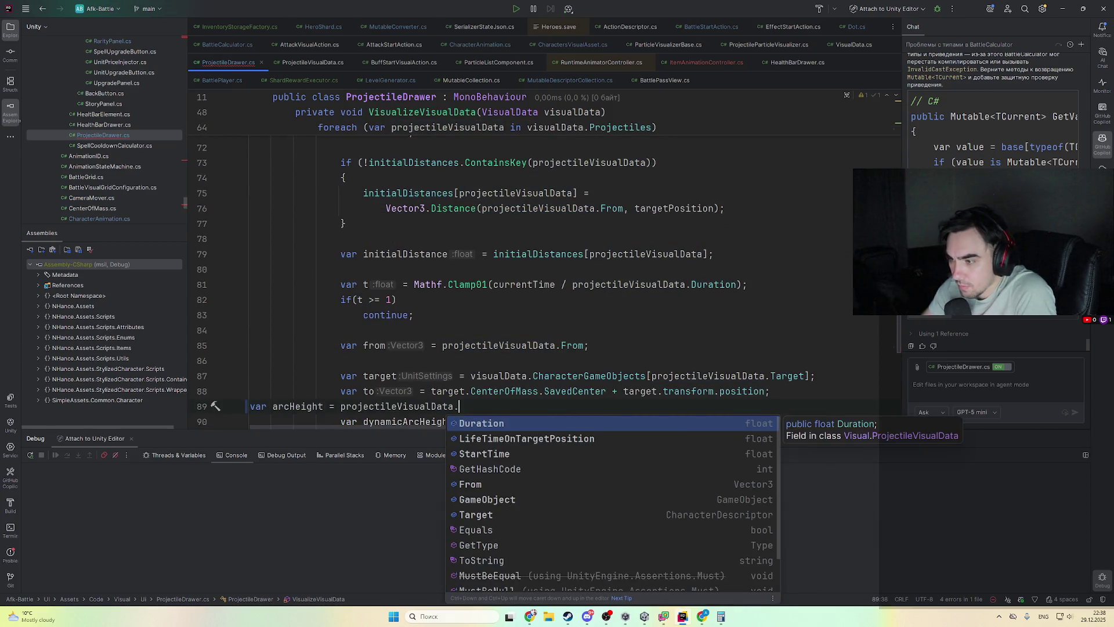
pyautogui.press('Escape')
pyautogui.write('a')
pyautogui.press('BackSpace')
pyautogui.write('Arc')
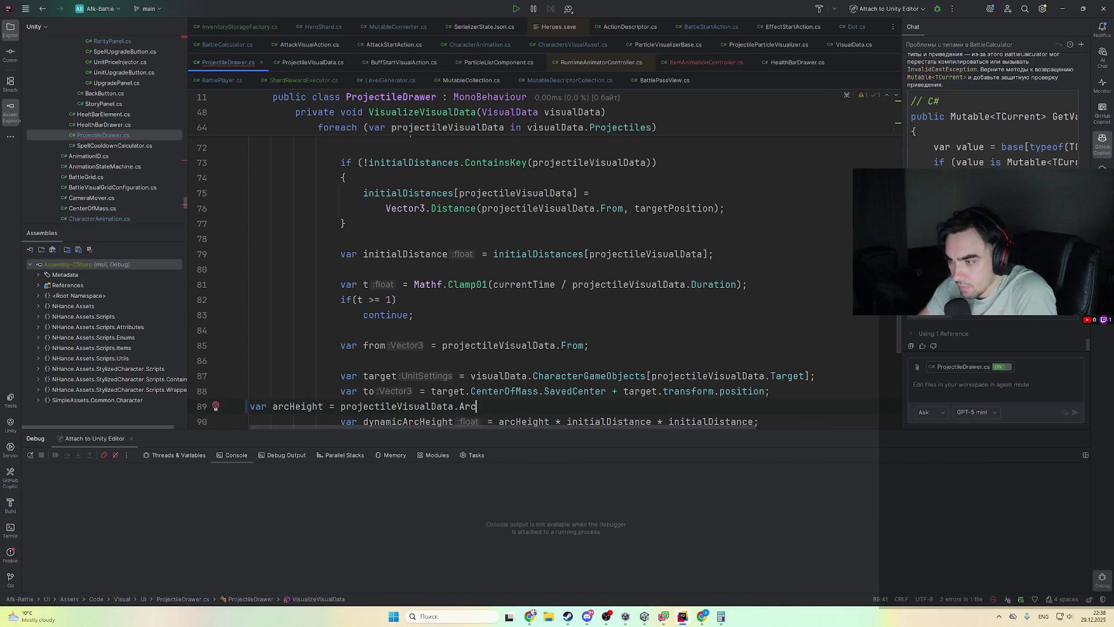
pyautogui.write('Height;')
# - Create the public ArcHeight property on ProjectileVisualData via the quick fix
pyautogui.hotkey('alt', 'Return')
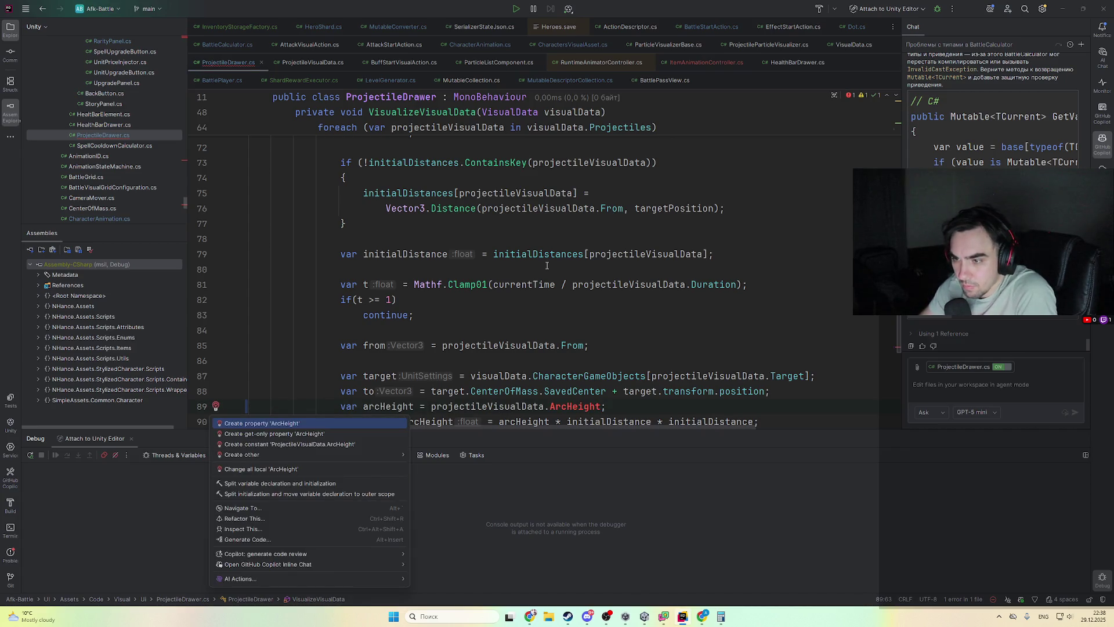
pyautogui.press('Return')
pyautogui.scroll(-1, 531, 267)
pyautogui.scroll(5, 499, 232)
pyautogui.scroll(-1, 465, 190)
pyautogui.scroll(-1, 465, 190)
pyautogui.scroll(1, 446, 211)
pyautogui.scroll(-1, 449, 211)
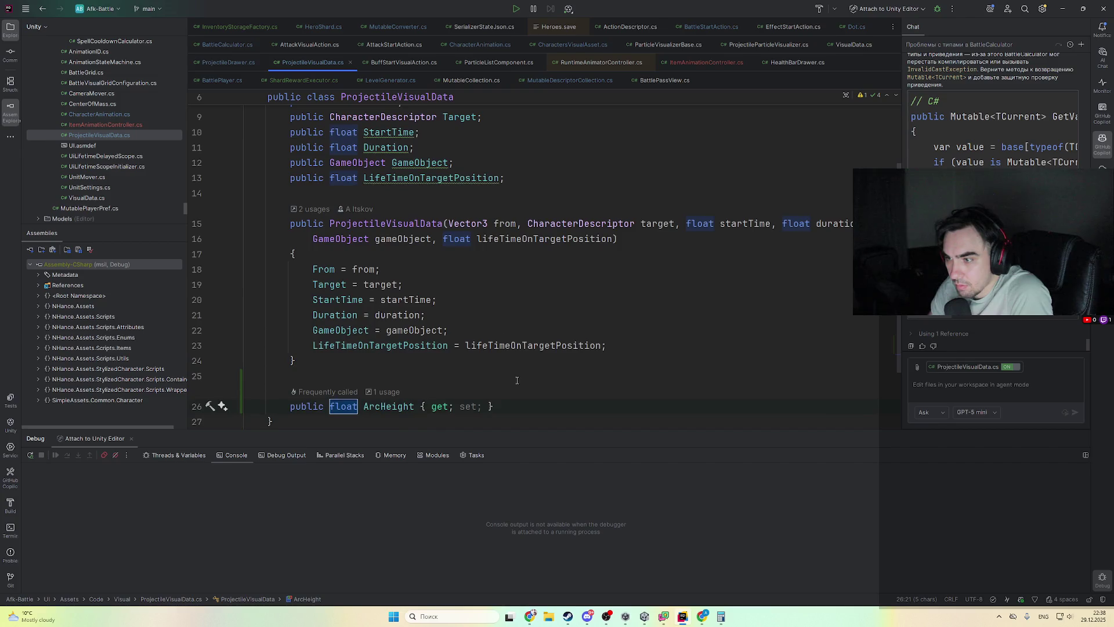
pyautogui.click(209, 405)
# - Move the ArcHeight property among the fields and add a 'float arcHeight' constructor parameter
pyautogui.press('Delete')
pyautogui.click(534, 183)
pyautogui.hotkey('ctrl', 'z')
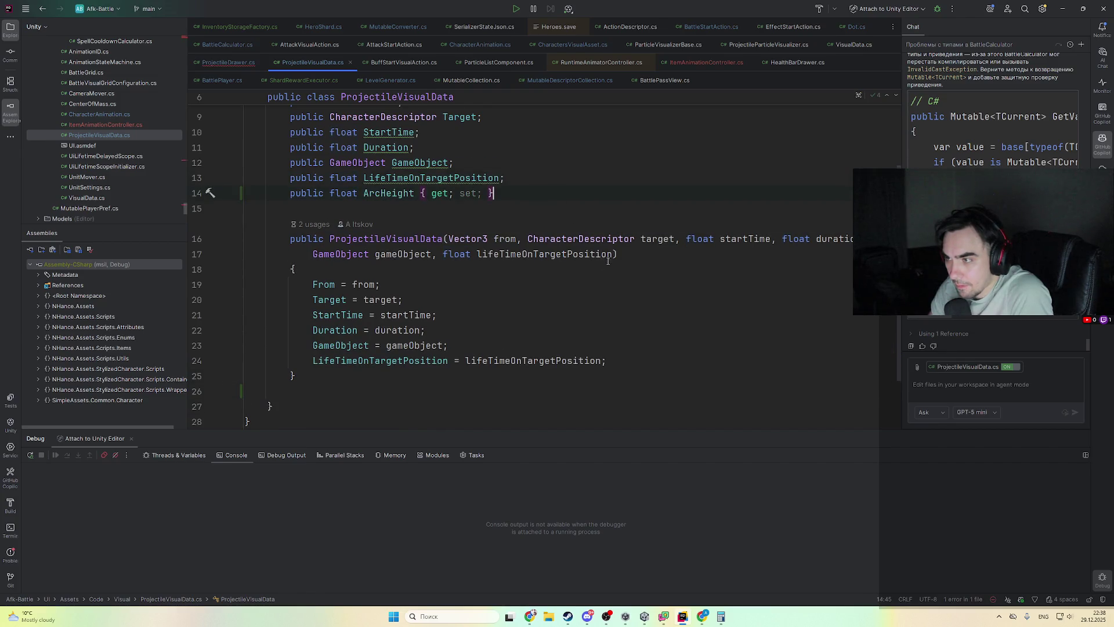
pyautogui.click(626, 254)
pyautogui.write(', float')
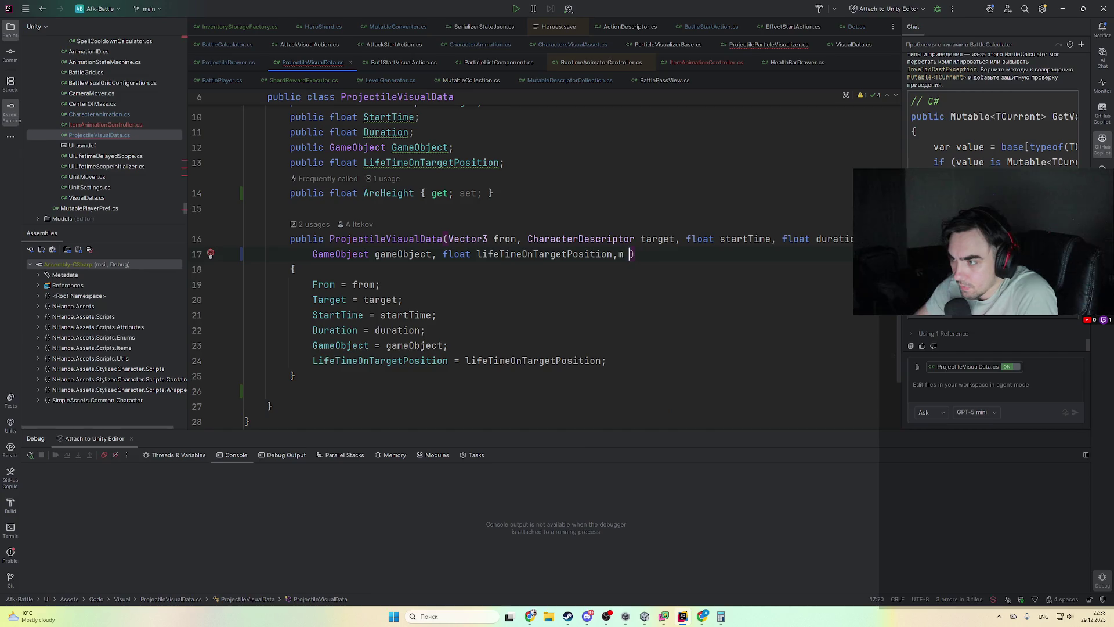
pyautogui.write(' arcHeight = 0f')
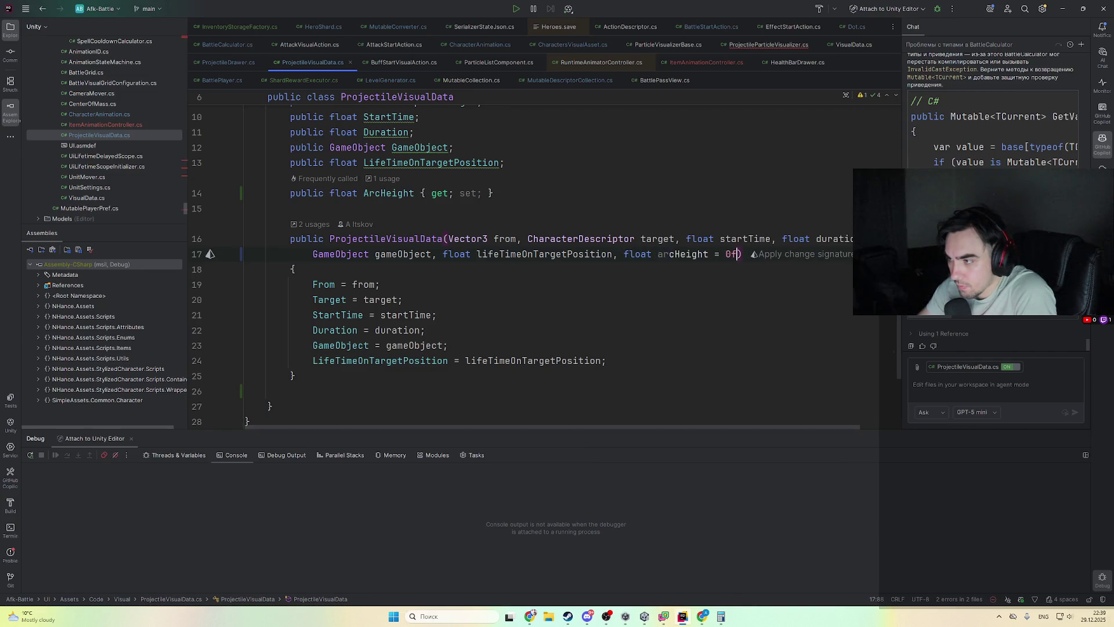
pyautogui.press('BackSpace')
# - Add 'ArcHeight = arcHeight;' below LifeTimeOnTargetPosition, then open the constructor call in ProjectileParticleVisualizer.cs
pyautogui.click(380, 284)
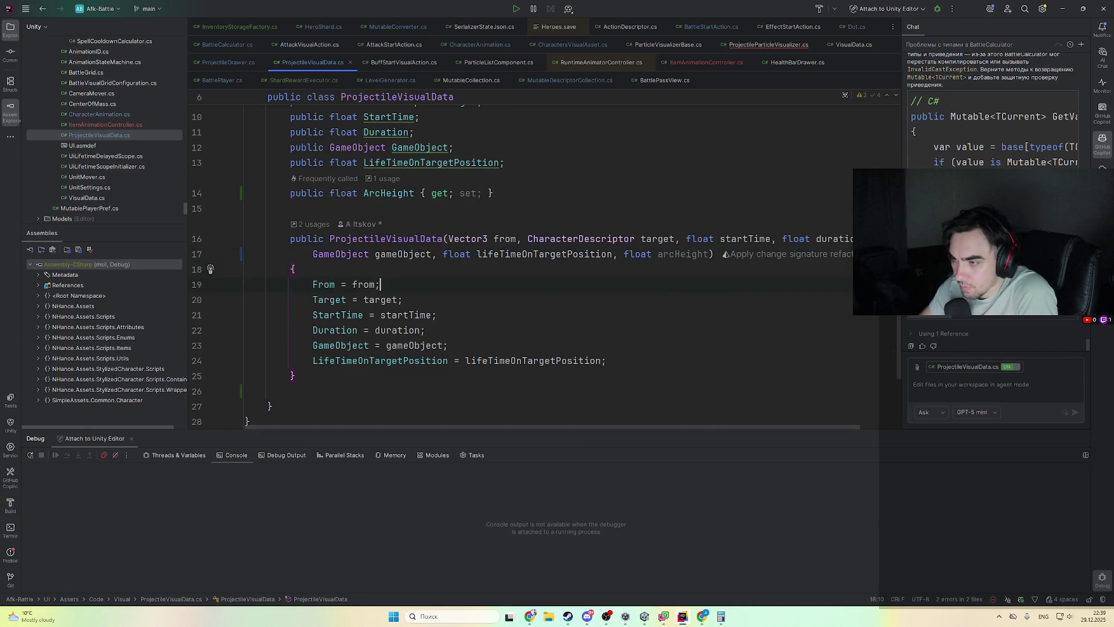
pyautogui.press('Down')
pyautogui.press('End')
pyautogui.press('Return')
pyautogui.write('A')
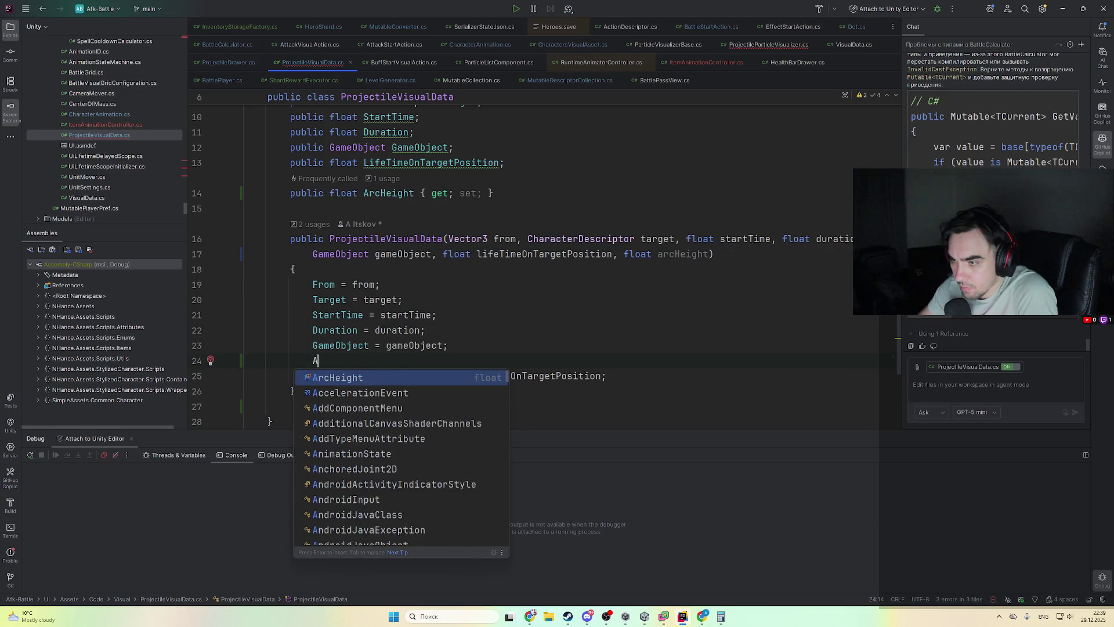
pyautogui.press('BackSpace')
pyautogui.press('BackSpace')
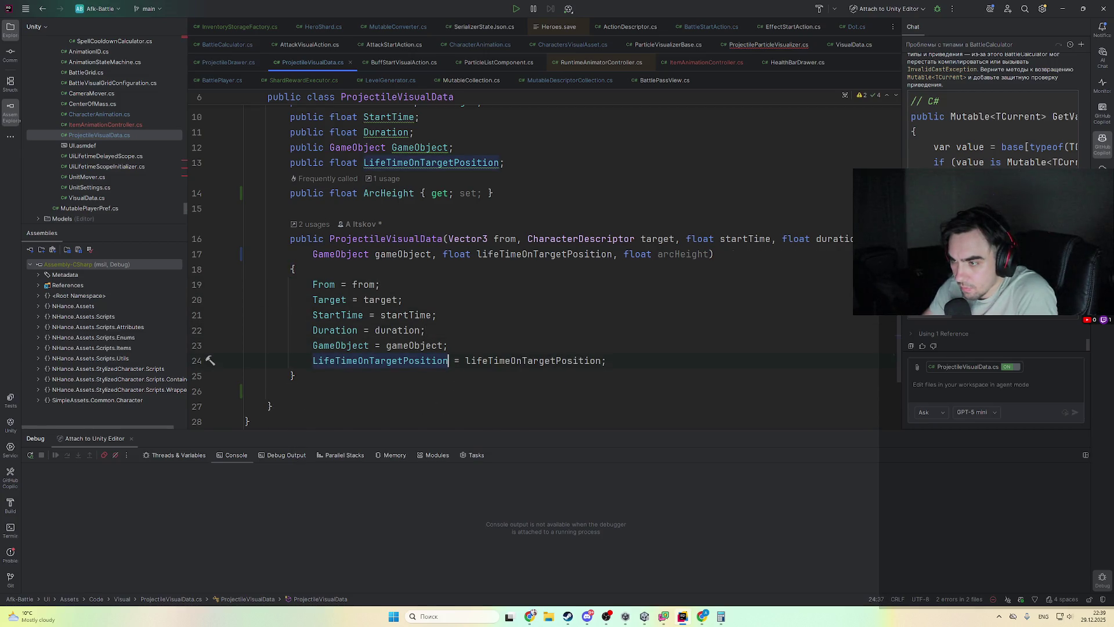
pyautogui.press('Return')
pyautogui.write('A')
pyautogui.press('Tab')
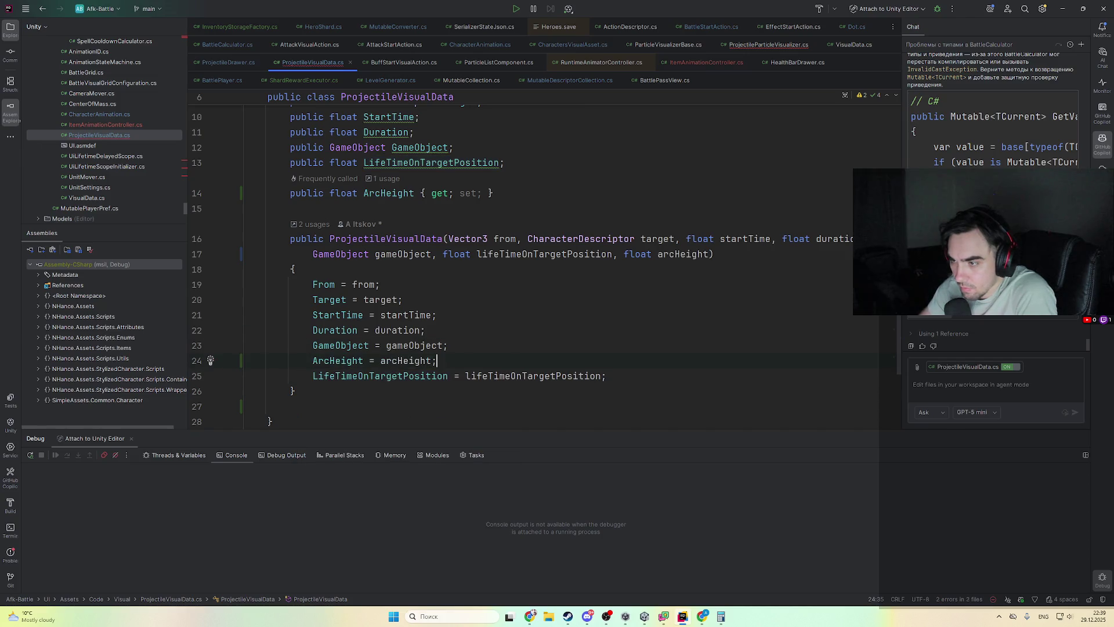
pyautogui.hotkey('alt', 'shift', 'Down')
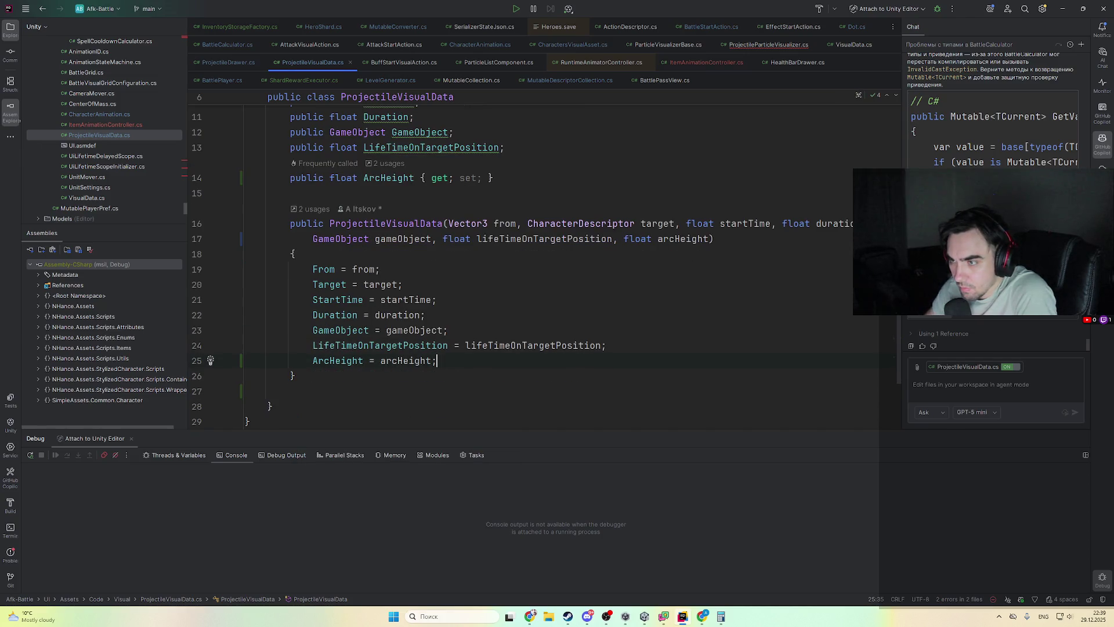
pyautogui.keyDown('ctrl'); pyautogui.click(397, 223); pyautogui.keyUp('ctrl')
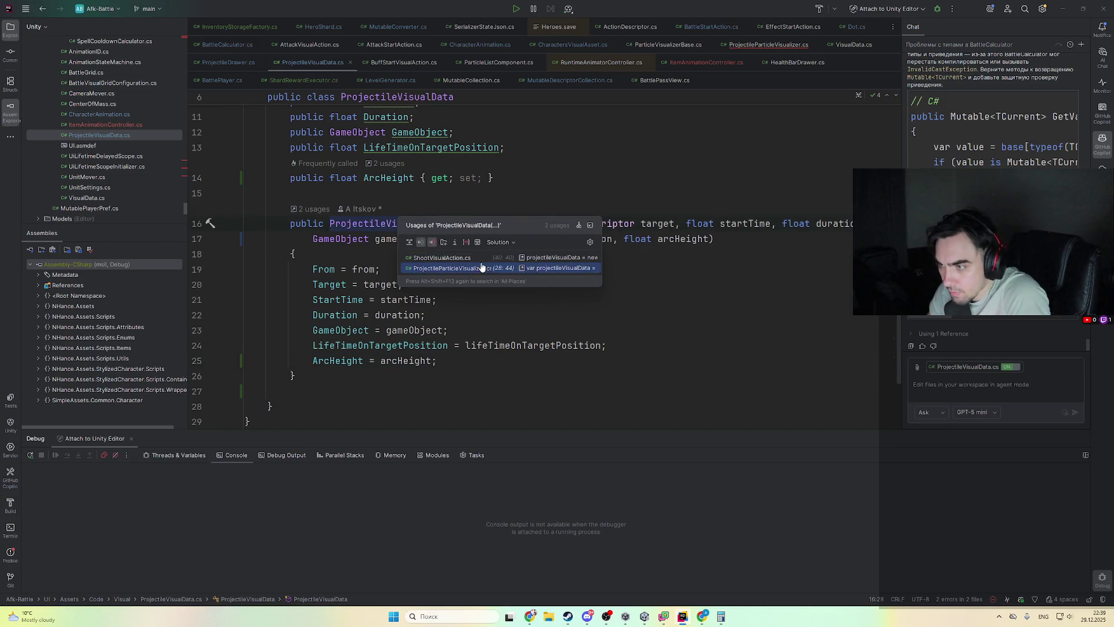
pyautogui.click(482, 266)
# - Start a new final argument line in the ProjectileVisualData constructor call
pyautogui.write('a')
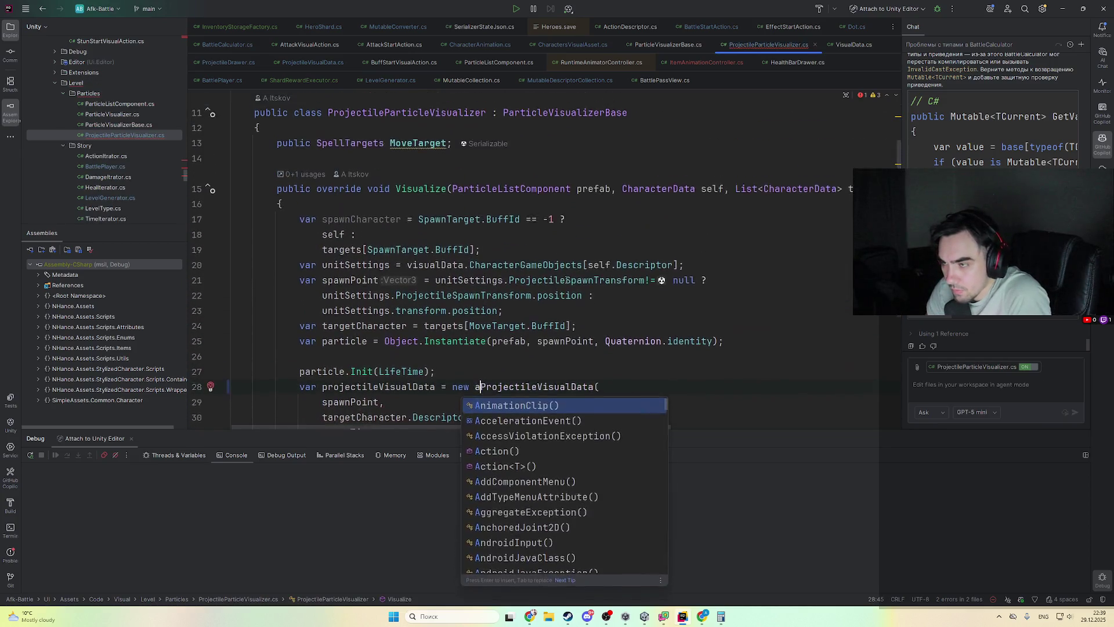
pyautogui.press('Return')
pyautogui.hotkey('ctrl', 'z')
pyautogui.hotkey('ctrl', 'z')
pyautogui.scroll(-4, 575, 280)
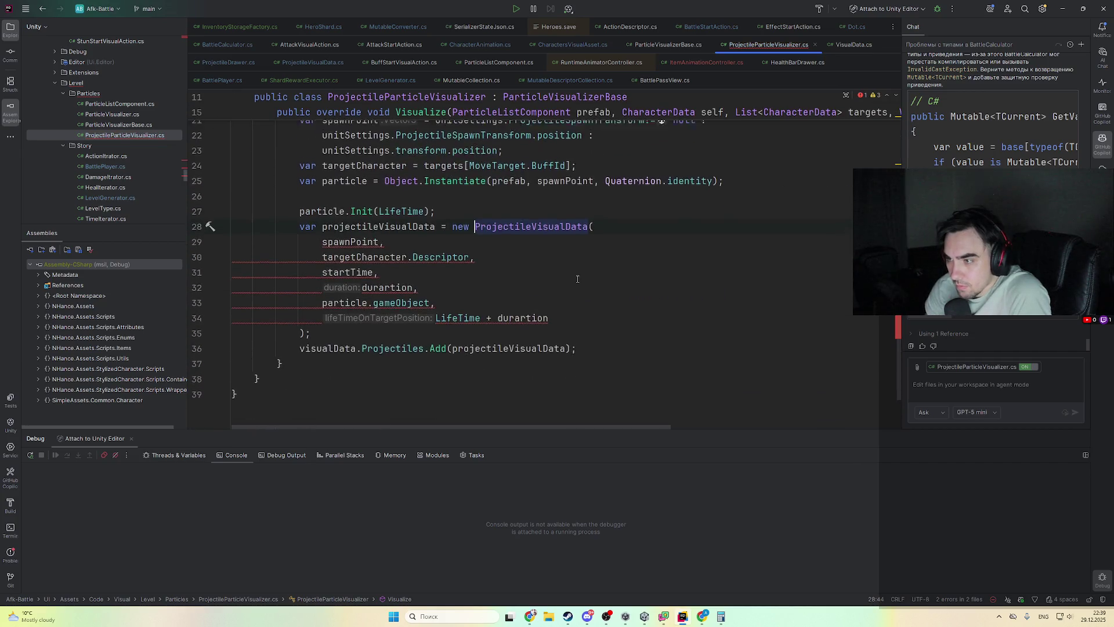
pyautogui.click(590, 312)
pyautogui.write(',')
pyautogui.press('Return')
pyautogui.scroll(4, 613, 303)
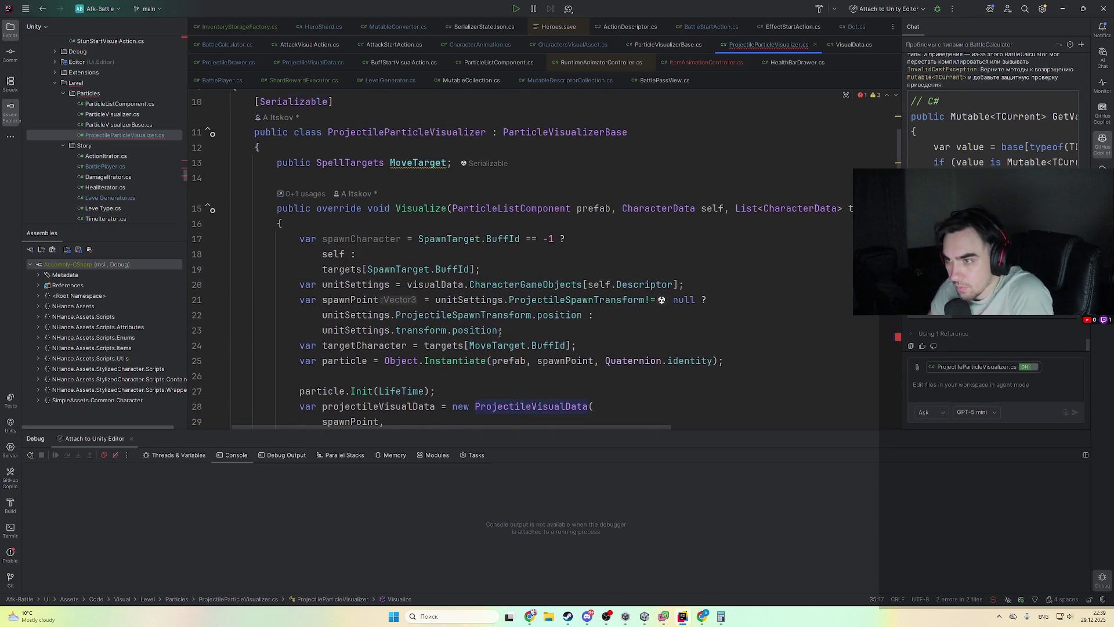
pyautogui.scroll(1, 591, 186)
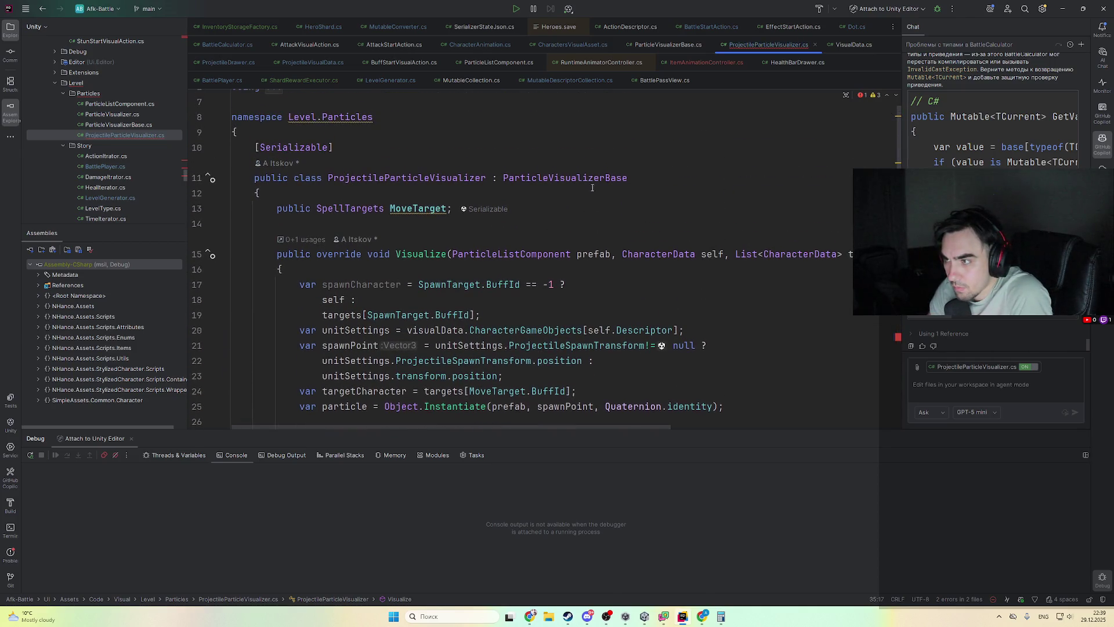
# - Add a public float ArcHeight field to ParticleVisualizerBase under SpawnTarget
pyautogui.keyDown('ctrl'); pyautogui.click(562, 179); pyautogui.keyUp('ctrl')
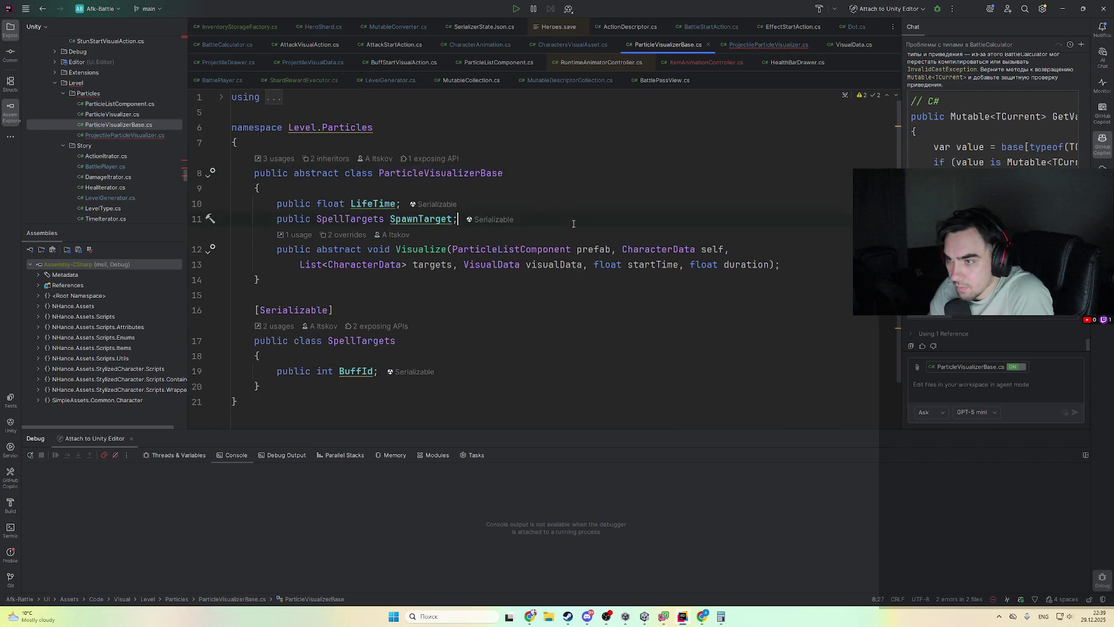
pyautogui.press('Return')
pyautogui.write('public bool IsBuff;')
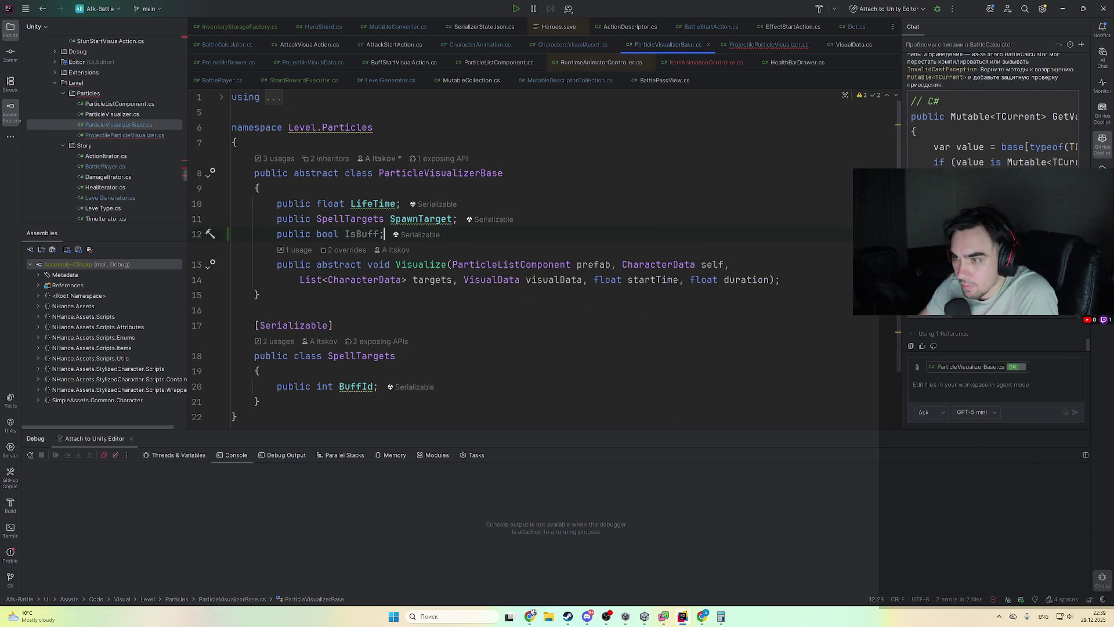
pyautogui.doubleClick(371, 234)
pyautogui.press('BackSpace')
pyautogui.hotkey('ctrl', 'BackSpace')
pyautogui.write('floa')
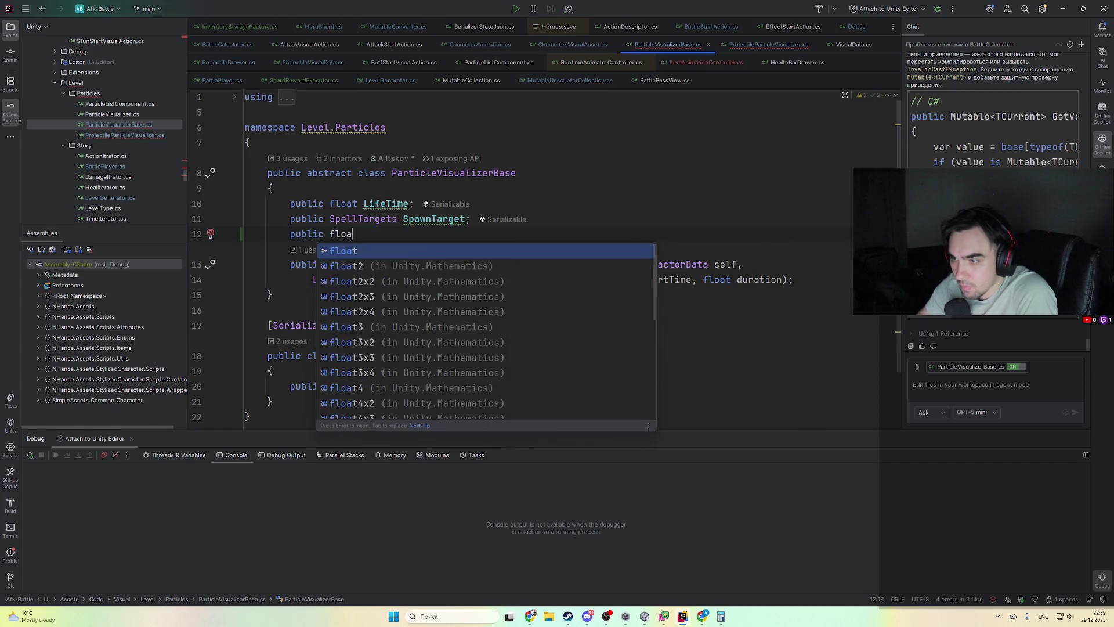
pyautogui.write('t Arch')
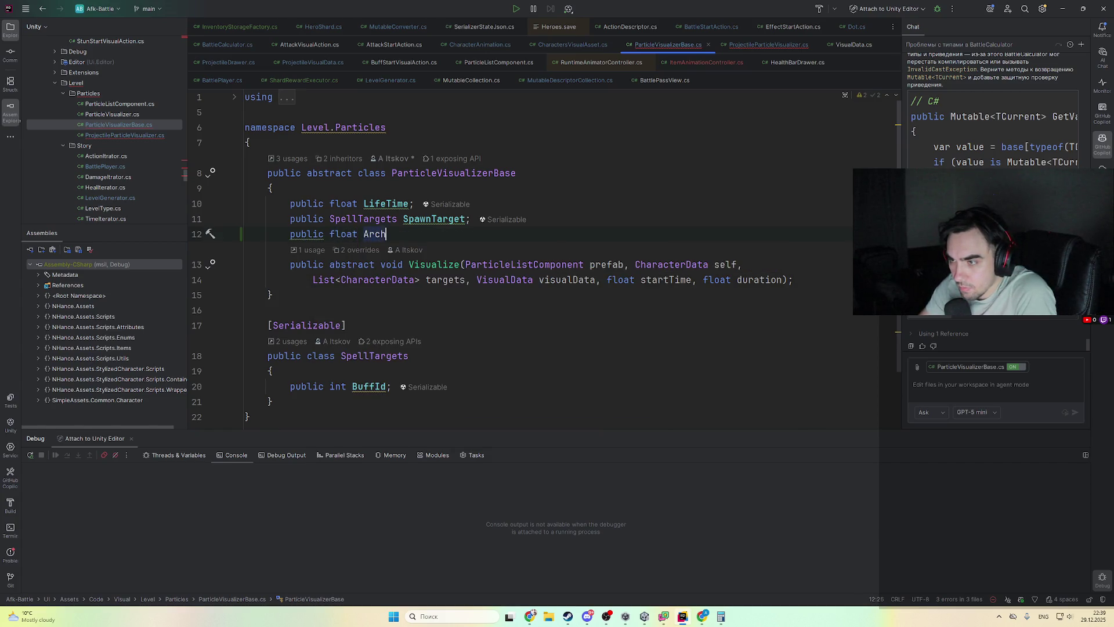
pyautogui.press('BackSpace')
pyautogui.write('eight')
# - Pass ArcHeight as the last constructor argument in ProjectileParticleVisualizer.cs
pyautogui.hotkey('ctrl', '-')
pyautogui.hotkey('ctrl', '-')
pyautogui.scroll(-5, 464, 269)
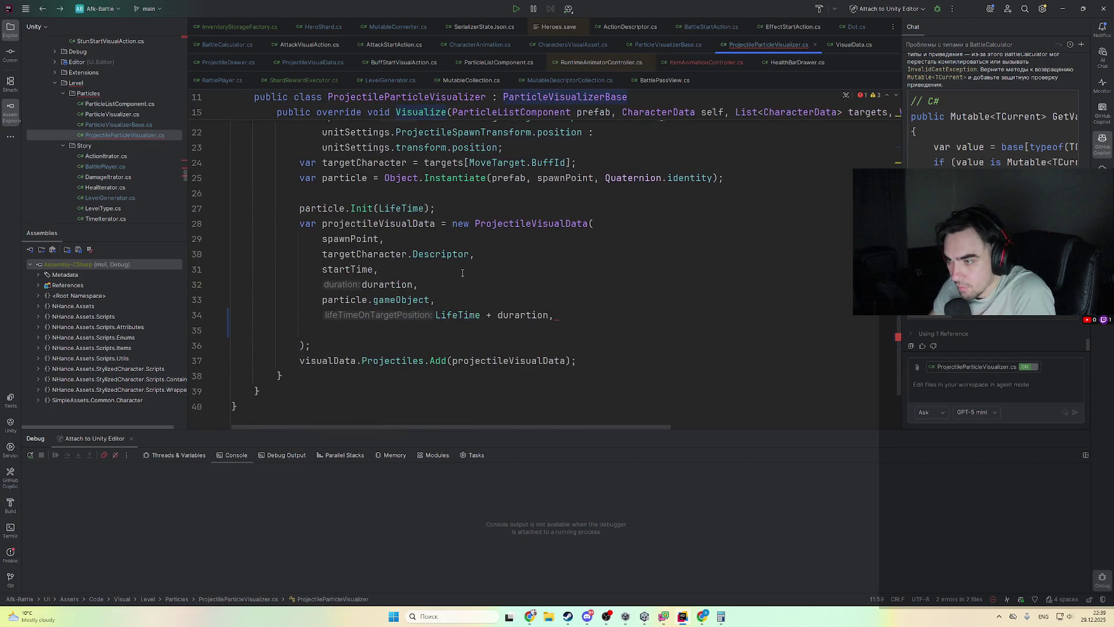
pyautogui.write('ar')
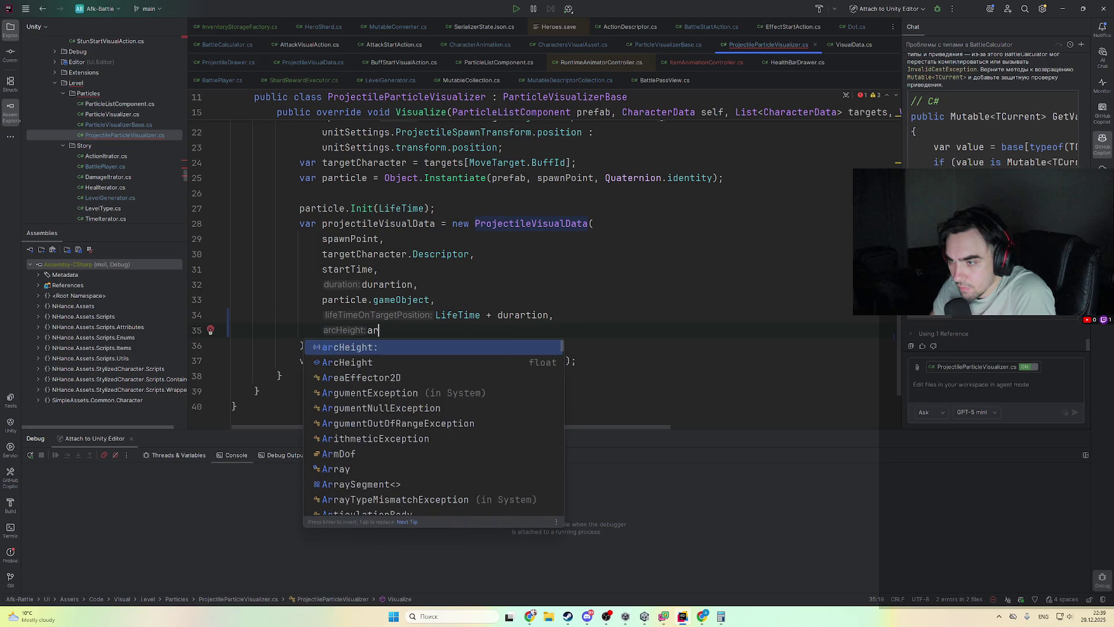
pyautogui.click(458, 360)
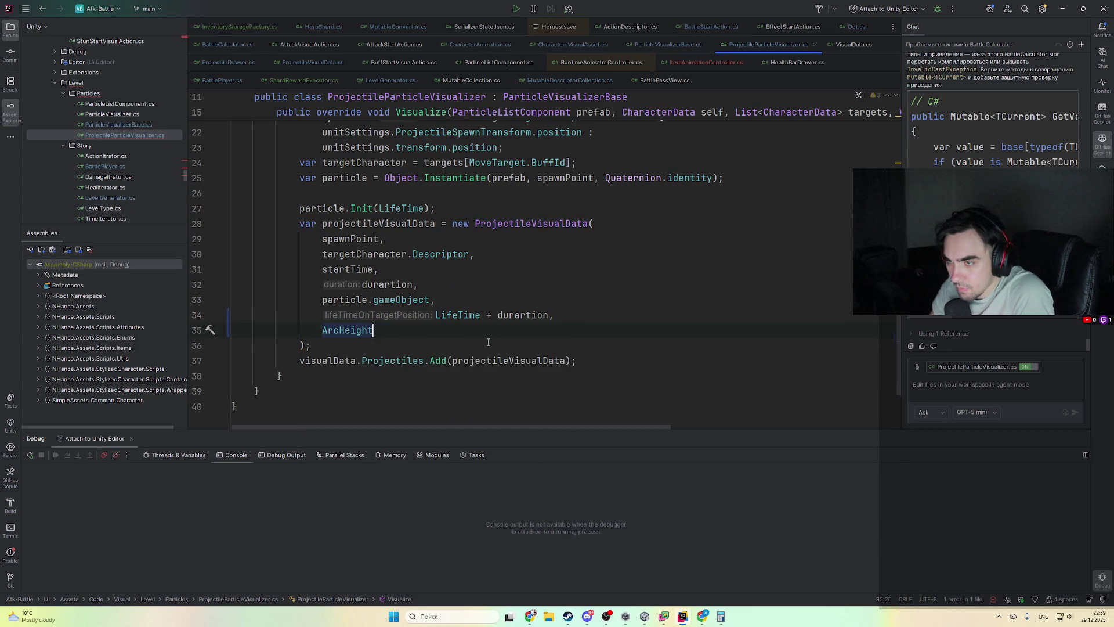
pyautogui.scroll(2, 506, 328)
pyautogui.scroll(3, 166, 185)
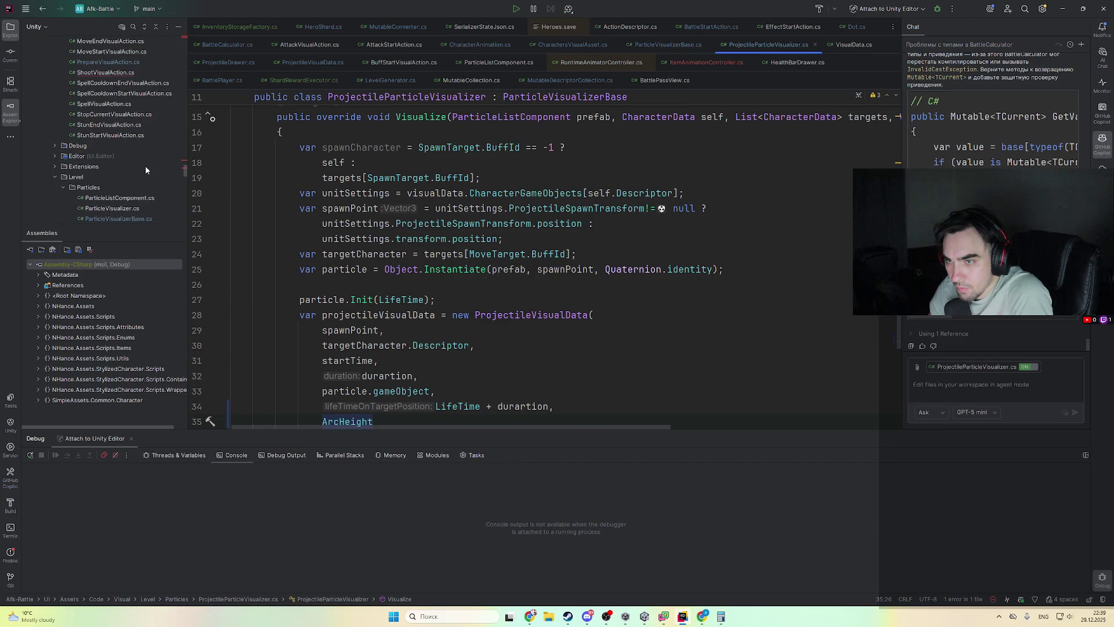
# - Open ShootVisualAction.cs and add ArcHeight after the 0 argument in the ProjectileVisualData constructor
pyautogui.click(122, 73)
pyautogui.doubleClick(122, 73)
pyautogui.scroll(-5, 484, 255)
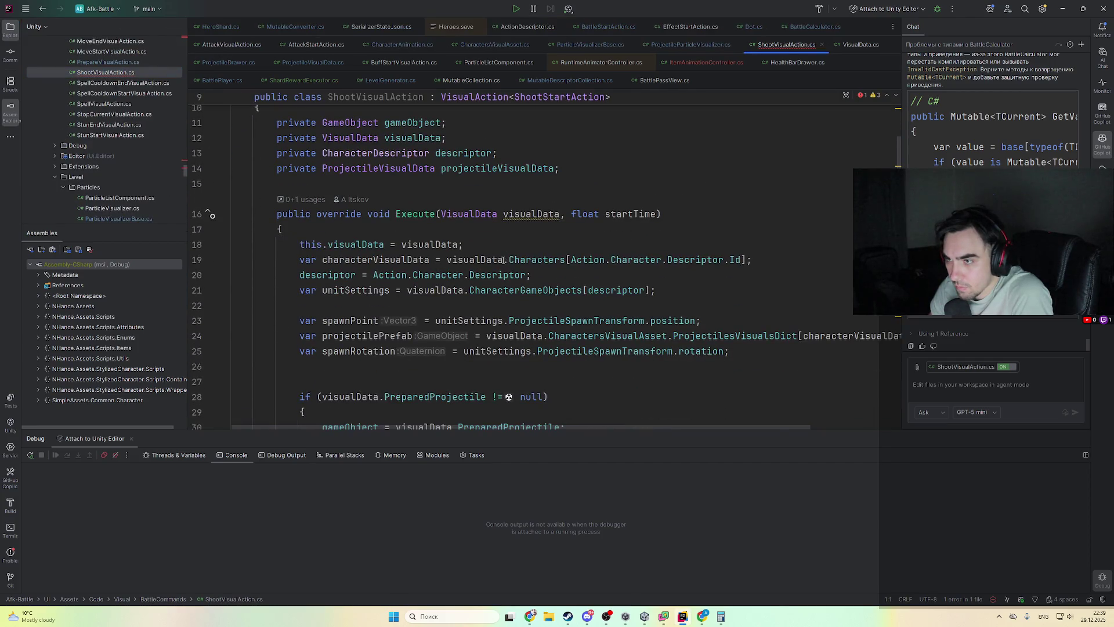
pyautogui.scroll(-6, 484, 255)
pyautogui.click(491, 305)
pyautogui.press('Return')
pyautogui.write('Ara')
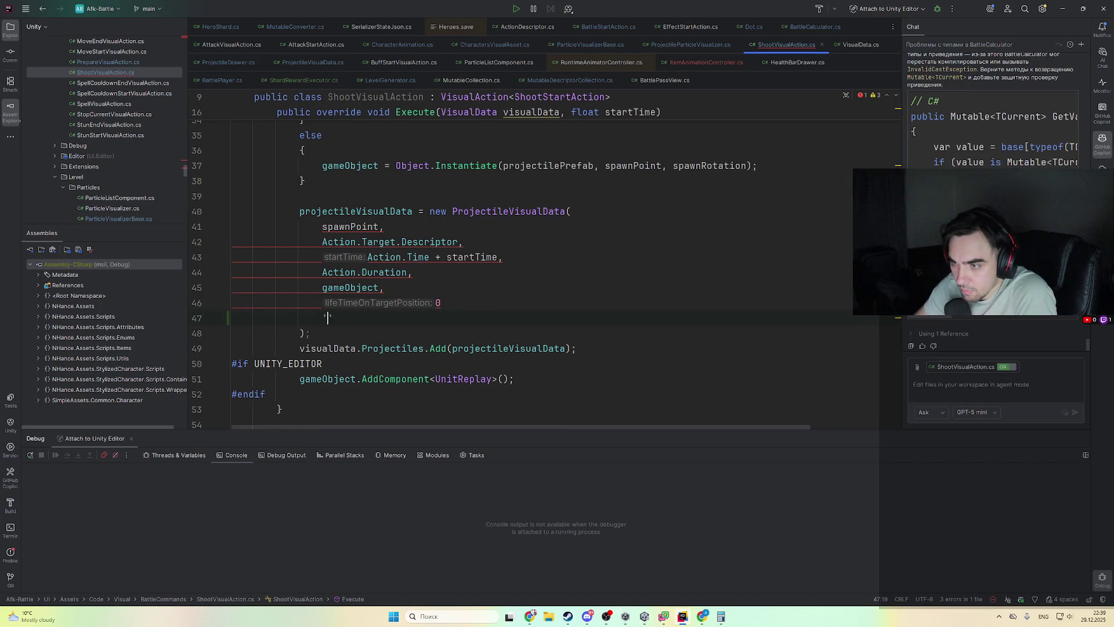
pyautogui.press('BackSpace')
pyautogui.write('cHrig')
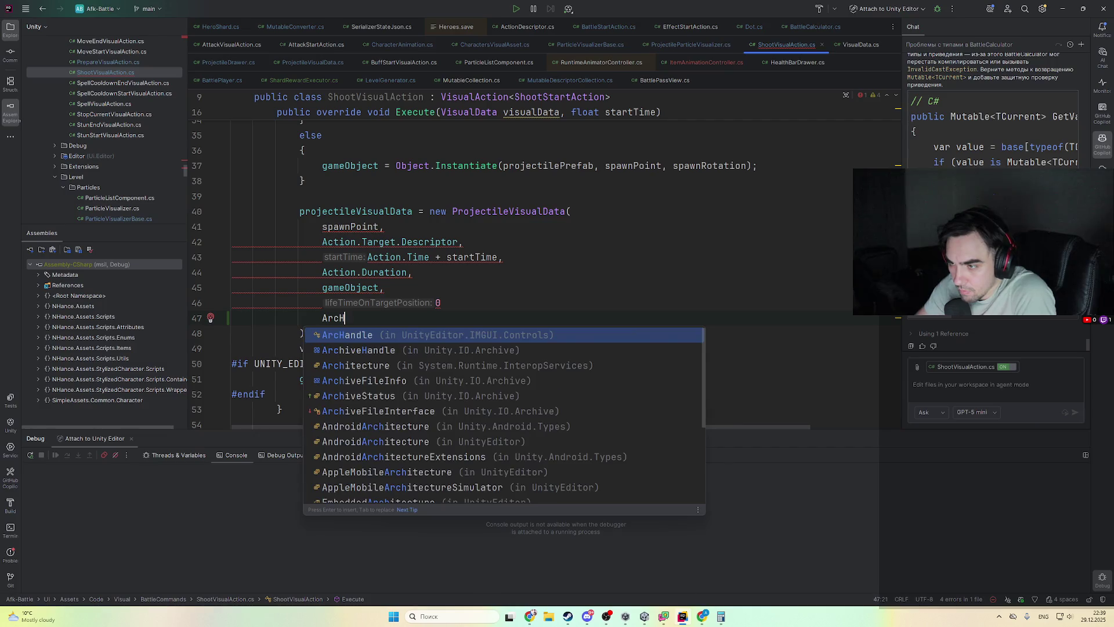
pyautogui.press('BackSpace')
pyautogui.write('ght,')
pyautogui.press('Up')
pyautogui.write('m')
pyautogui.write(',')
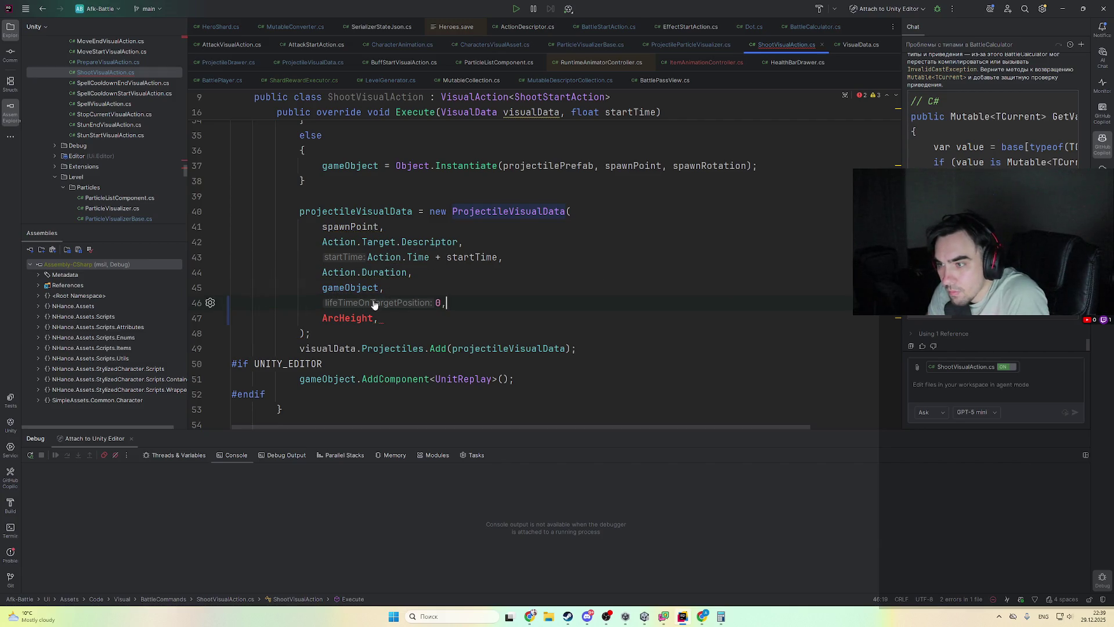
# - Trace projectileVisualData, PreparedProjectile, projectilePrefab, ProjectileSpawnTransform and unitSettings through their declarations and usages
pyautogui.keyDown('ctrl'); pyautogui.click(359, 290); pyautogui.keyUp('ctrl')
pyautogui.click(587, 275)
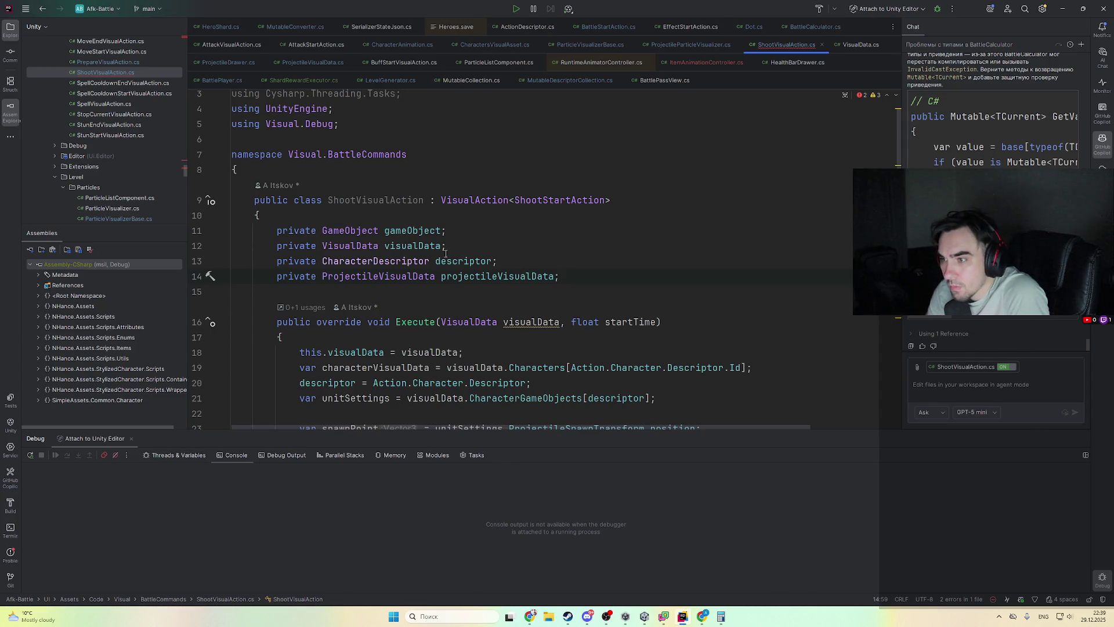
pyautogui.scroll(-7, 451, 256)
pyautogui.scroll(-2, 395, 216)
pyautogui.doubleClick(451, 140)
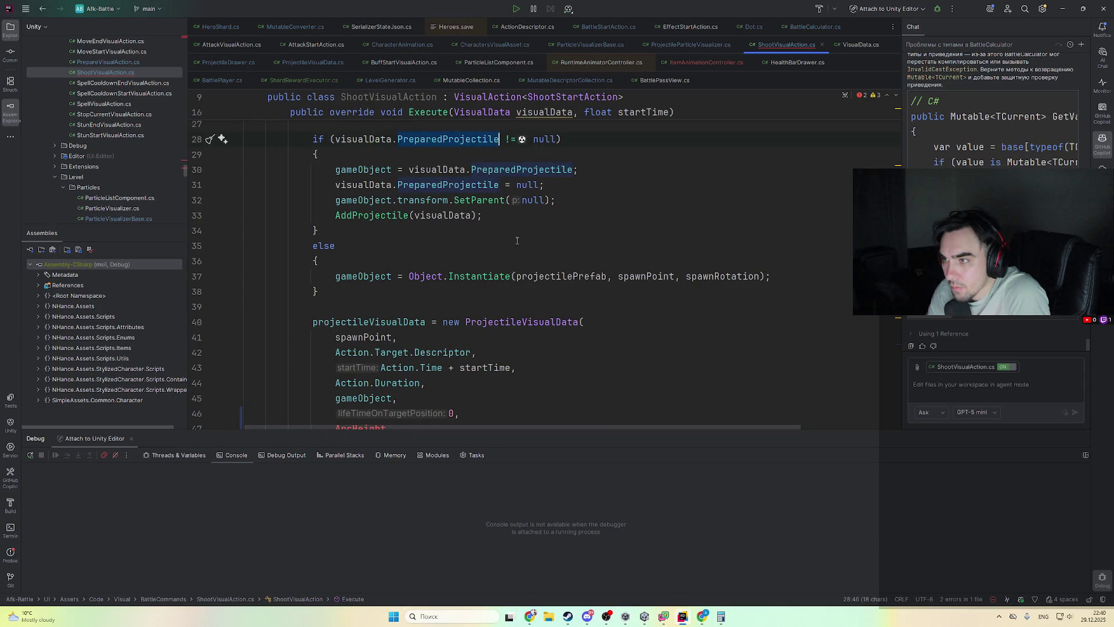
pyautogui.scroll(-3, 439, 214)
pyautogui.scroll(3, 468, 213)
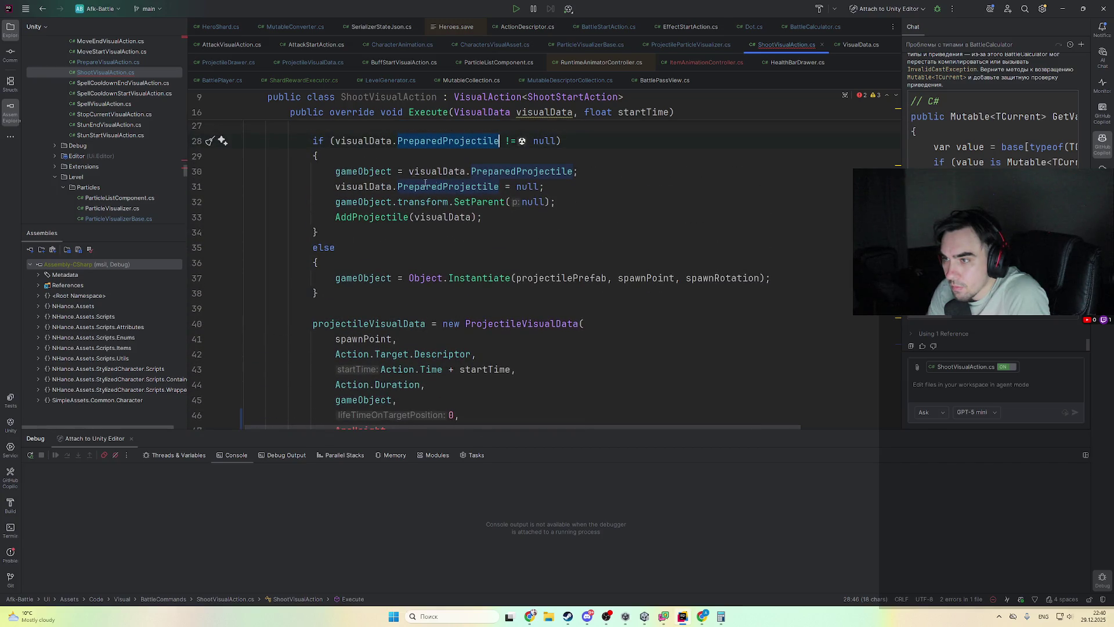
pyautogui.scroll(5, 388, 248)
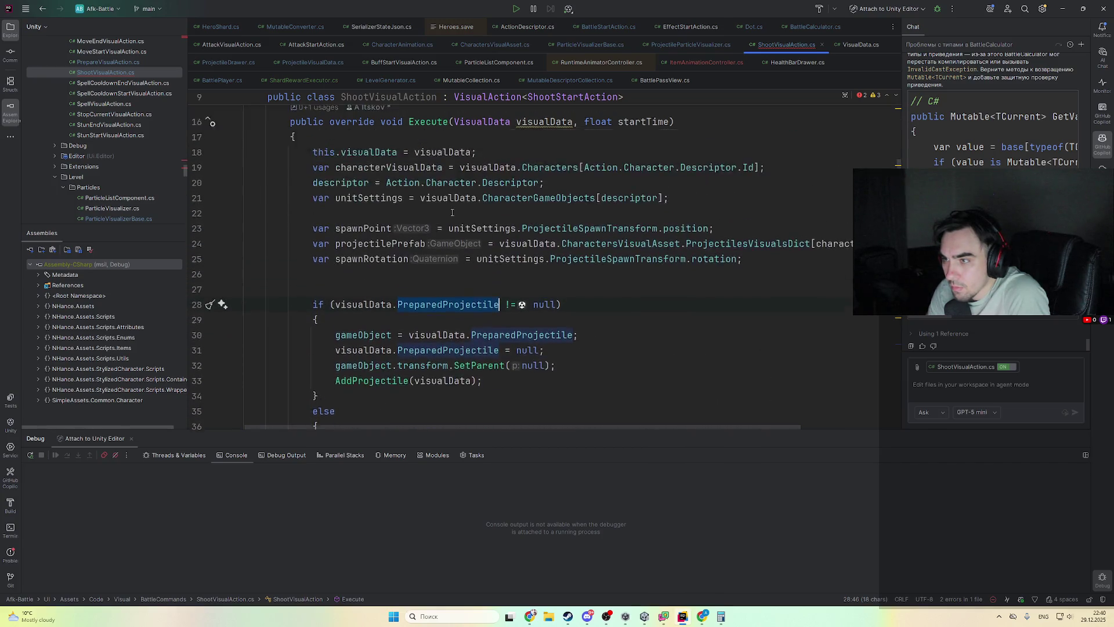
pyautogui.click(382, 264)
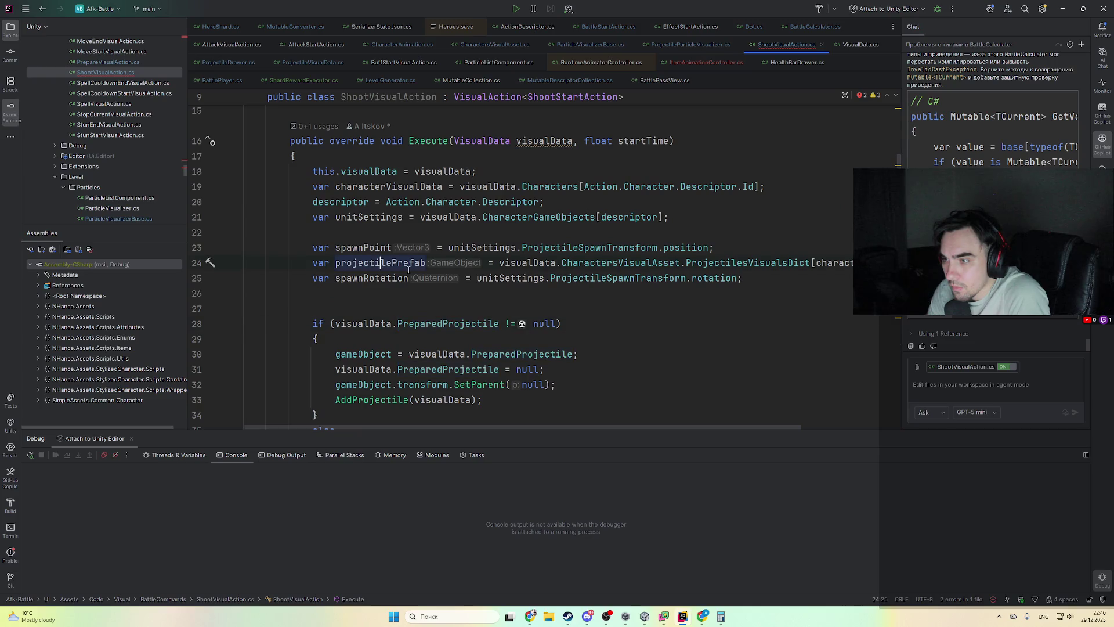
pyautogui.doubleClick(610, 248)
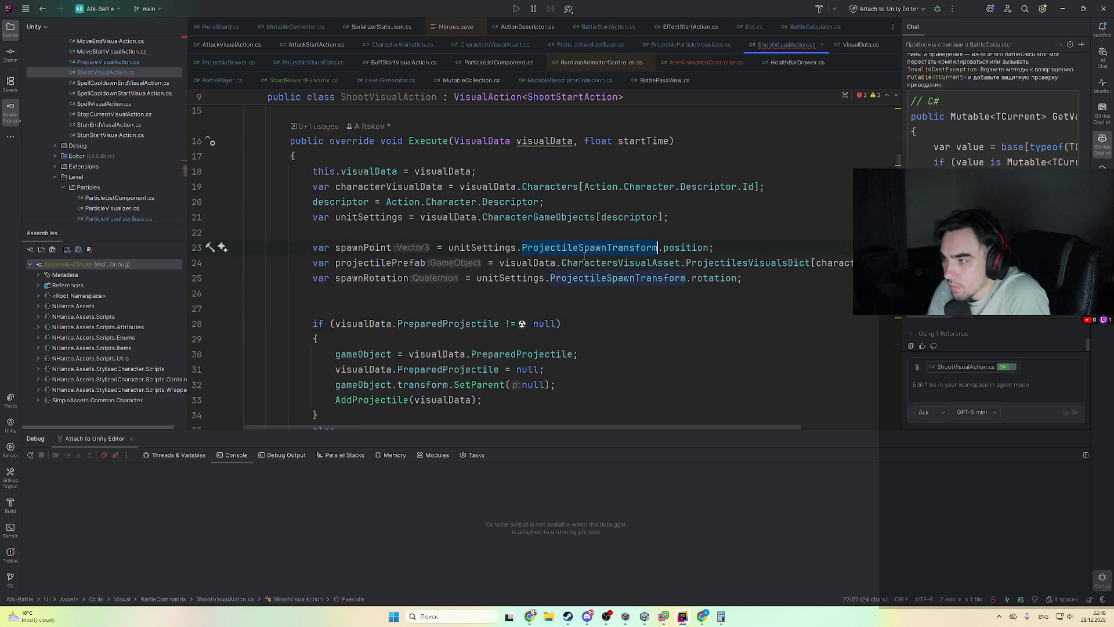
pyautogui.doubleClick(504, 247)
pyautogui.doubleClick(529, 217)
pyautogui.doubleClick(369, 217)
# - Inspect CharacterGameObjects and the usages of visualData on line 19
pyautogui.scroll(-1, 453, 232)
pyautogui.scroll(-5, 452, 232)
pyautogui.scroll(1, 493, 241)
pyautogui.scroll(-3, 525, 252)
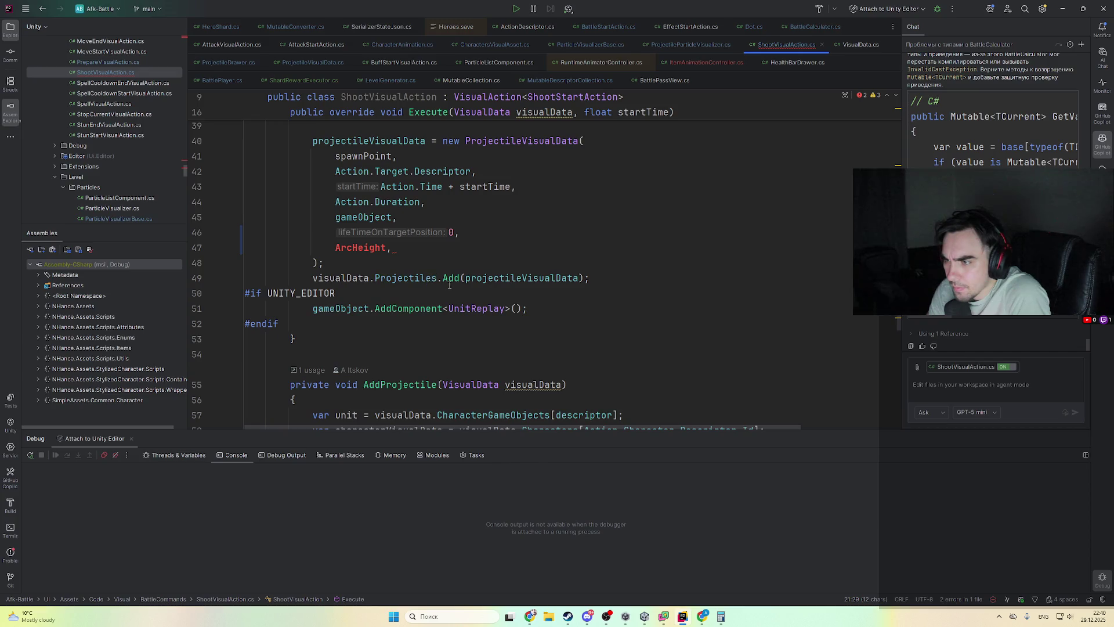
pyautogui.scroll(9, 444, 284)
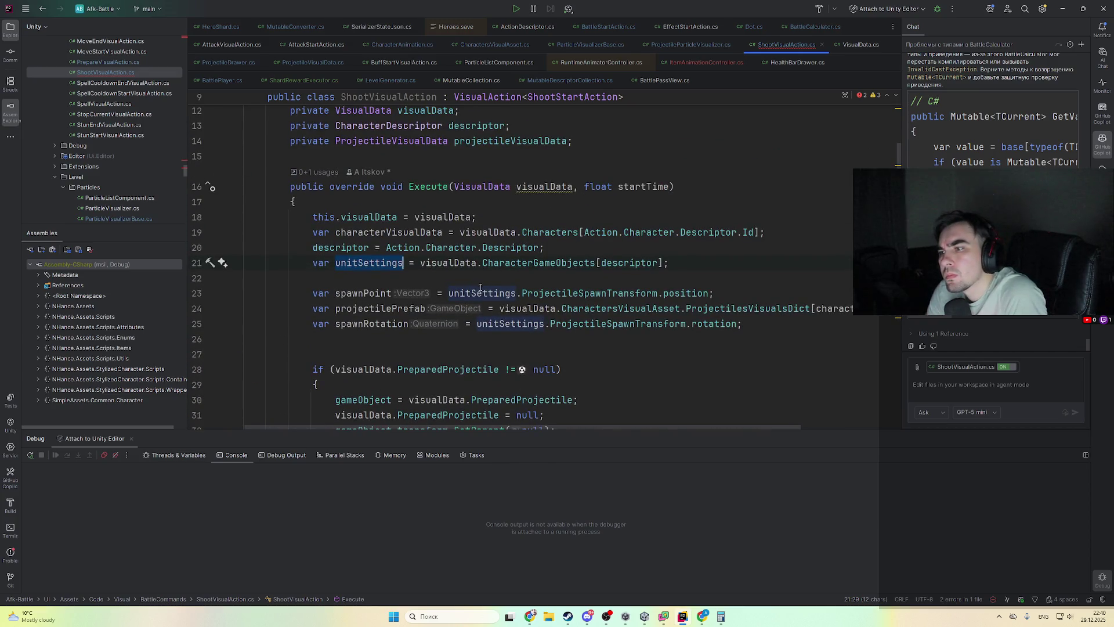
pyautogui.click(567, 262)
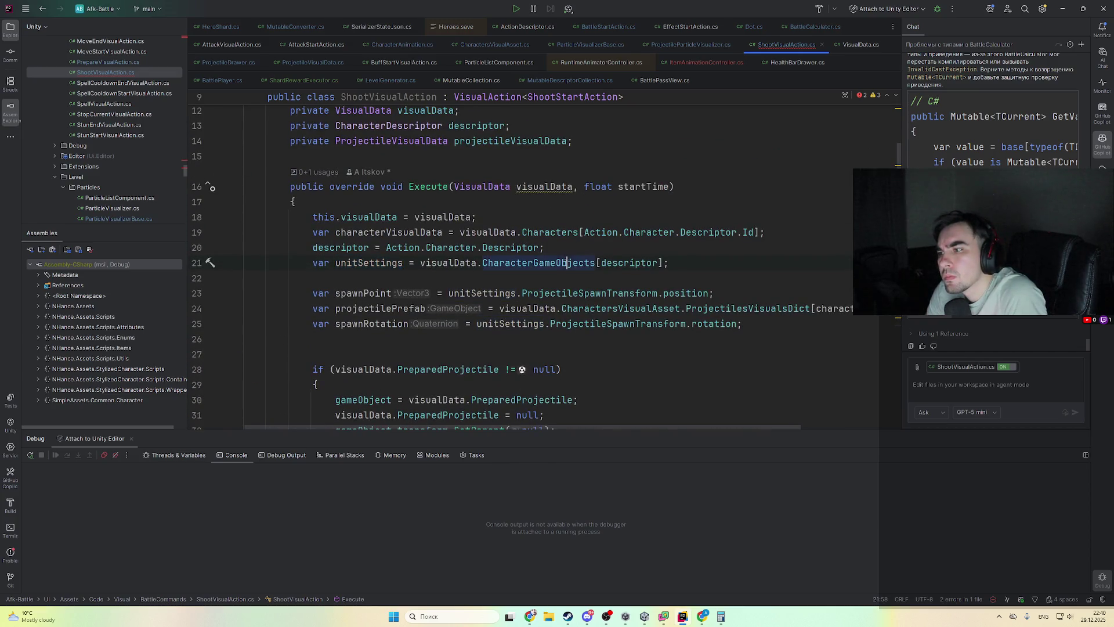
pyautogui.doubleClick(487, 232)
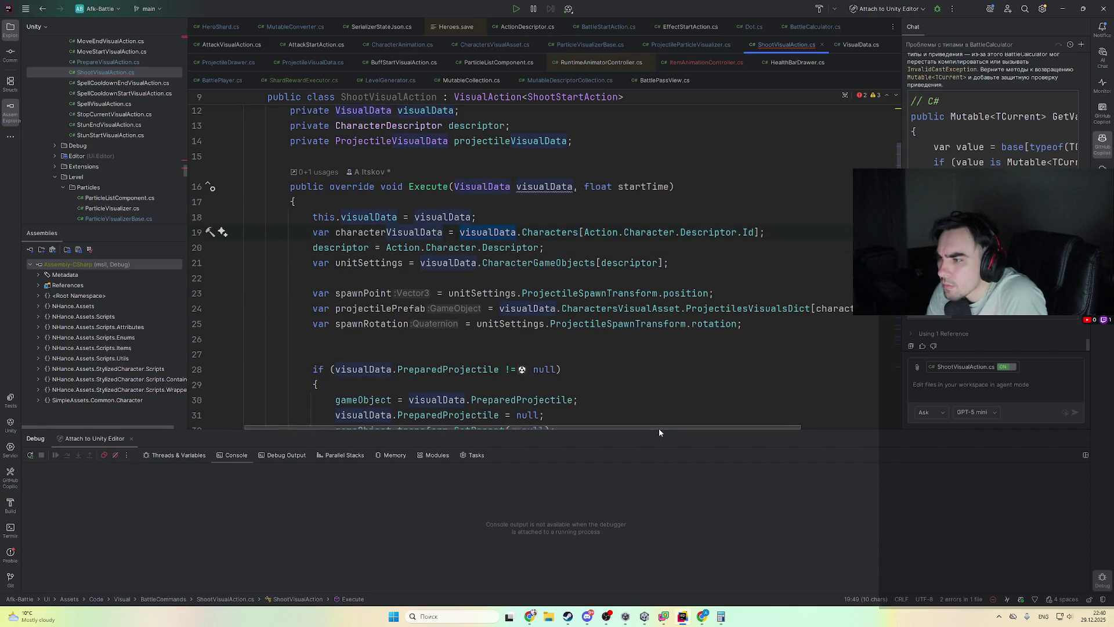
pyautogui.moveTo(666, 427)
pyautogui.mouseDown()
pyautogui.moveTo(769, 424)
pyautogui.moveTo(678, 420)
pyautogui.moveTo(748, 421)
pyautogui.mouseUp()
# - Jump to ProjectilesVisualsDict in CharactersVisualAsset.cs and start a ProjectileSettings class below ParticlesVisualAssetItem
pyautogui.keyDown('ctrl'); pyautogui.click(628, 308); pyautogui.keyUp('ctrl')
pyautogui.scroll(2, 629, 307)
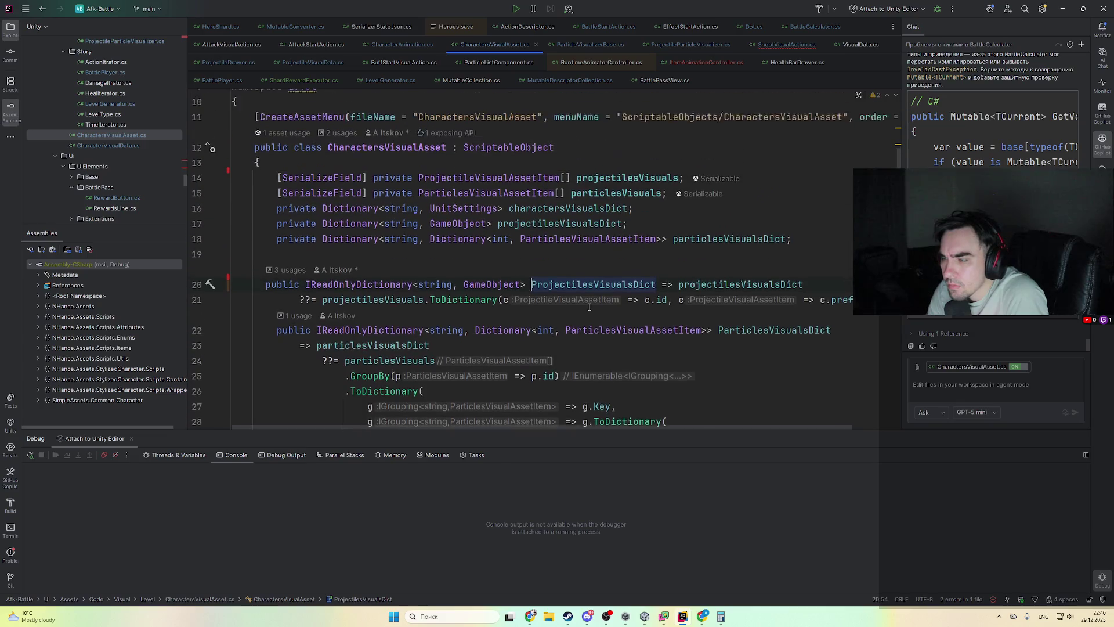
pyautogui.scroll(-9, 538, 303)
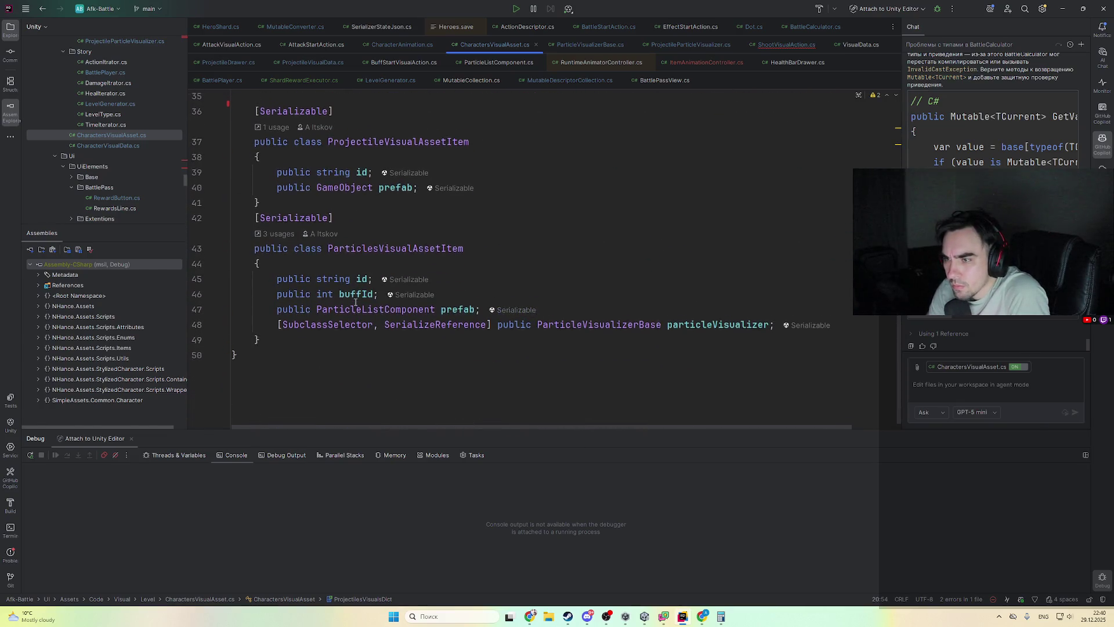
pyautogui.scroll(1, 406, 348)
pyautogui.click(381, 371)
pyautogui.press('Return')
pyautogui.write('pu')
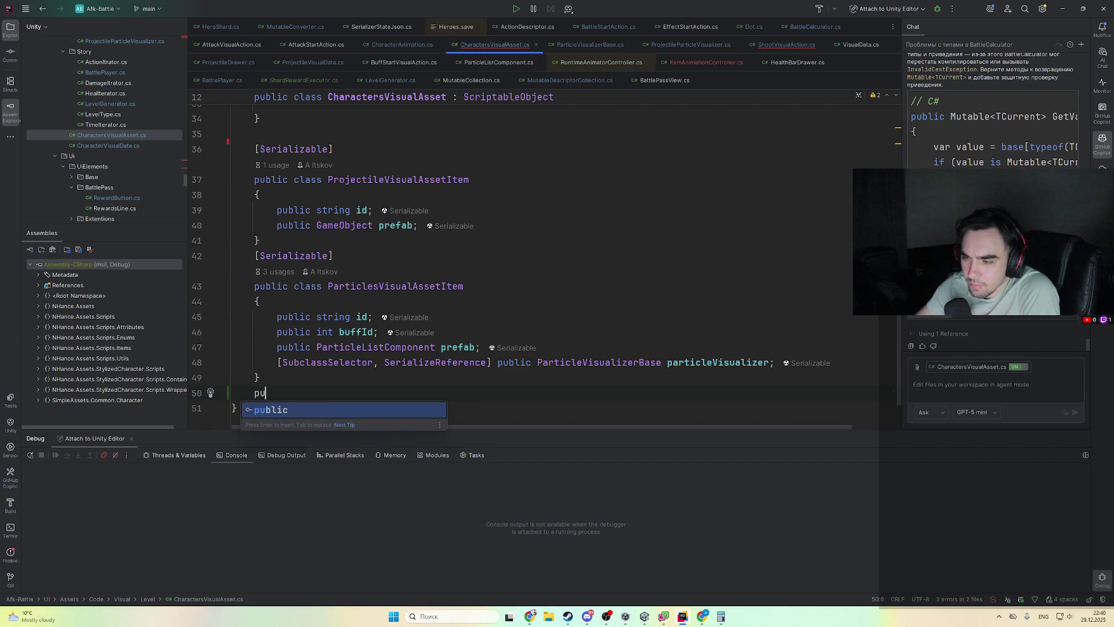
pyautogui.write('blic class Pro')
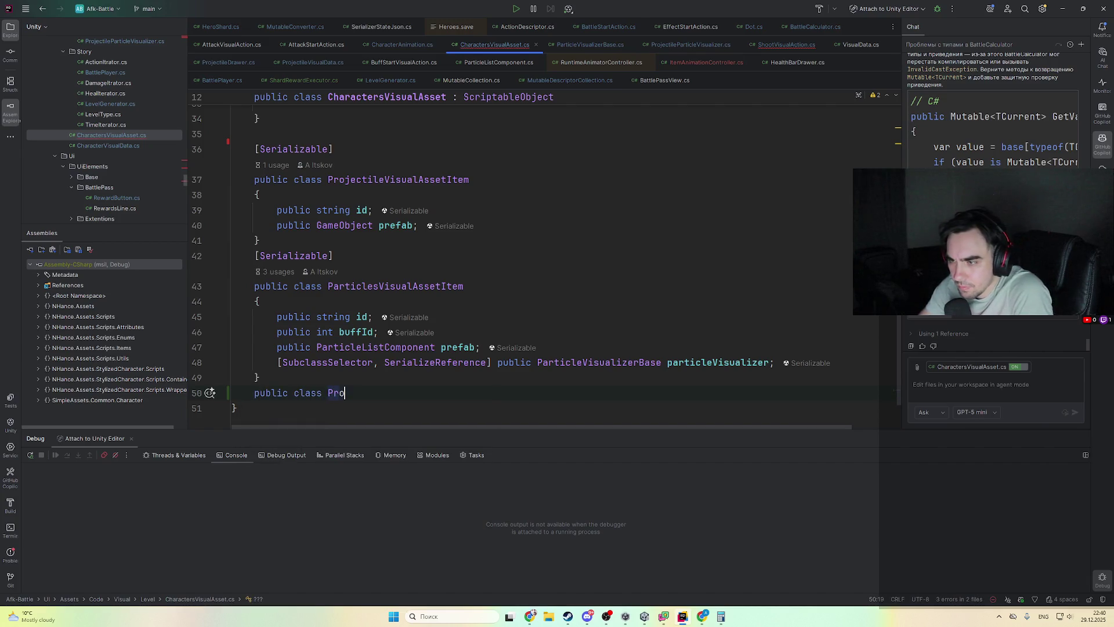
pyautogui.write('jectileSings{')
pyautogui.press('Return')
# - Give ProjectileSettings a public float ArcHeight field and a public GameObject Prefab field
pyautogui.write('pu')
pyautogui.press('Return')
pyautogui.write('fl')
pyautogui.press('Return')
pyautogui.write('AReigf')
pyautogui.press('BackSpace')
pyautogui.press('BackSpace')
pyautogui.press('BackSpace')
pyautogui.write('ht;')
pyautogui.press('Return')
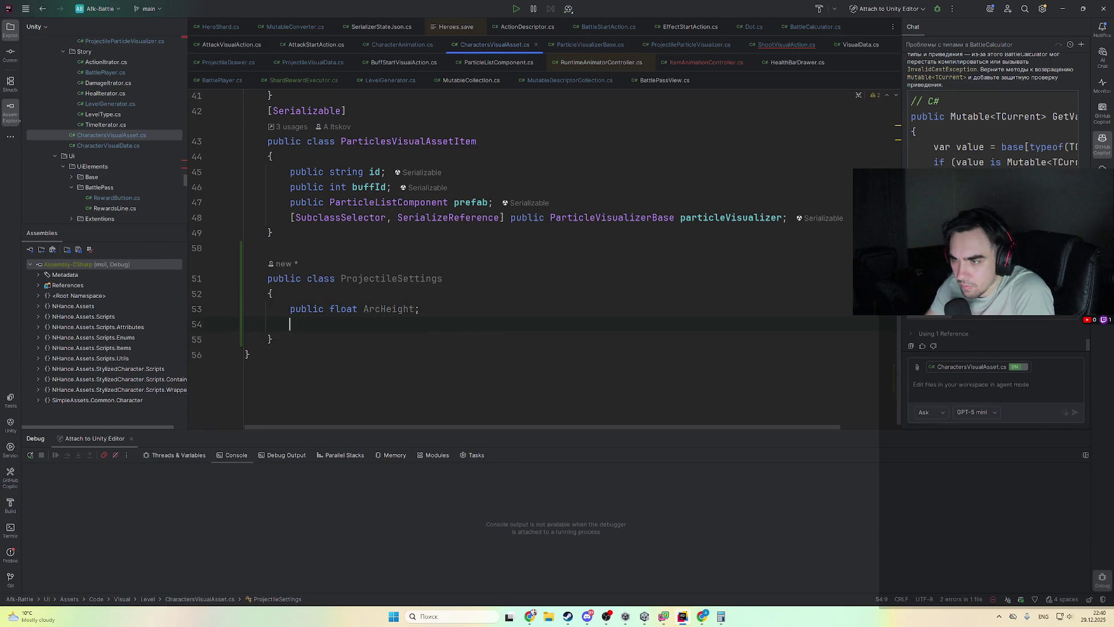
pyautogui.write('publ')
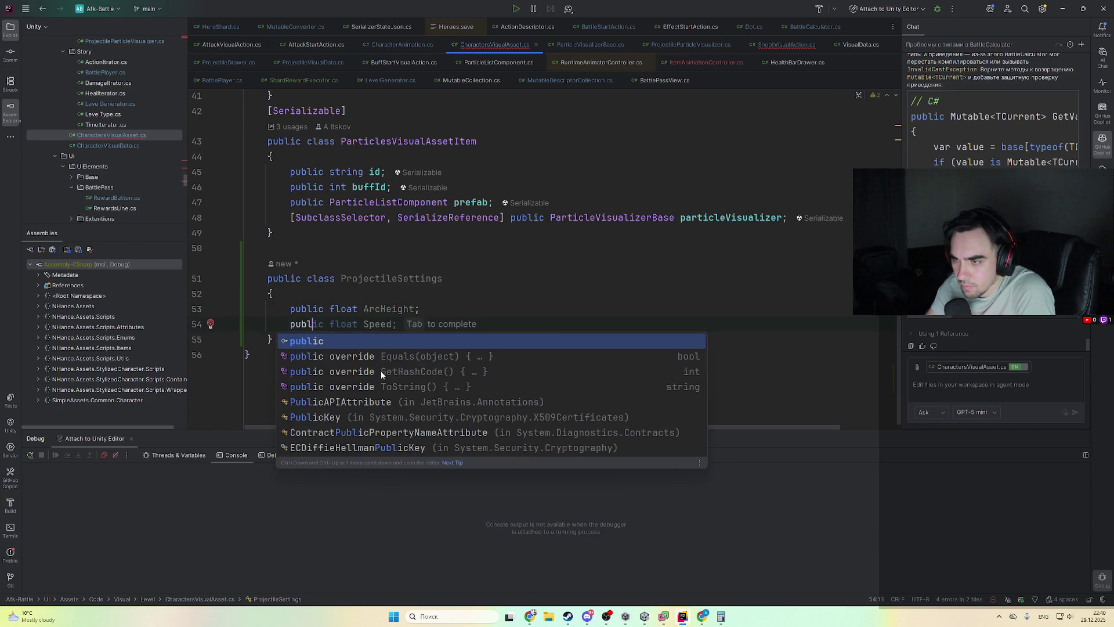
pyautogui.write('ic GameObject Prefab;')
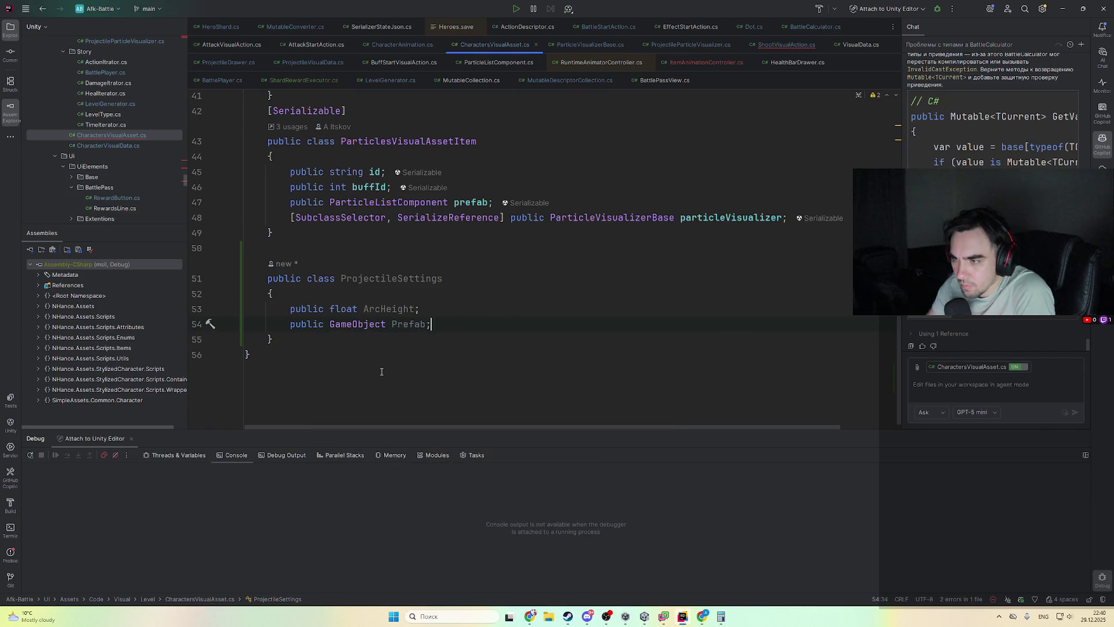
pyautogui.doubleClick(431, 278)
pyautogui.hotkey('ctrl', 'c')
# - Retype the projectilesVisualsDict field and ProjectilesVisualsDict property values from GameObject to ProjectileSettings
pyautogui.scroll(10, 559, 314)
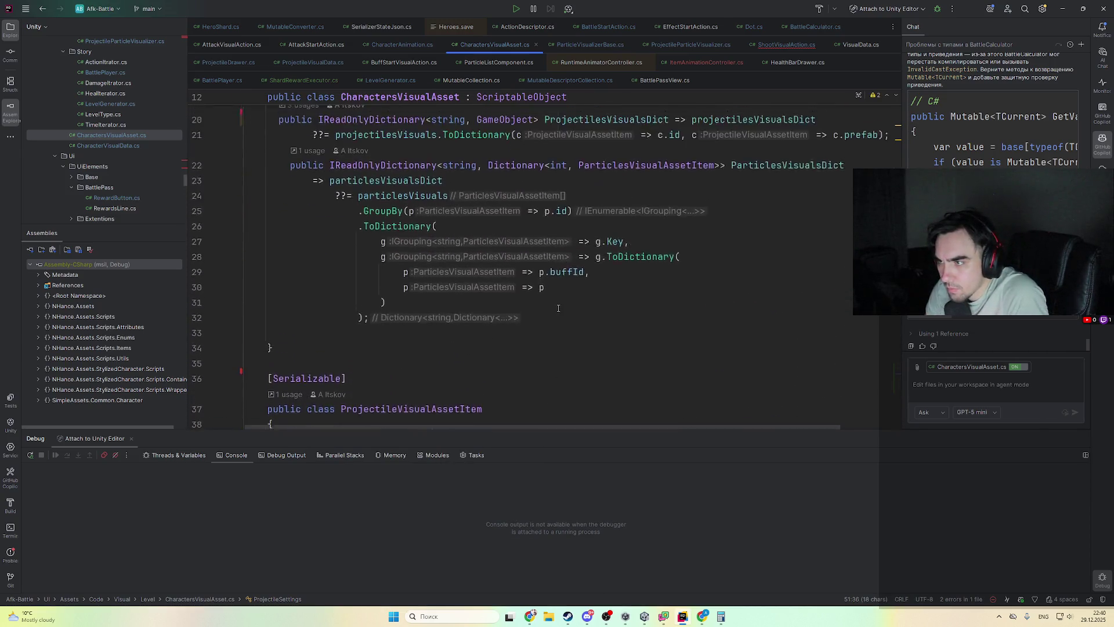
pyautogui.doubleClick(638, 293)
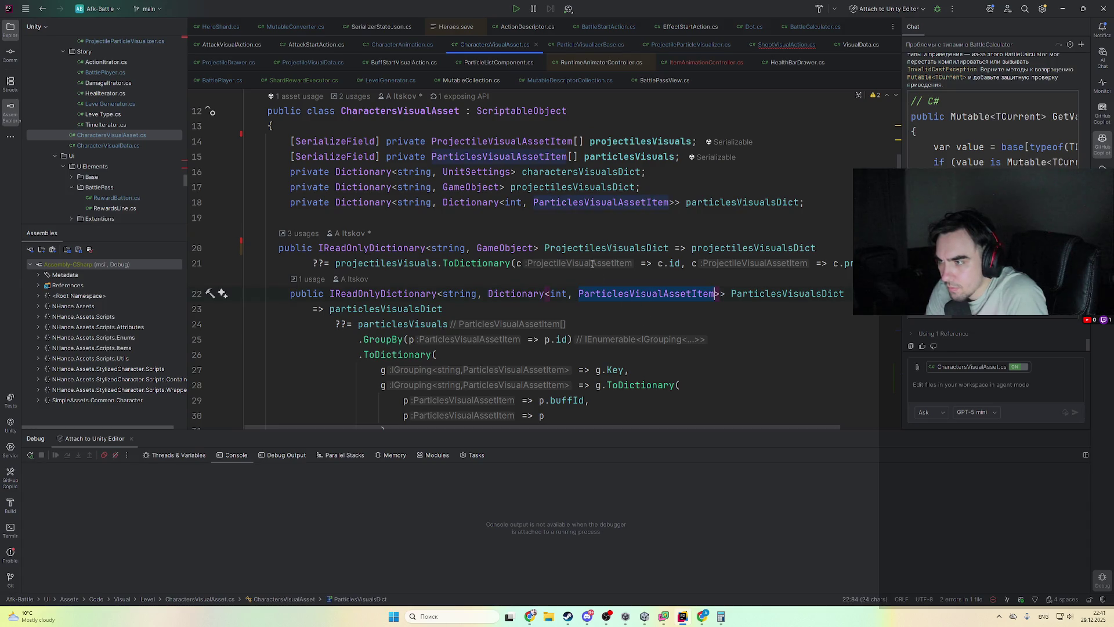
pyautogui.doubleClick(482, 189)
pyautogui.hotkey('ctrl', 'v')
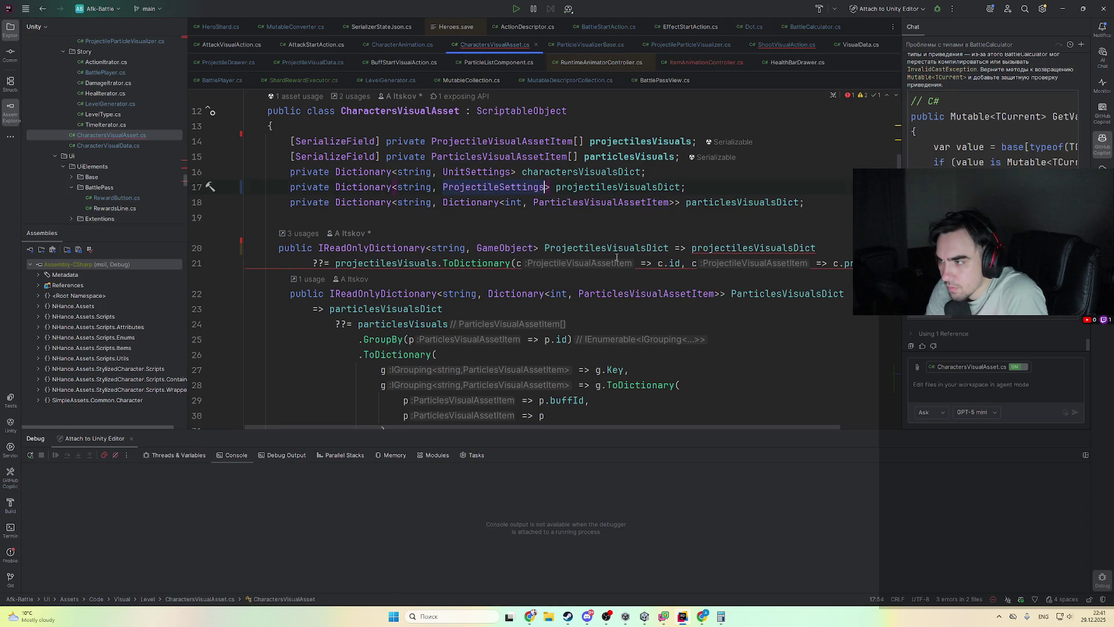
pyautogui.doubleClick(509, 248)
pyautogui.hotkey('ctrl', 'v')
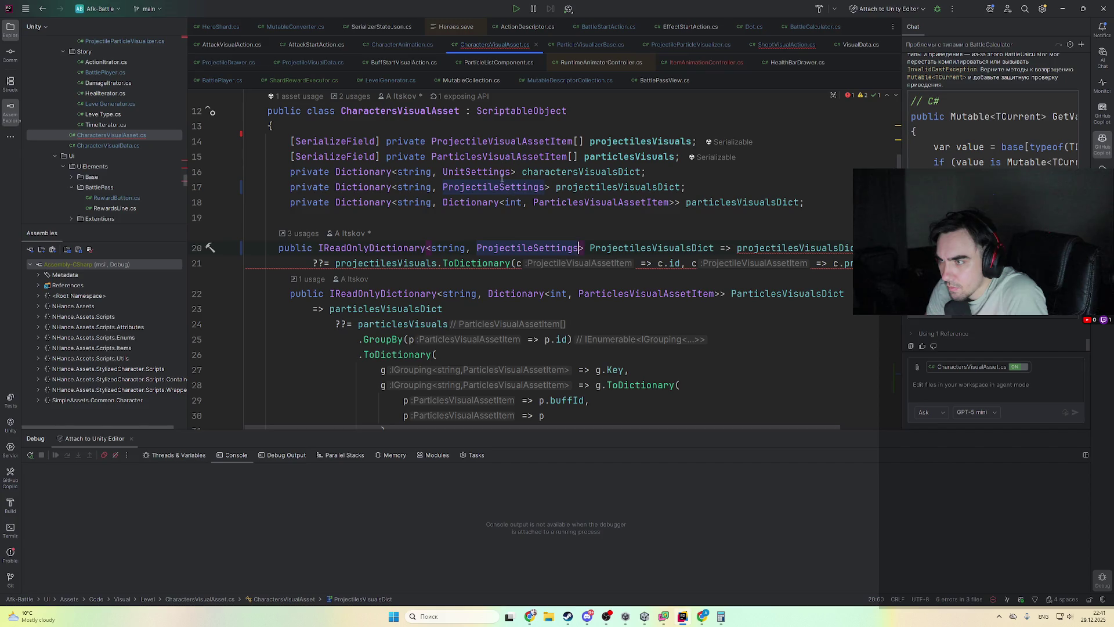
pyautogui.scroll(-7, 494, 220)
pyautogui.scroll(4, 487, 225)
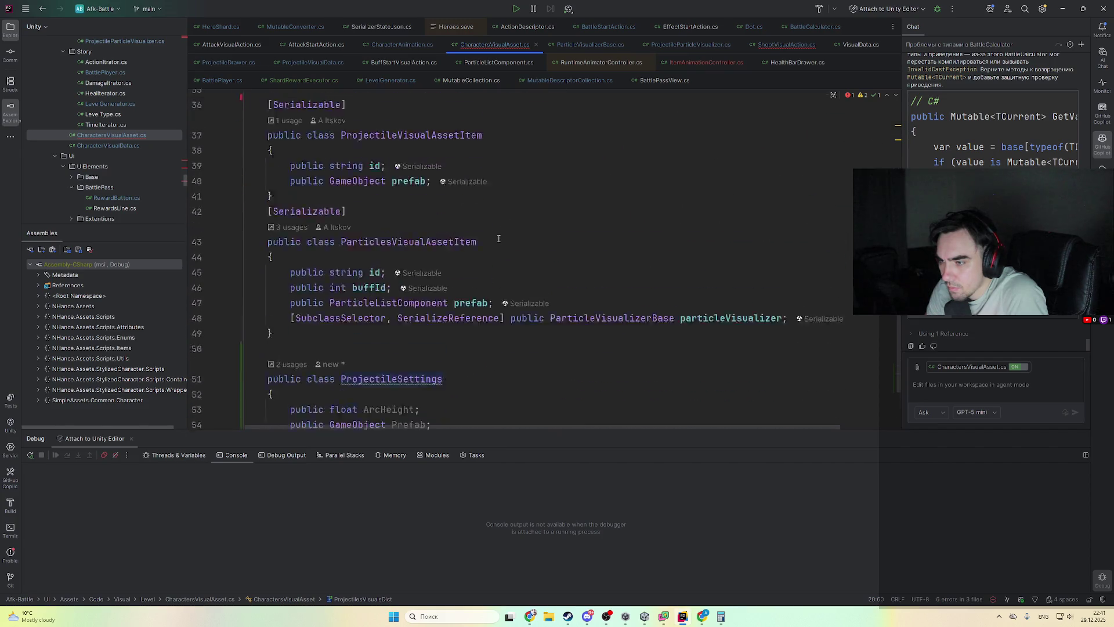
pyautogui.scroll(5, 487, 225)
pyautogui.scroll(-10, 464, 272)
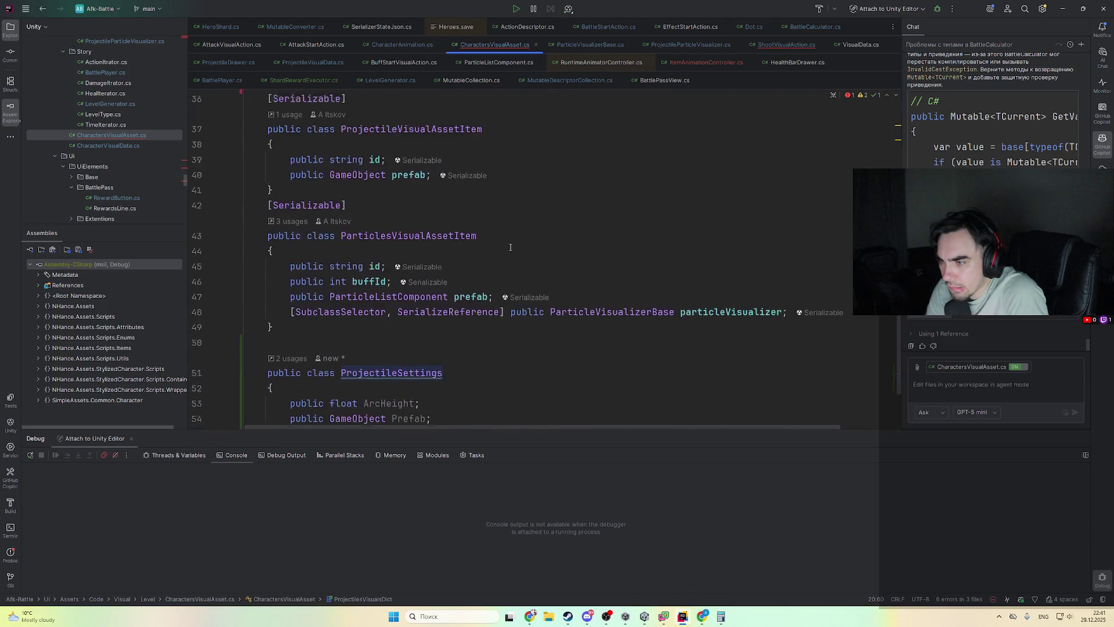
pyautogui.scroll(10, 437, 329)
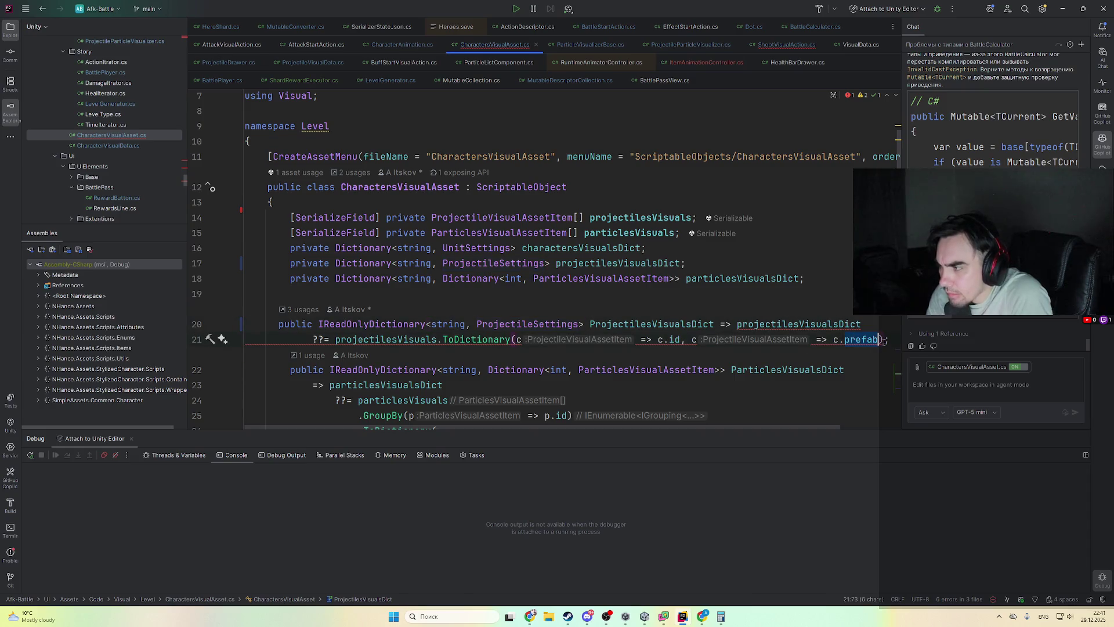
pyautogui.press('BackSpace')
pyautogui.press('BackSpace')
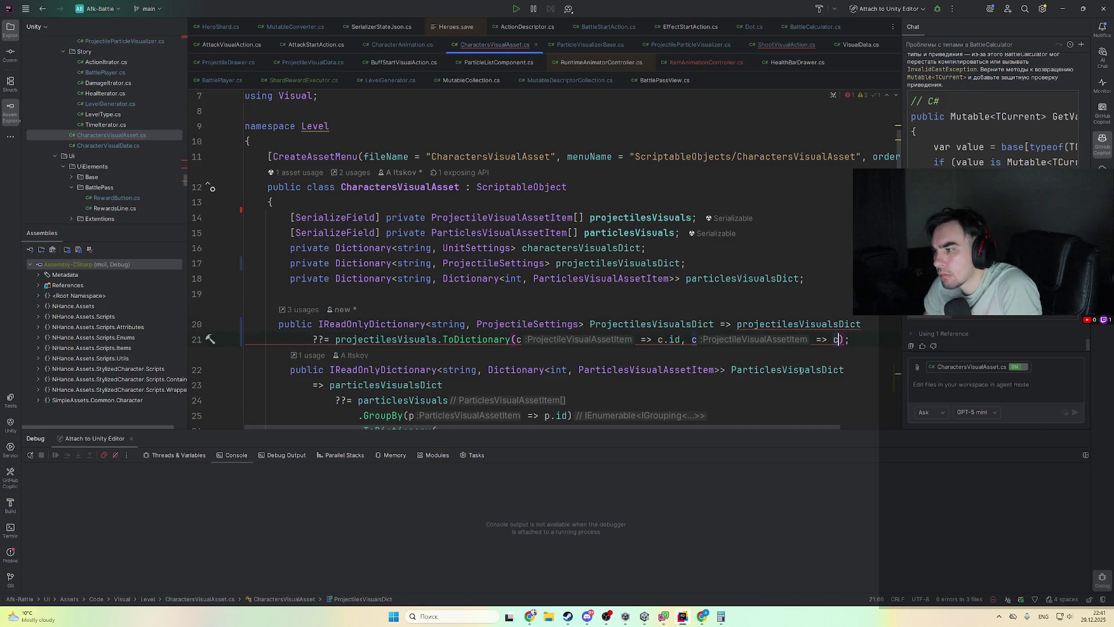
pyautogui.hotkey('ctrl', 'alt', 'Left')
pyautogui.hotkey('ctrl', 'z')
pyautogui.hotkey('ctrl', 'z')
pyautogui.hotkey('ctrl', 'z')
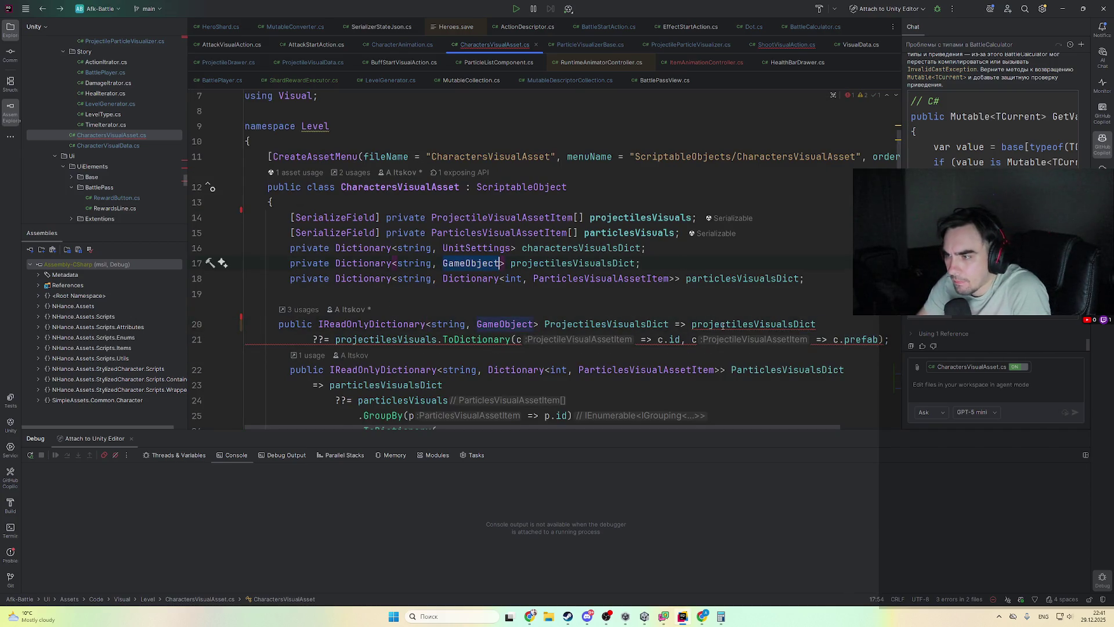
pyautogui.hotkey('ctrl', 'shift', 'z')
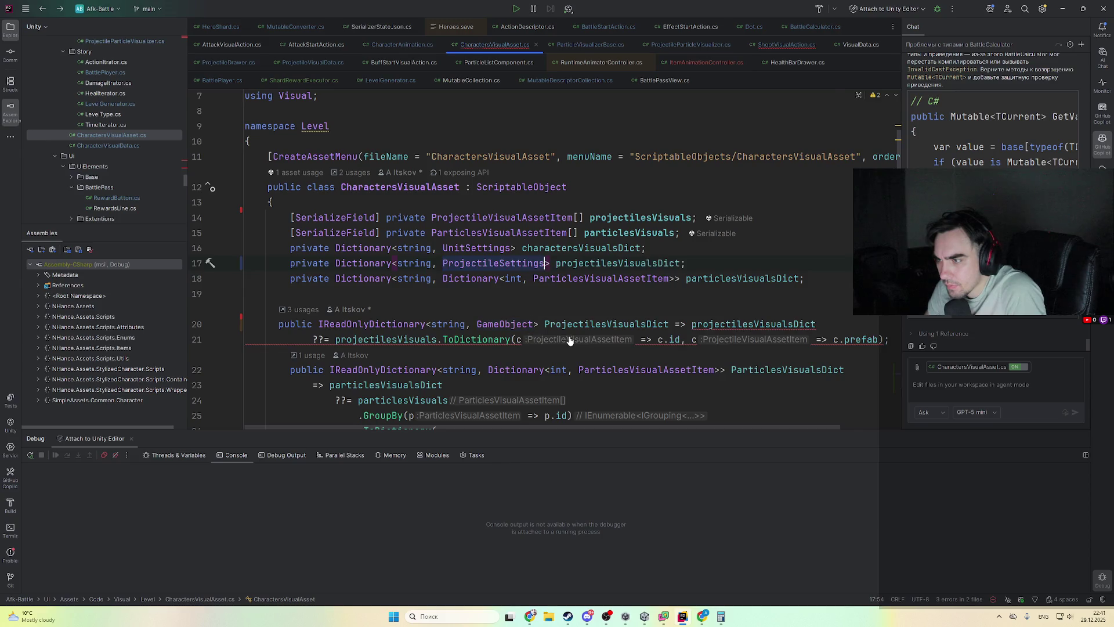
# - Make ProjectilesVisualsDict store whole ProjectileVisualAssetItem entries by dropping .prefab from the value selector
pyautogui.scroll(-5, 533, 289)
pyautogui.doubleClick(412, 341)
pyautogui.hotkey('ctrl', 'c')
pyautogui.scroll(5, 517, 282)
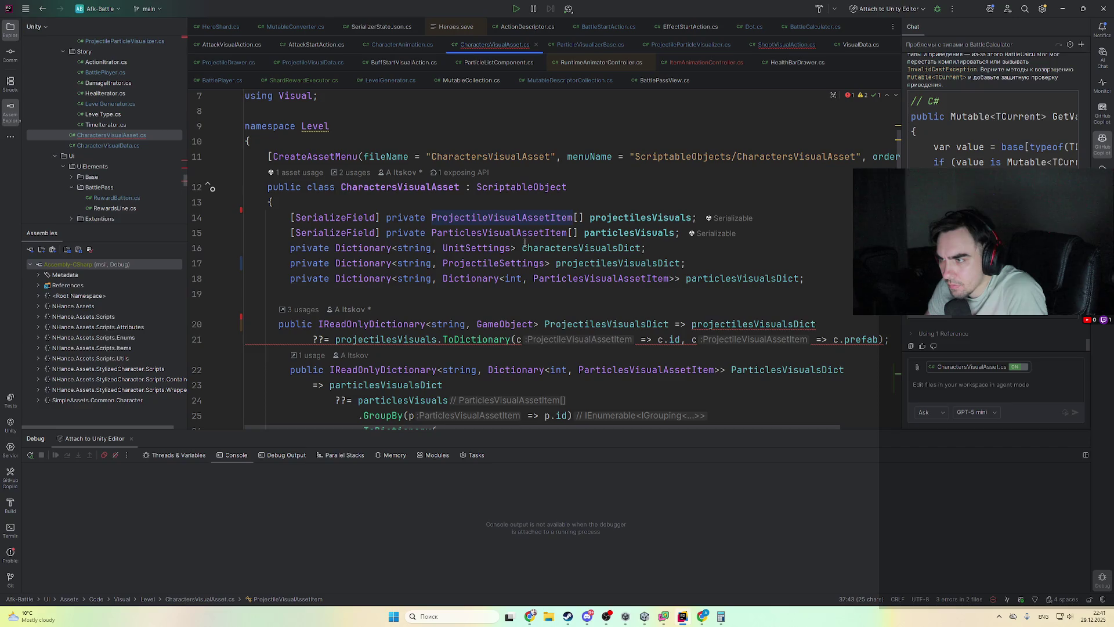
pyautogui.doubleClick(500, 324)
pyautogui.hotkey('ctrl', 'v')
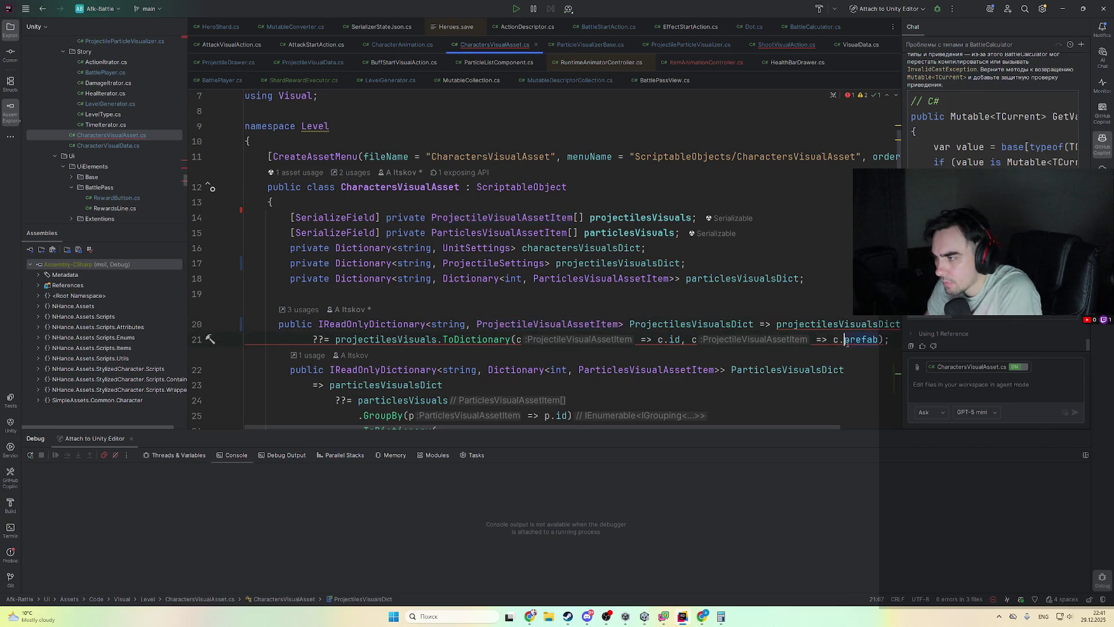
pyautogui.hotkey('ctrl', 'Delete')
pyautogui.press('BackSpace')
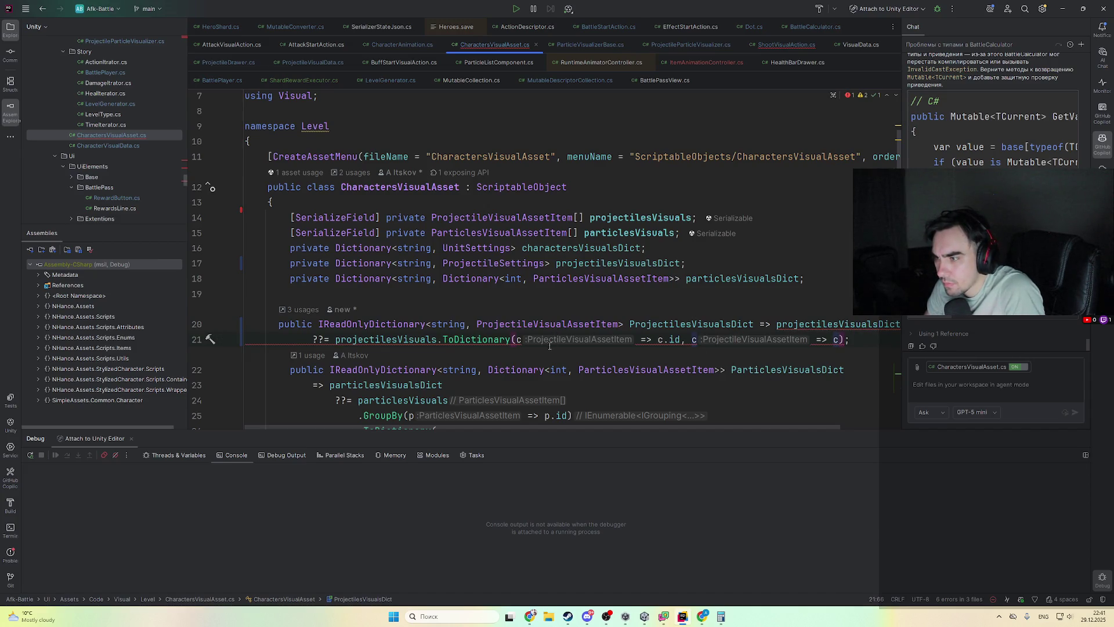
pyautogui.scroll(-9, 550, 345)
pyautogui.scroll(1, 404, 248)
pyautogui.scroll(-4, 404, 248)
# - Copy the ArcHeight field into ProjectileVisualAssetItem and delete the ProjectileSettings class
pyautogui.click(419, 294)
pyautogui.hotkey('shift', 'Up')
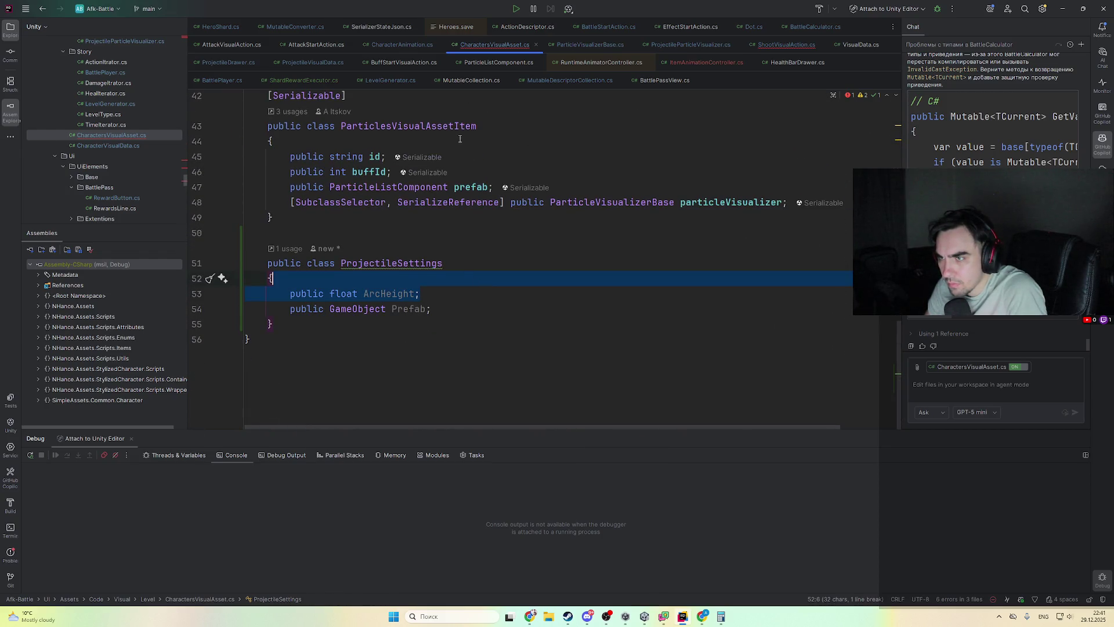
pyautogui.hotkey('ctrl', 'c')
pyautogui.scroll(3, 466, 174)
pyautogui.click(441, 202)
pyautogui.hotkey('ctrl', 'v')
pyautogui.scroll(-2, 285, 382)
pyautogui.moveTo(285, 381); pyautogui.dragTo(274, 280)
pyautogui.press('Delete')
pyautogui.scroll(3, 364, 262)
pyautogui.click(363, 262)
pyautogui.press('Delete')
pyautogui.write('a')
# - Review the particlesVisualsDict and ProjectilesVisualsDict declarations
pyautogui.scroll(6, 714, 297)
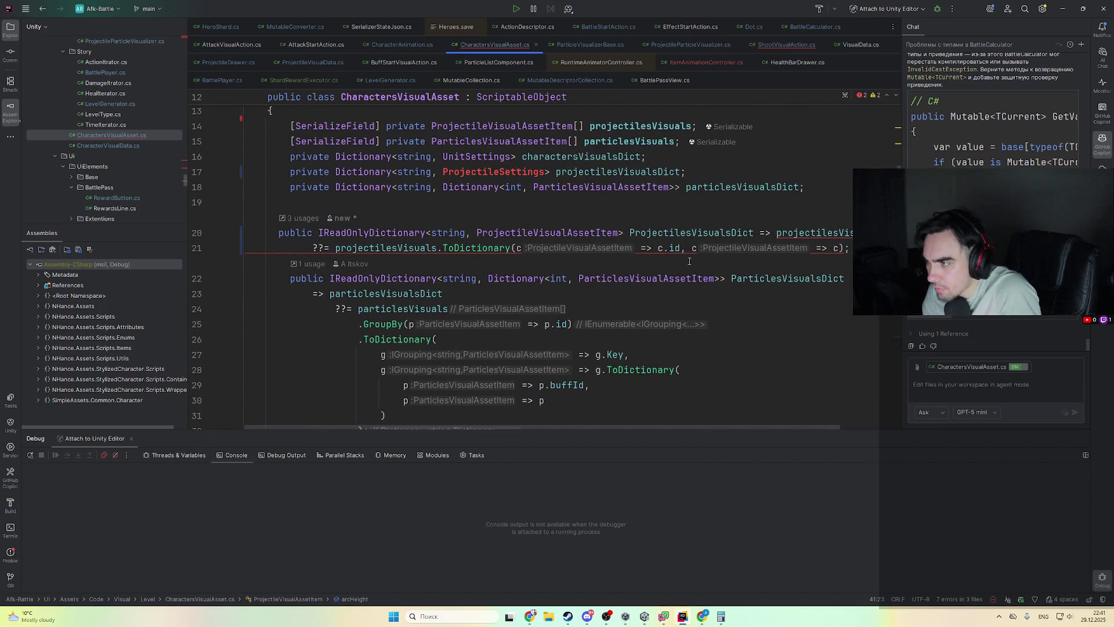
pyautogui.hscroll(3, 698, 422)
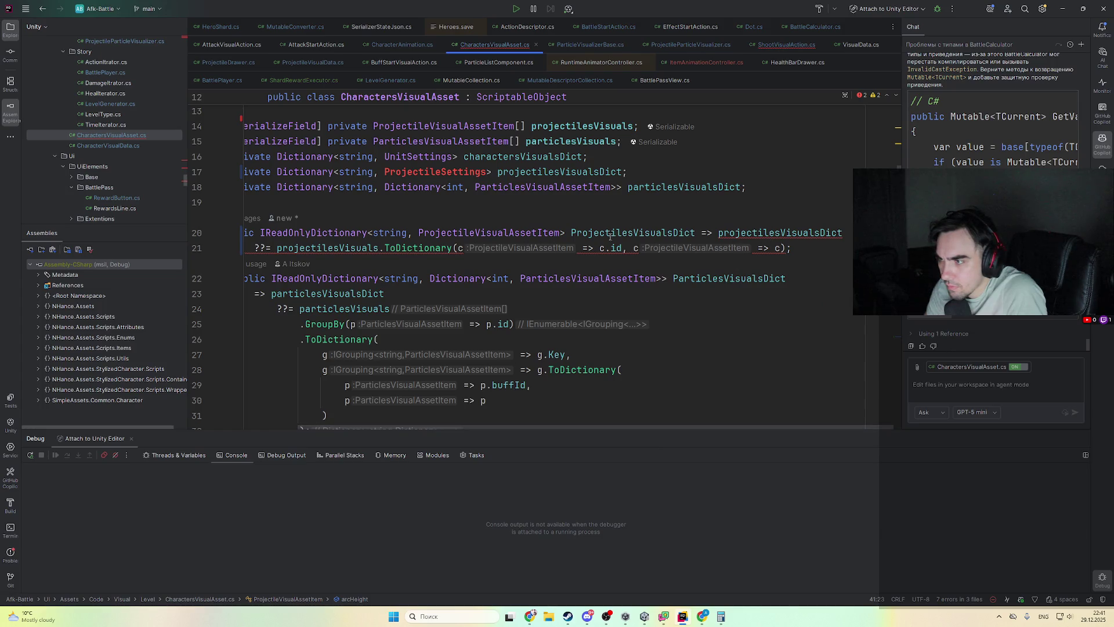
pyautogui.click(564, 187)
pyautogui.click(555, 232)
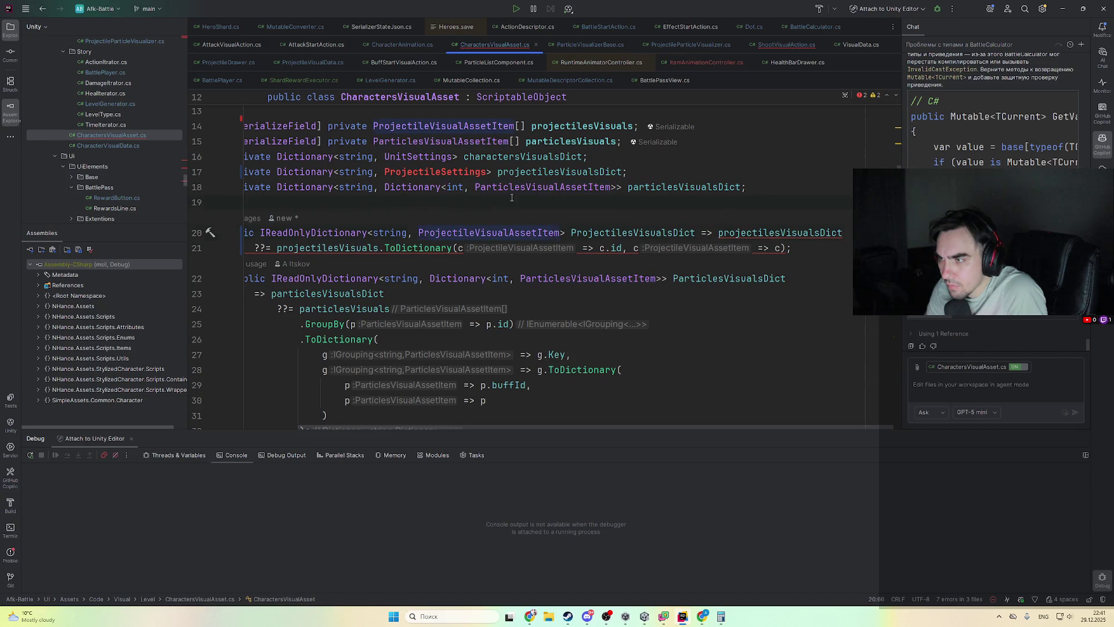
# - Change the line 17 projectilesVisualsDict field to Dictionary<string, ProjectileVisualAssetItem>
pyautogui.hotkey('ctrl', 'z')
pyautogui.hotkey('ctrl', 'z')
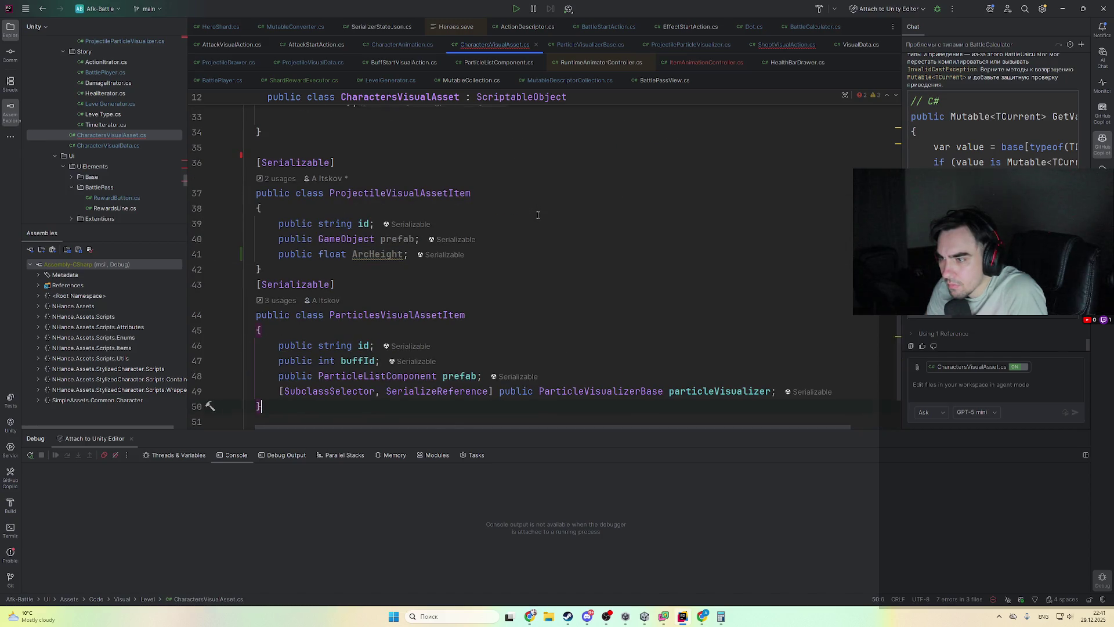
pyautogui.hotkey('ctrl', 'z')
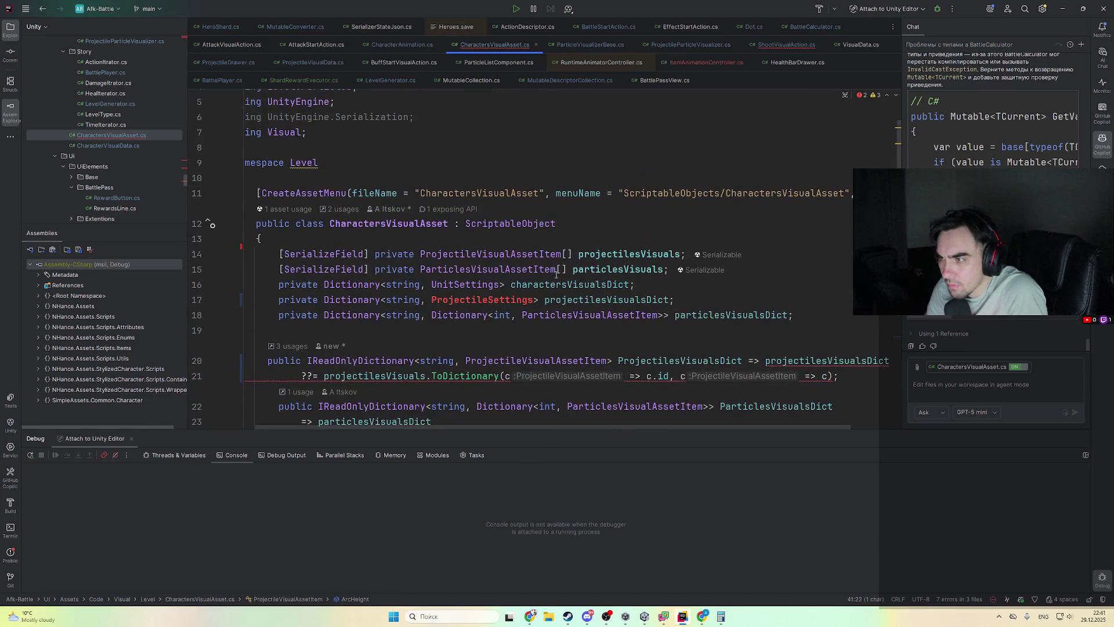
pyautogui.hotkey('ctrl', 'z')
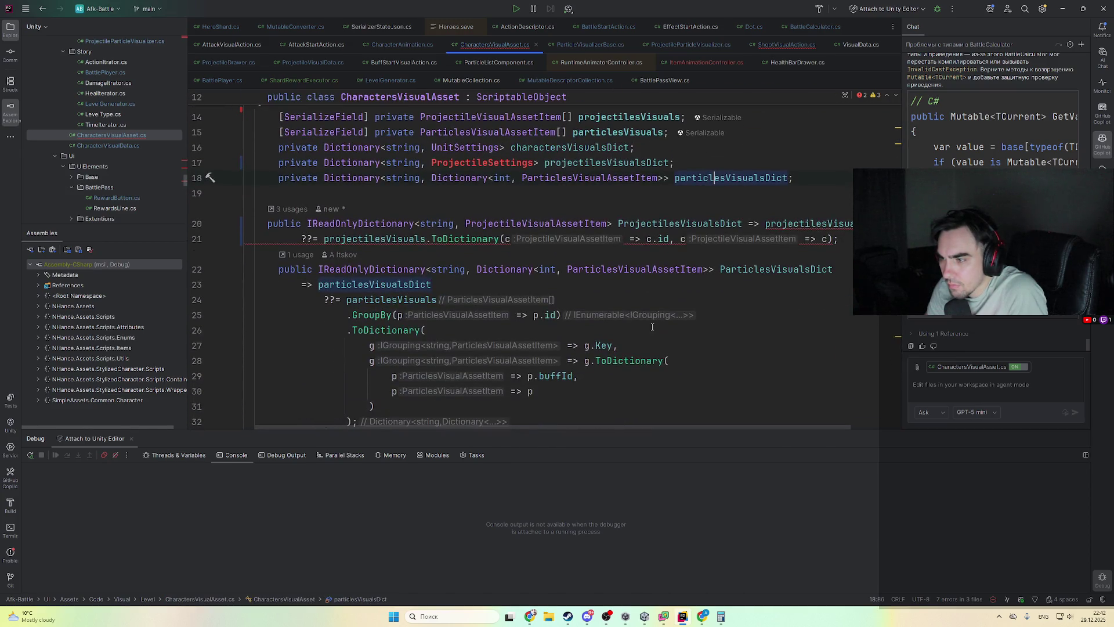
pyautogui.hotkey('ctrl', 'z')
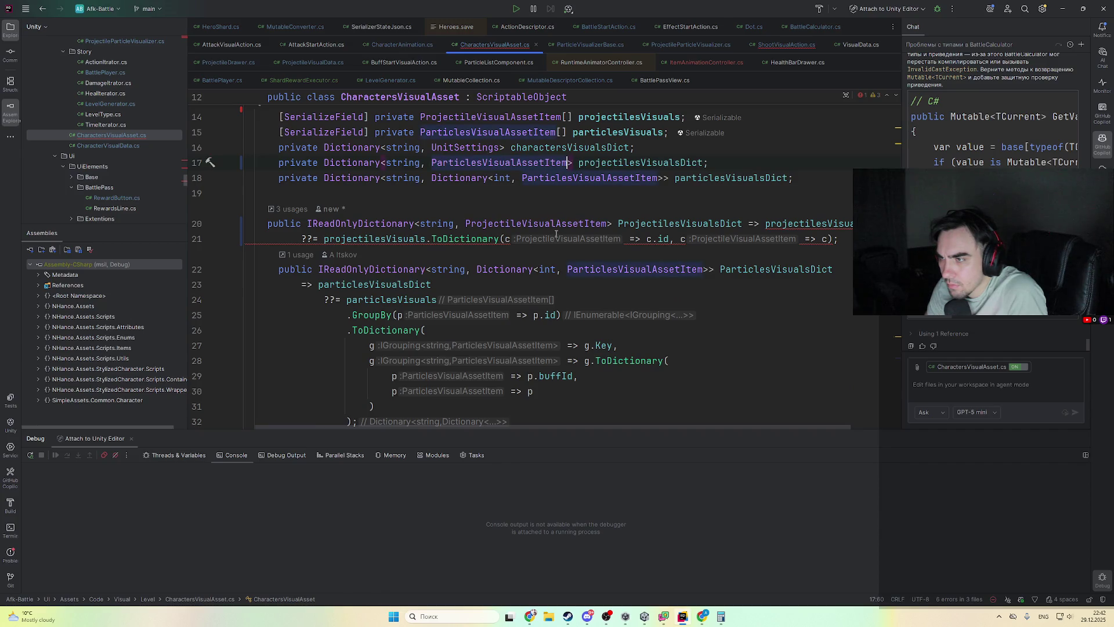
pyautogui.scroll(-3, 515, 284)
pyautogui.scroll(-2, 514, 283)
pyautogui.doubleClick(455, 194)
pyautogui.scroll(5, 671, 287)
pyautogui.scroll(3, 670, 287)
pyautogui.click(574, 208)
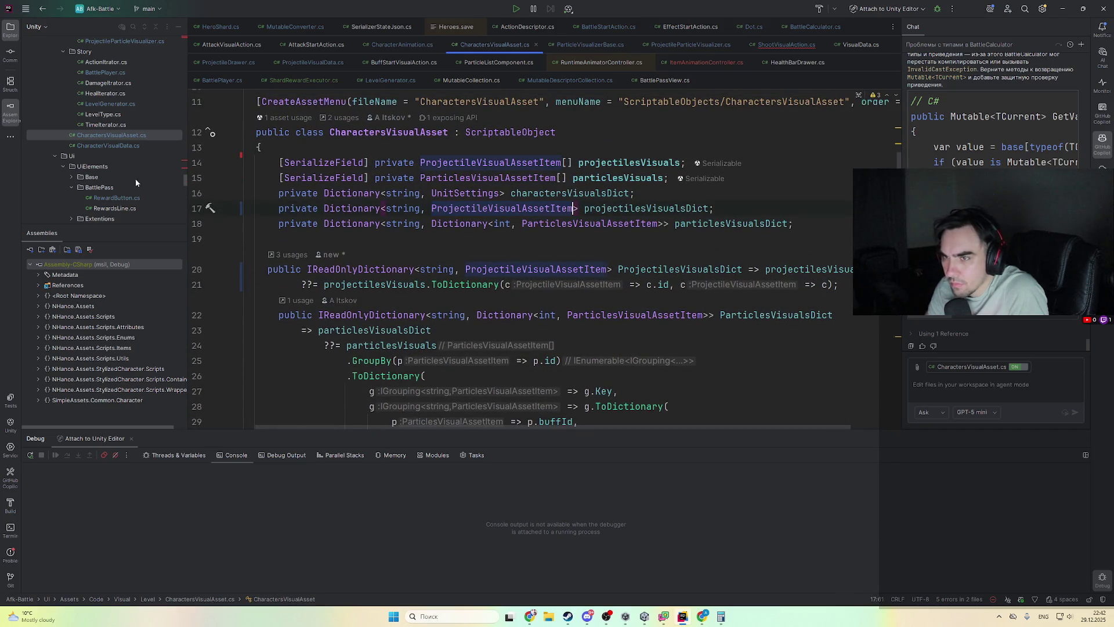
pyautogui.scroll(10, 144, 182)
# - In ShootVisualAction.cs, rename projectilePrefab to projectile and instantiate projectile.prefab
pyautogui.click(122, 74)
pyautogui.doubleClick(122, 74)
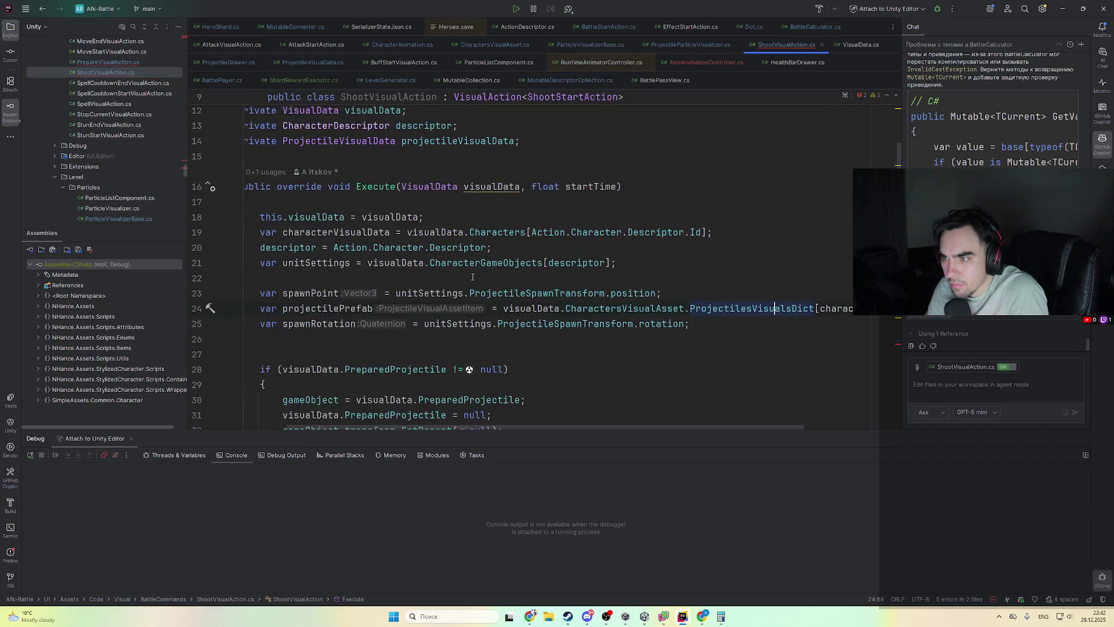
pyautogui.scroll(-6, 649, 377)
pyautogui.scroll(-2, 399, 304)
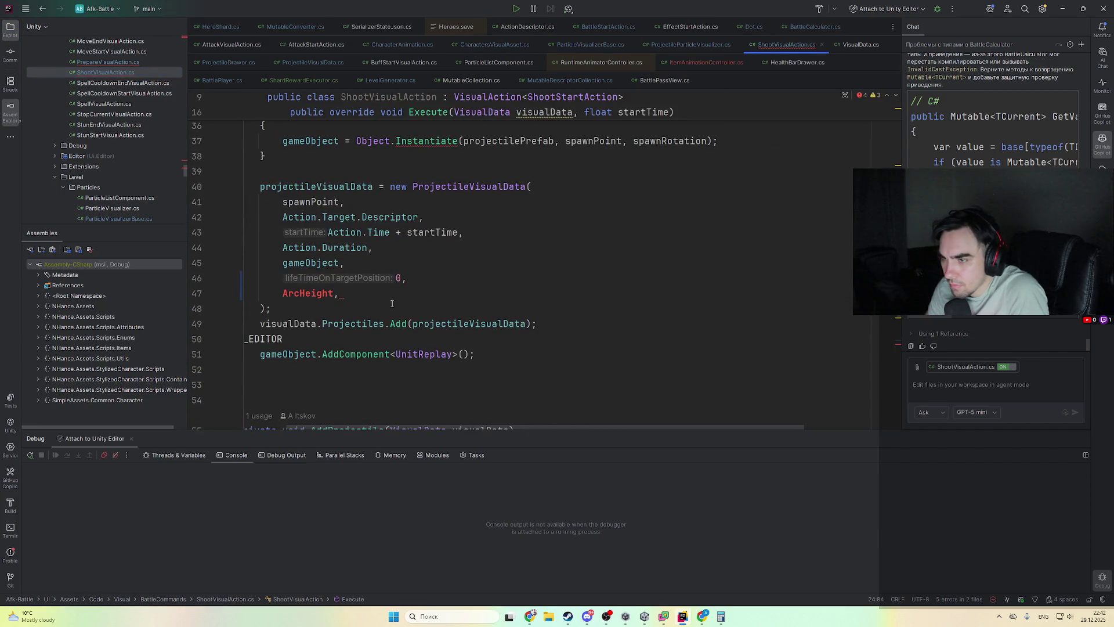
pyautogui.scroll(3, 360, 292)
pyautogui.scroll(7, 339, 340)
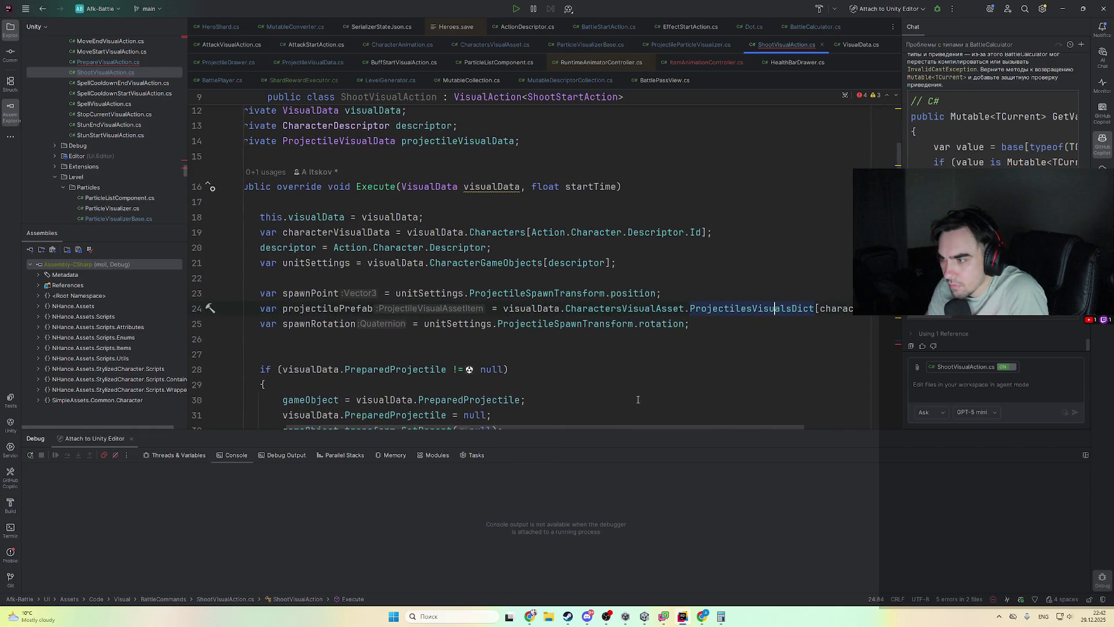
pyautogui.hscroll(-3, 664, 430)
pyautogui.scroll(-4, 541, 351)
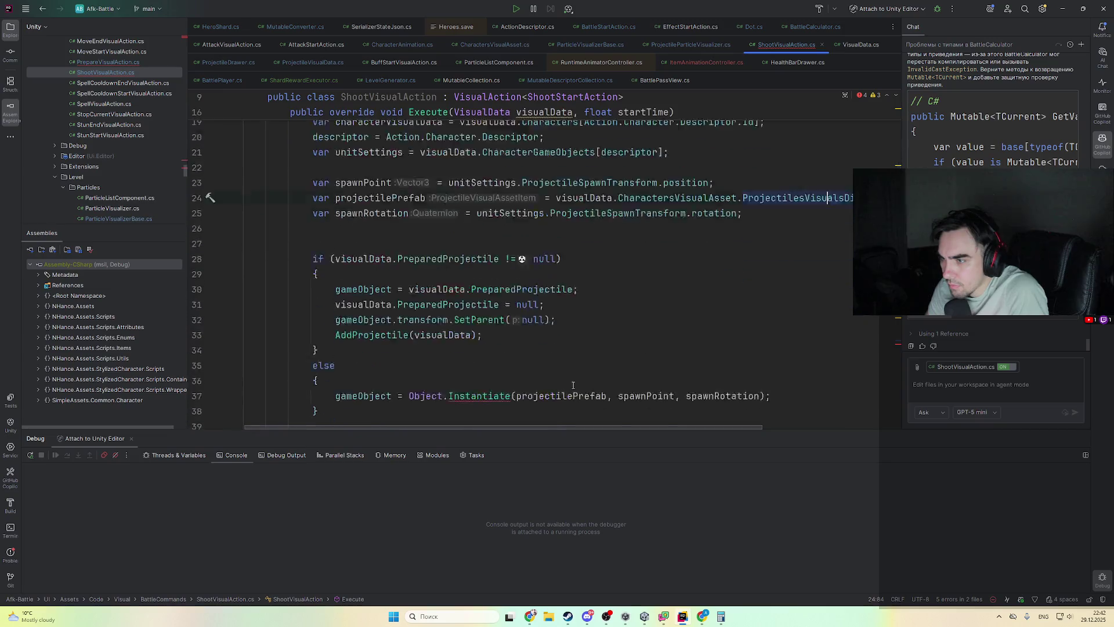
pyautogui.click(558, 325)
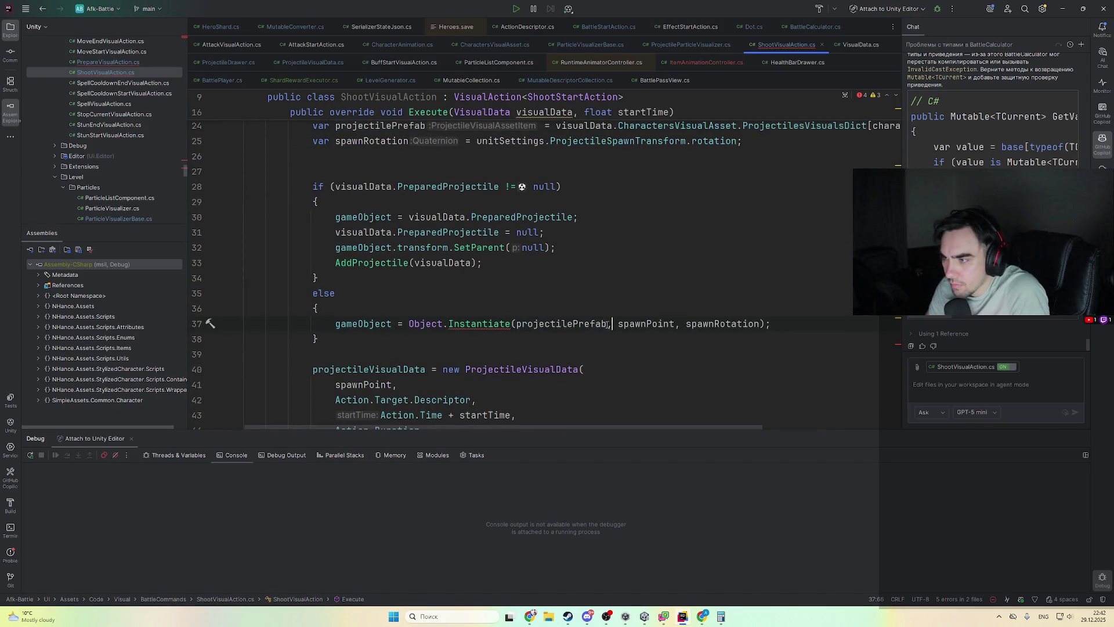
pyautogui.hotkey('ctrl', 'r')
pyautogui.write('rprojectile')
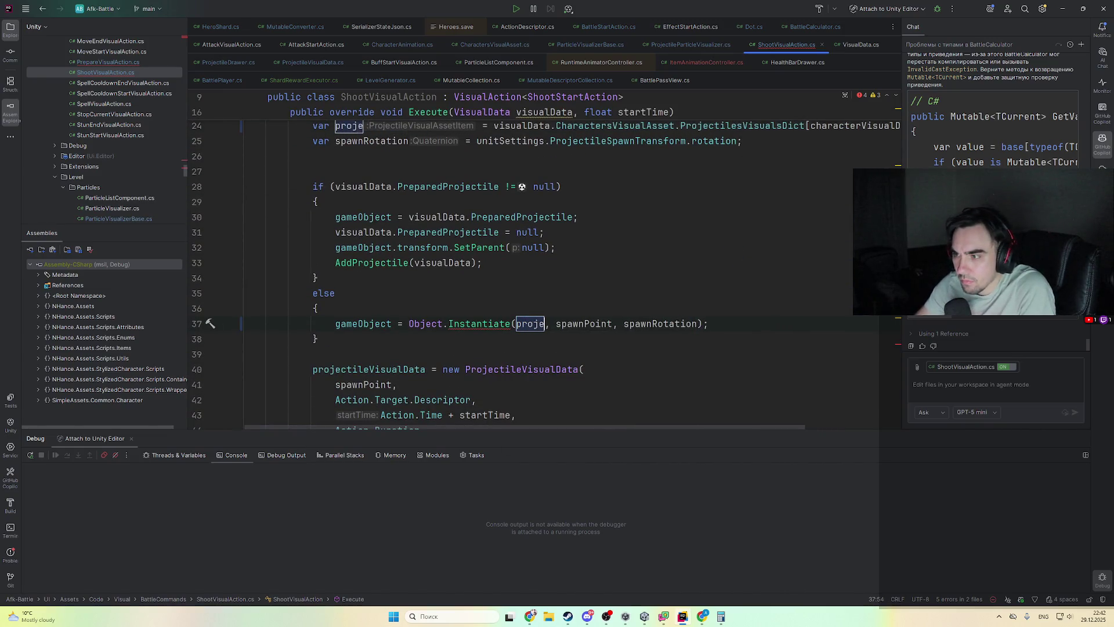
pyautogui.press('Return')
pyautogui.write('.')
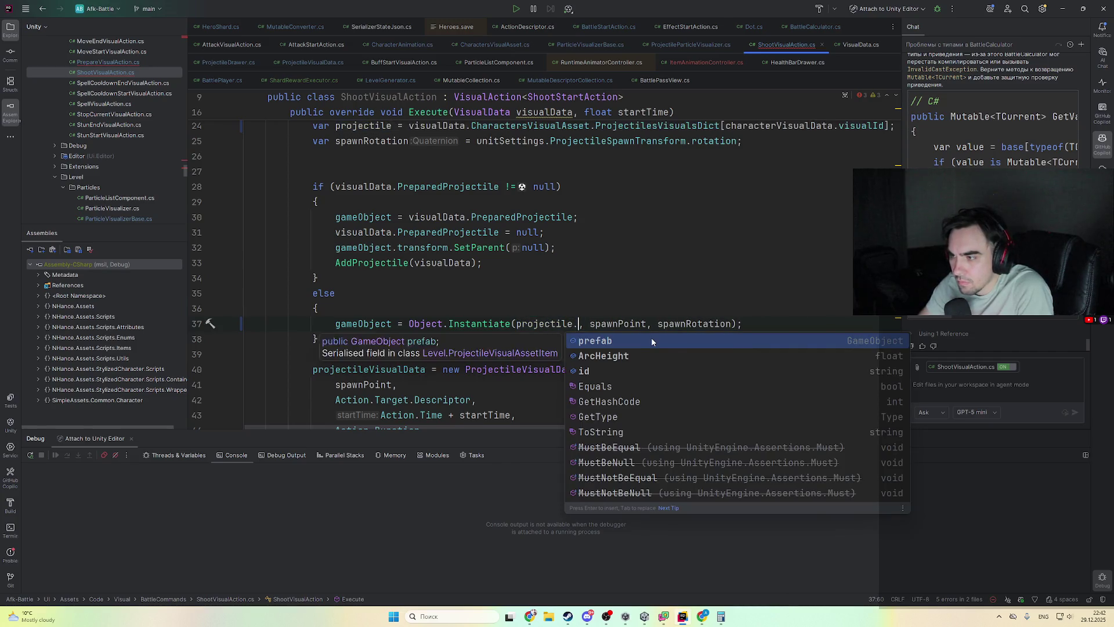
pyautogui.press('Return')
# - Pass projectile.ArcHeight into ProjectileVisualData and remove its trailing comma
pyautogui.scroll(-5, 549, 300)
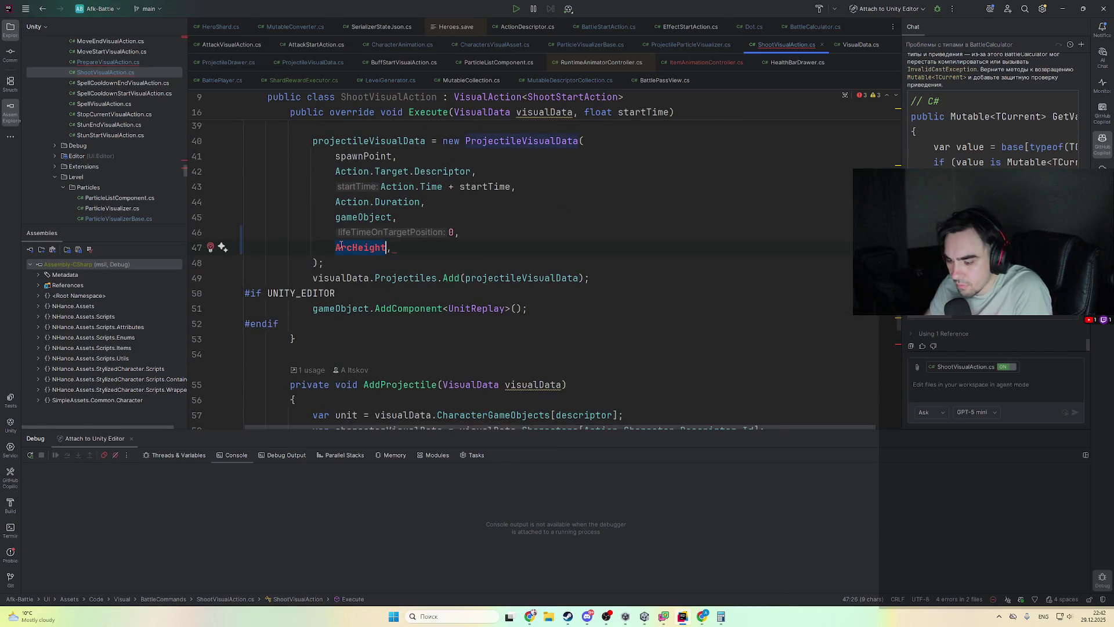
pyautogui.write('projectile.')
pyautogui.press('Return')
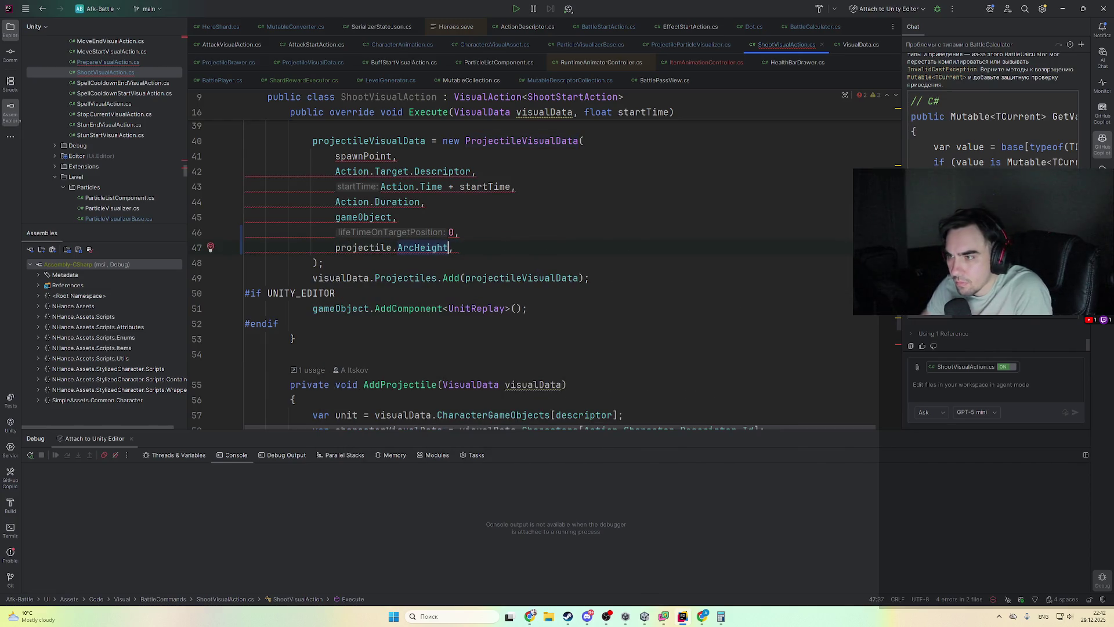
pyautogui.scroll(2, 449, 320)
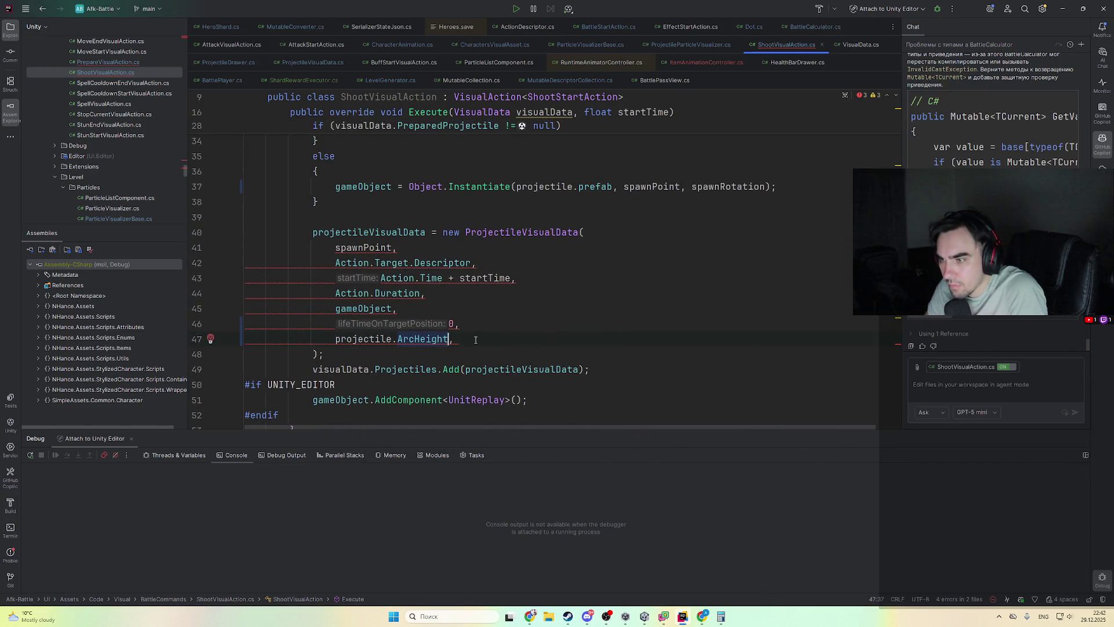
pyautogui.keyDown('ctrl'); pyautogui.click(512, 239); pyautogui.keyUp('ctrl')
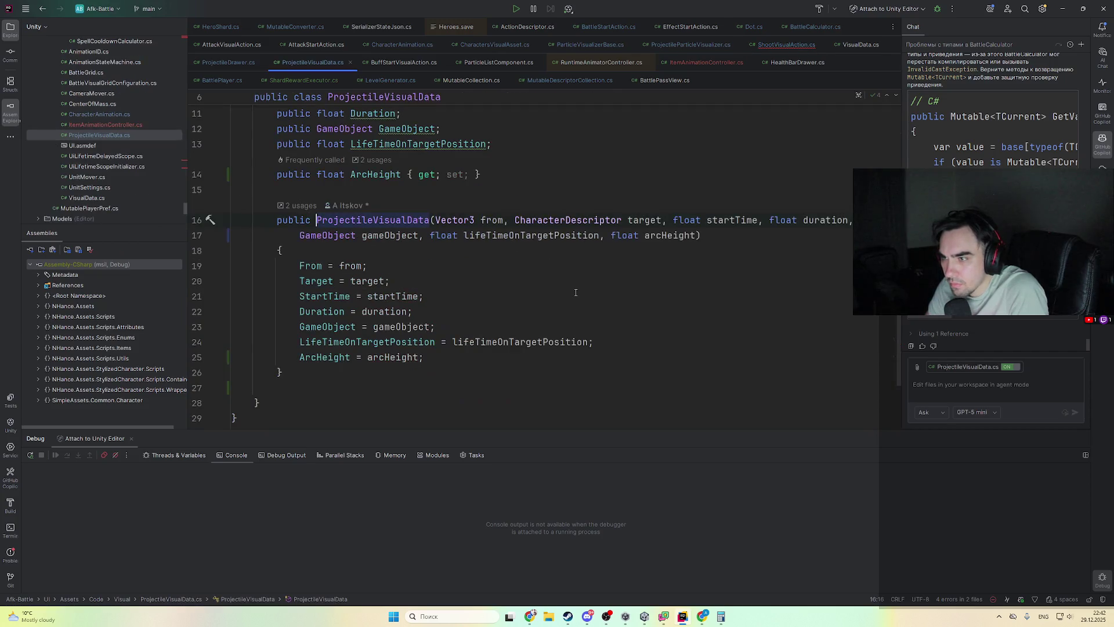
pyautogui.hotkey('ctrl', 'alt', 'Left')
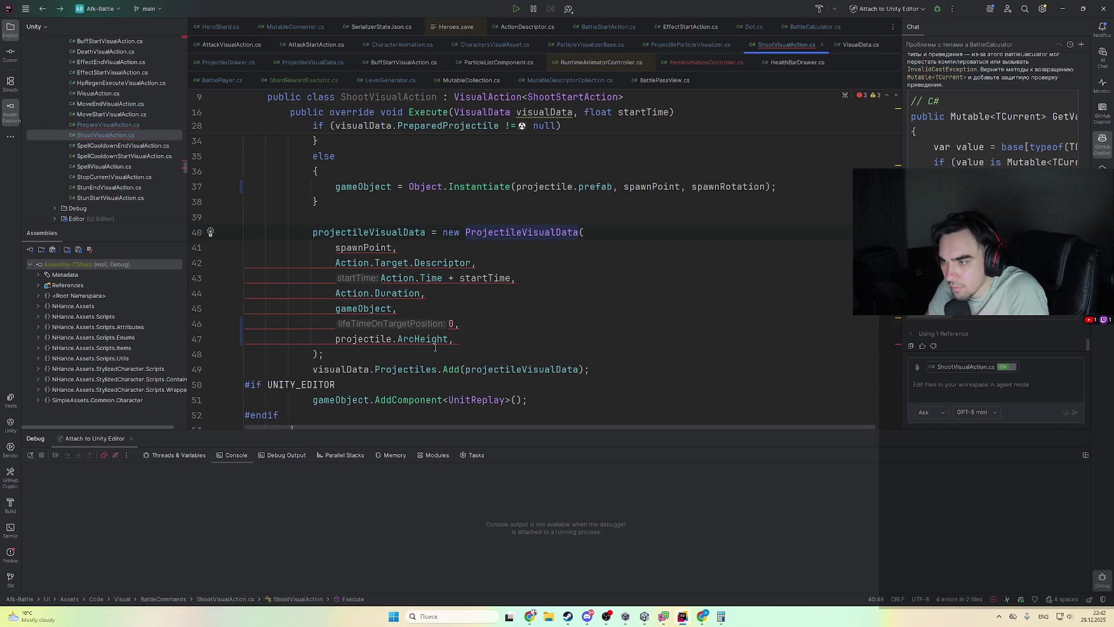
pyautogui.click(457, 338)
pyautogui.press('BackSpace')
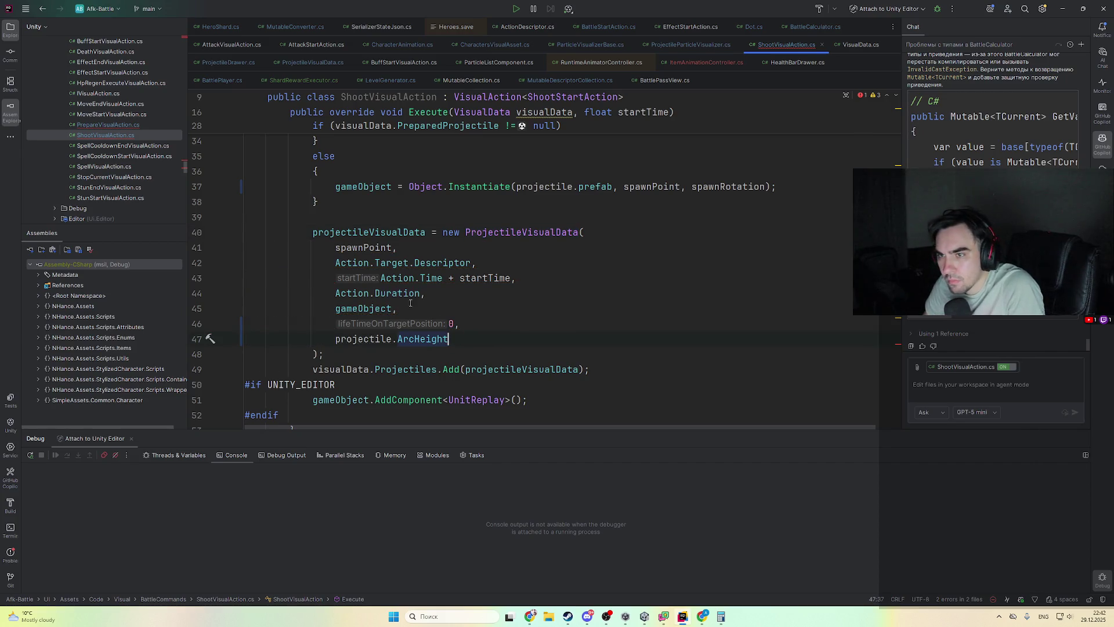
# - Make AddProjectile instantiate projectile.prefab, then open PrepareVisualAction.cs
pyautogui.scroll(-6, 484, 273)
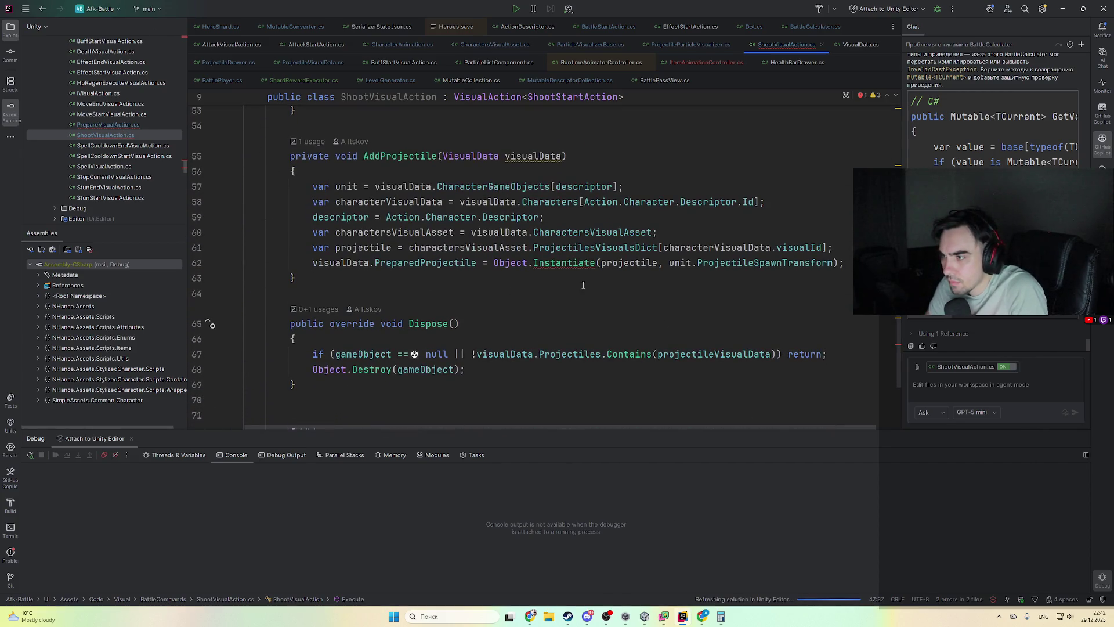
pyautogui.scroll(1, 575, 285)
pyautogui.click(657, 308)
pyautogui.write('.')
pyautogui.press('Return')
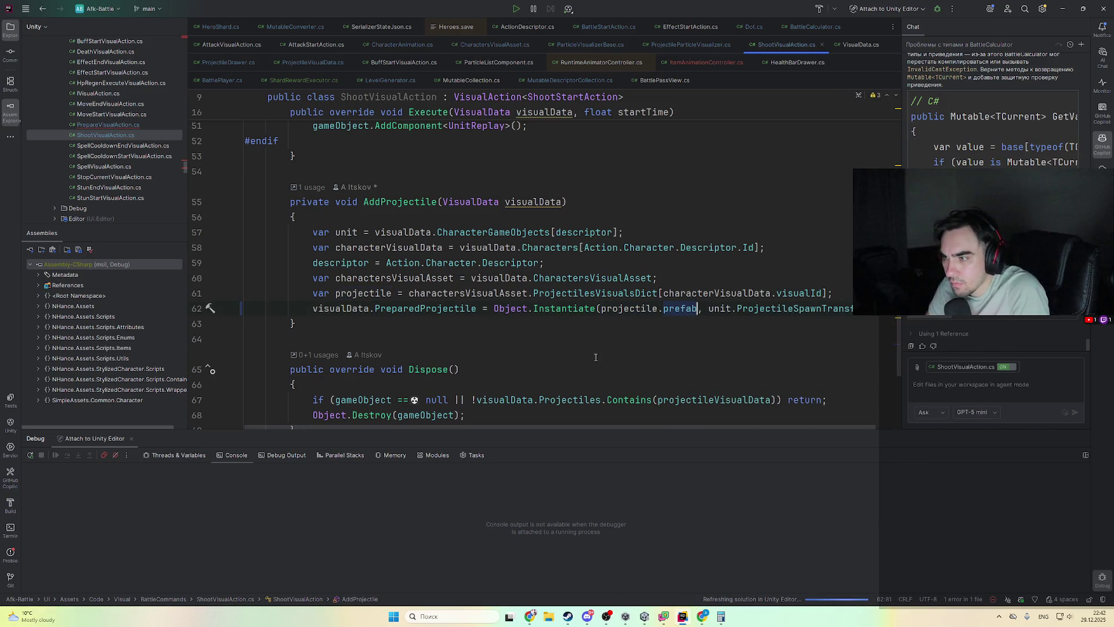
pyautogui.doubleClick(108, 125)
pyautogui.scroll(-12, 515, 260)
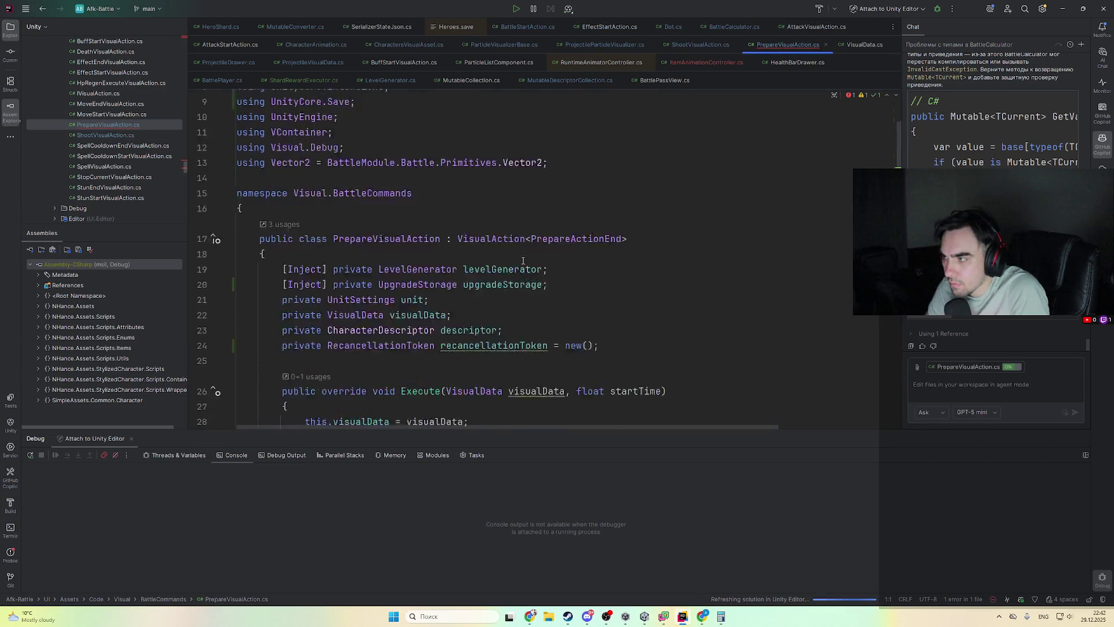
# - Change line 74 to instantiate projectile.prefab and return to the Unity Editor
pyautogui.scroll(-7, 516, 261)
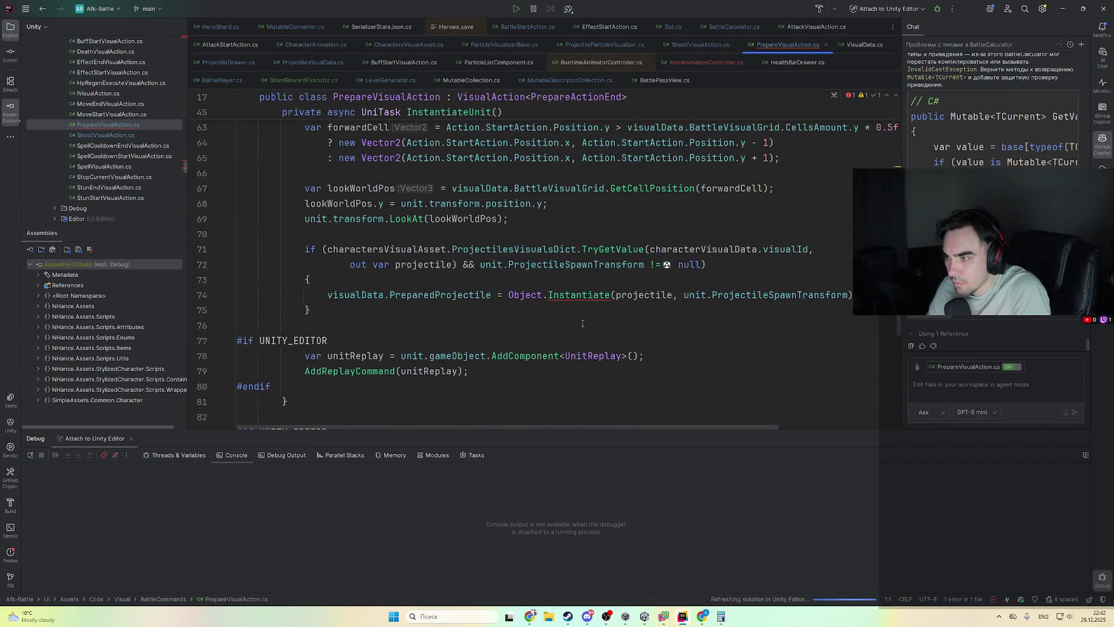
pyautogui.click(670, 295)
pyautogui.write('.')
pyautogui.press('Return')
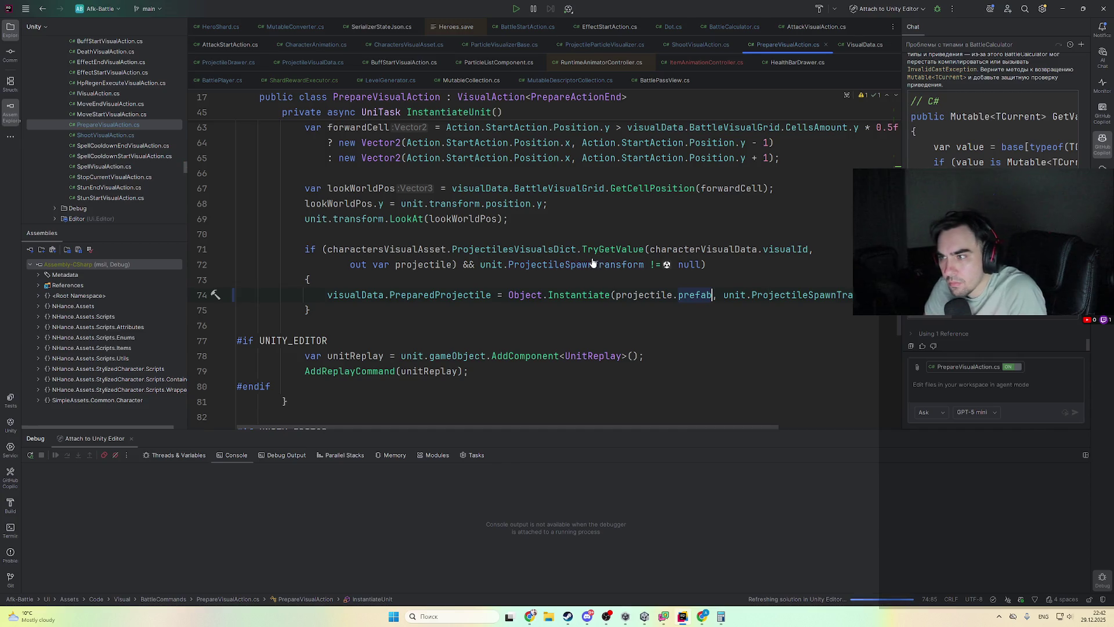
pyautogui.click(1062, 9)
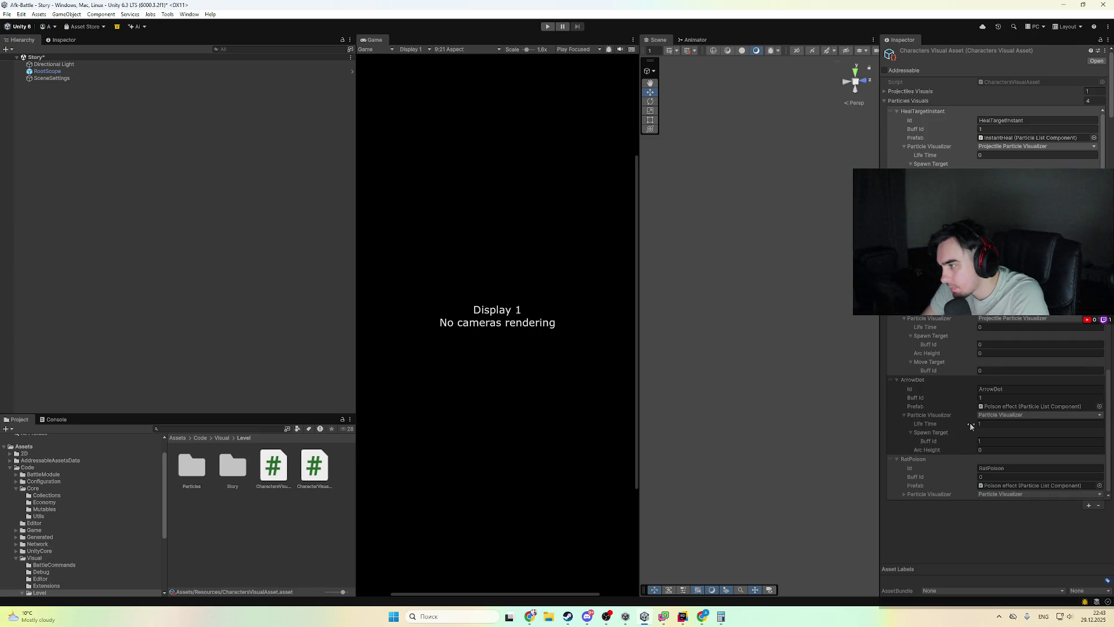
pyautogui.scroll(-1, 969, 426)
pyautogui.click(938, 318)
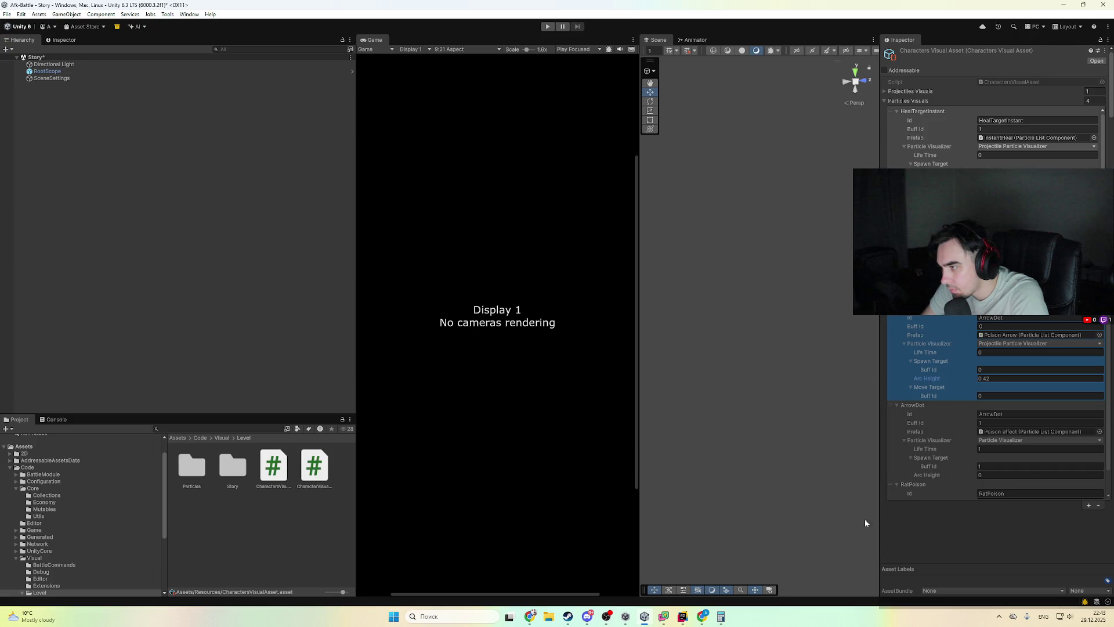
pyautogui.click(966, 469)
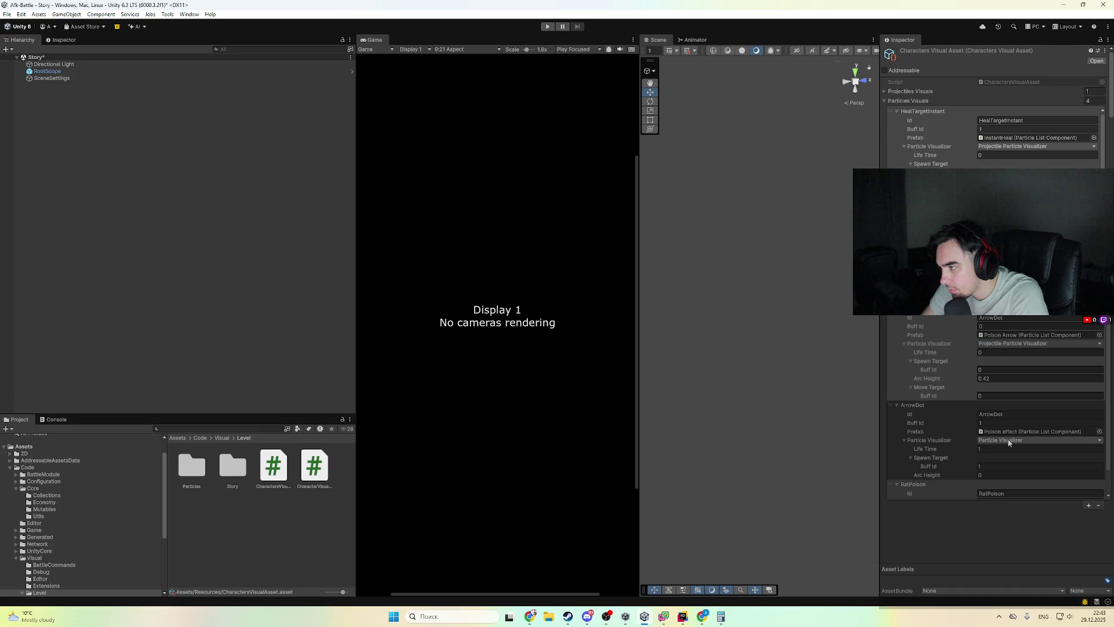
pyautogui.click(1026, 350)
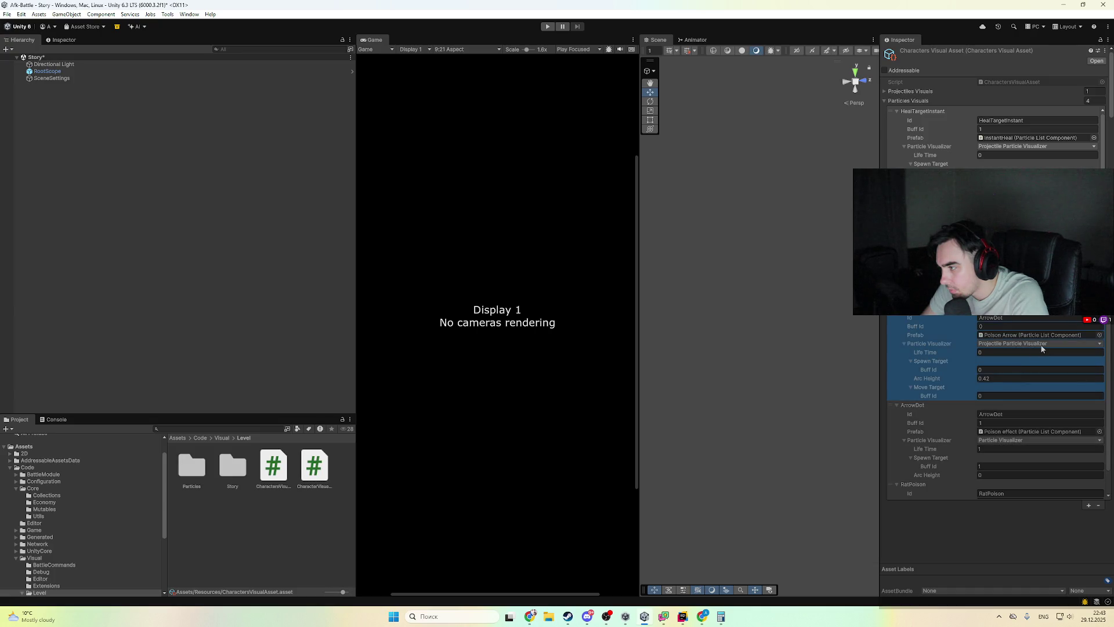
pyautogui.click(987, 463)
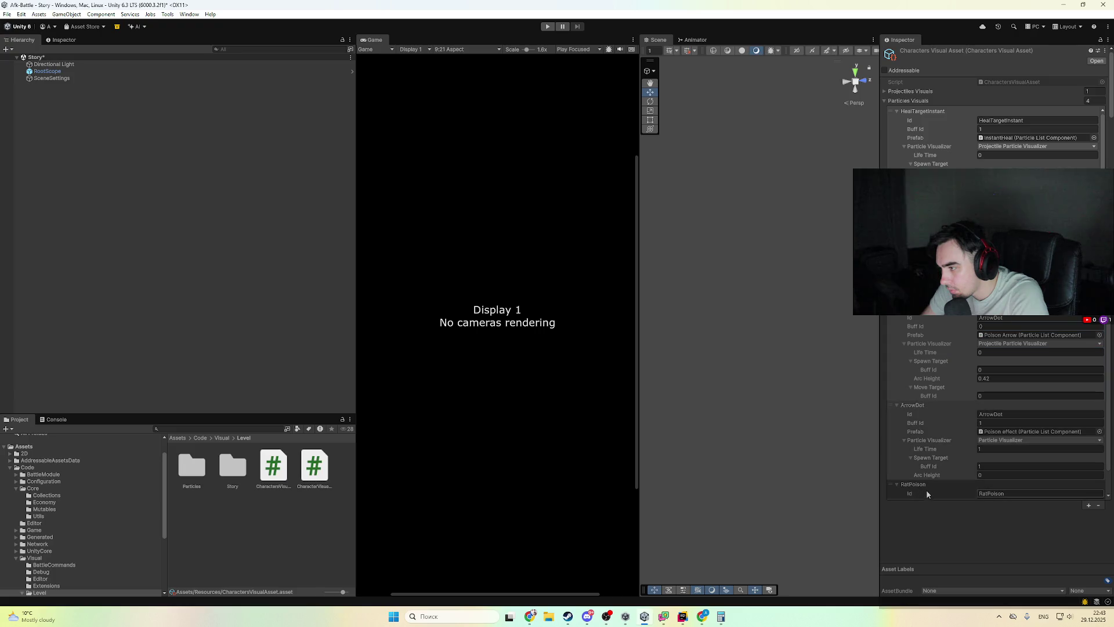
pyautogui.click(928, 307)
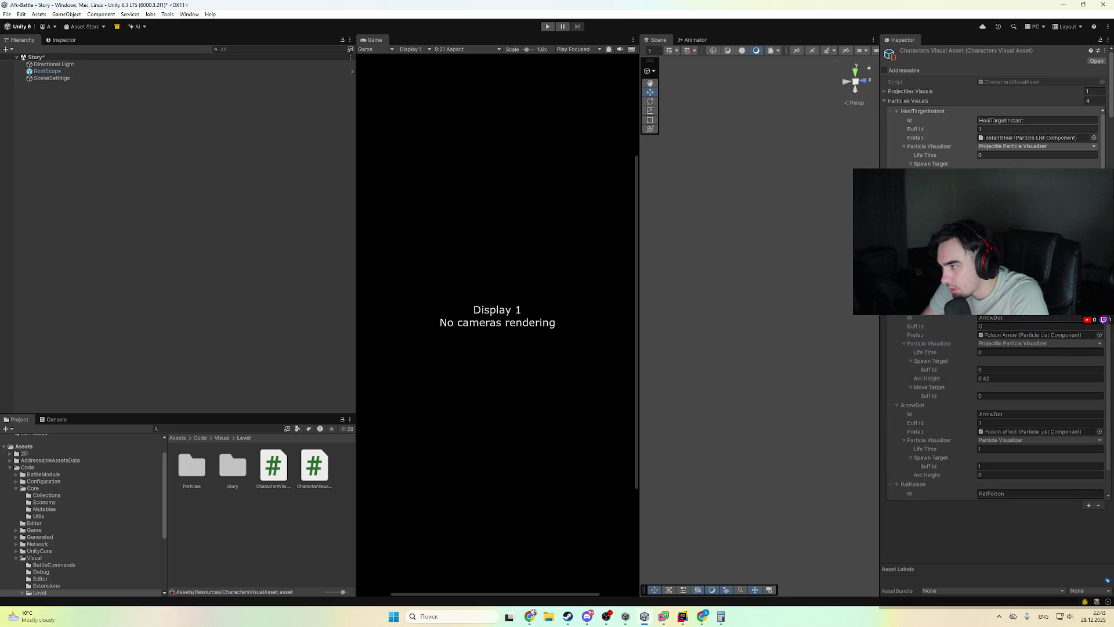
pyautogui.click(928, 351)
pyautogui.click(530, 616)
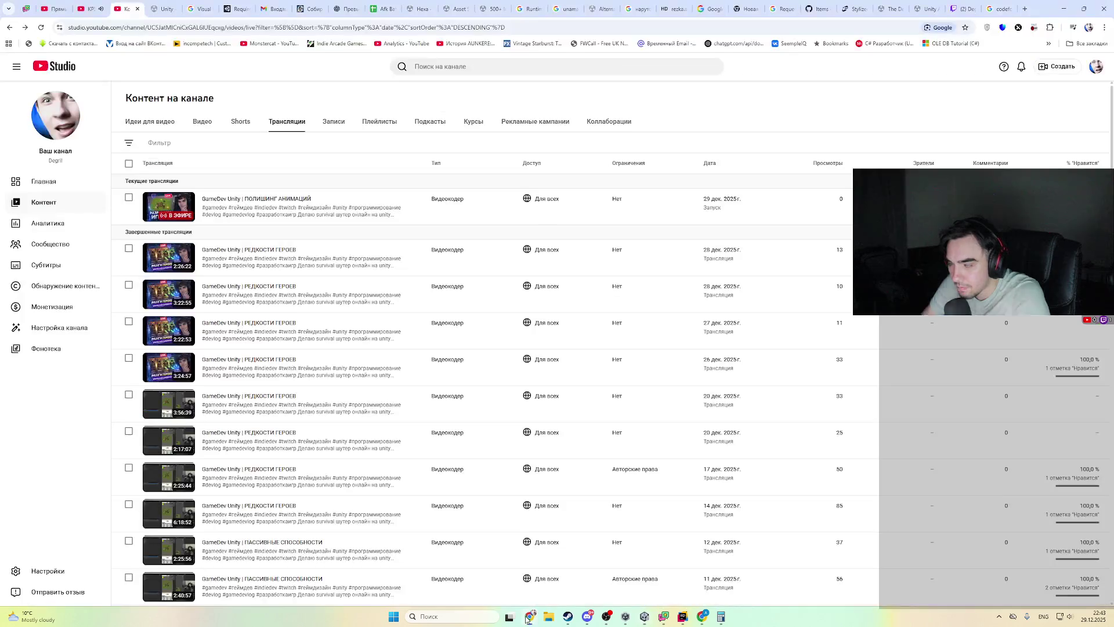
pyautogui.click(380, 9)
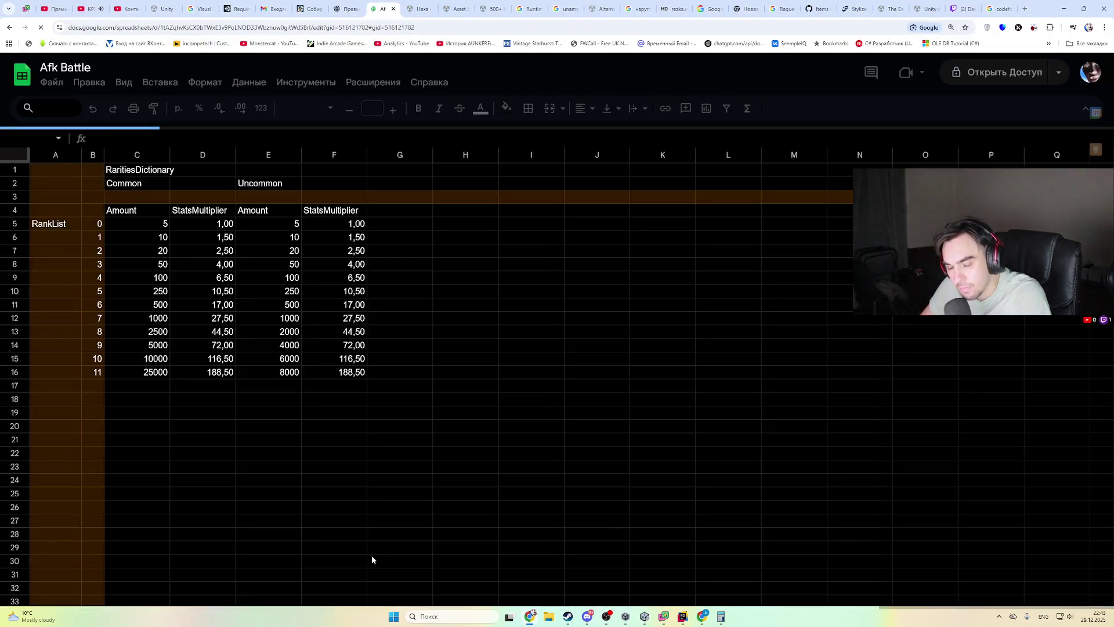
pyautogui.click(369, 589)
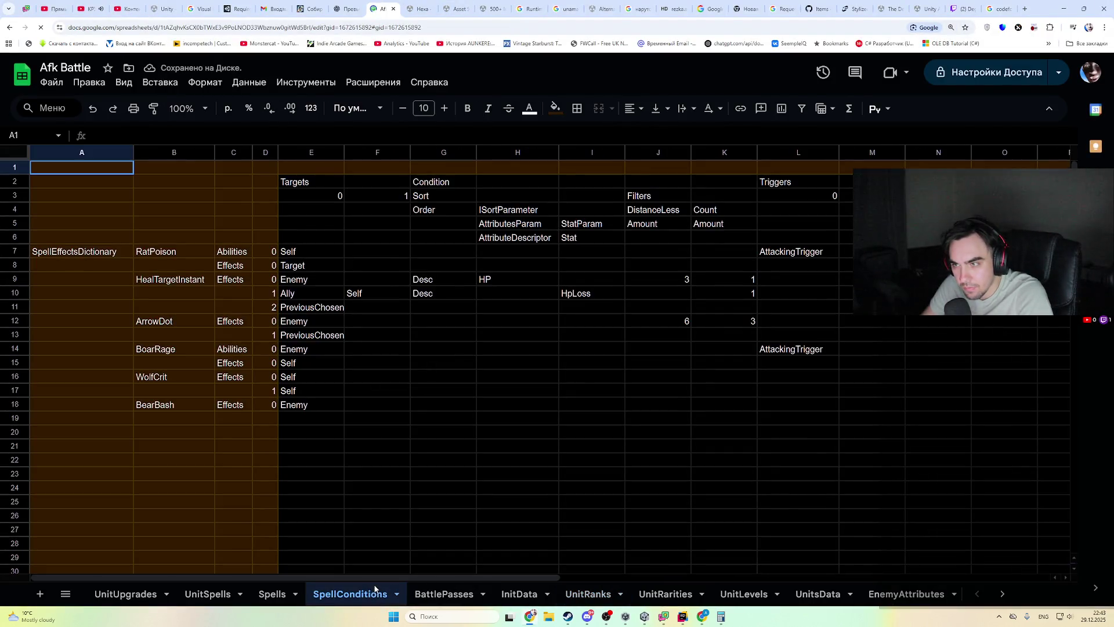
pyautogui.click(290, 594)
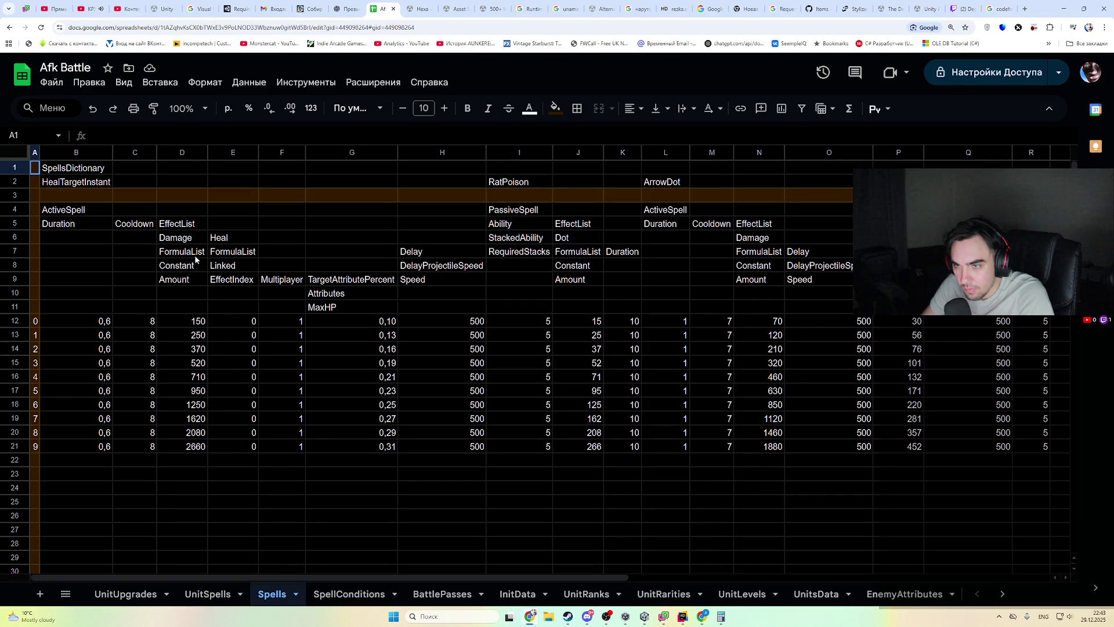
pyautogui.click(347, 594)
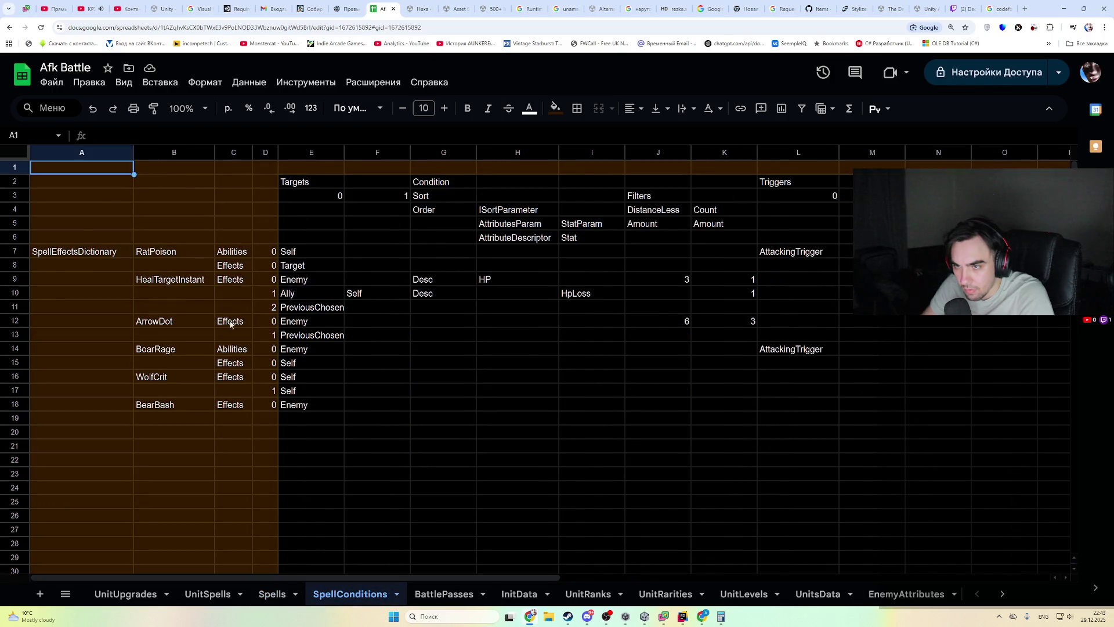
pyautogui.click(314, 298)
pyautogui.hotkey('alt', 'Tab')
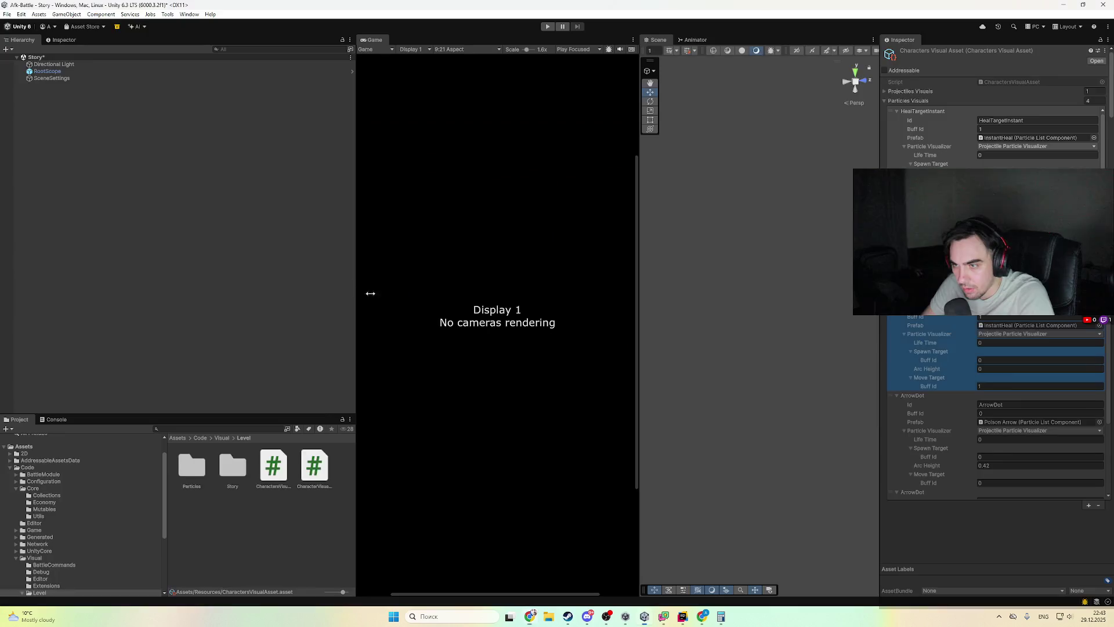
# - Edit the heal entry's Spawn and Move Target Buff Ids, then run and stop a quick battle test
pyautogui.click(991, 360)
pyautogui.press('Tab')
pyautogui.press('Tab')
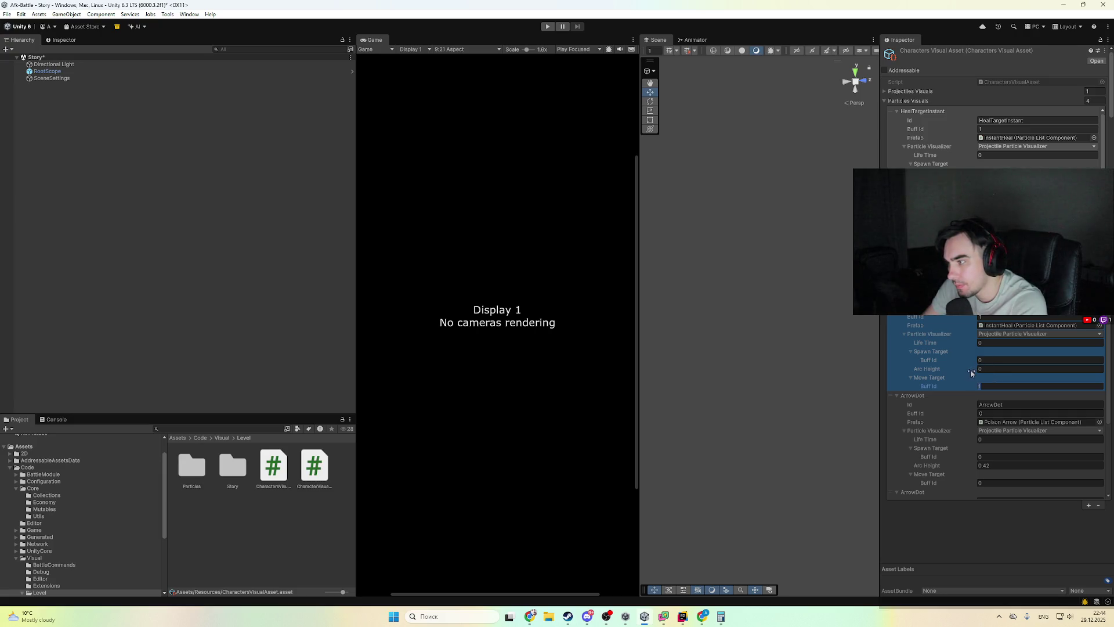
pyautogui.click(536, 26)
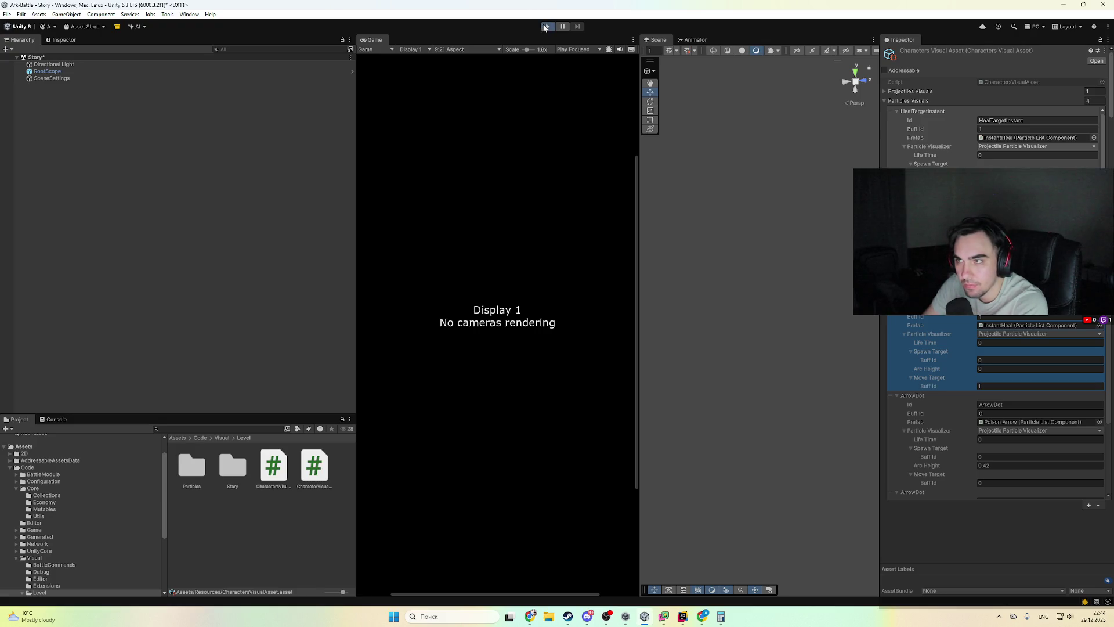
pyautogui.click(544, 27)
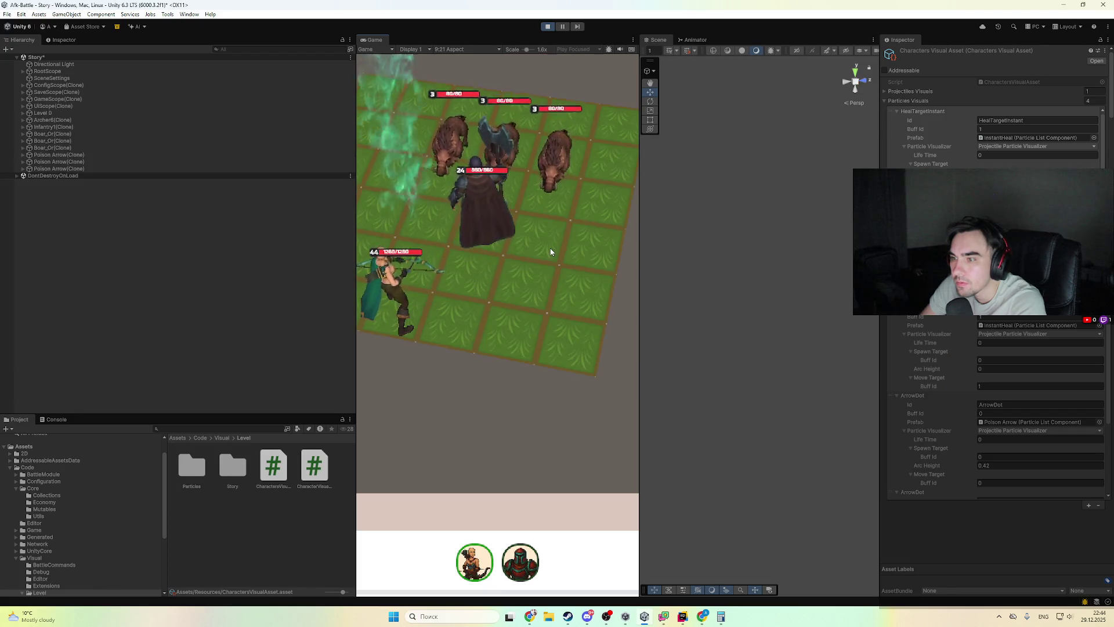
pyautogui.click(547, 27)
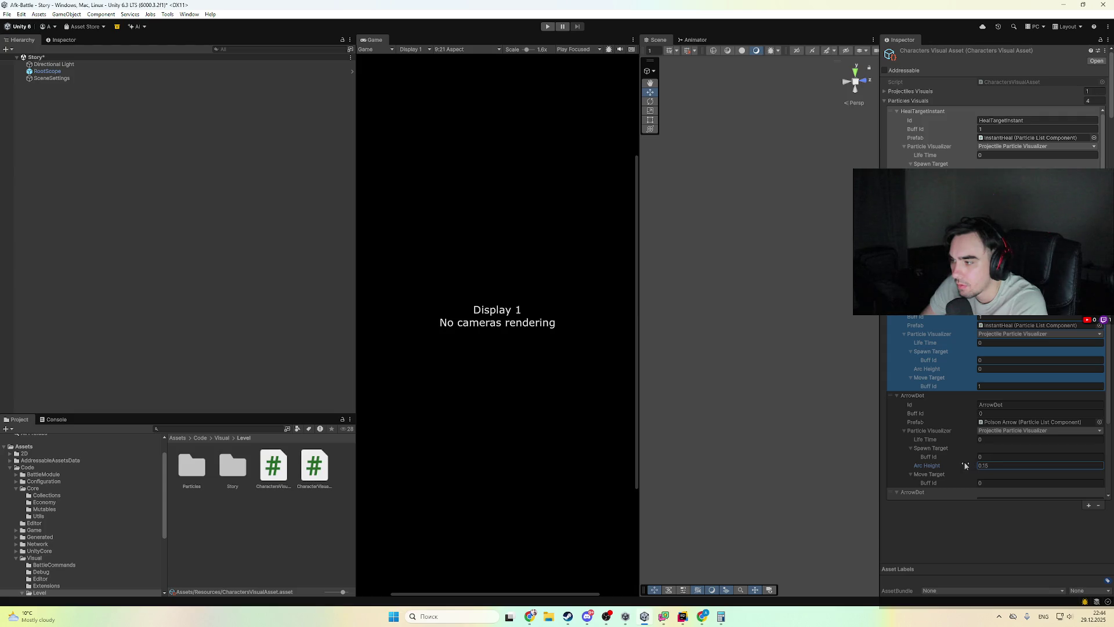
# - Test ArrowDot with Arc Height 0.15, then lower it to 0.06 and rerun the battle
pyautogui.click(547, 26)
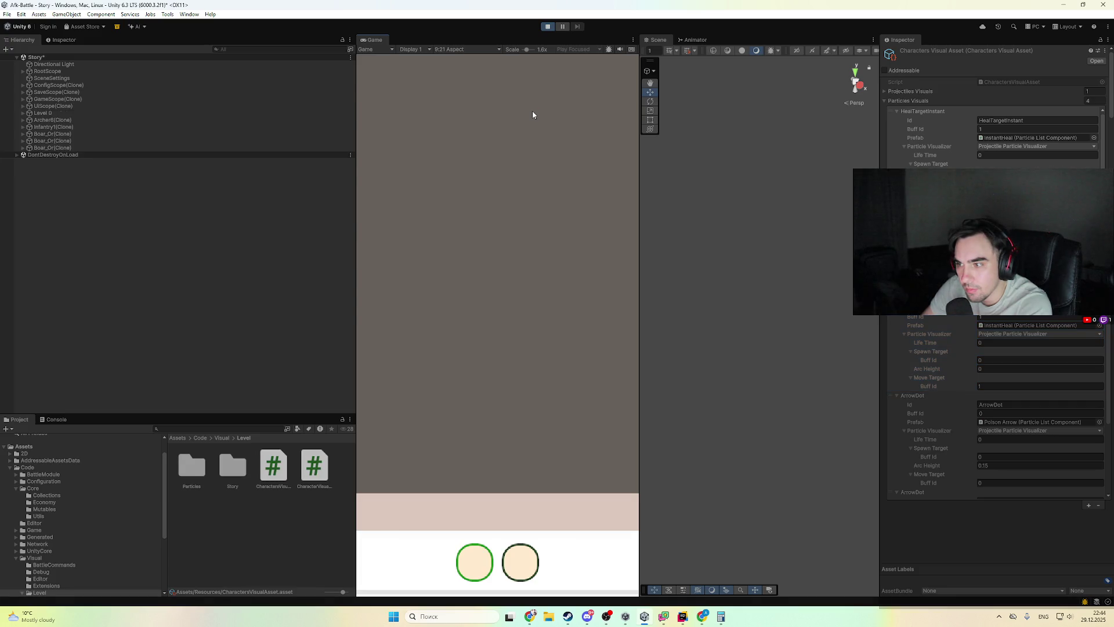
pyautogui.click(563, 26)
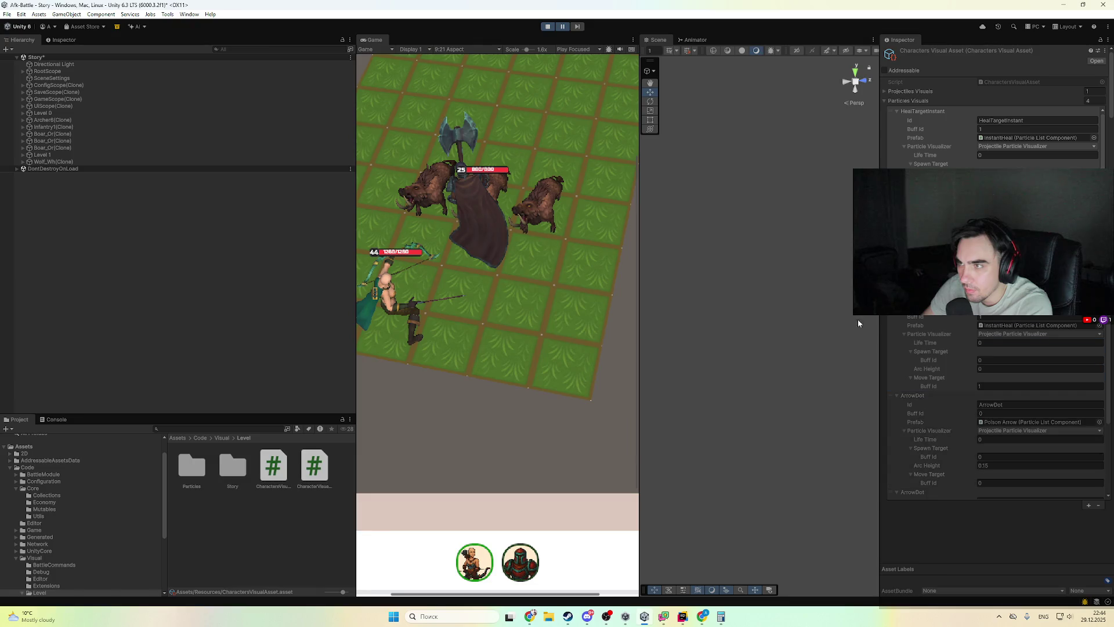
pyautogui.click(548, 26)
pyautogui.click(968, 467)
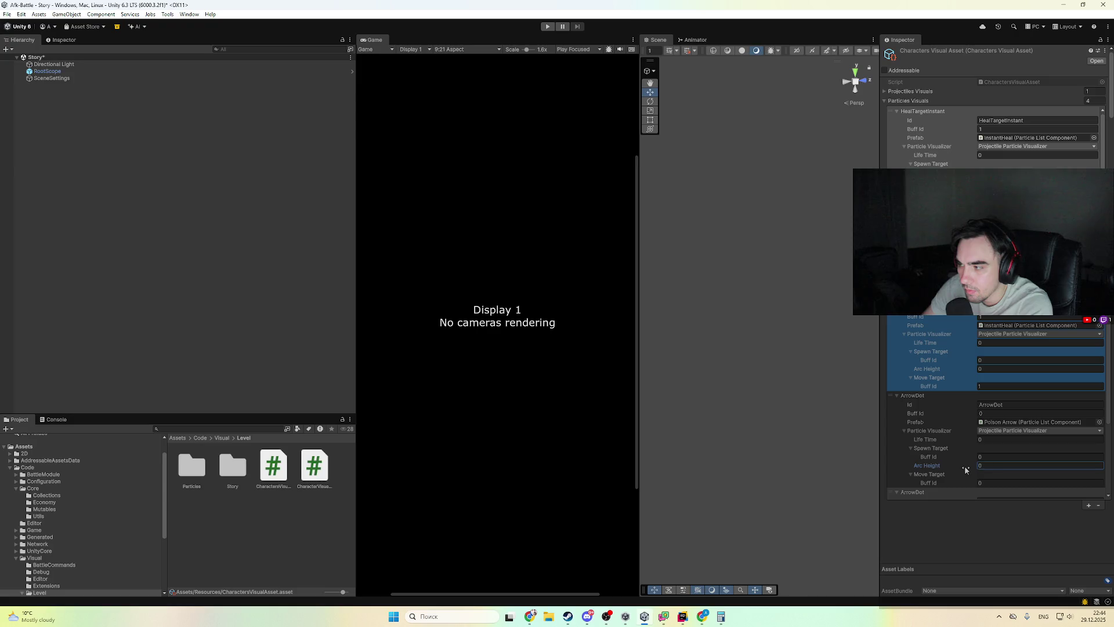
pyautogui.write('.05')
pyautogui.click(548, 26)
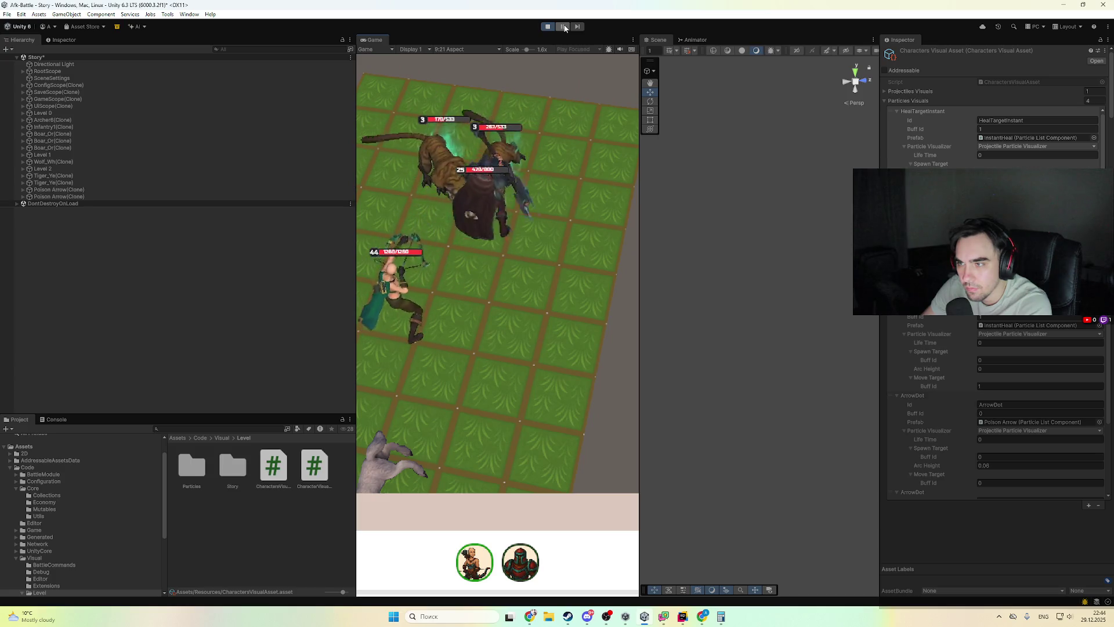
# - Drag the poison arrow's Arc Height during play to settle on 0.1, watch the battle, then stop
pyautogui.moveTo(973, 469); pyautogui.dragTo(975, 469)
pyautogui.click(579, 337)
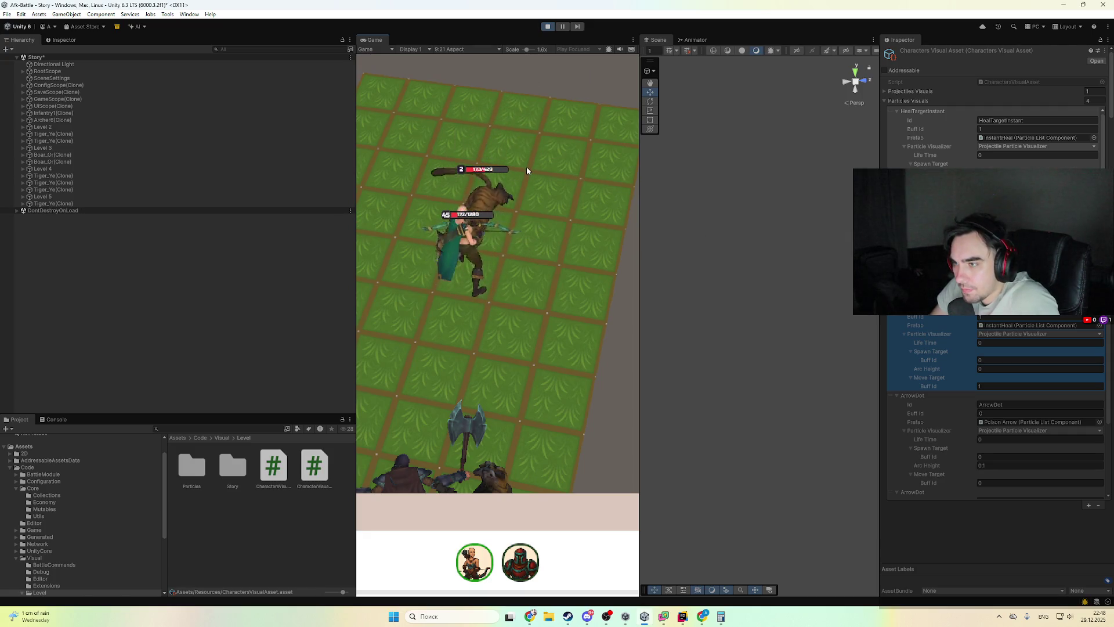
pyautogui.click(547, 27)
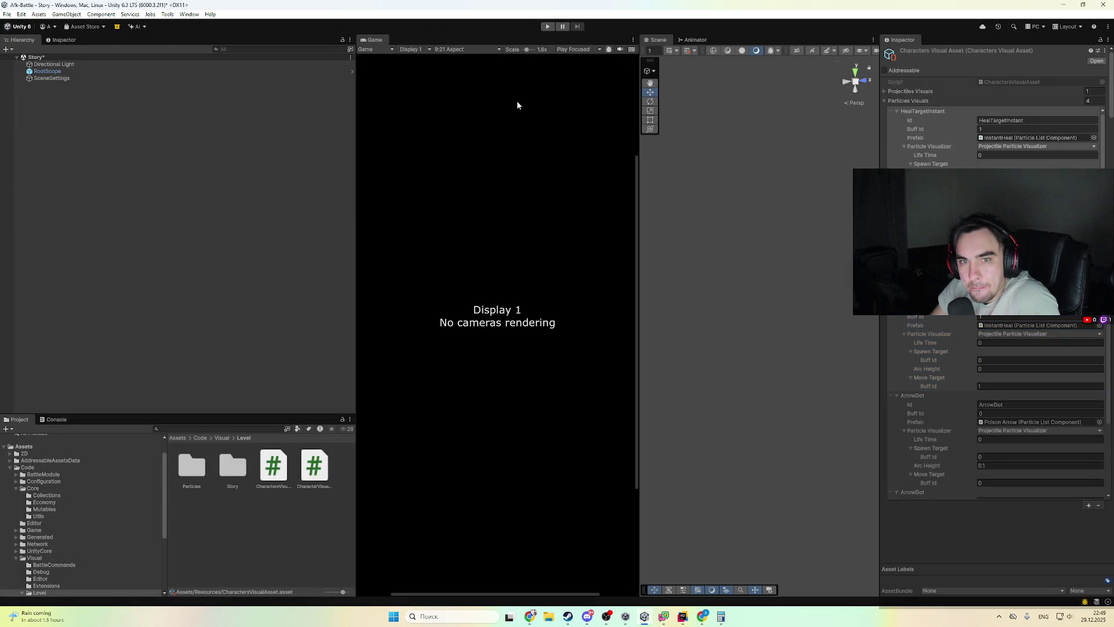
pyautogui.click(532, 615)
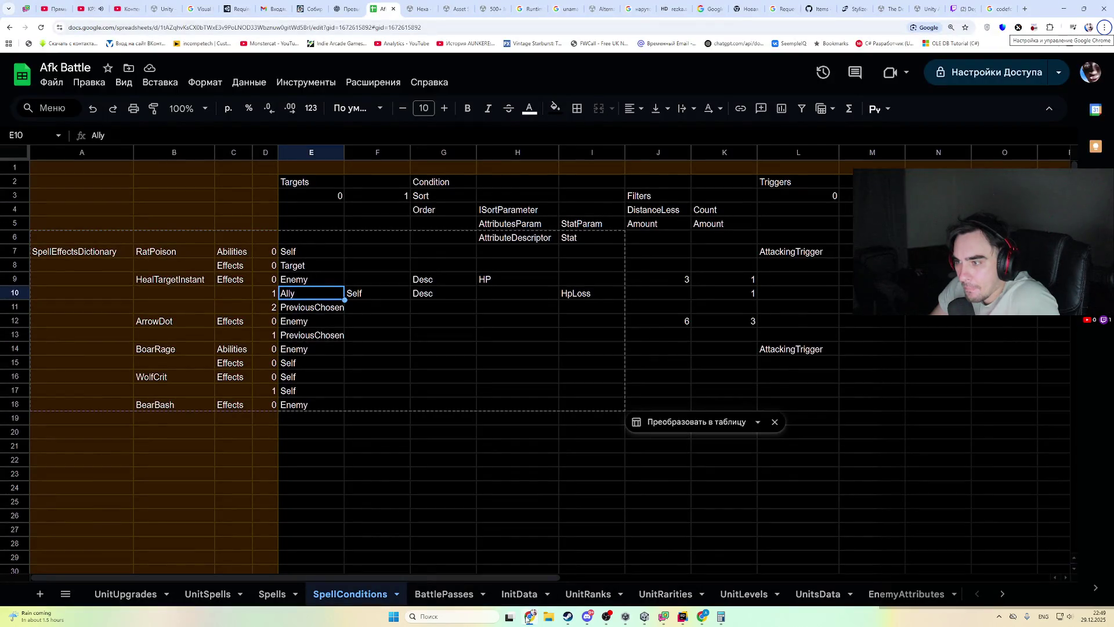
pyautogui.click(587, 448)
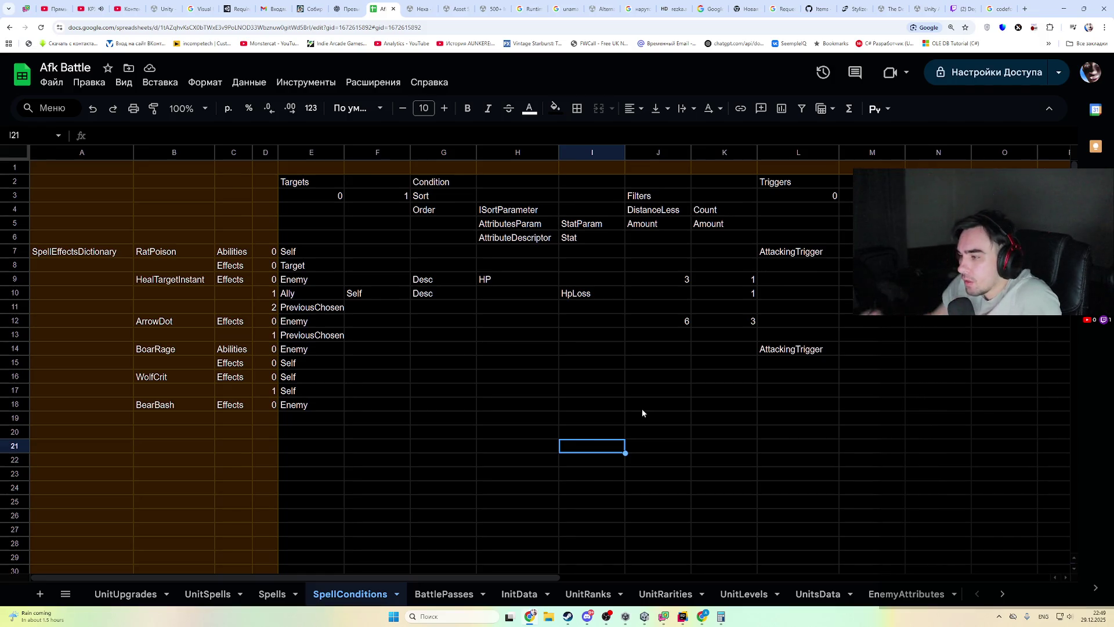
pyautogui.click(643, 618)
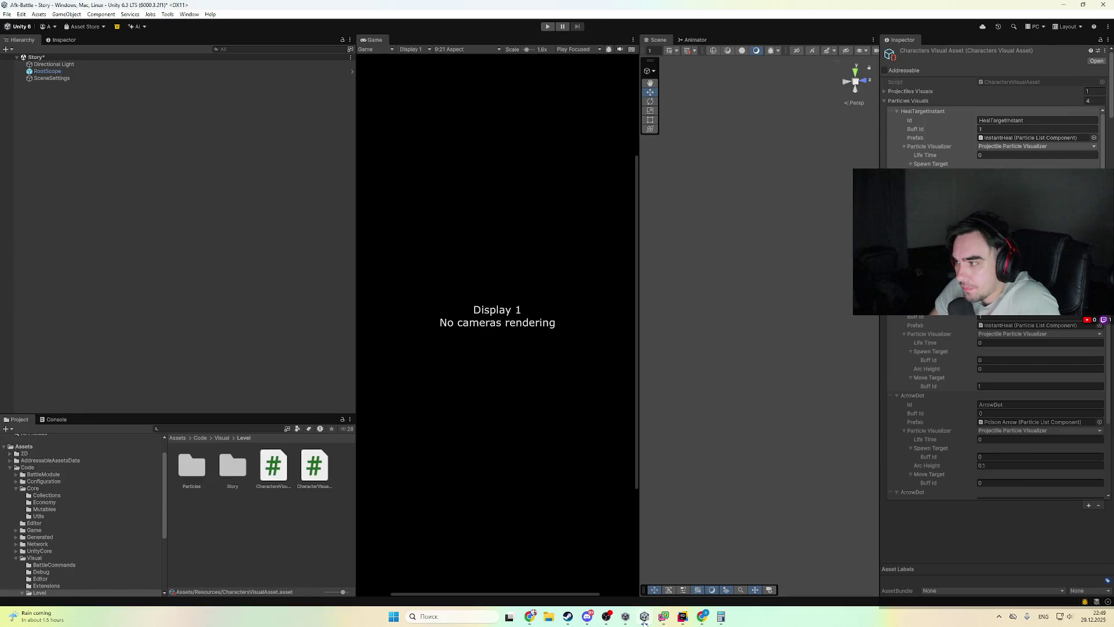
# - Clear the HealTargetInstant selection and collapse the Code folder in the Project tree
pyautogui.click(915, 166)
pyautogui.click(181, 570)
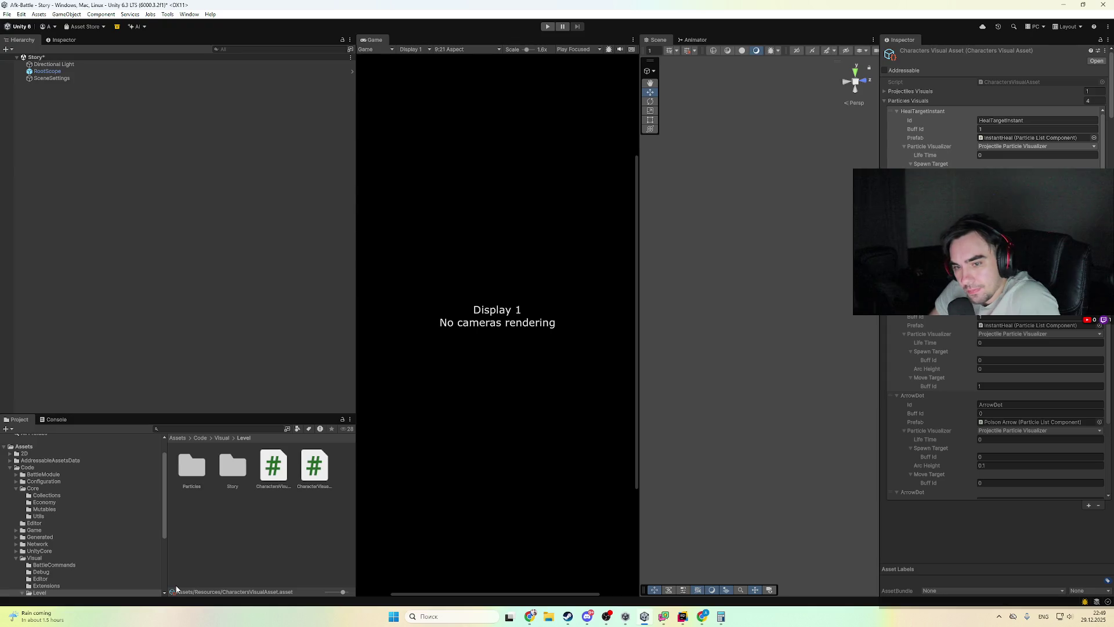
pyautogui.click(10, 468)
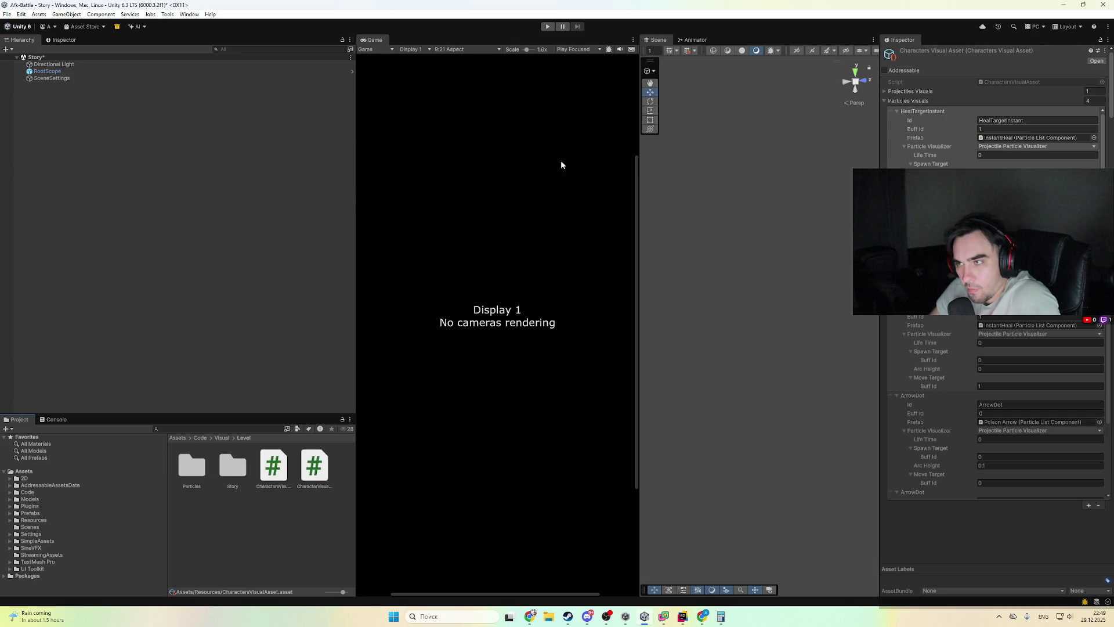
# - Return from Rider to Unity and start play mode to retest the battle
pyautogui.click(688, 618)
pyautogui.click(688, 618)
pyautogui.click(545, 26)
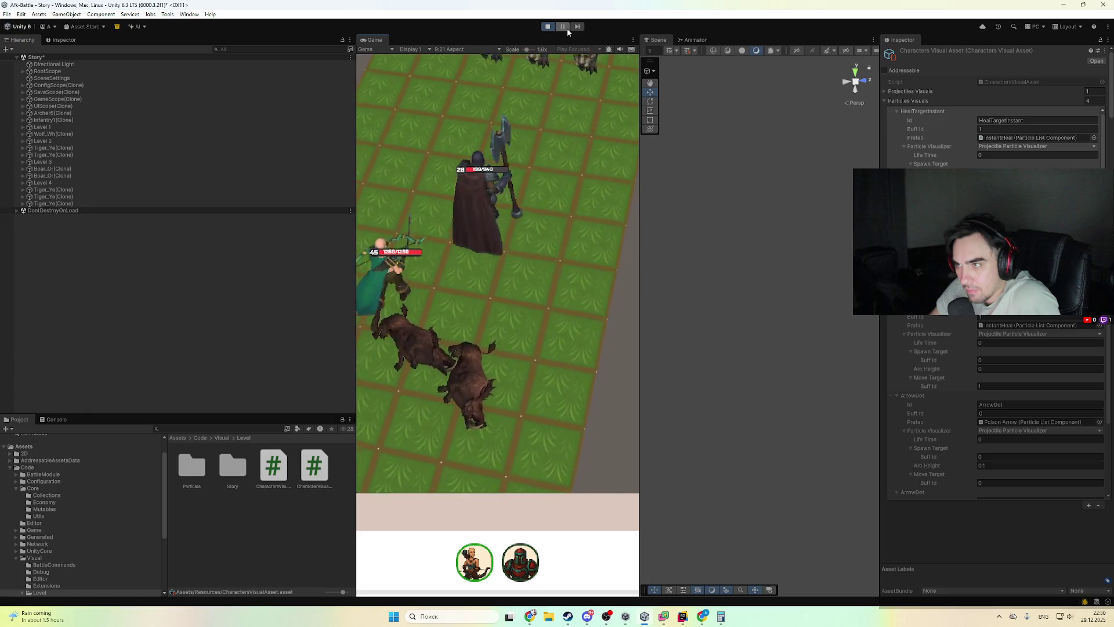
# - Select and frame a Tiger_Ye(Clone) enemy in the Scene view
pyautogui.doubleClick(87, 190)
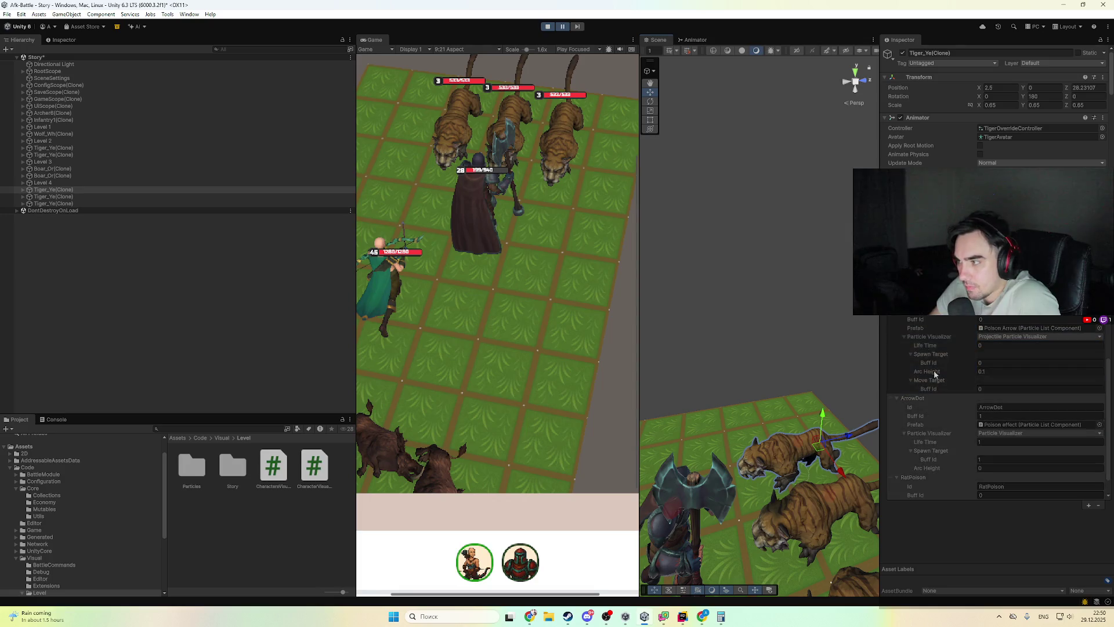
# - Inspect the first tiger's components, then select and frame the next Tiger_Ye clone and view its Unit Replay
pyautogui.click(60, 39)
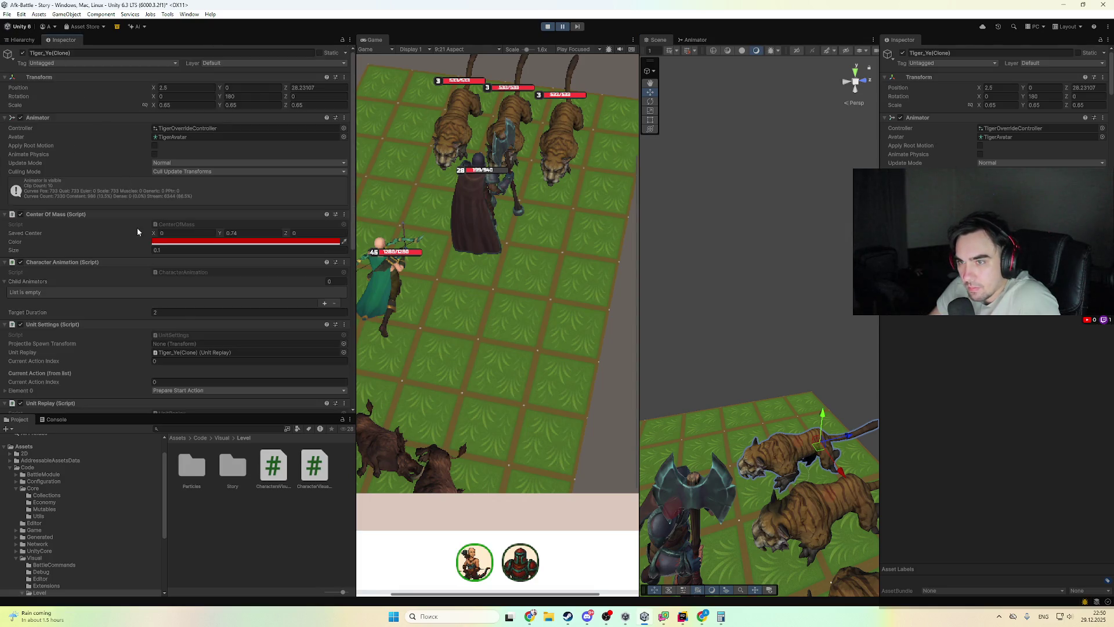
pyautogui.scroll(-10, 121, 176)
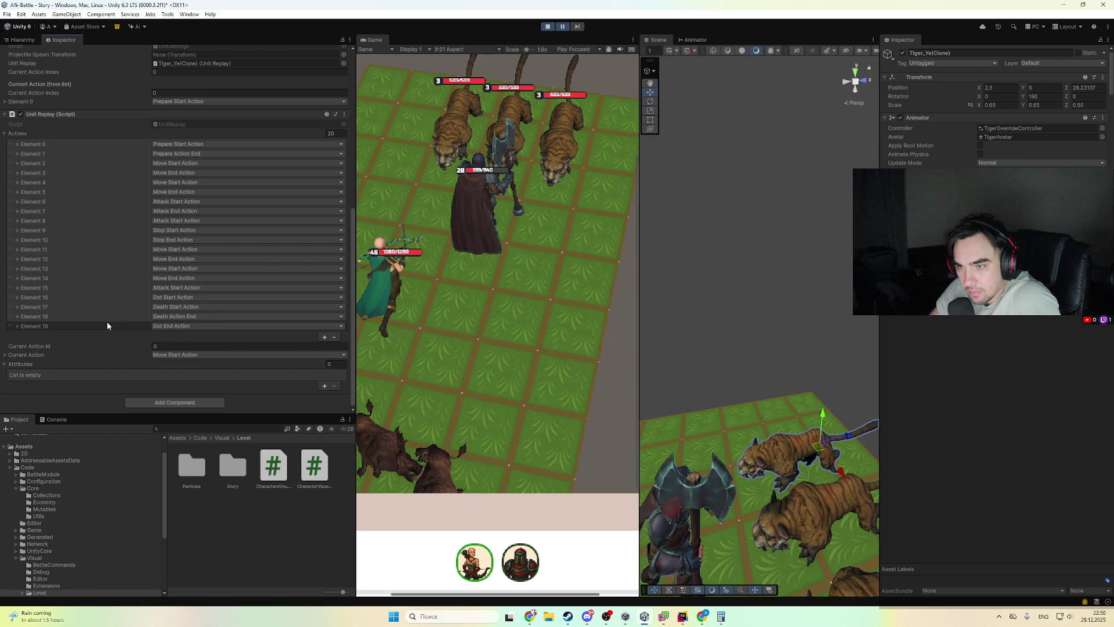
pyautogui.click(23, 40)
pyautogui.doubleClick(80, 197)
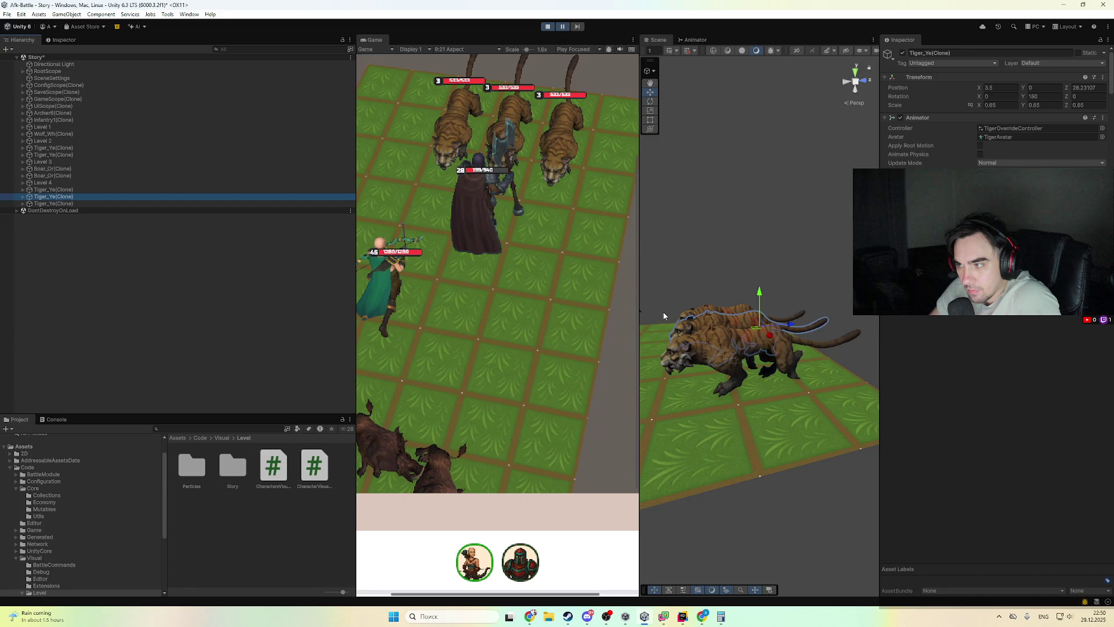
pyautogui.click(63, 40)
pyautogui.scroll(-3, 239, 297)
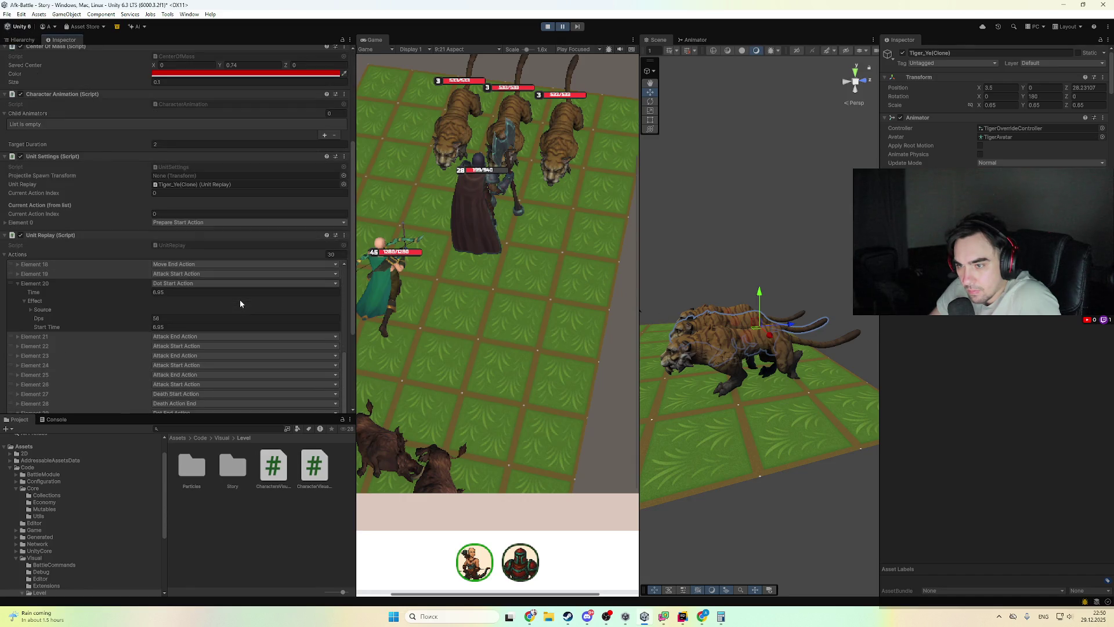
pyautogui.scroll(-3, 239, 301)
# - Expand replay Elements 29 and 28 to see which characters died
pyautogui.click(148, 280)
pyautogui.click(96, 302)
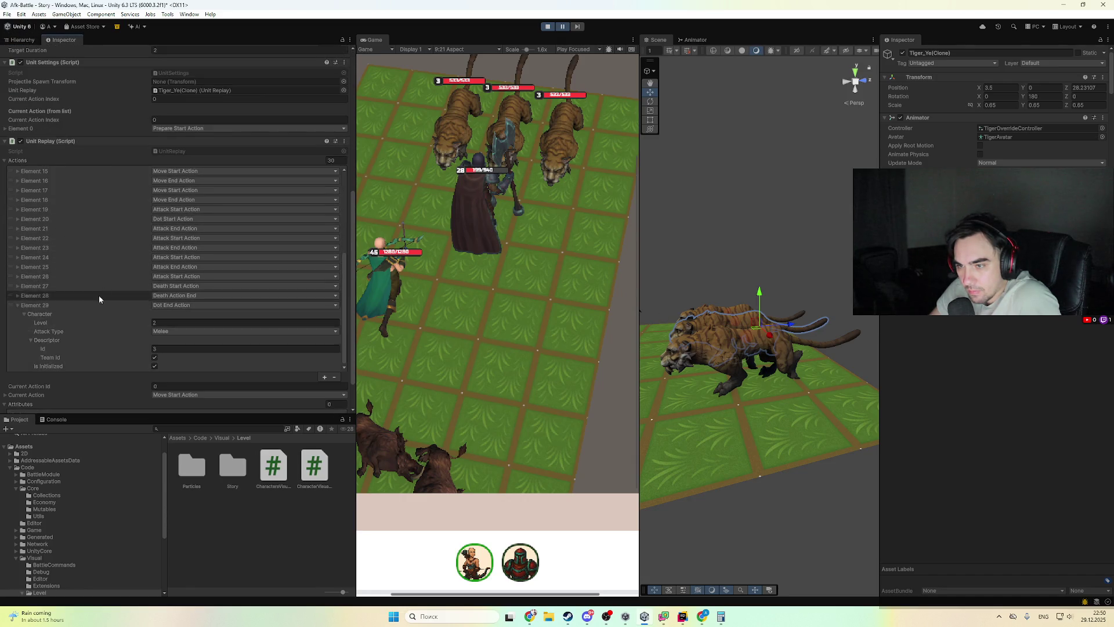
pyautogui.click(95, 305)
pyautogui.scroll(-2, 98, 307)
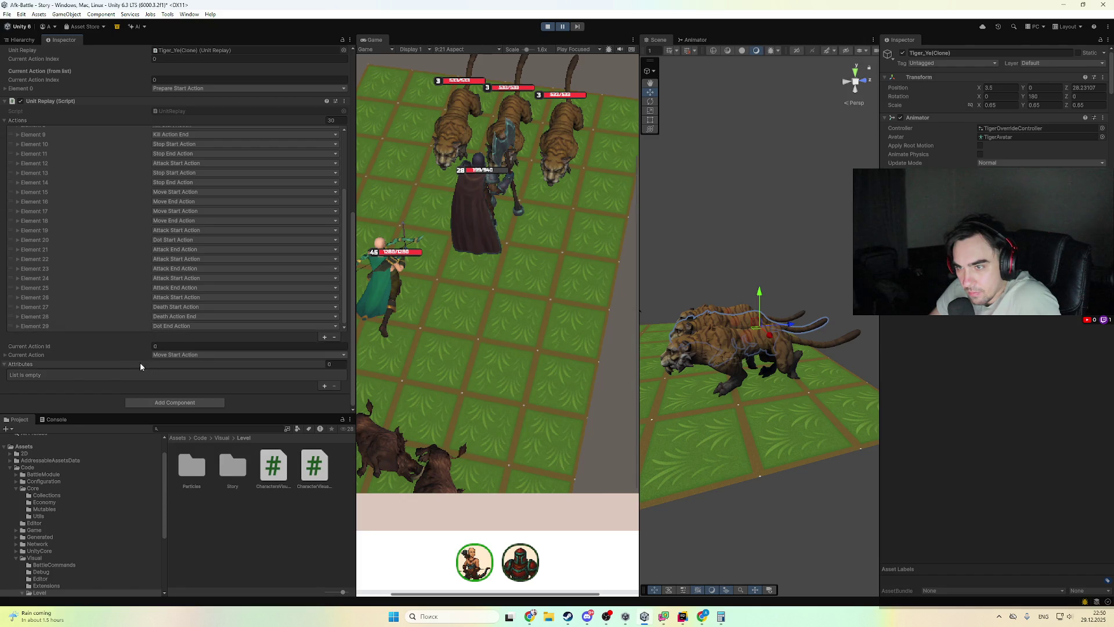
pyautogui.click(105, 319)
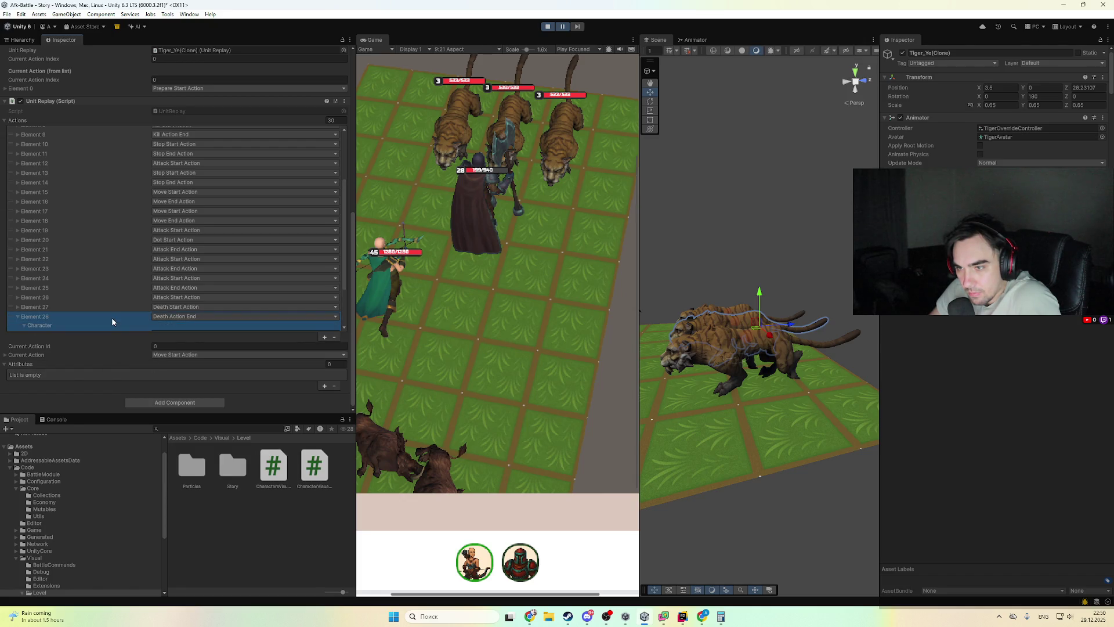
pyautogui.click(112, 316)
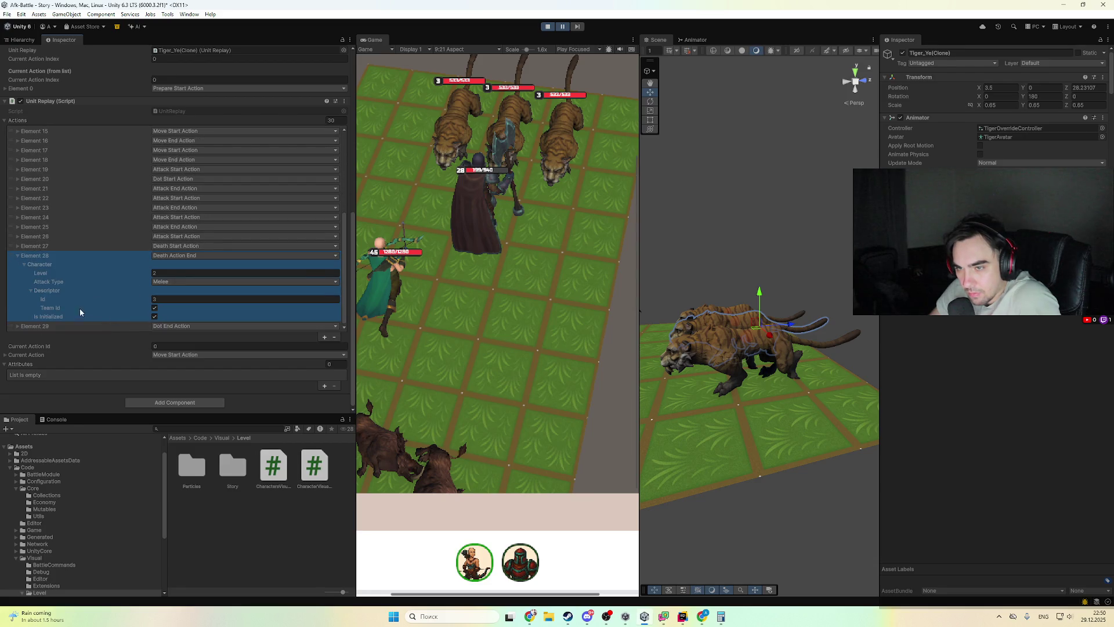
pyautogui.click(51, 292)
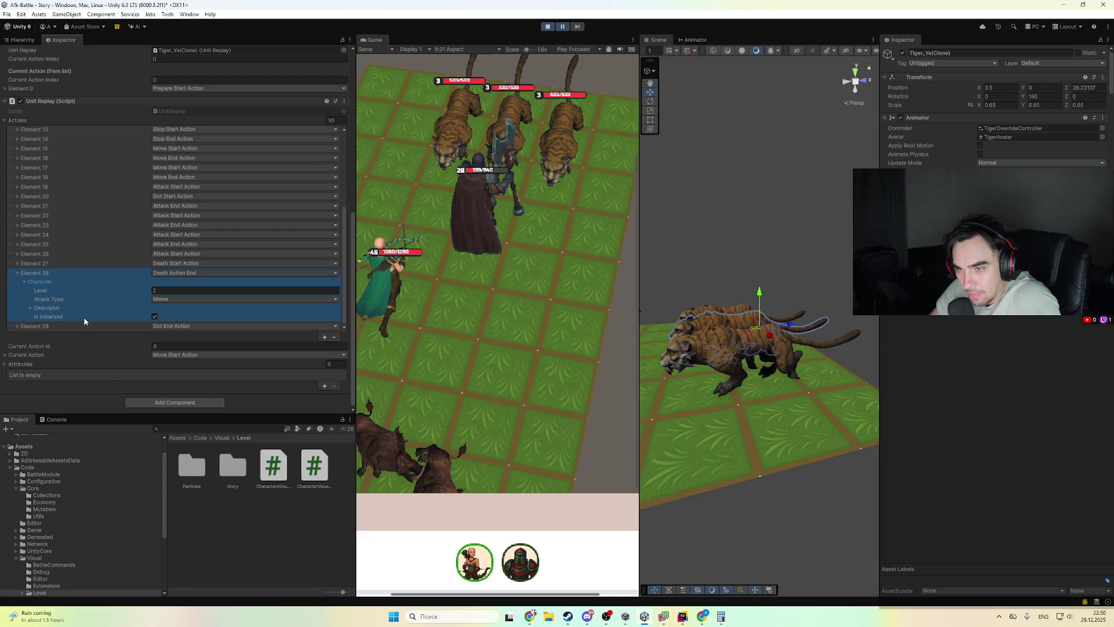
# - Check Element 29's character and Element 27's time, then fold Elements 28 and 29 back up
pyautogui.click(68, 325)
pyautogui.scroll(-3, 102, 318)
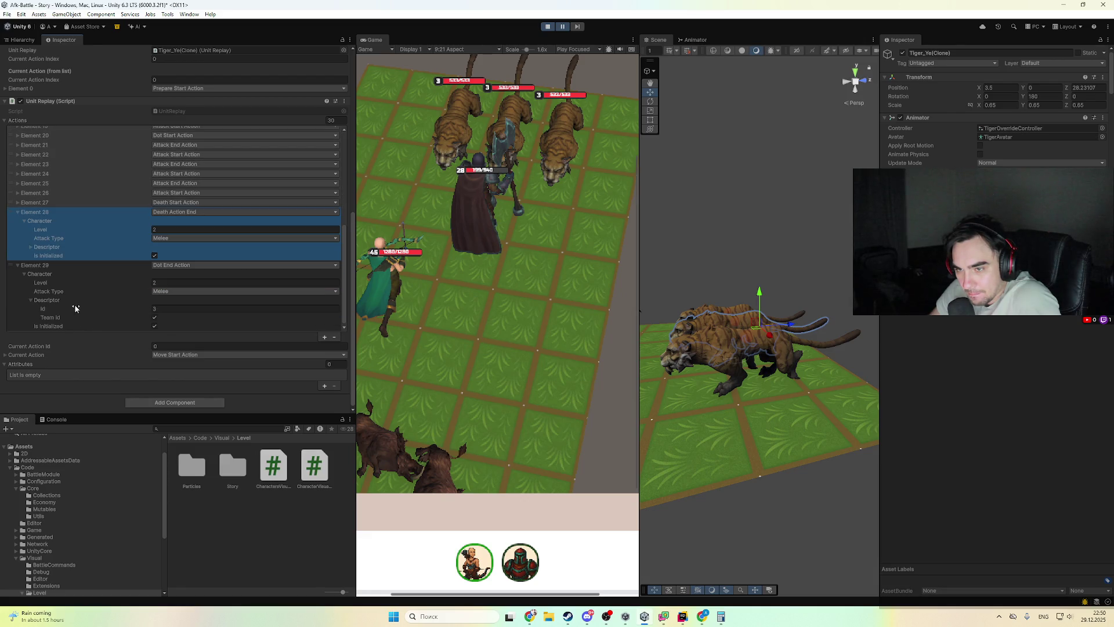
pyautogui.click(58, 301)
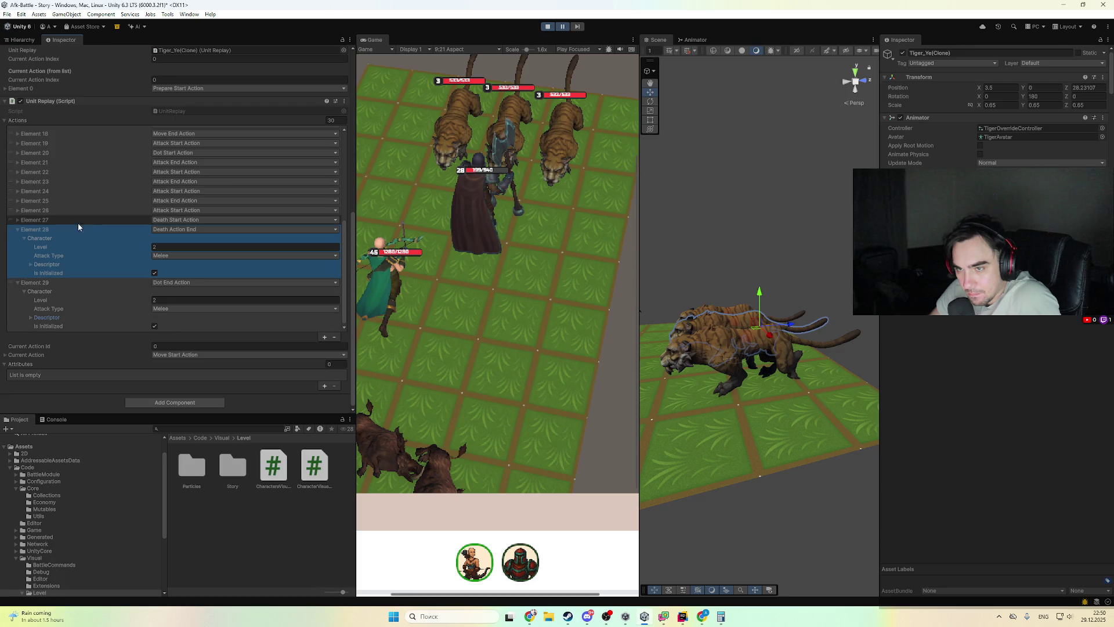
pyautogui.click(123, 222)
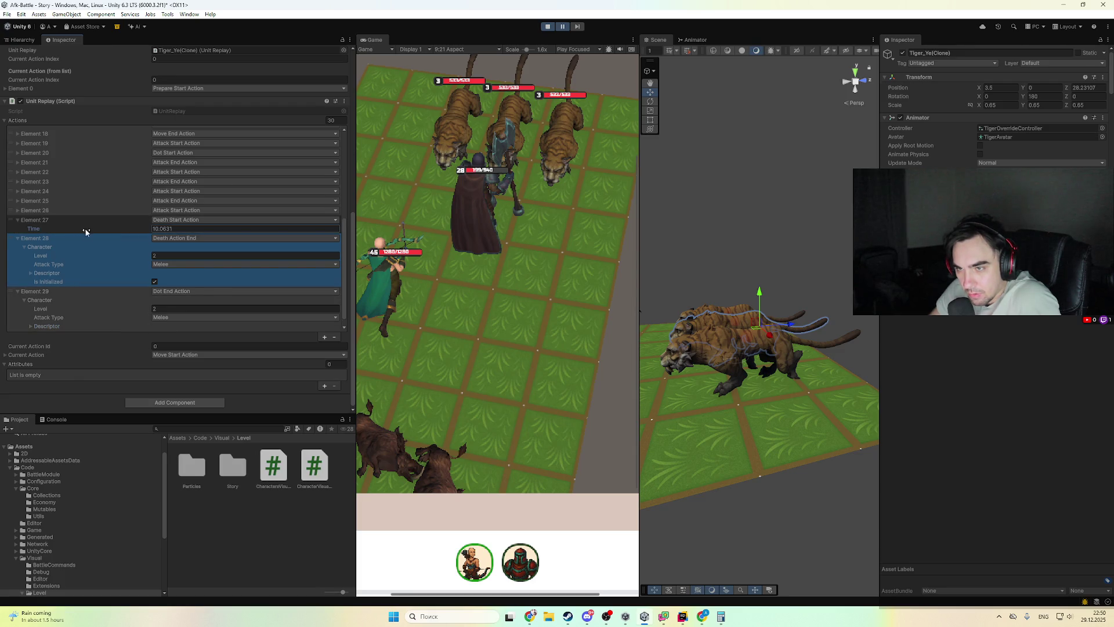
pyautogui.click(58, 238)
pyautogui.click(58, 247)
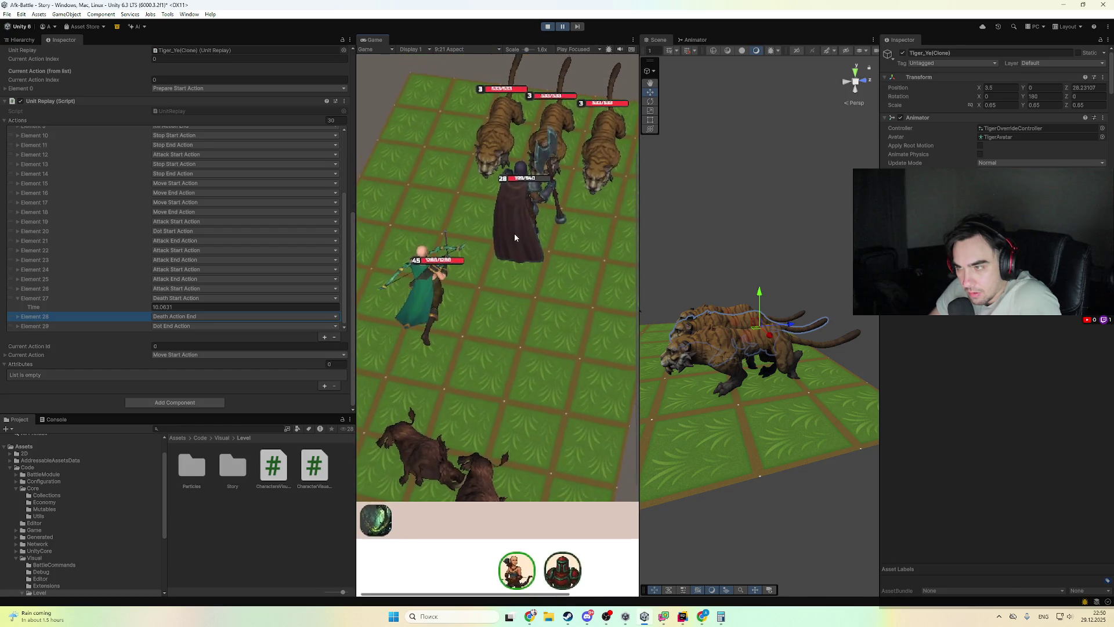
pyautogui.scroll(3, 39, 80)
# - Pan the Scene view to the archer, select it, and return to the Hierarchy
pyautogui.moveTo(650, 363); pyautogui.dragTo(741, 369)
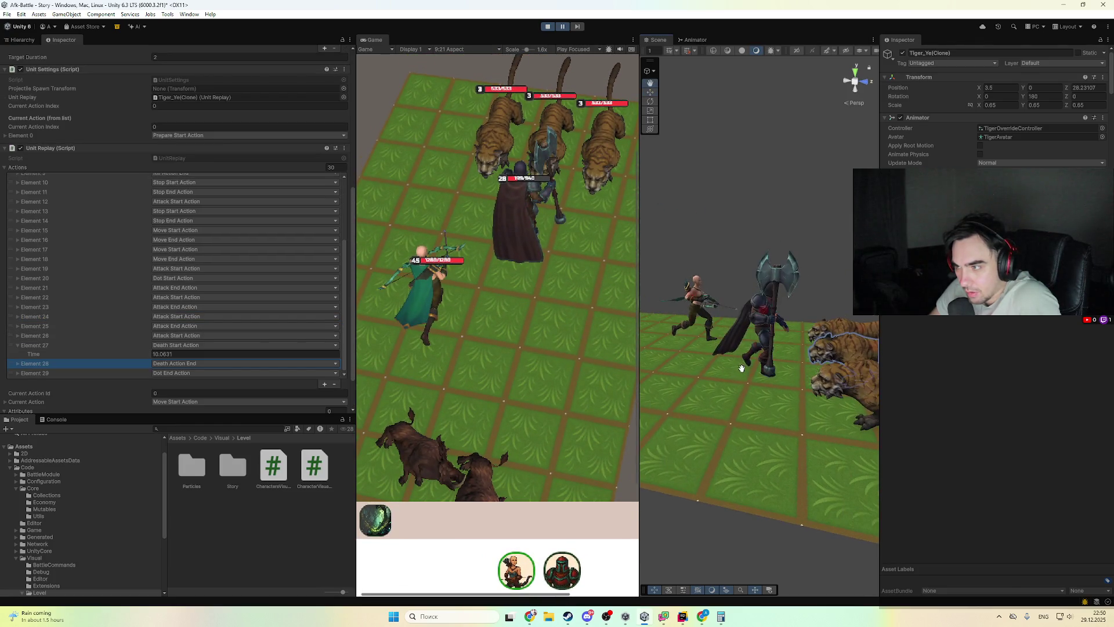
pyautogui.click(691, 298)
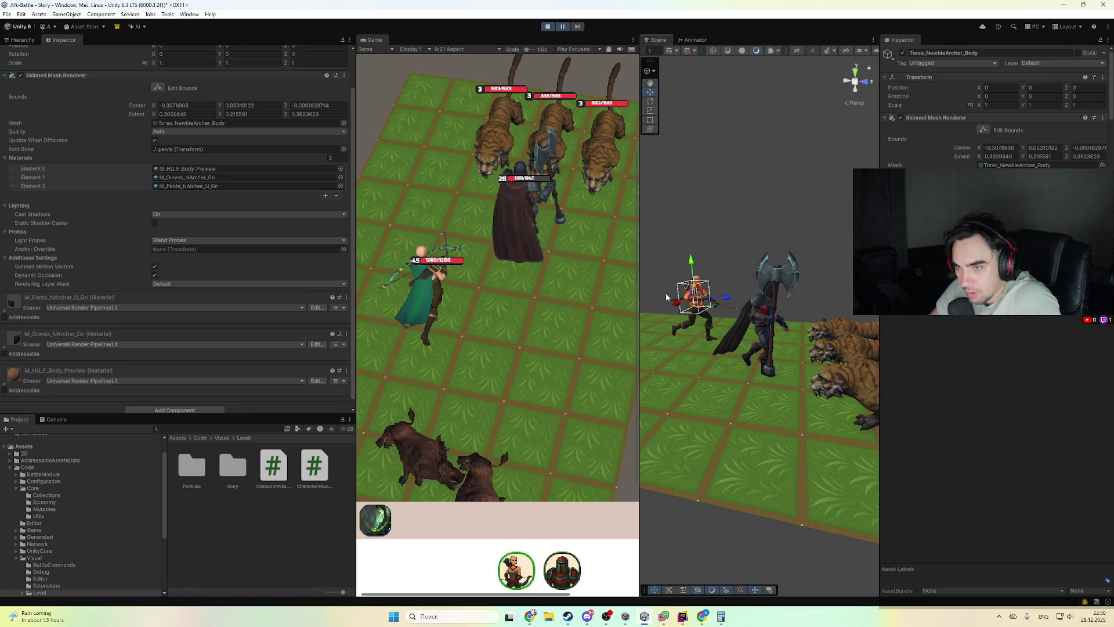
pyautogui.scroll(-1, 245, 275)
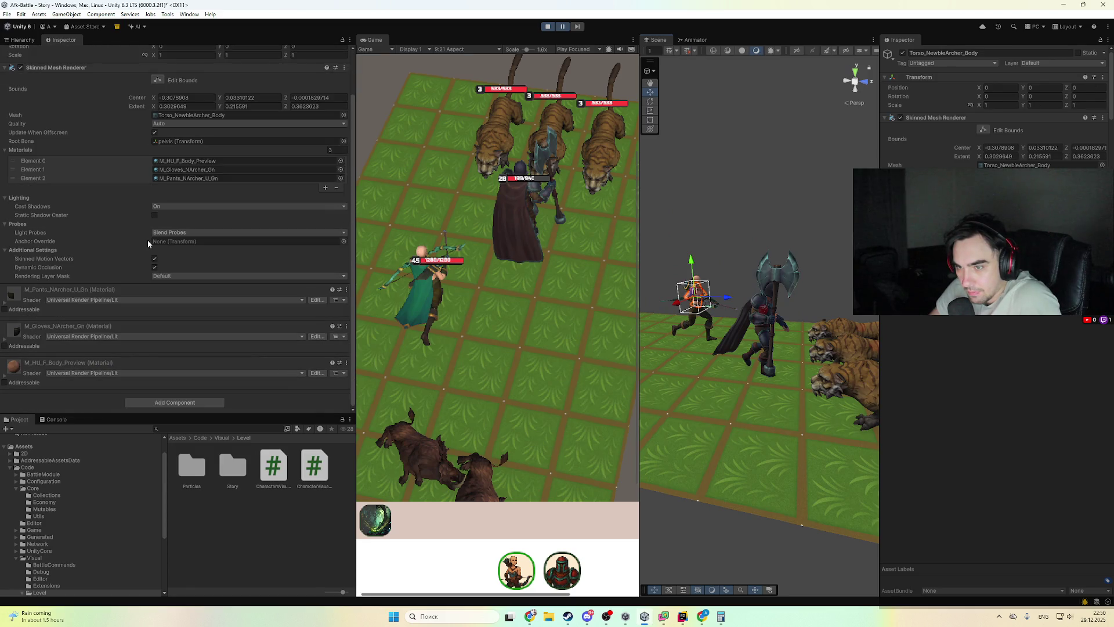
pyautogui.click(34, 40)
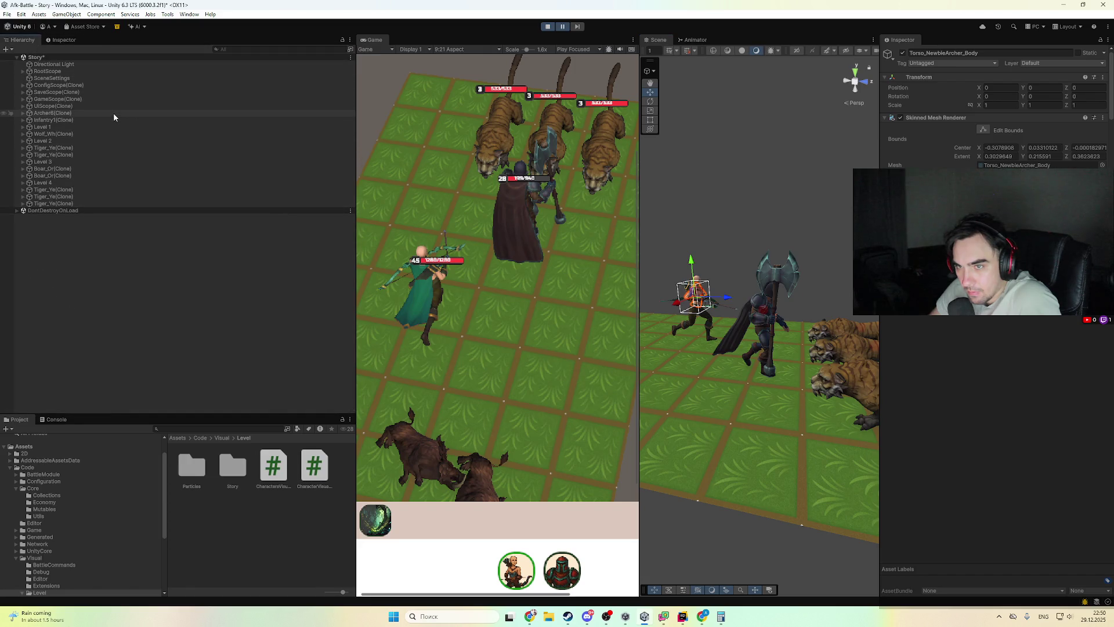
# - Select Archer6(Clone) and browse its replay Elements 26 through 31
pyautogui.click(114, 113)
pyautogui.click(63, 40)
pyautogui.scroll(-10, 113, 322)
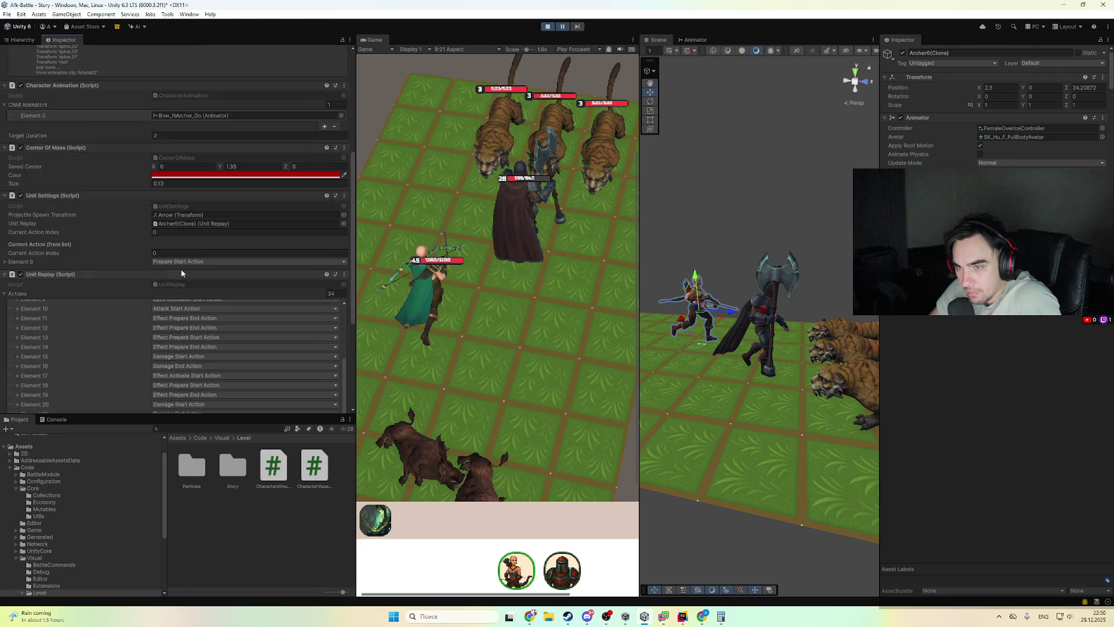
pyautogui.click(99, 260)
pyautogui.click(114, 277)
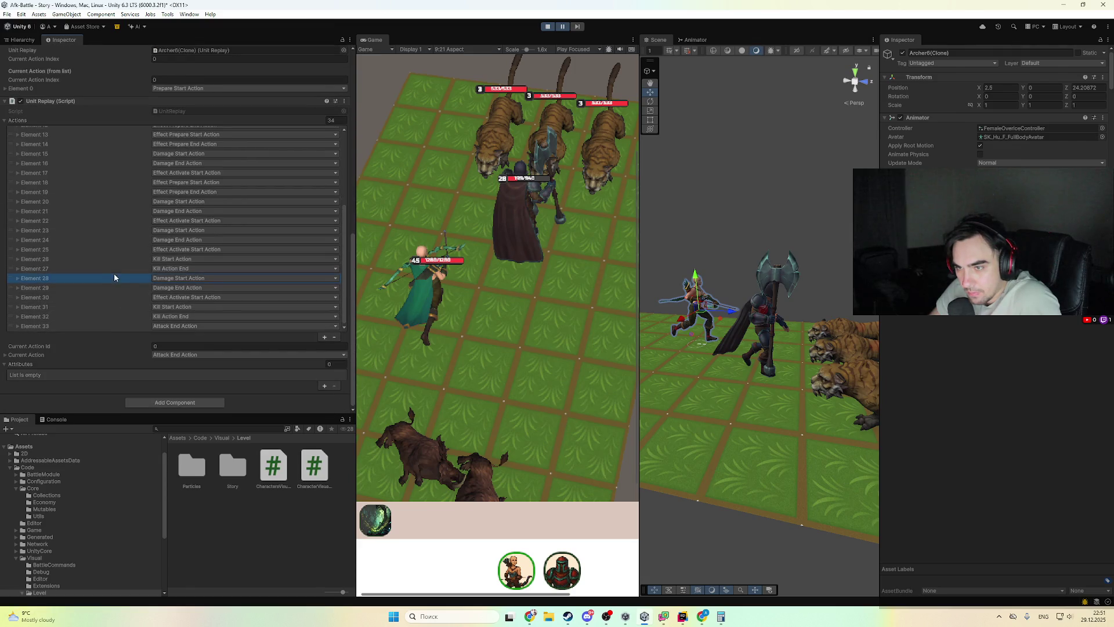
pyautogui.click(127, 261)
pyautogui.click(125, 259)
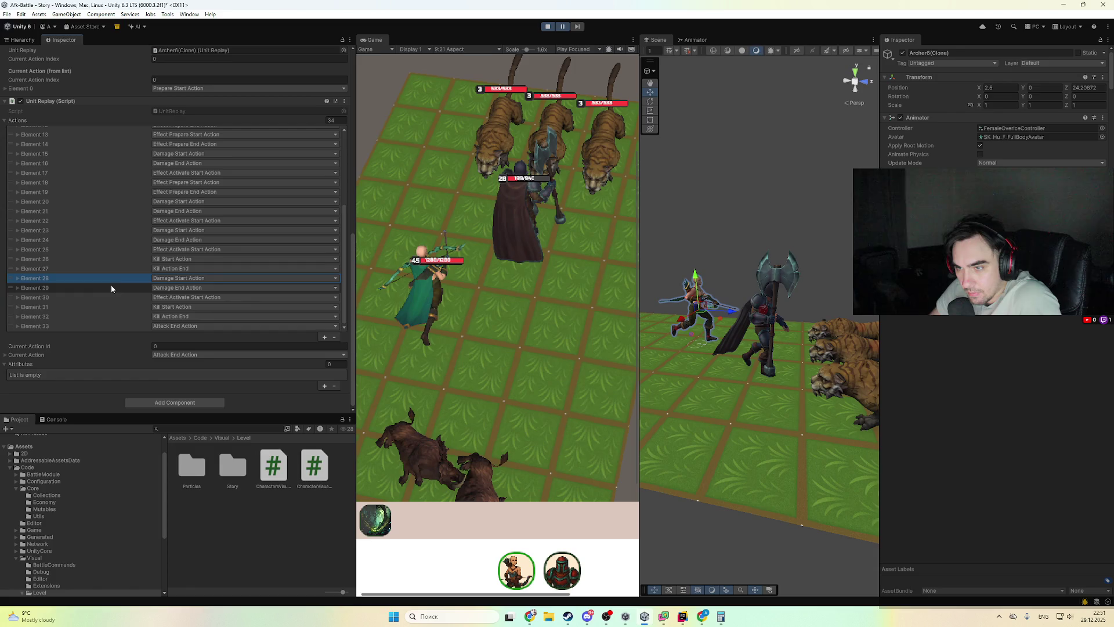
pyautogui.click(124, 305)
pyautogui.click(124, 306)
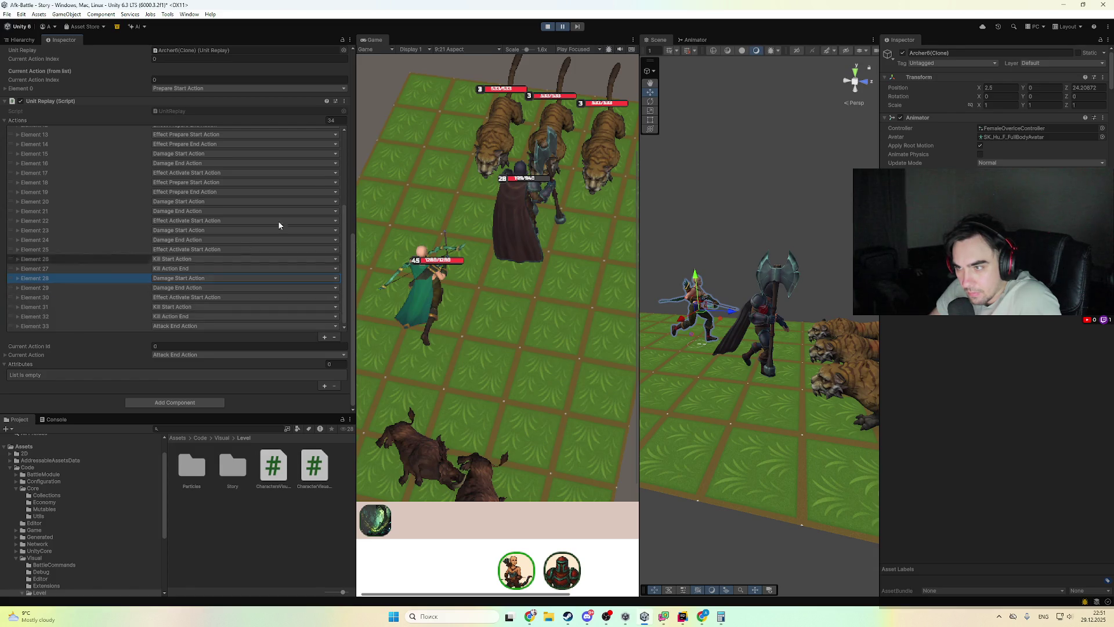
# - Resume the battle and expand Element 90 to see its time and target
pyautogui.click(563, 27)
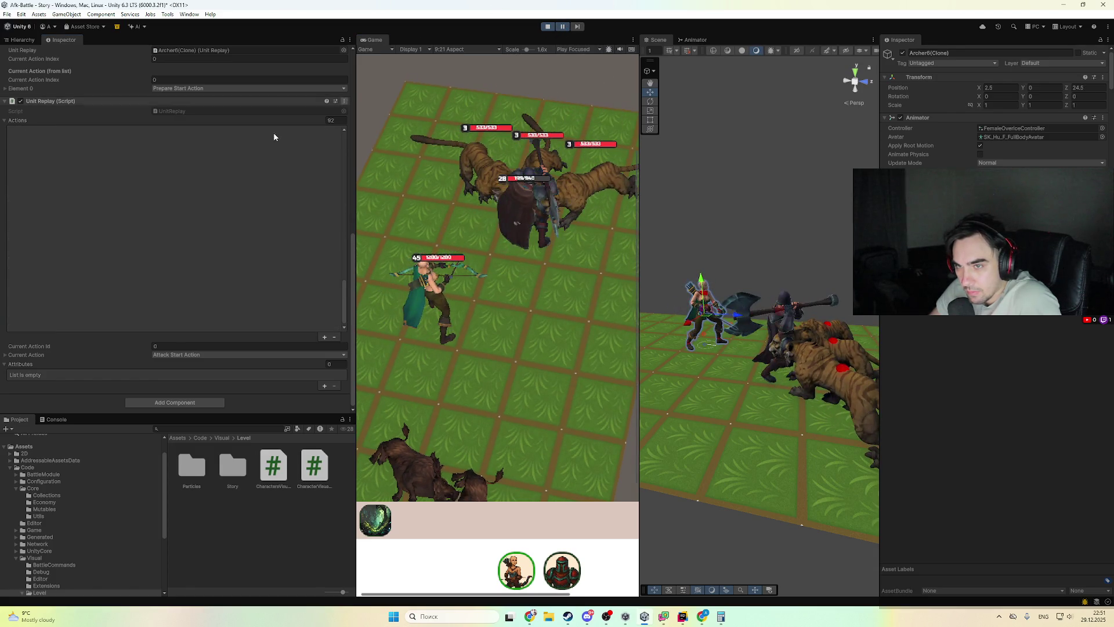
pyautogui.scroll(5, 46, 166)
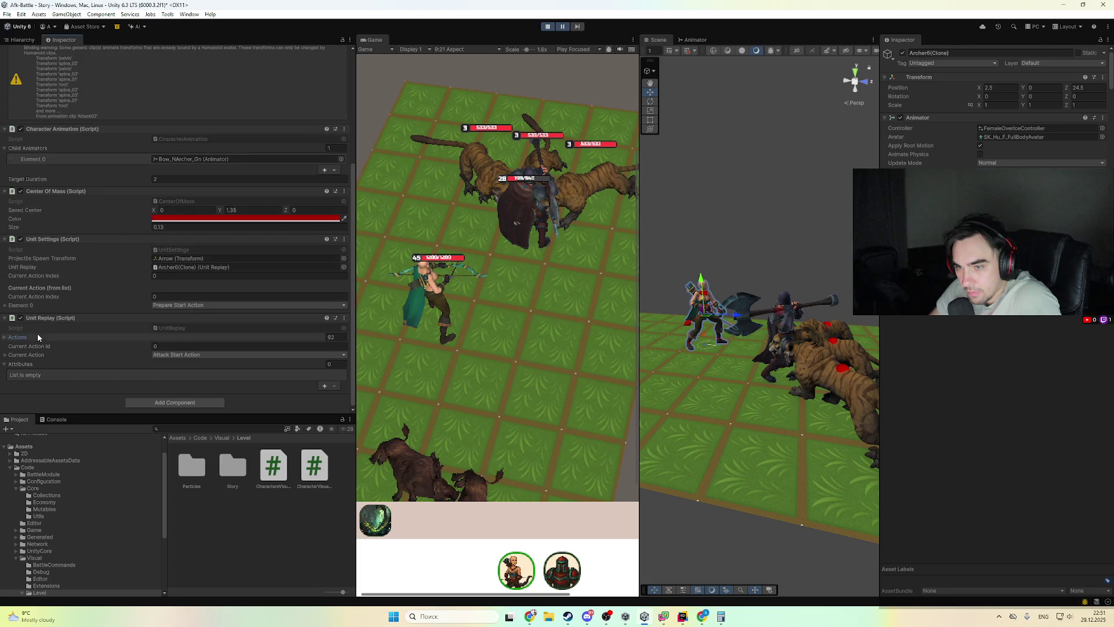
pyautogui.scroll(-5, 126, 335)
pyautogui.scroll(-3, 316, 301)
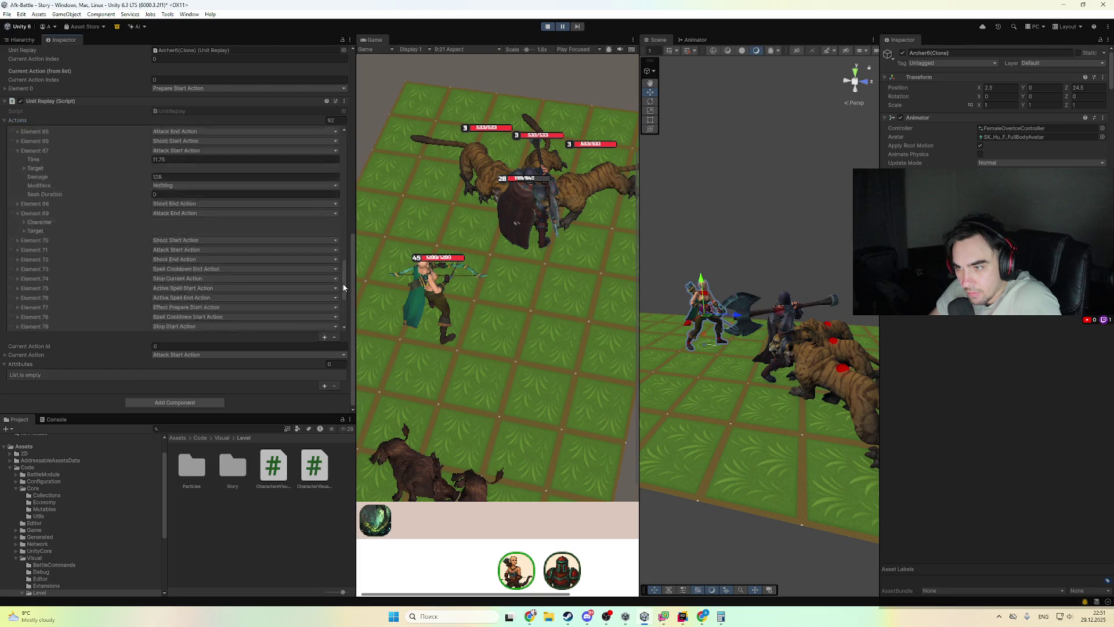
pyautogui.scroll(-2, 70, 299)
pyautogui.click(97, 313)
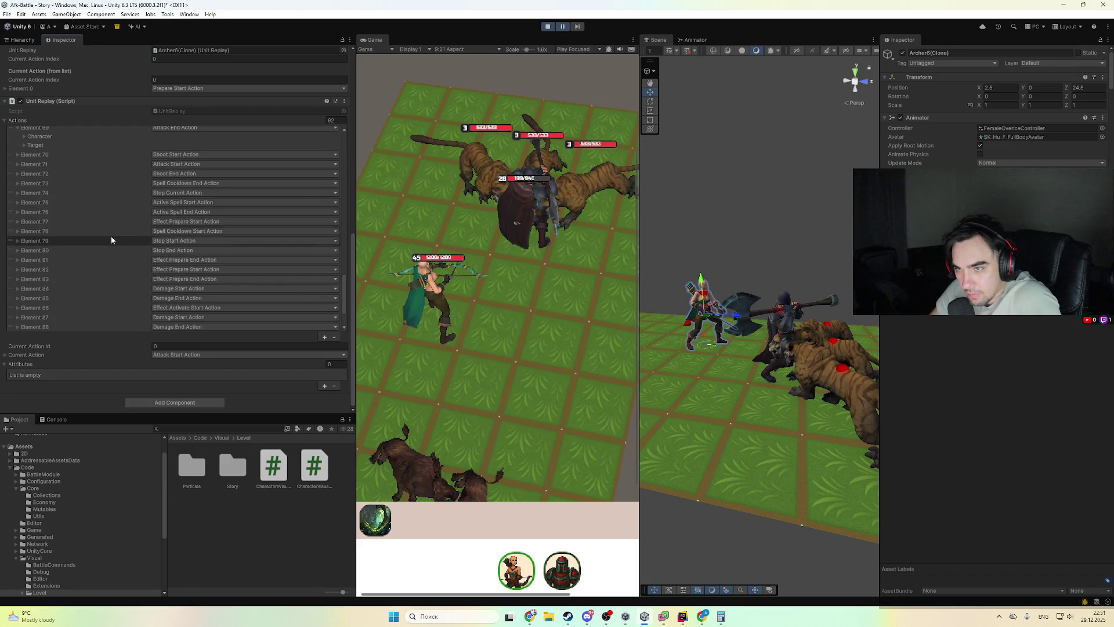
pyautogui.scroll(5, 95, 213)
pyautogui.scroll(3, 58, 168)
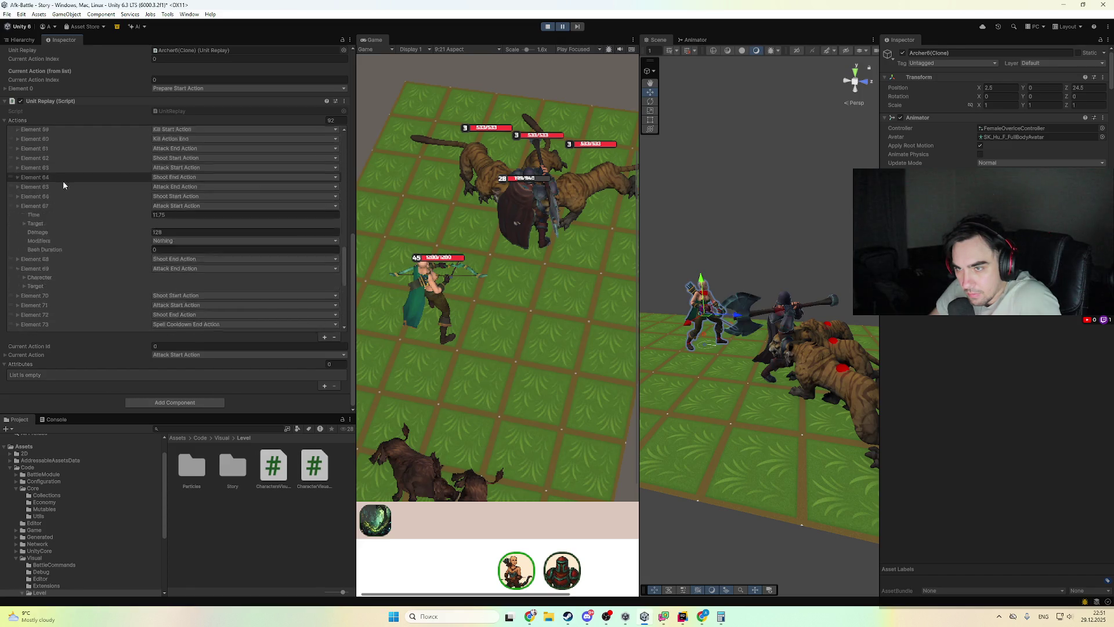
# - Expand Element 59's kill target descriptor Id and Element 61's character and target, then check Element 62
pyautogui.click(122, 153)
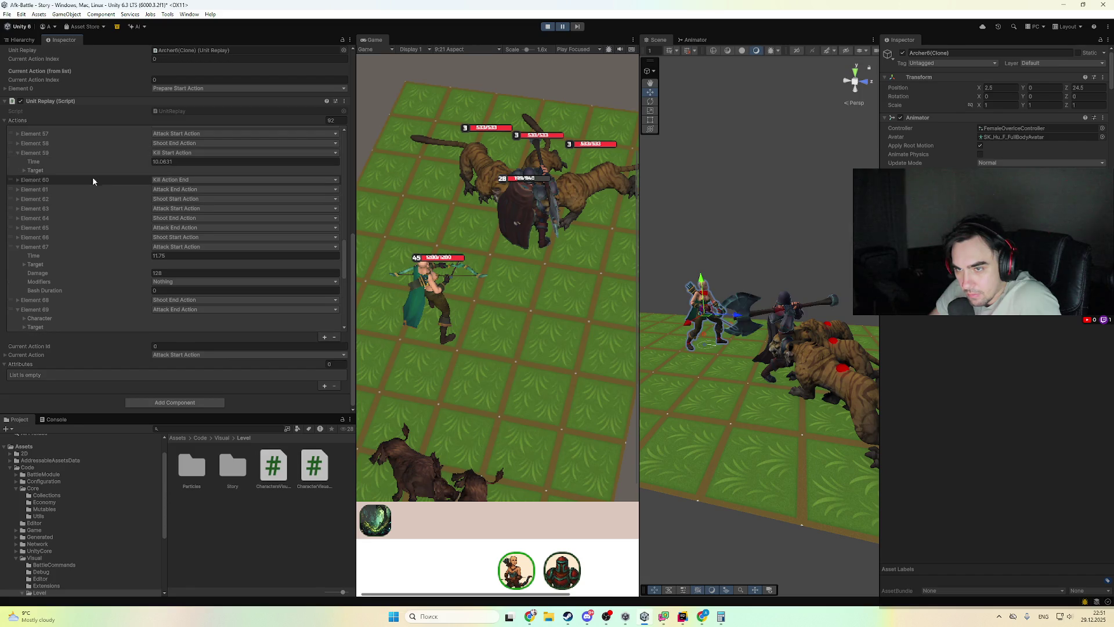
pyautogui.click(94, 189)
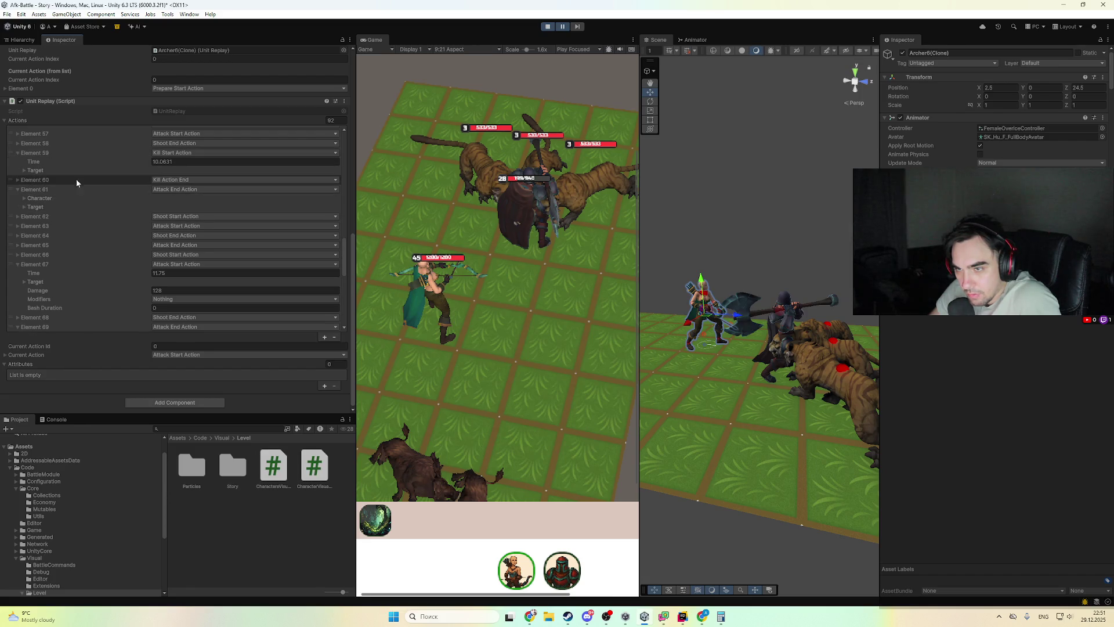
pyautogui.click(57, 171)
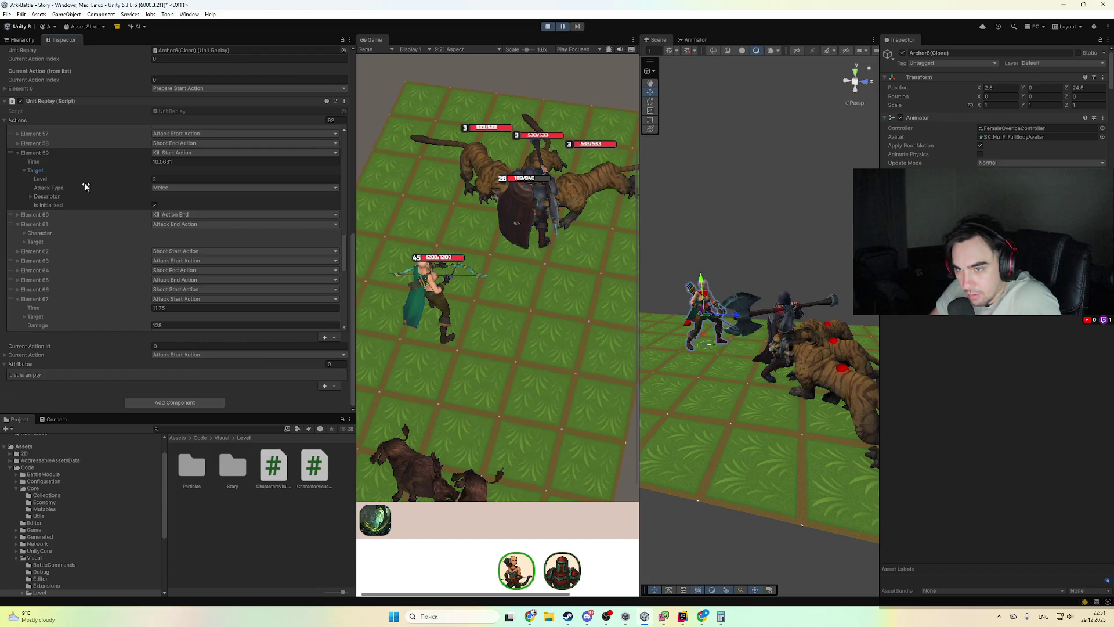
pyautogui.click(75, 195)
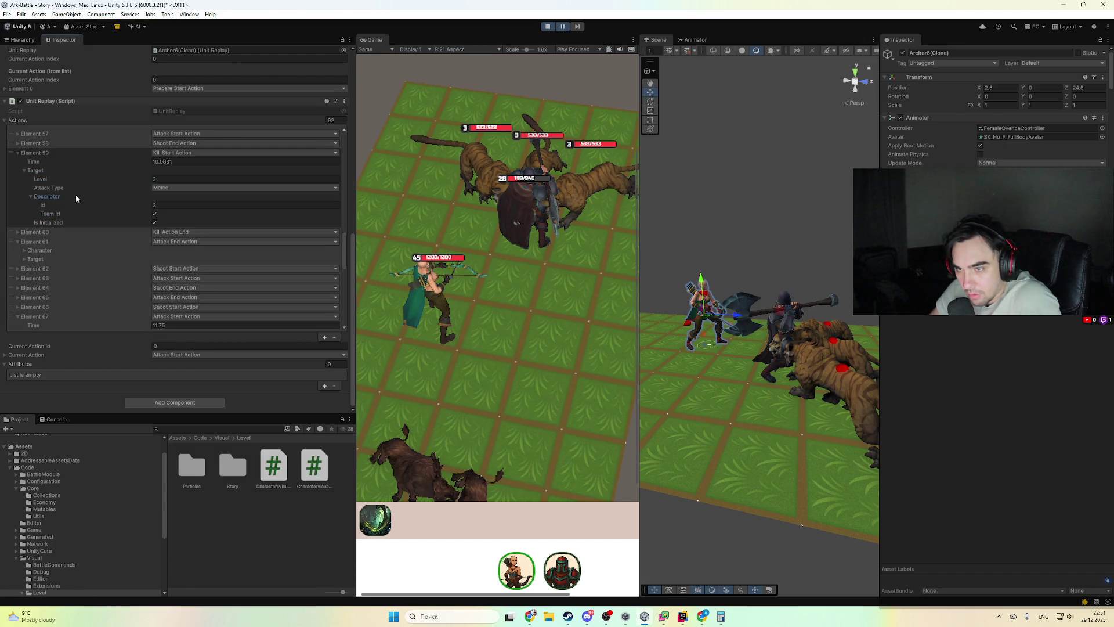
pyautogui.click(57, 171)
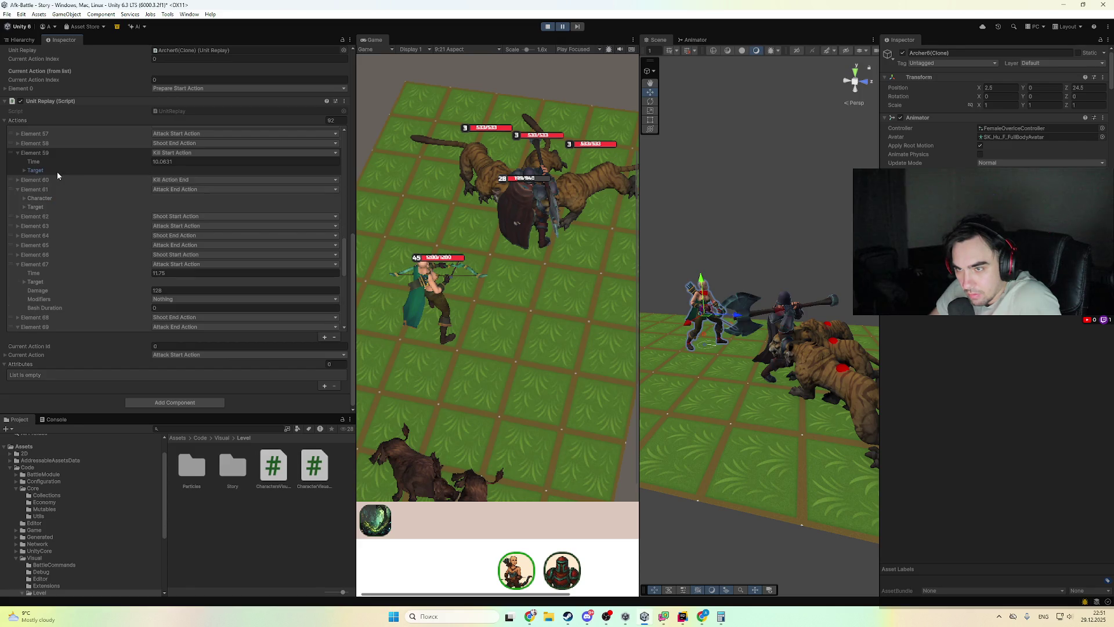
pyautogui.click(73, 218)
pyautogui.click(76, 217)
# - Show Element 63's target descriptor Id and Team Id, then collapse Elements 63, 61 and 59
pyautogui.click(83, 226)
pyautogui.click(51, 244)
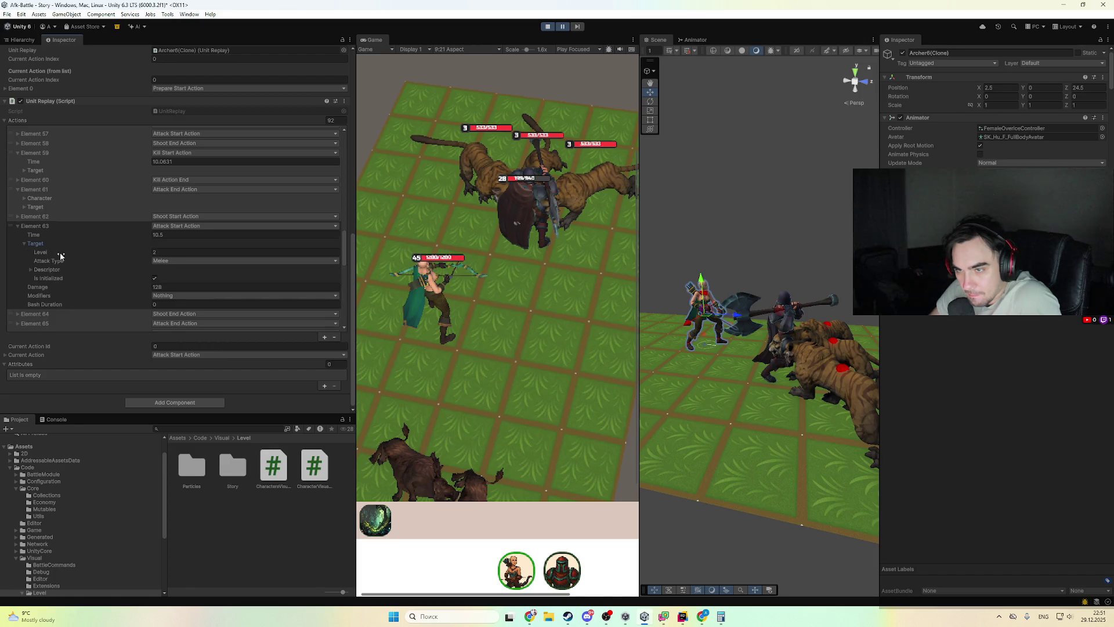
pyautogui.click(57, 270)
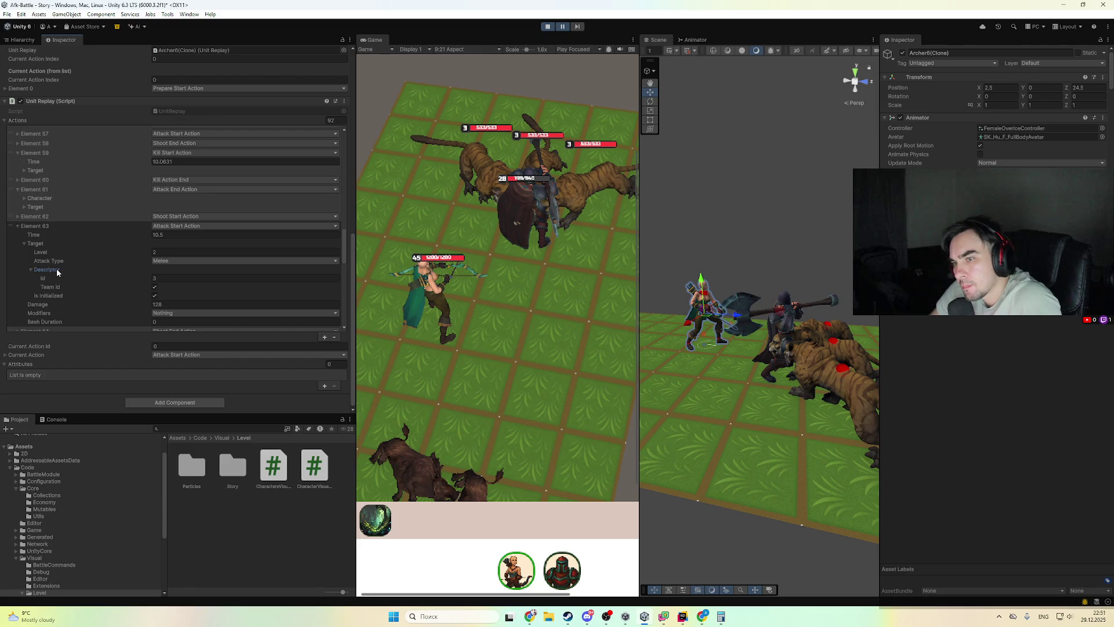
pyautogui.click(43, 226)
pyautogui.click(43, 189)
pyautogui.click(49, 161)
pyautogui.click(47, 153)
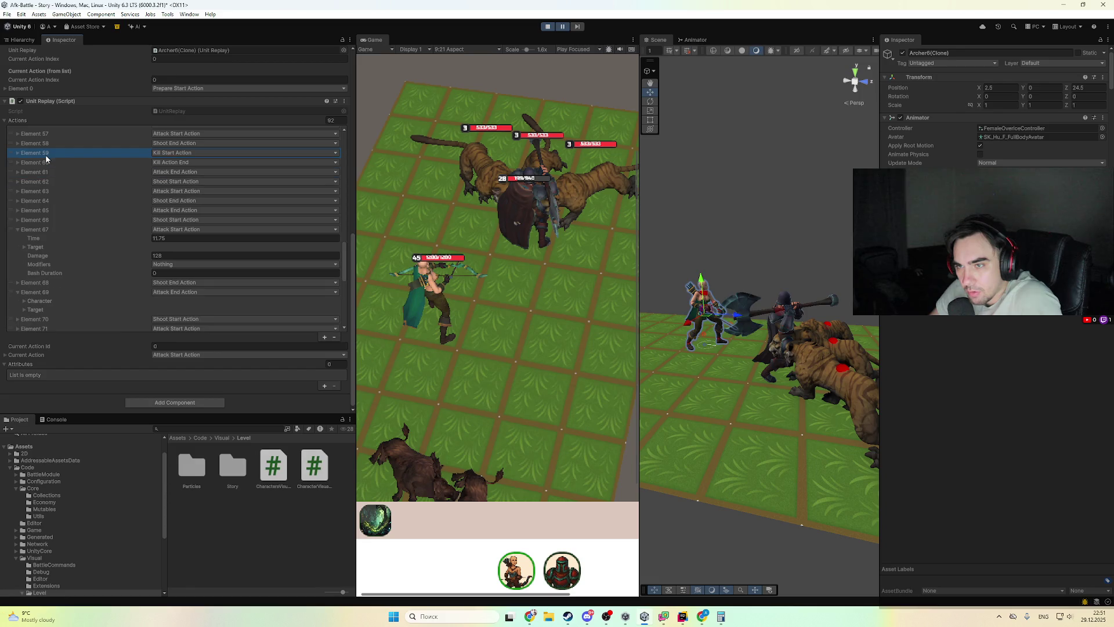
# - Collapse Elements 67 and 69 and check Element 74's time
pyautogui.click(97, 230)
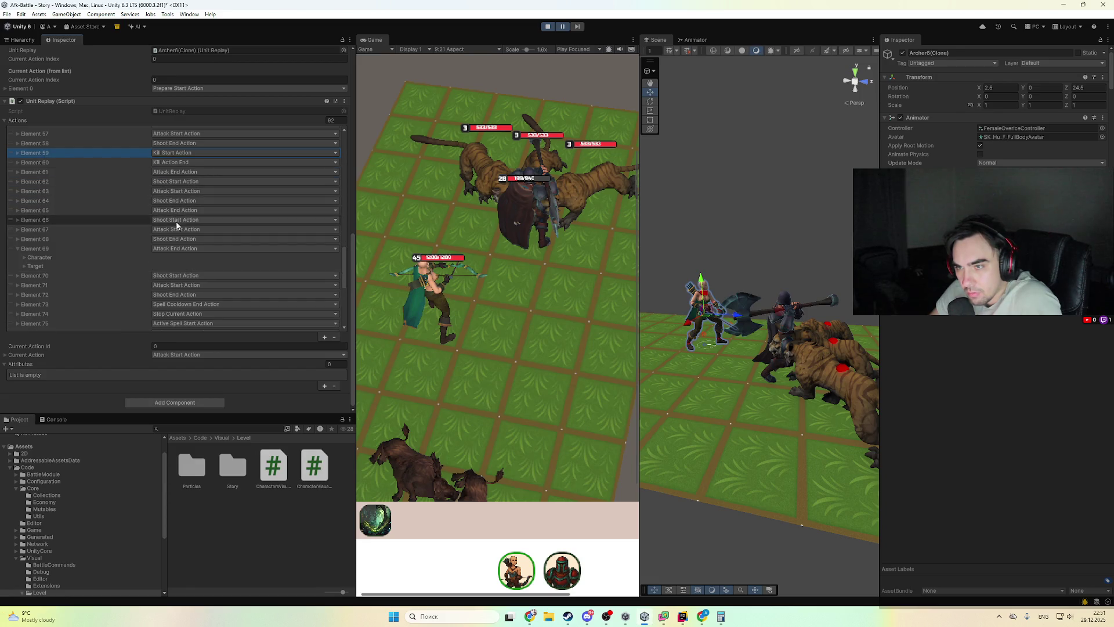
pyautogui.click(147, 249)
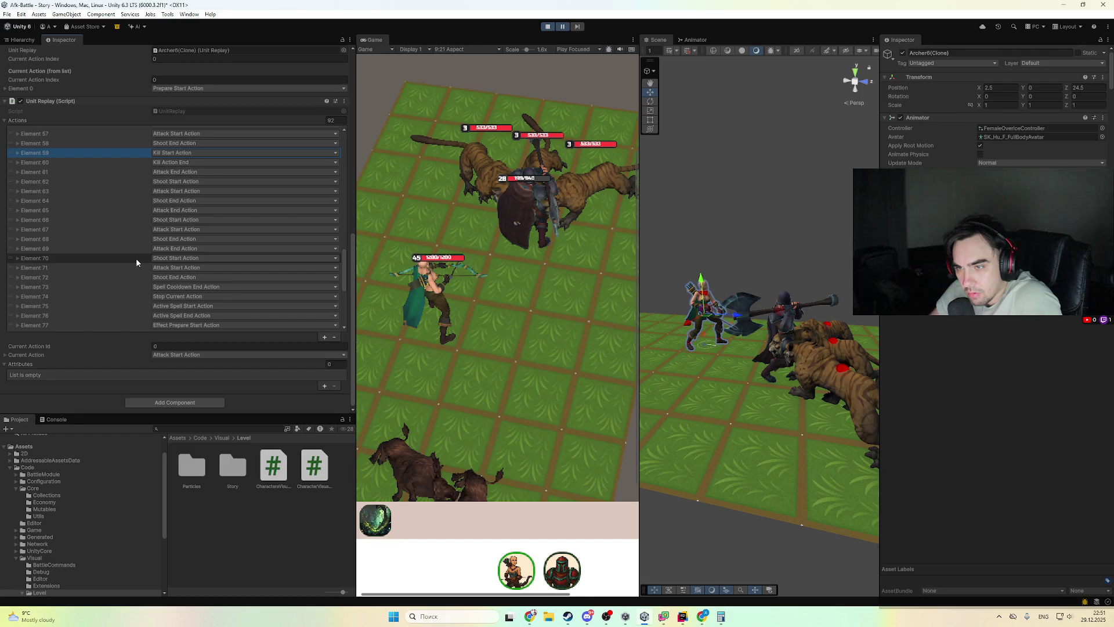
pyautogui.click(123, 303)
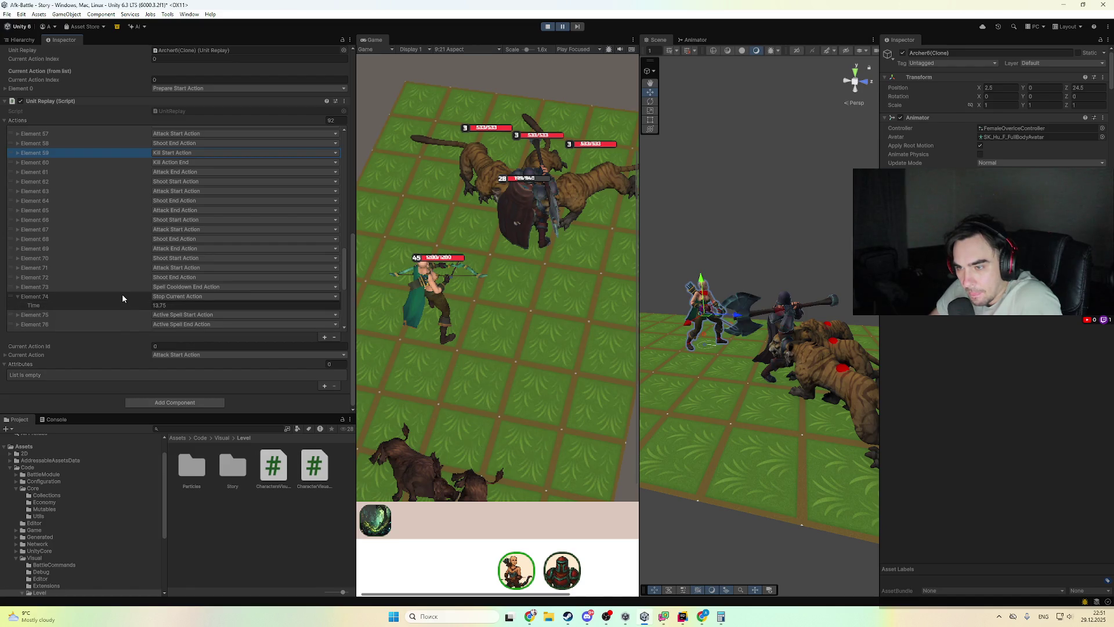
pyautogui.scroll(-2, 122, 295)
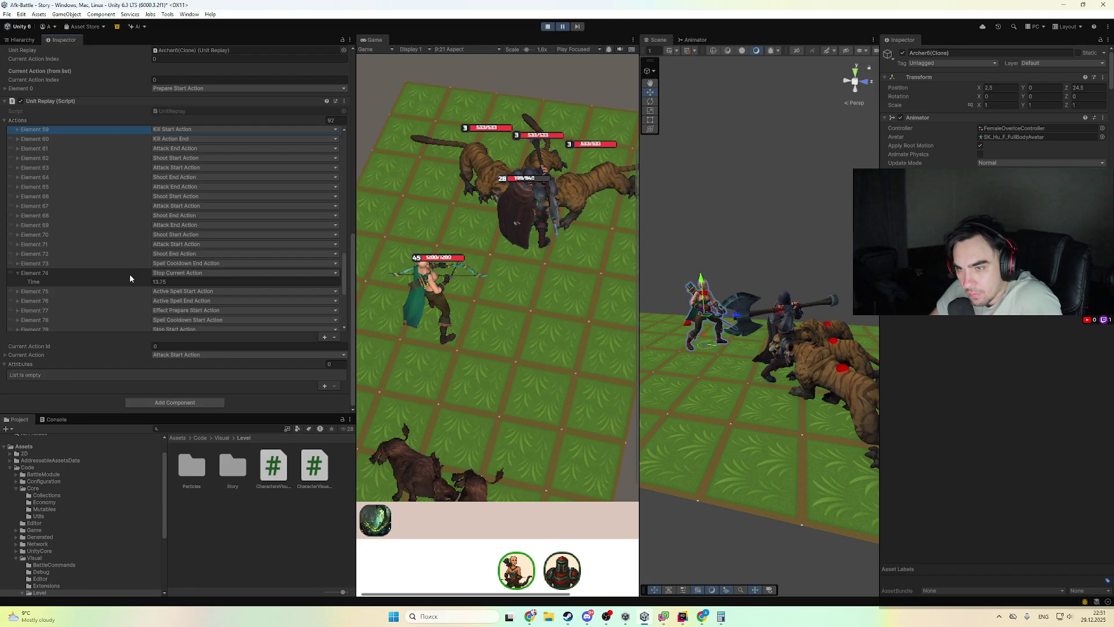
pyautogui.click(130, 275)
# - Select the Element 59 kill start action and inspect Element 58's character details
pyautogui.scroll(-2, 123, 282)
pyautogui.scroll(5, 116, 273)
pyautogui.click(117, 263)
pyautogui.scroll(-4, 117, 263)
pyautogui.scroll(2, 117, 264)
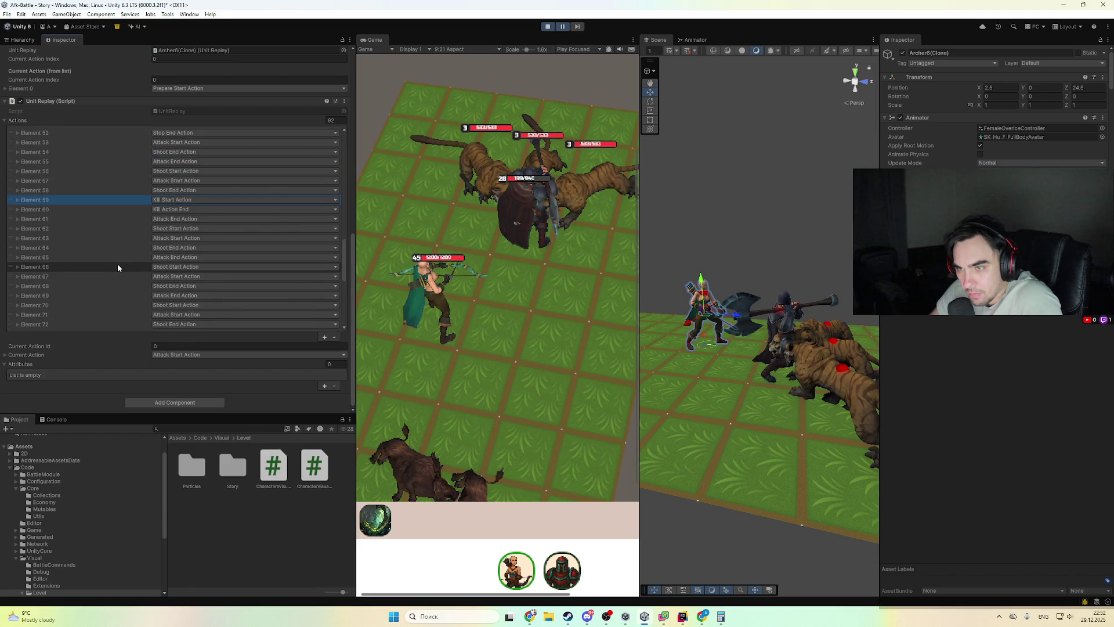
pyautogui.click(133, 190)
pyautogui.click(125, 201)
pyautogui.click(132, 190)
pyautogui.scroll(5, 134, 194)
pyautogui.scroll(-1, 129, 231)
# - Fold Elements 50, 49 and 48, check Element 59's kill time, and unpause the battle
pyautogui.click(71, 172)
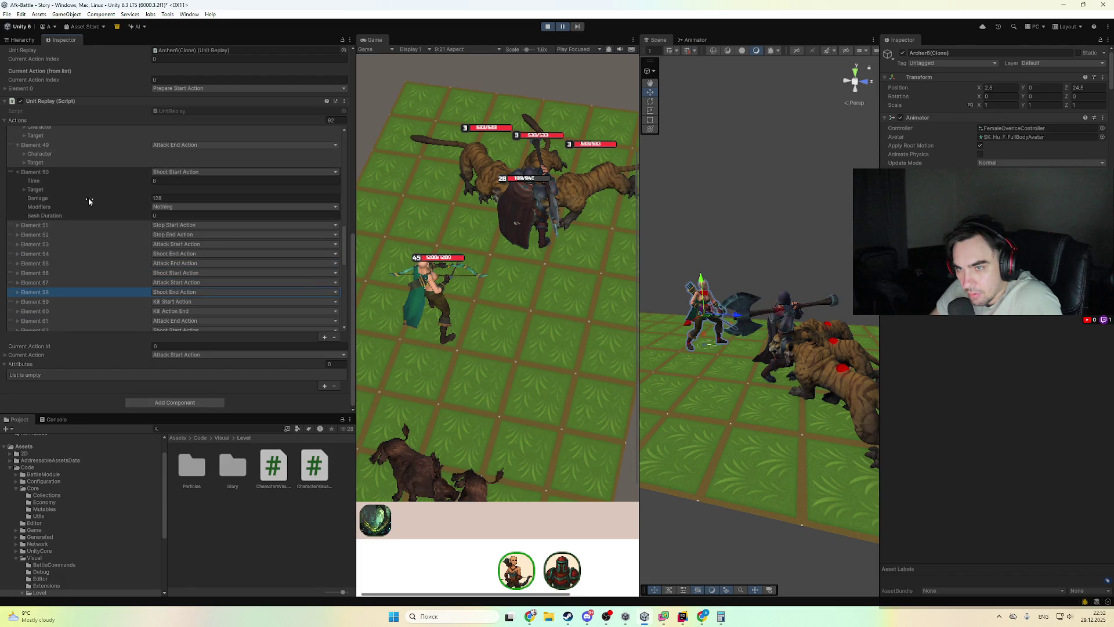
pyautogui.scroll(3, 75, 185)
pyautogui.scroll(-1, 58, 191)
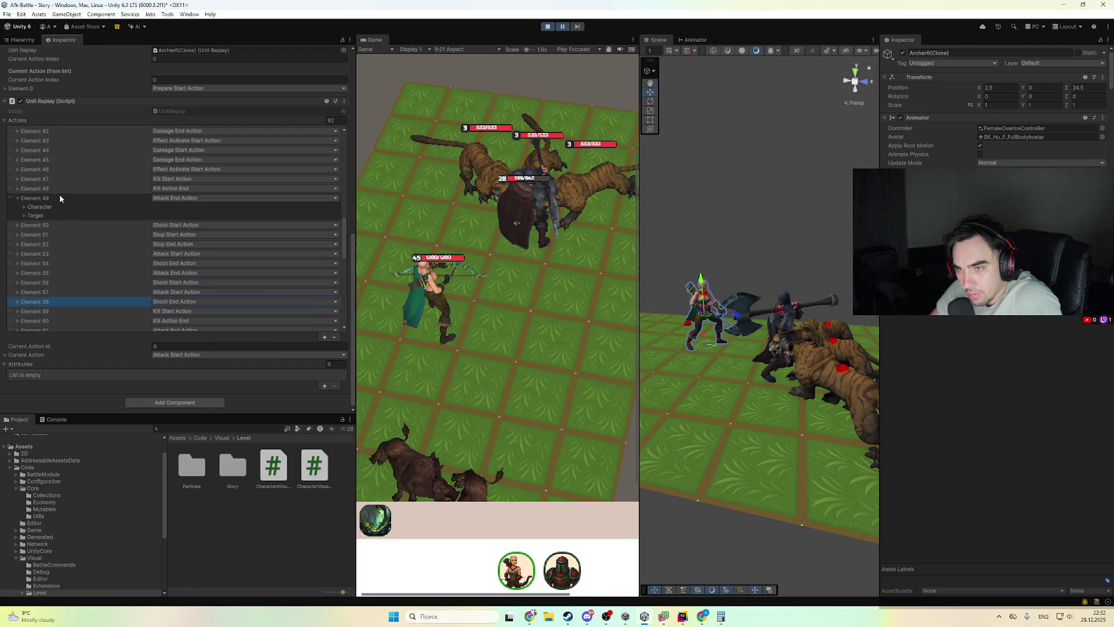
pyautogui.click(59, 198)
pyautogui.click(119, 187)
pyautogui.click(118, 183)
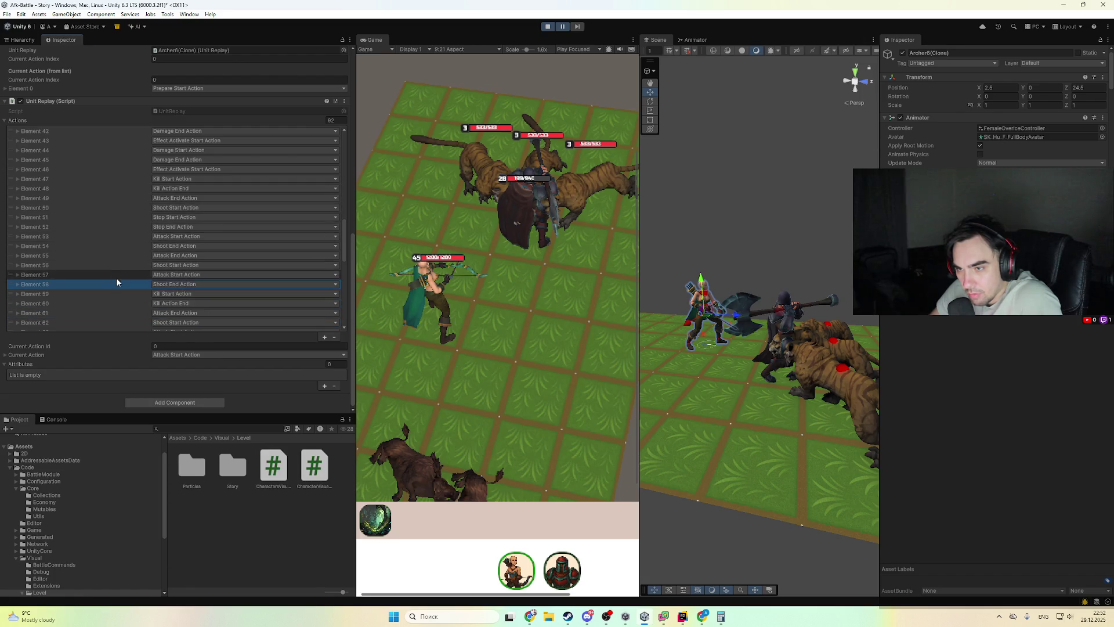
pyautogui.click(124, 293)
pyautogui.click(124, 293)
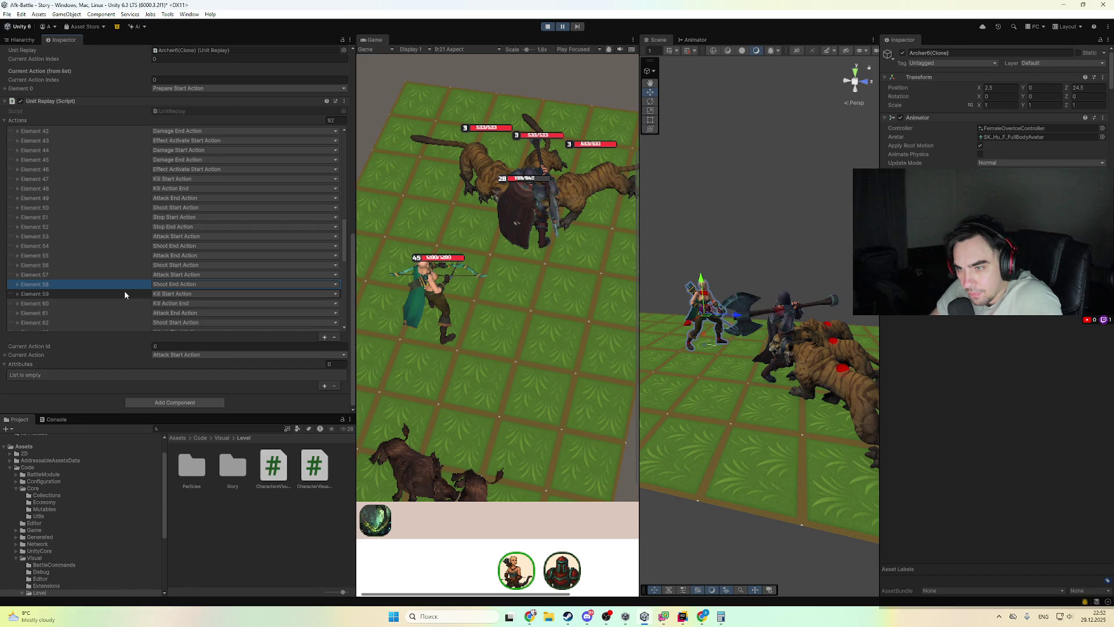
pyautogui.click(563, 28)
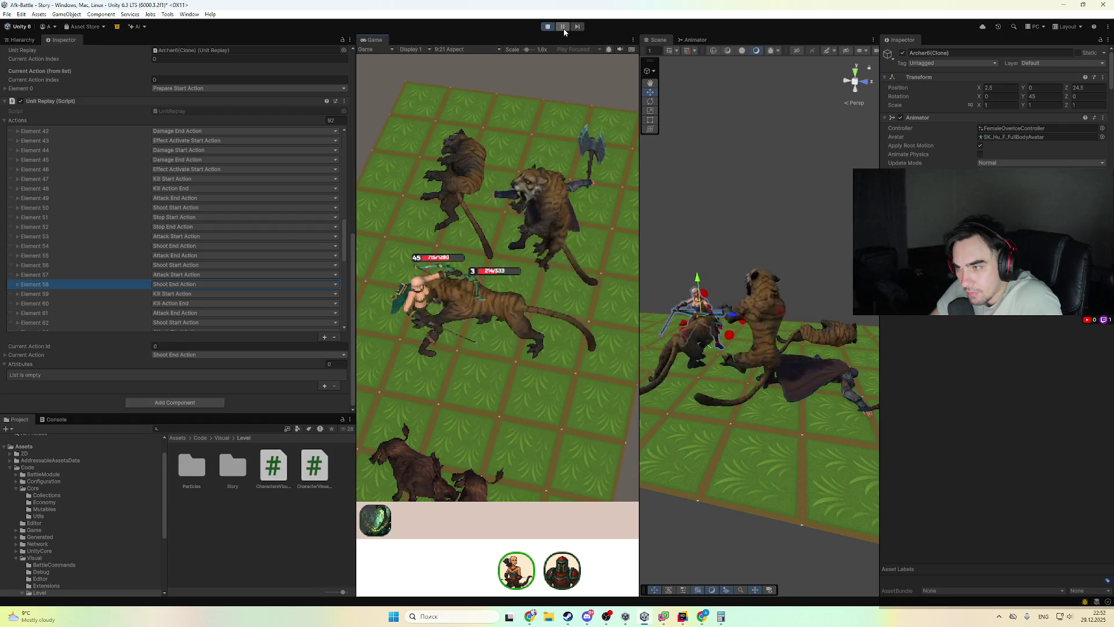
# - Pause and stop the battle, pause again mid-fight, and switch to Rider with the debugger attached
pyautogui.click(562, 29)
pyautogui.scroll(-2, 189, 256)
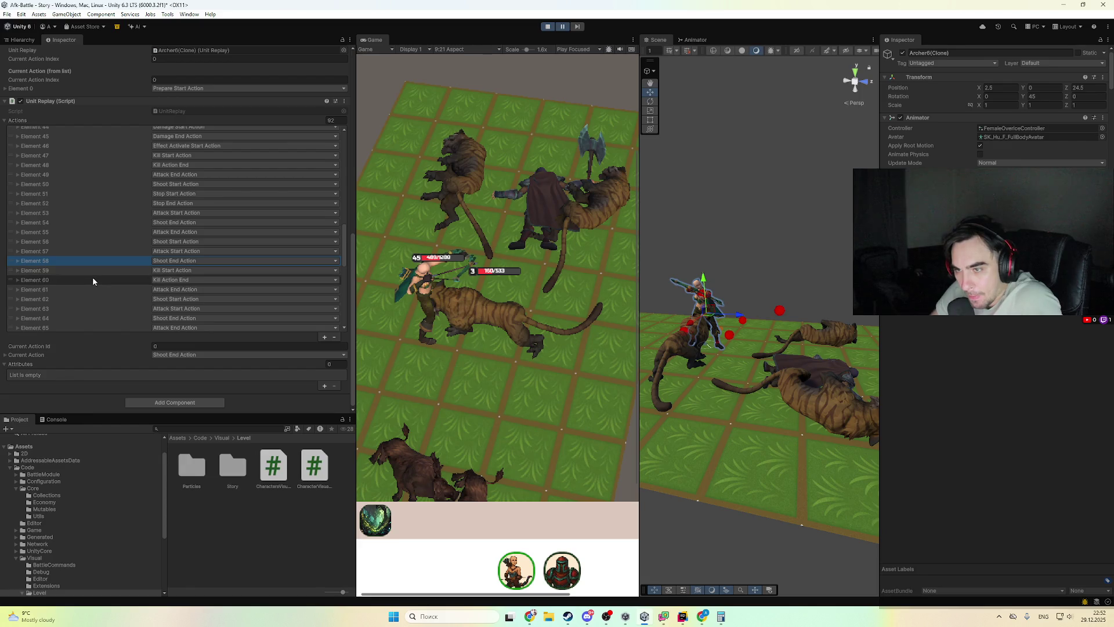
pyautogui.click(549, 26)
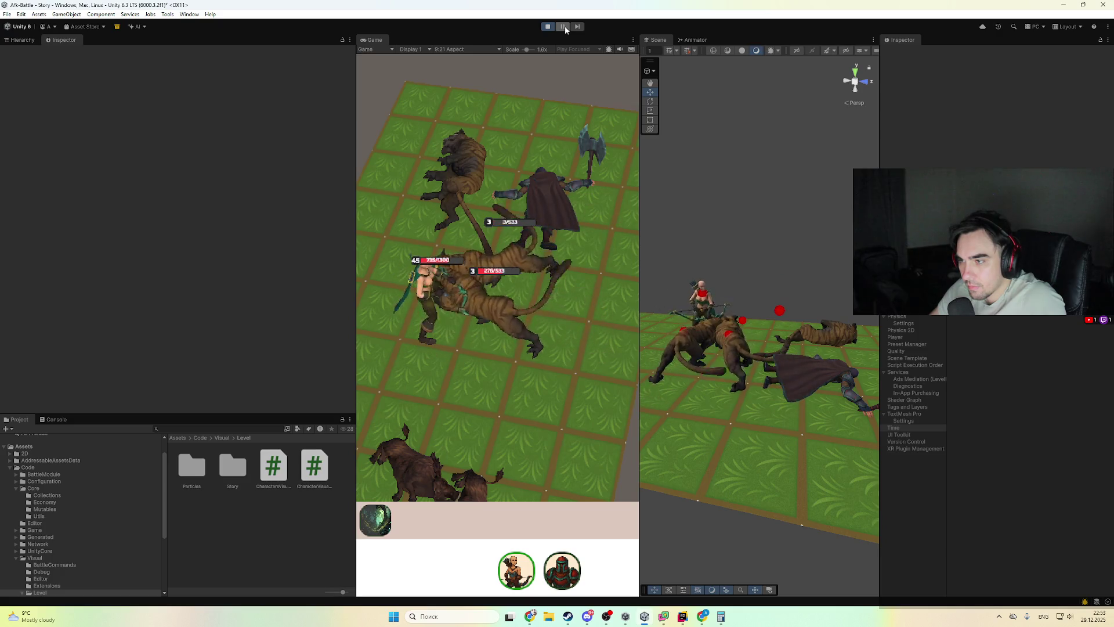
pyautogui.click(563, 26)
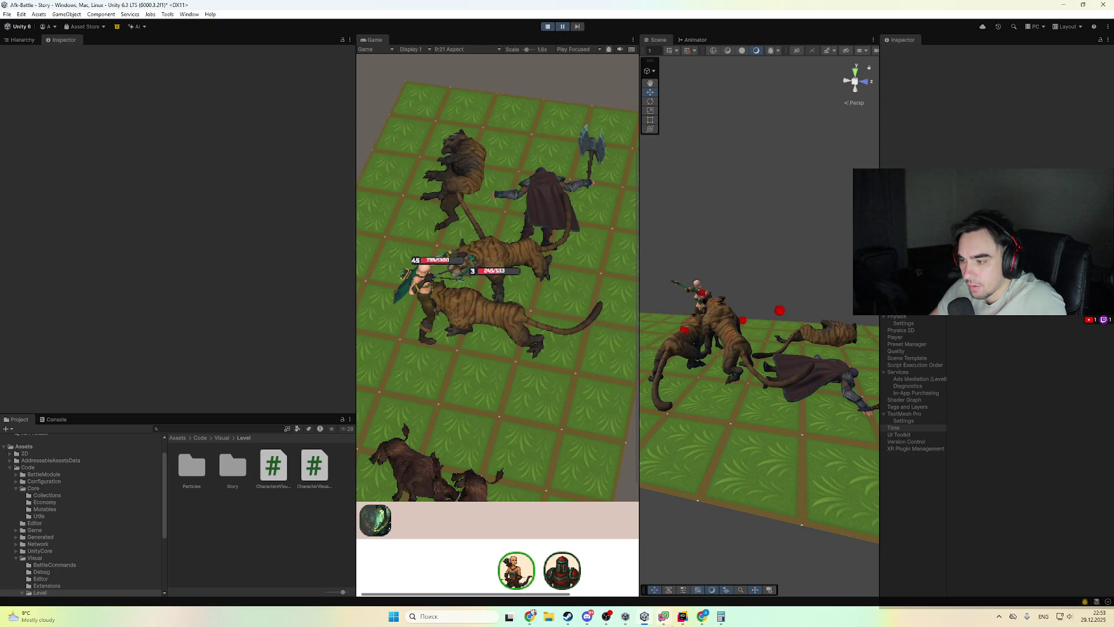
pyautogui.click(682, 616)
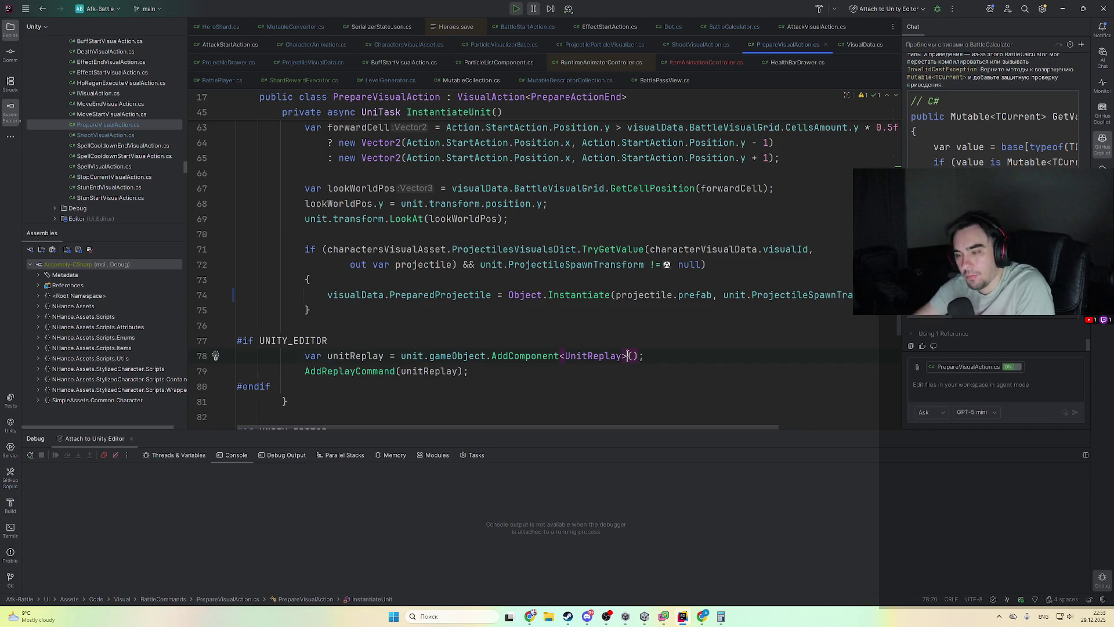
# - Search 'killdots' to open CalculateCharacterKillFromDots in BattleCalculator.cs and read down the method
pyautogui.press('shift')
pyautogui.press('shift')
pyautogui.write('dot')
pyautogui.press('BackSpace')
pyautogui.press('BackSpace')
pyautogui.press('BackSpace')
pyautogui.write('killdots')
pyautogui.press('Return')
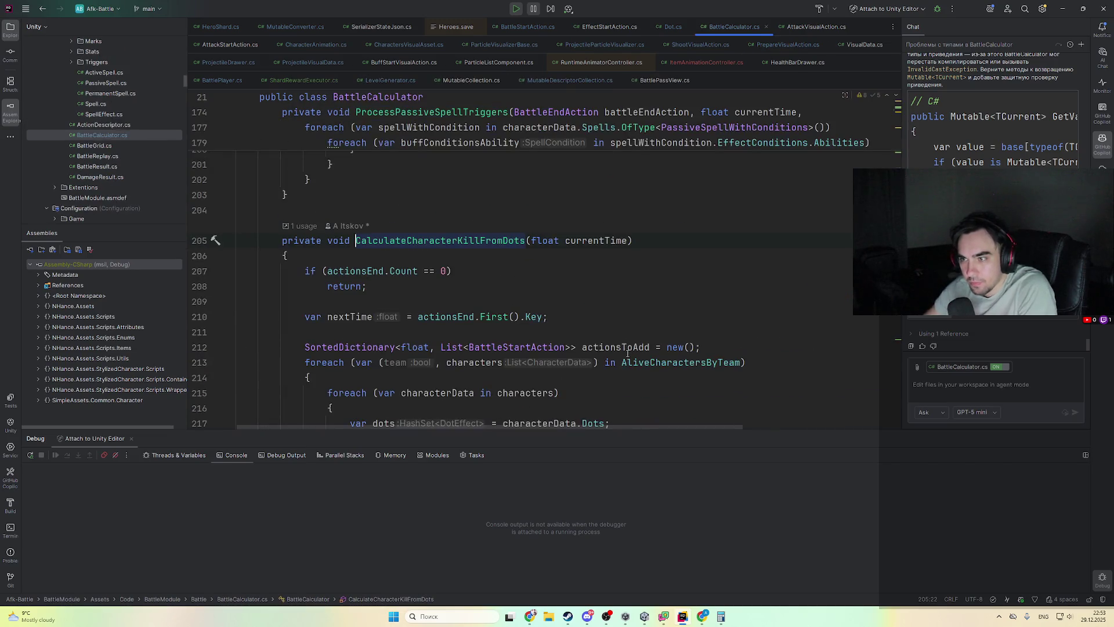
pyautogui.scroll(-7, 627, 352)
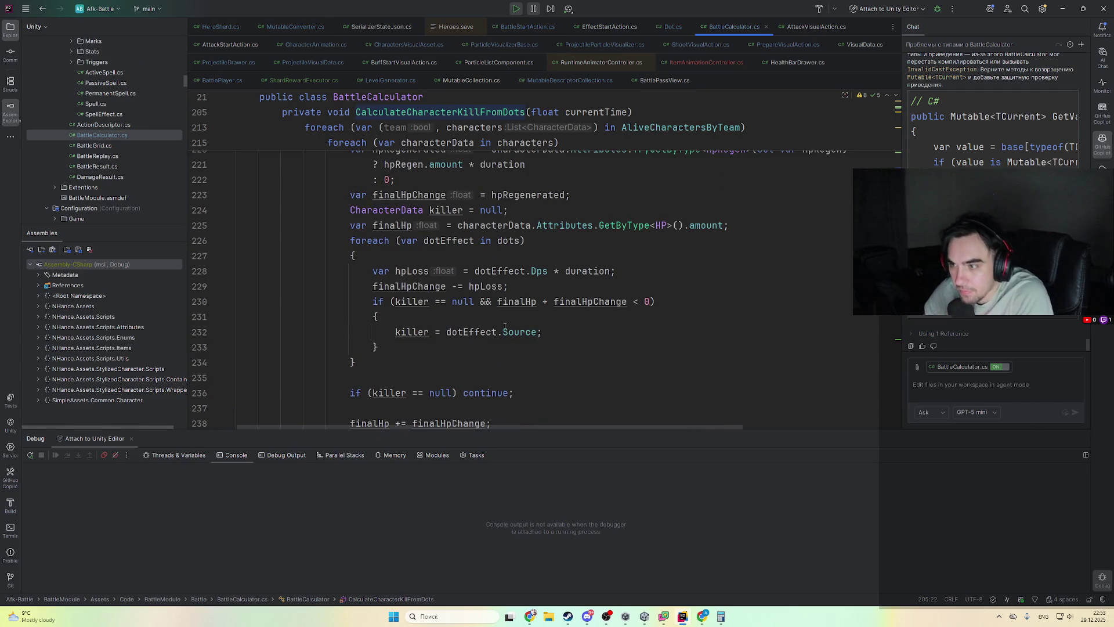
pyautogui.scroll(-1, 522, 333)
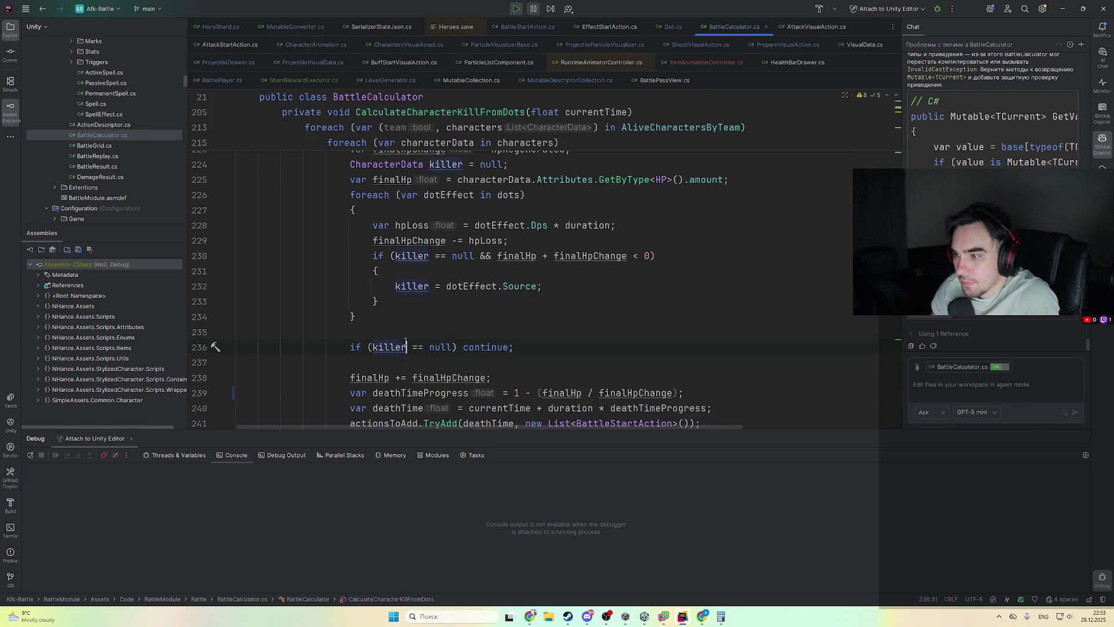
pyautogui.scroll(-3, 418, 341)
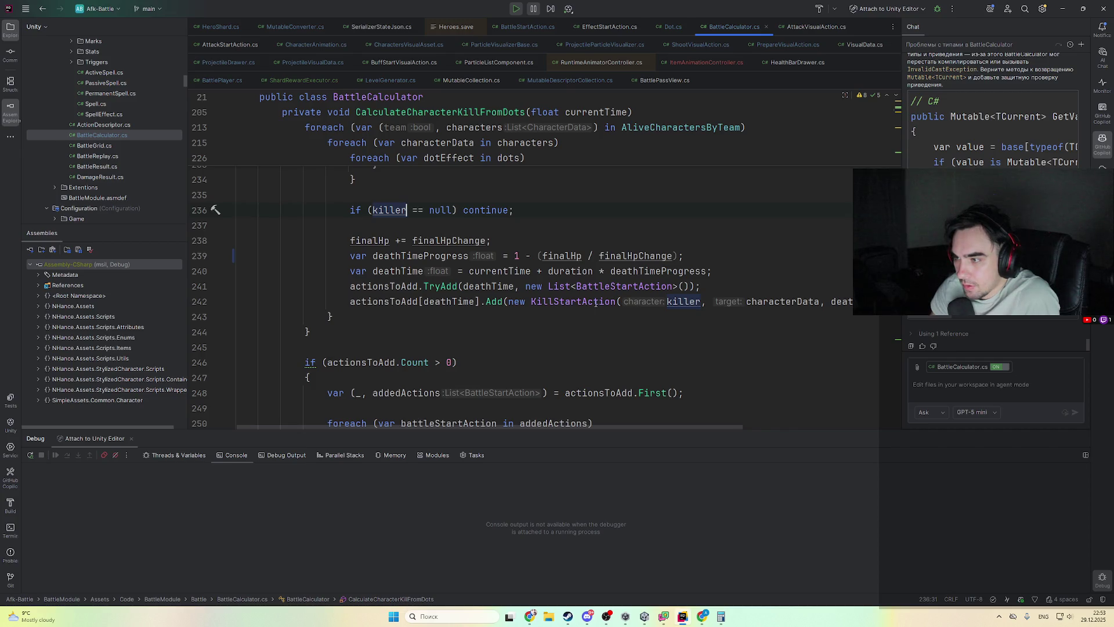
# - Start a new project-wide search for 'atackend'
pyautogui.moveTo(591, 305)
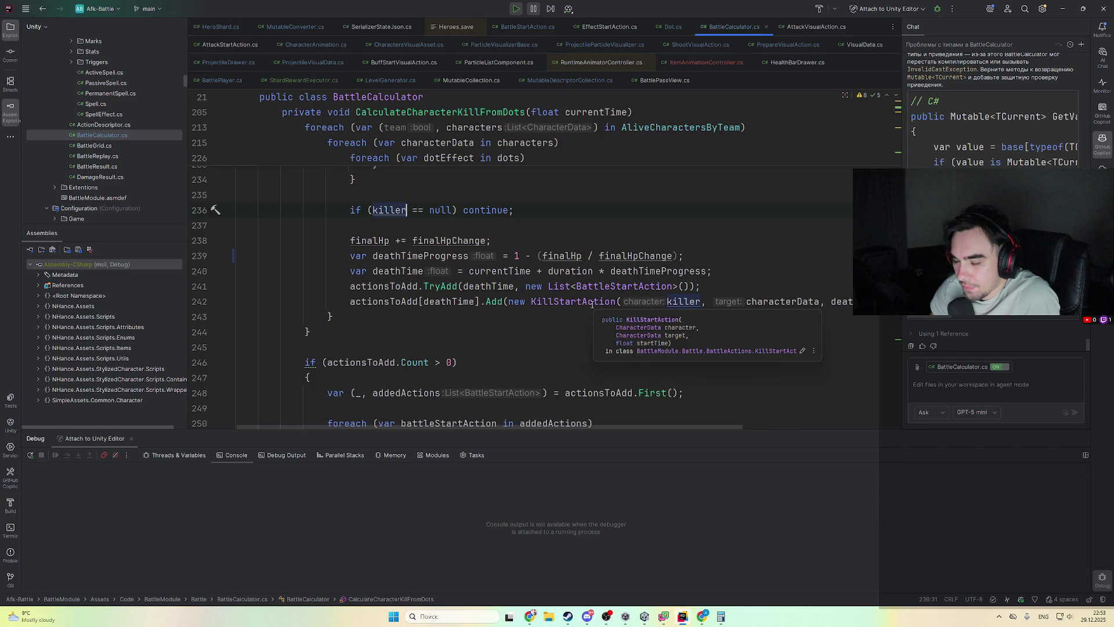
pyautogui.hotkey('ctrl', 't')
pyautogui.write('a')
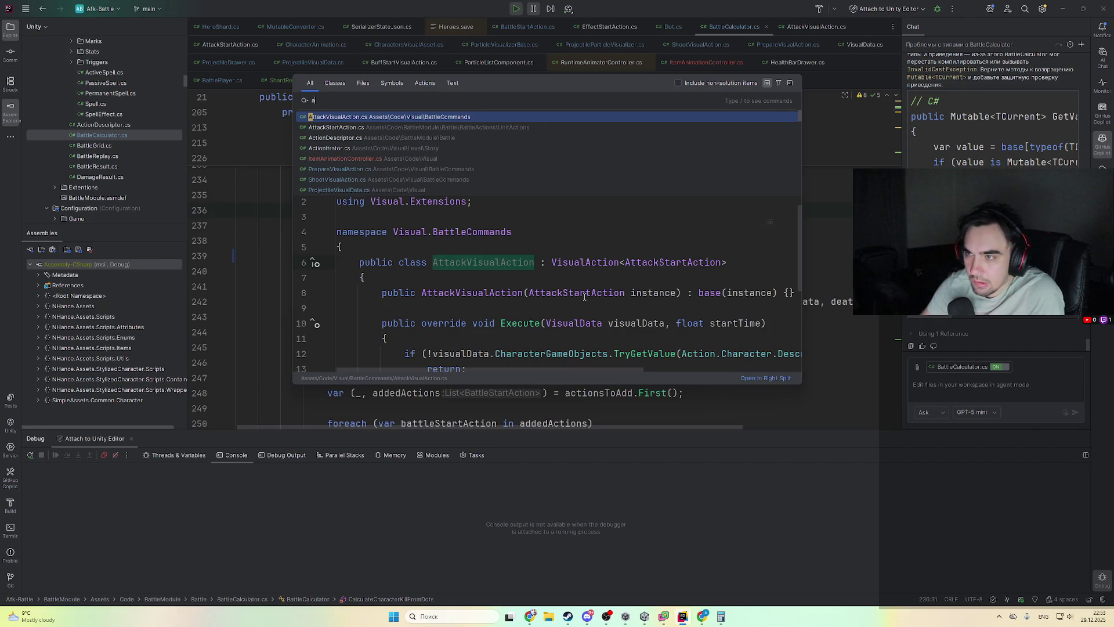
pyautogui.write('ta')
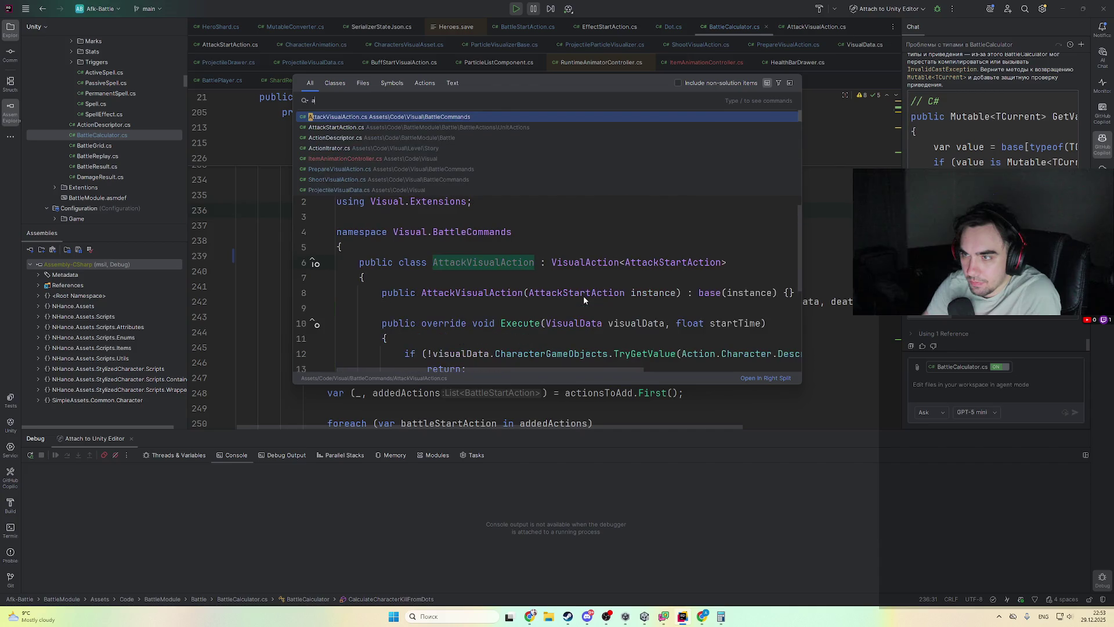
pyautogui.write('ckend')
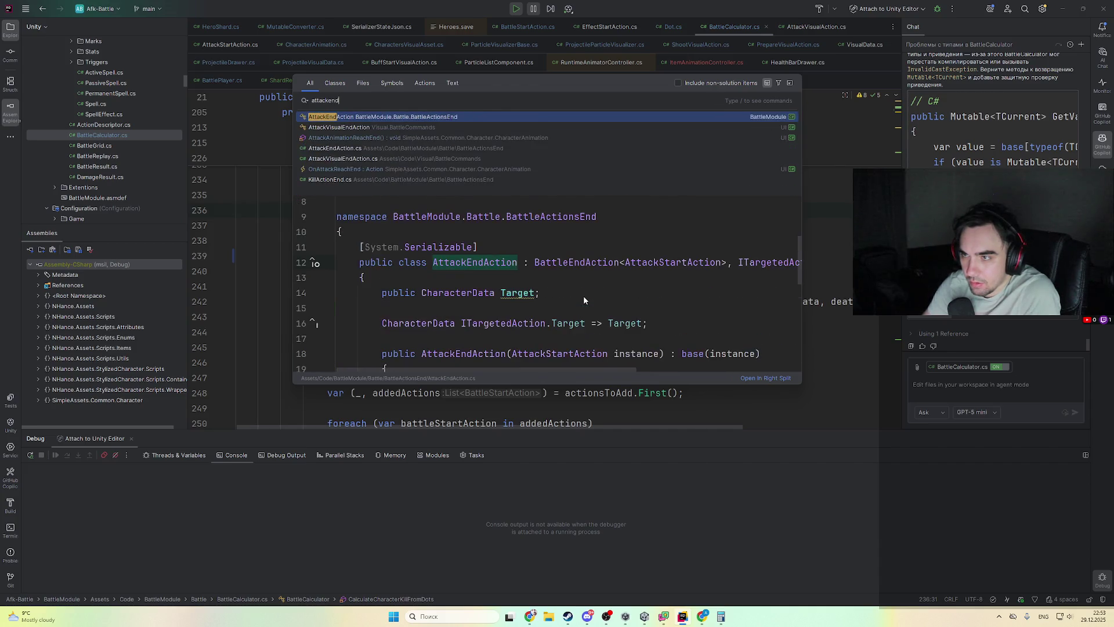
pyautogui.press('Return')
pyautogui.scroll(-5, 583, 295)
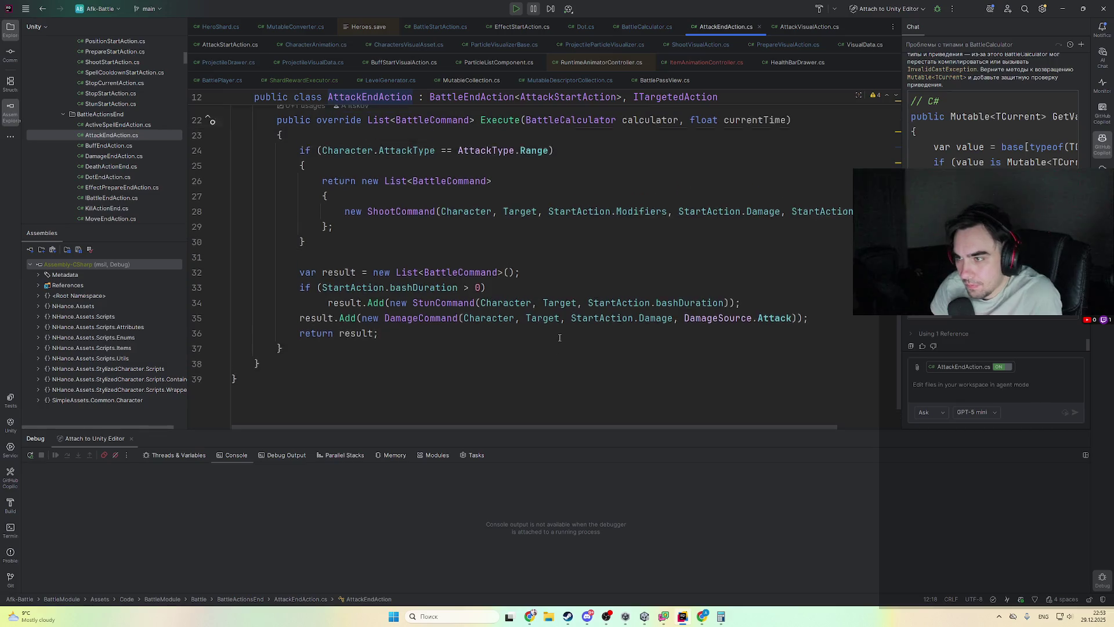
pyautogui.keyDown('ctrl'); pyautogui.click(445, 347); pyautogui.keyUp('ctrl')
pyautogui.scroll(4, 452, 340)
pyautogui.scroll(-2, 461, 333)
pyautogui.scroll(5, 461, 333)
pyautogui.scroll(-6, 441, 325)
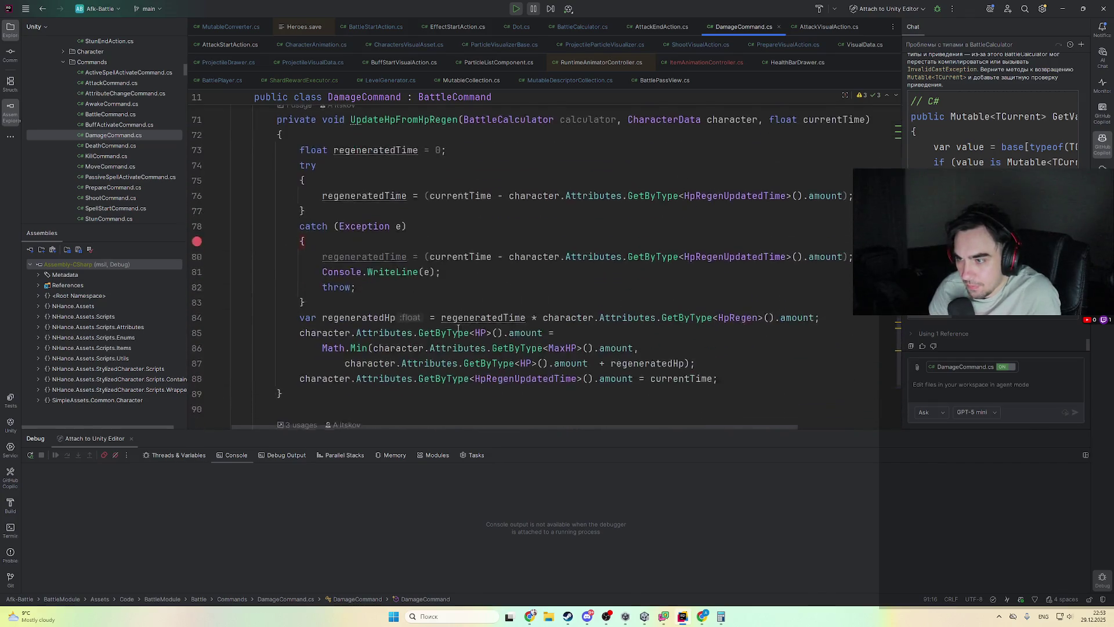
pyautogui.scroll(20, 435, 323)
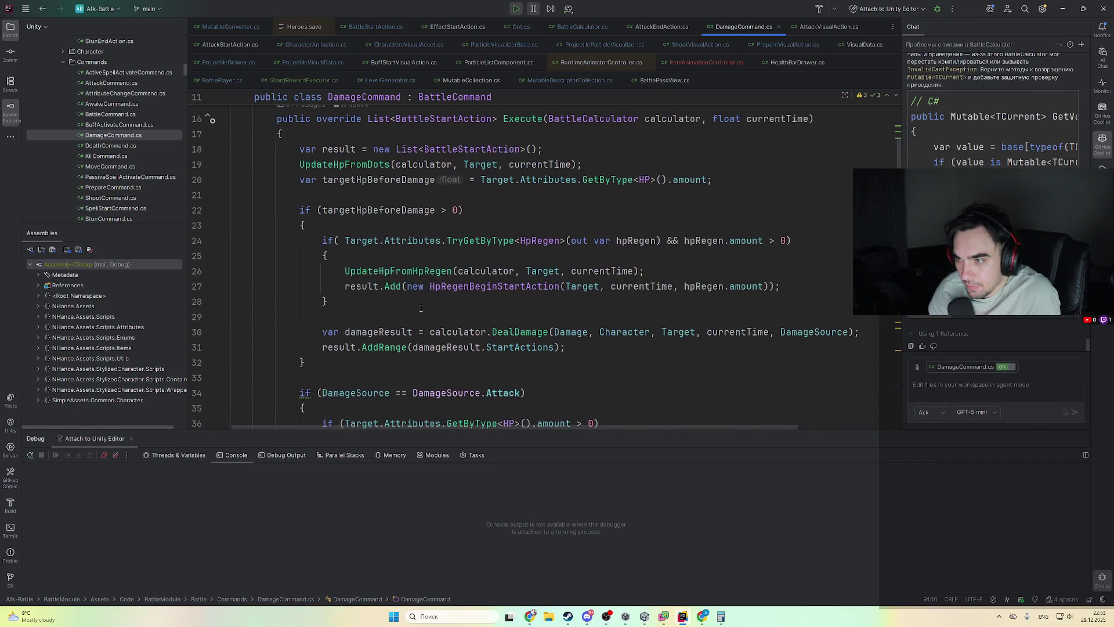
pyautogui.scroll(-10, 421, 308)
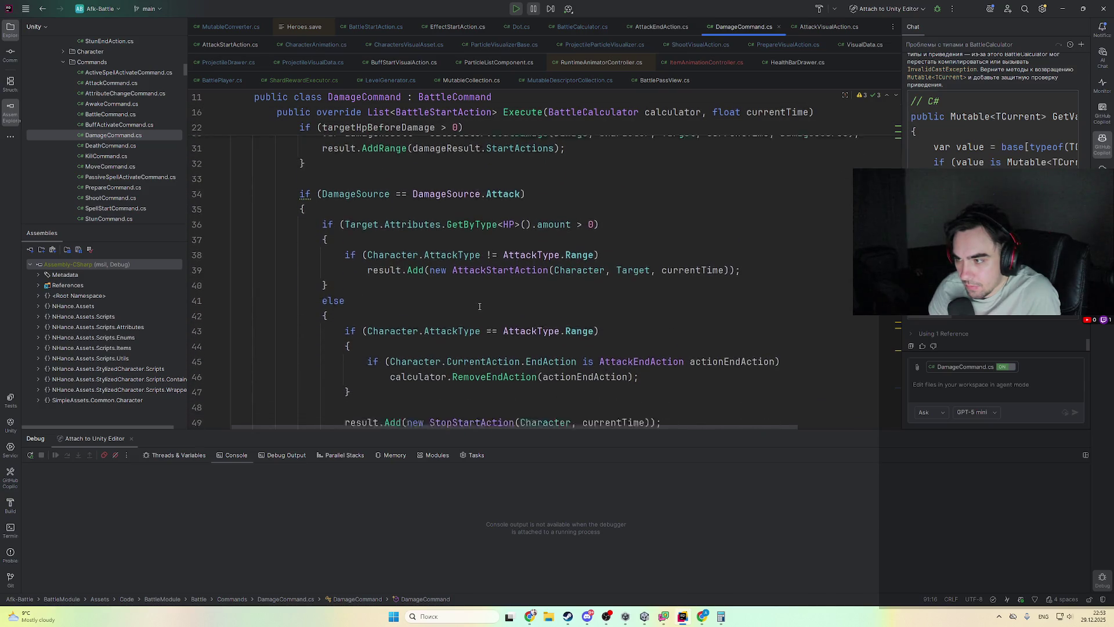
pyautogui.scroll(14, 476, 310)
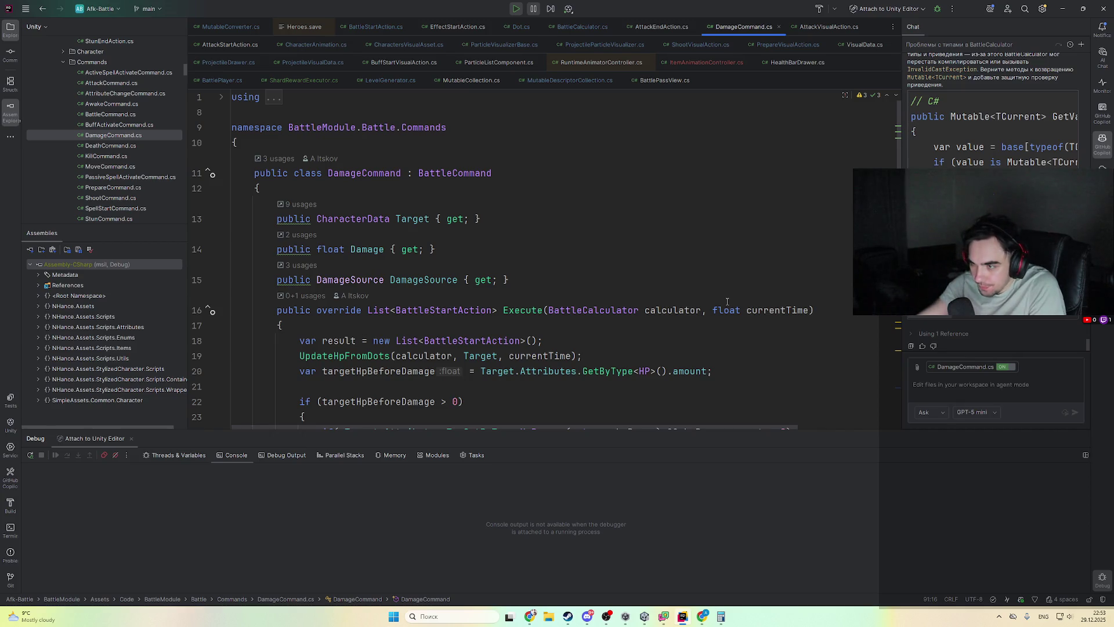
pyautogui.scroll(-5, 727, 301)
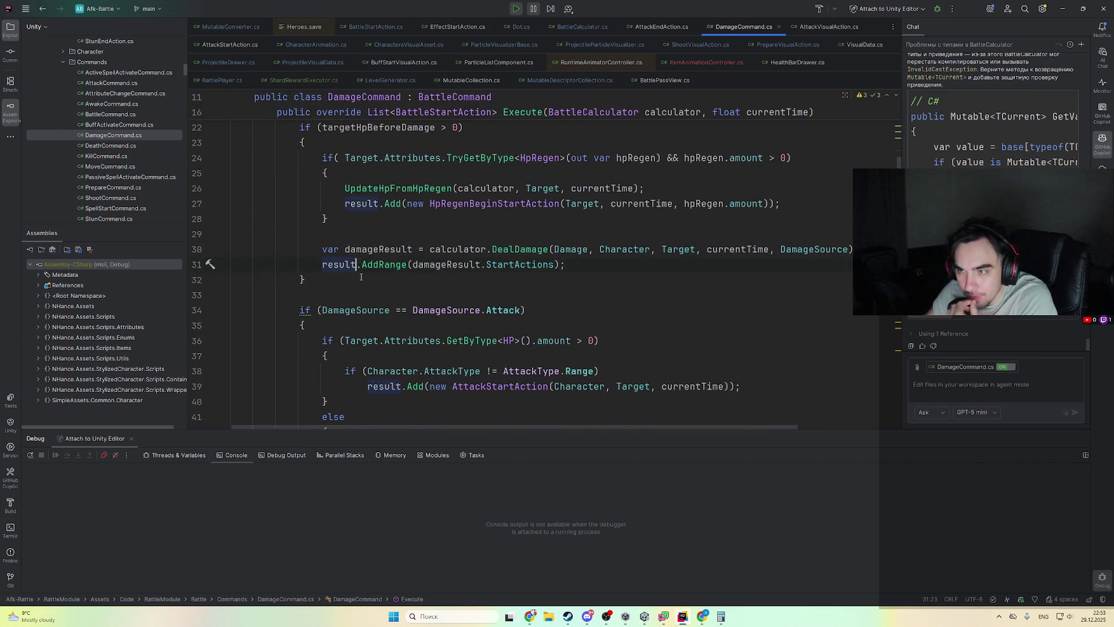
pyautogui.click(360, 276)
pyautogui.scroll(1, 361, 277)
pyautogui.scroll(-4, 352, 307)
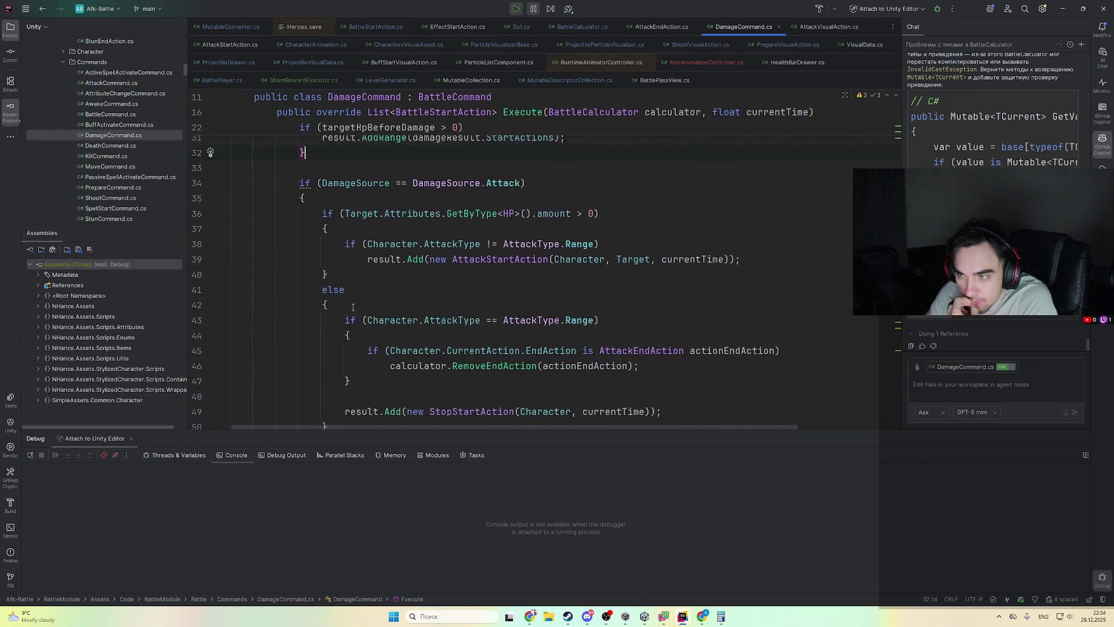
pyautogui.scroll(-1, 352, 307)
pyautogui.scroll(-5, 352, 277)
pyautogui.scroll(5, 345, 290)
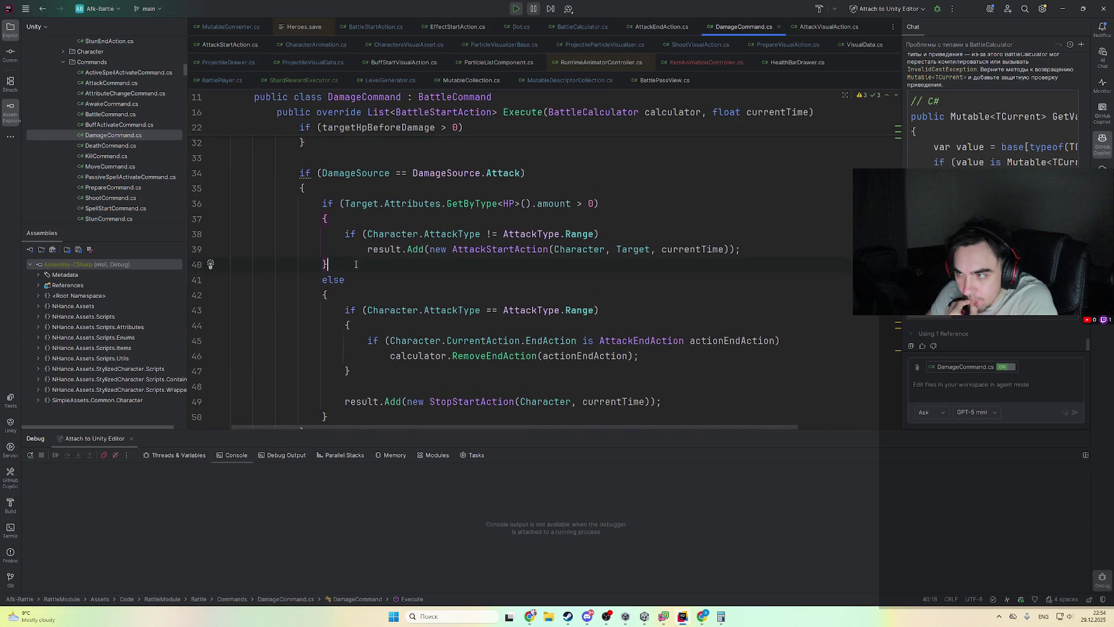
pyautogui.scroll(-3, 353, 314)
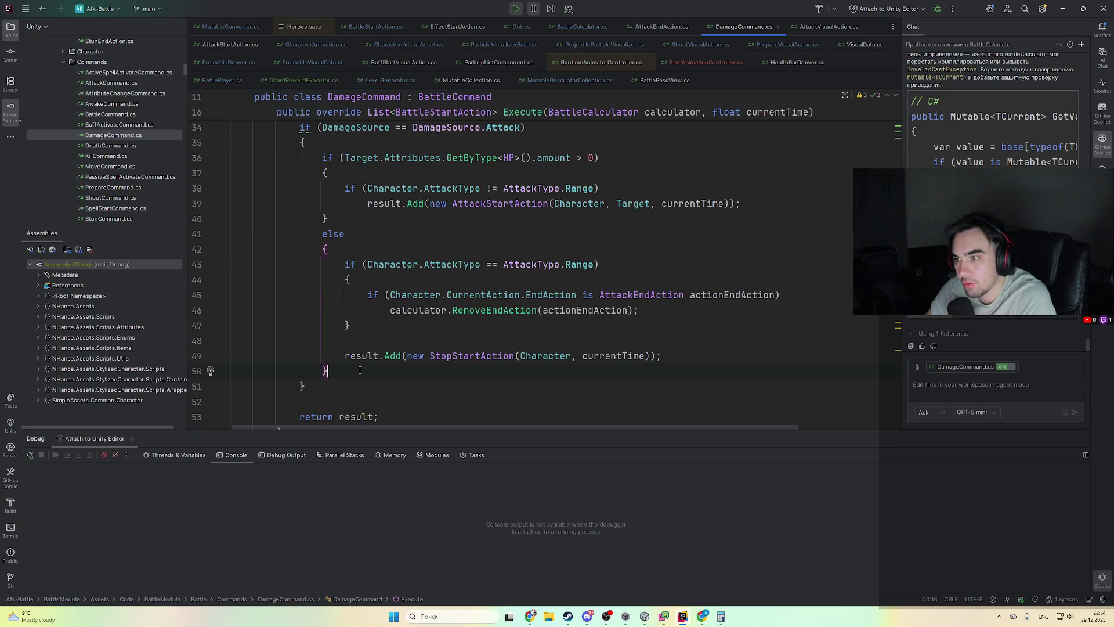
pyautogui.scroll(-5, 371, 365)
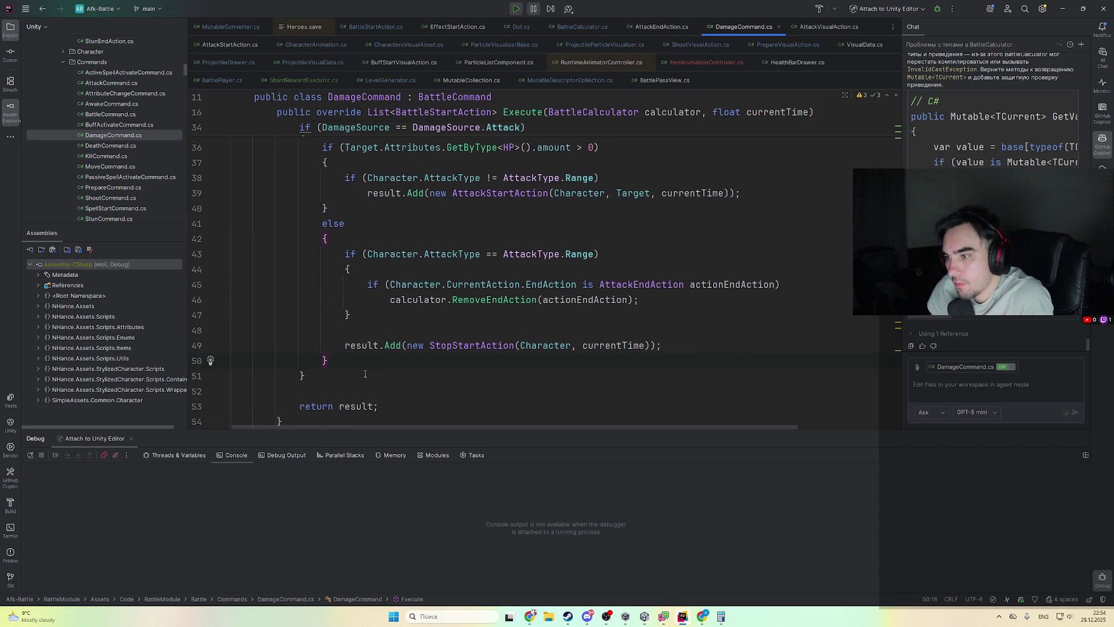
pyautogui.scroll(4, 389, 348)
pyautogui.scroll(-5, 391, 344)
pyautogui.scroll(6, 464, 331)
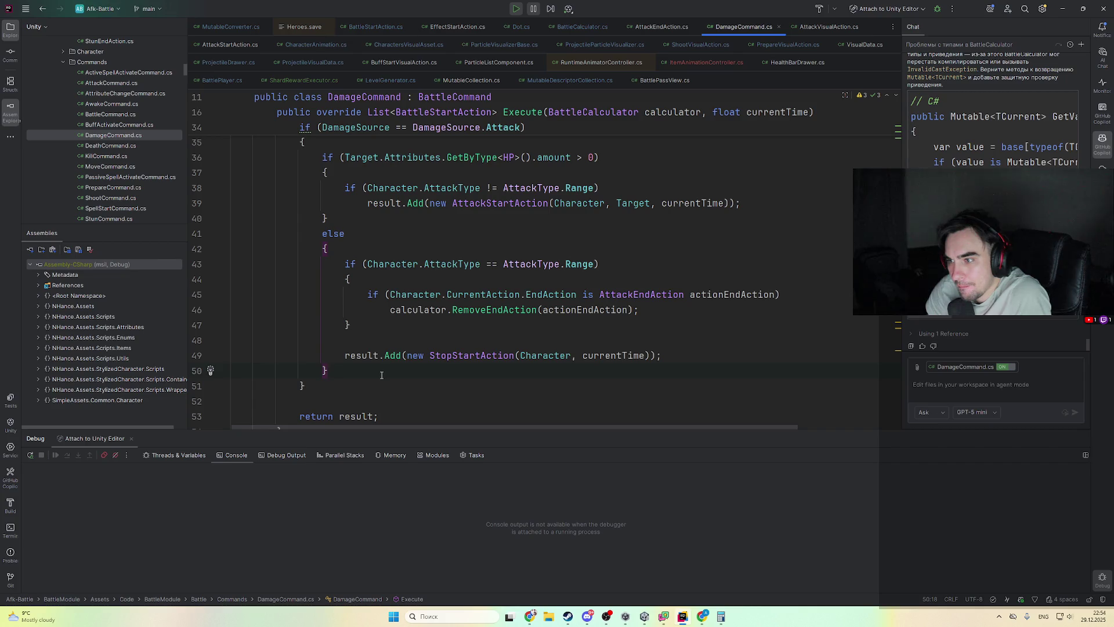
pyautogui.scroll(3, 381, 375)
pyautogui.scroll(3, 381, 374)
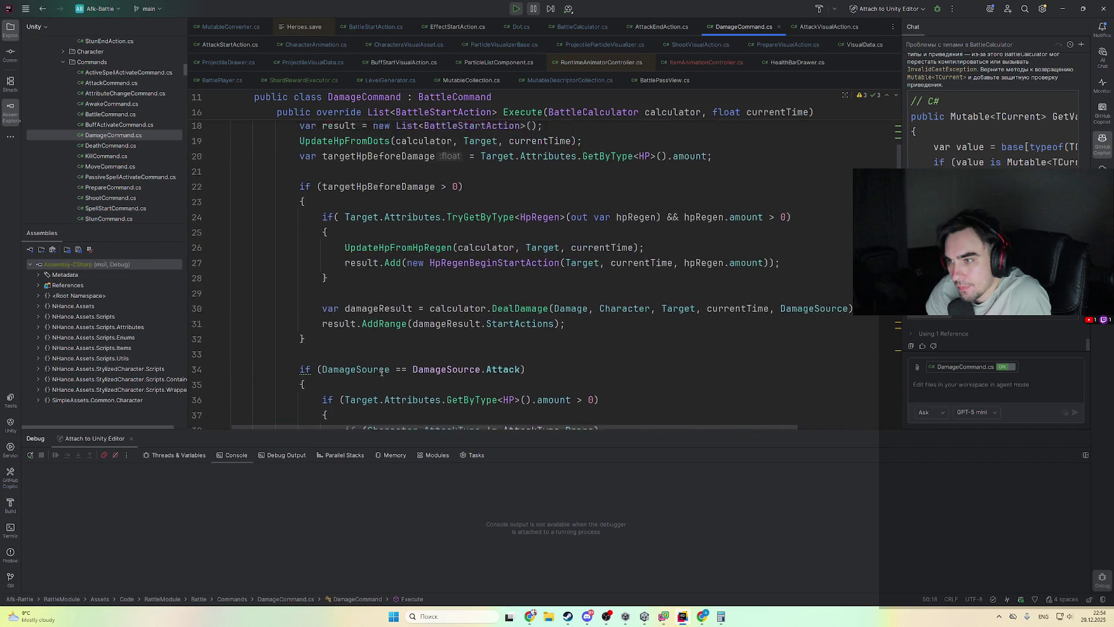
pyautogui.scroll(-7, 377, 356)
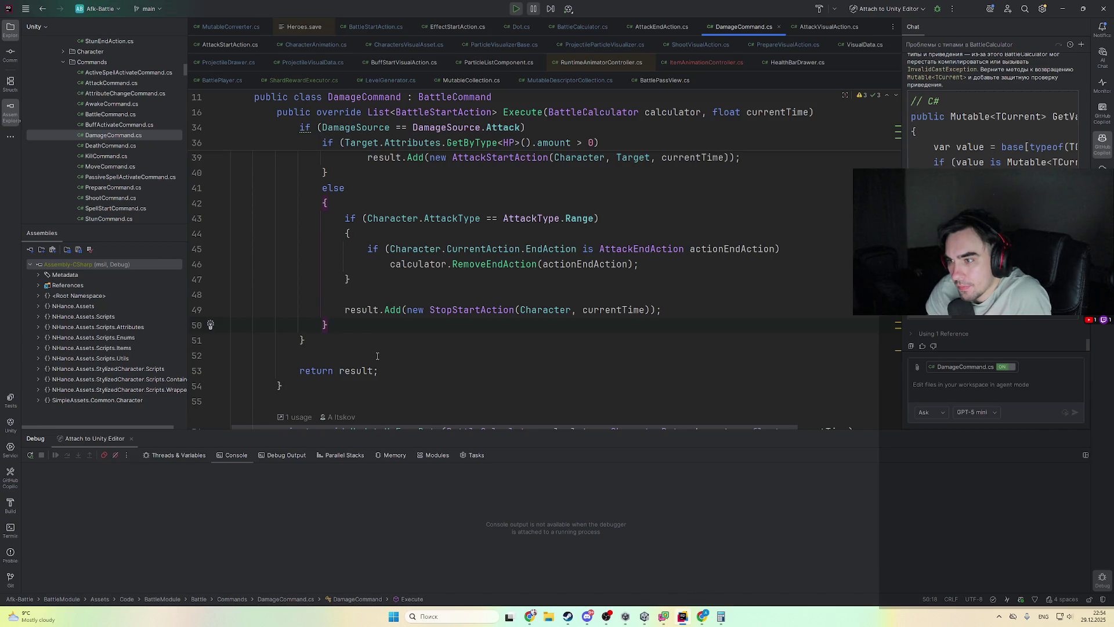
pyautogui.scroll(2, 377, 356)
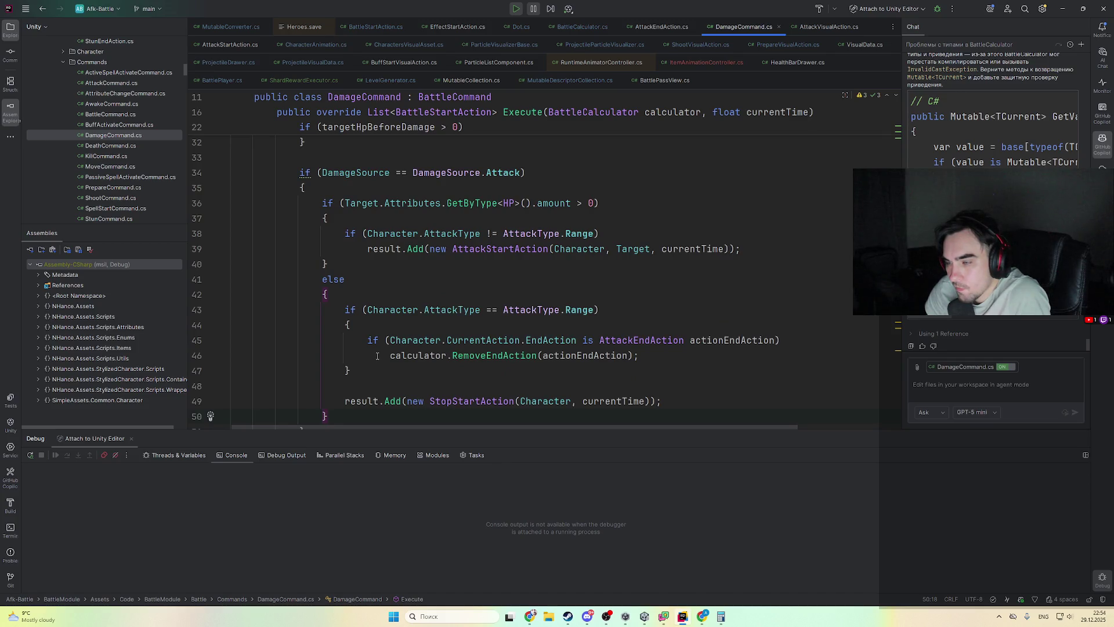
pyautogui.scroll(6, 377, 355)
pyautogui.scroll(-2, 376, 353)
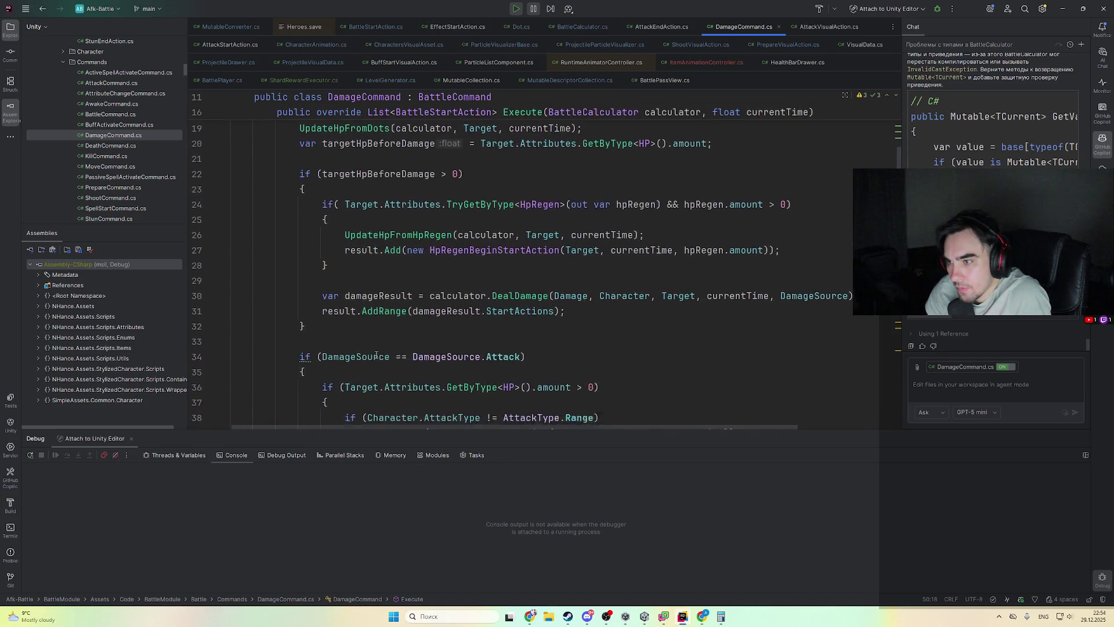
pyautogui.scroll(-8, 376, 353)
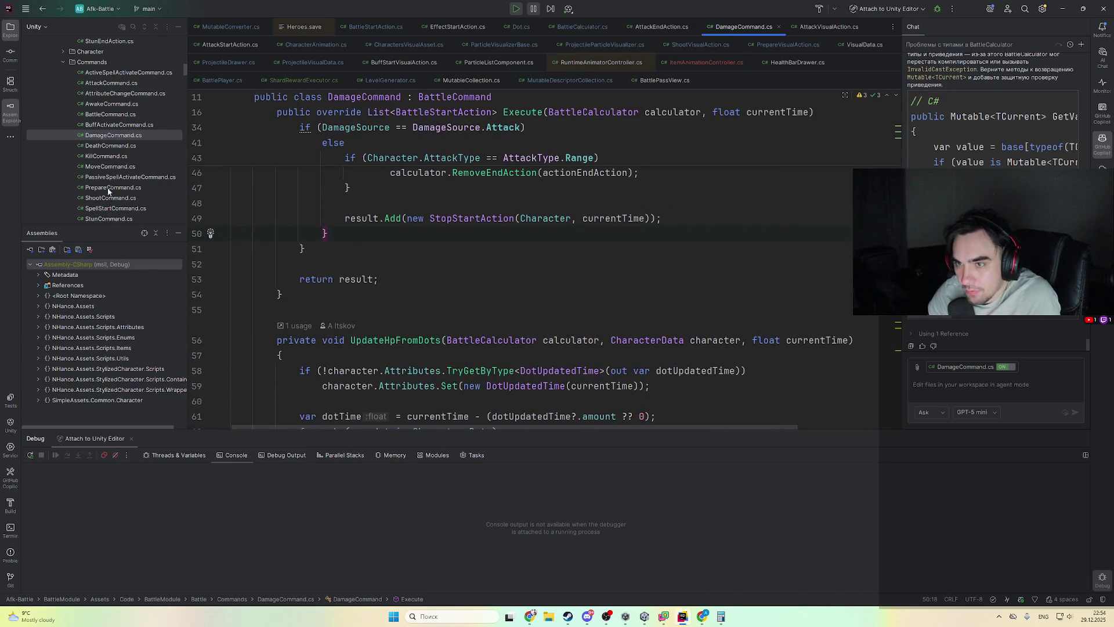
pyautogui.press('shift')
pyautogui.press('shift')
pyautogui.write('deathsta')
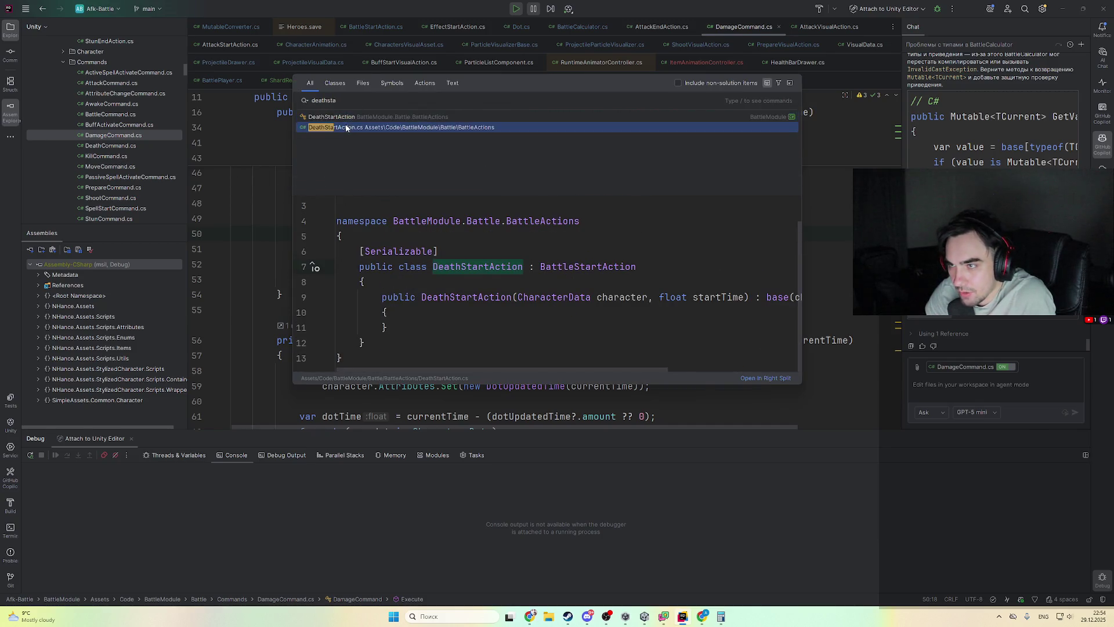
# - Open DeathStartAction.cs, look at its BattleStartAction base class, and come back
pyautogui.press('Return')
pyautogui.press('shift')
pyautogui.press('shift')
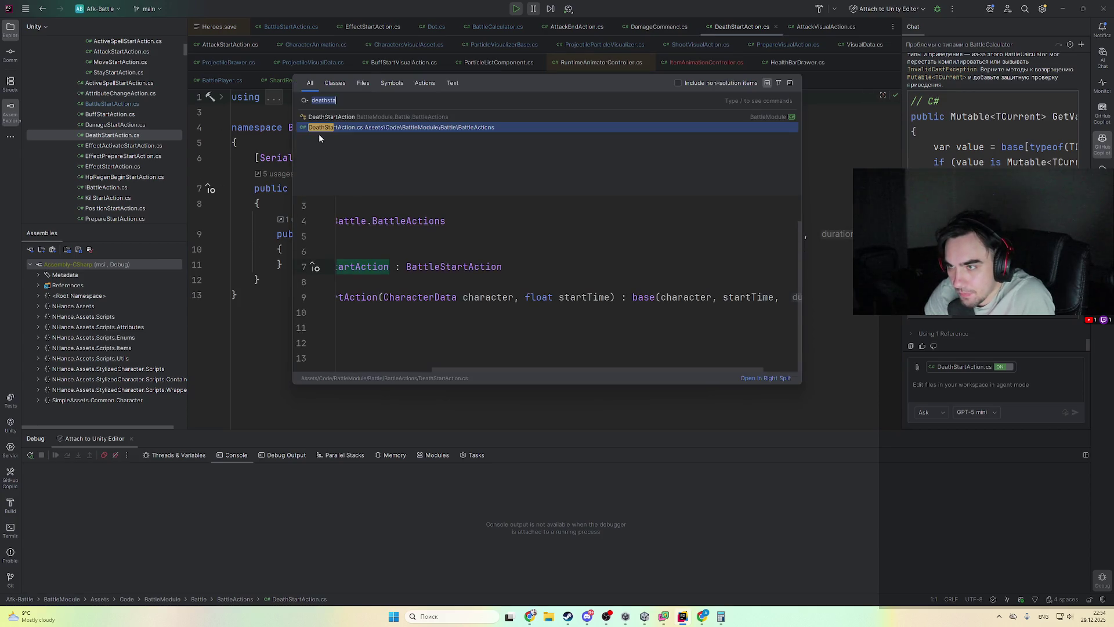
pyautogui.press('Escape')
pyautogui.keyDown('ctrl'); pyautogui.click(465, 188); pyautogui.keyUp('ctrl')
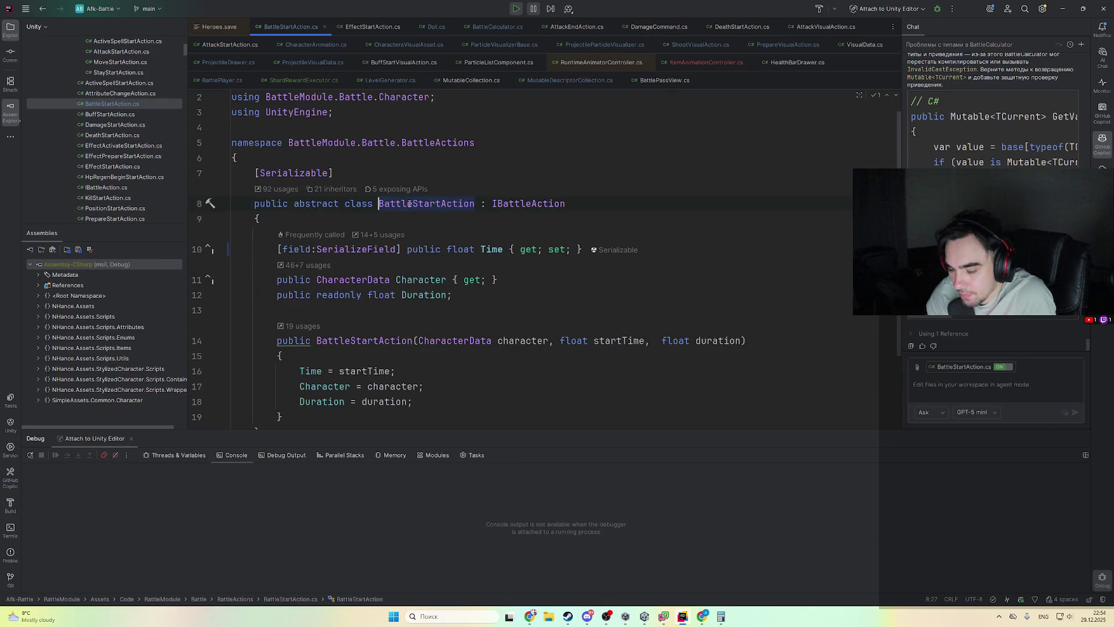
pyautogui.hotkey('ctrl', 'alt', 'Left')
# - Follow DeathStartAction's usage into DeathActionEnd and on to the DeathCommand constructor
pyautogui.hotkey('ctrl', 'b')
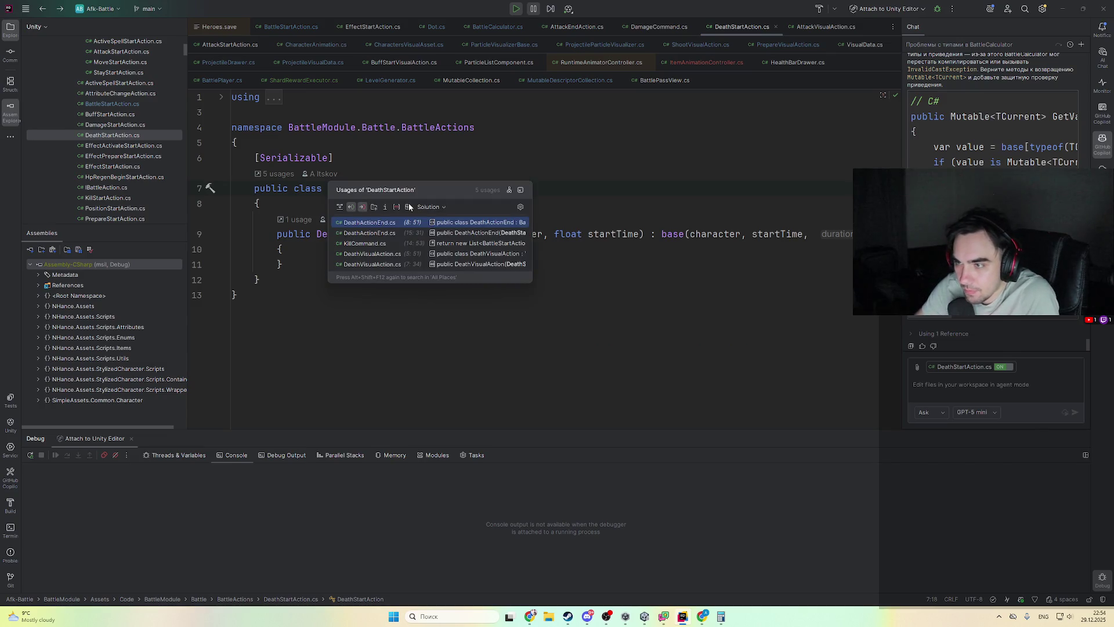
pyautogui.press('Down')
pyautogui.press('Return')
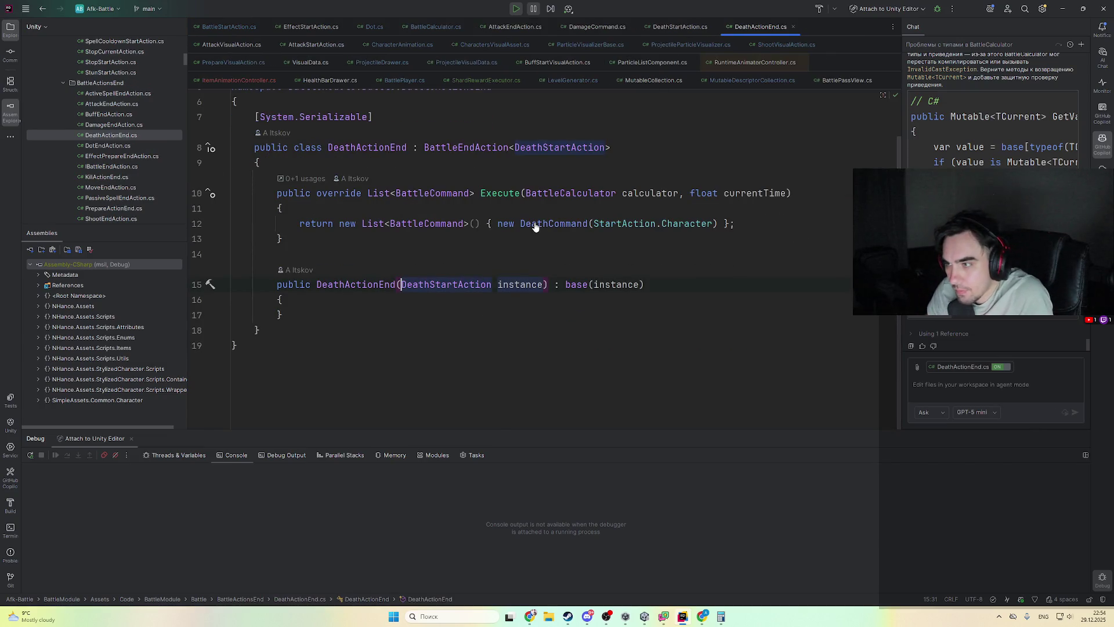
pyautogui.keyDown('ctrl'); pyautogui.click(534, 225); pyautogui.keyUp('ctrl')
pyautogui.scroll(-5, 548, 267)
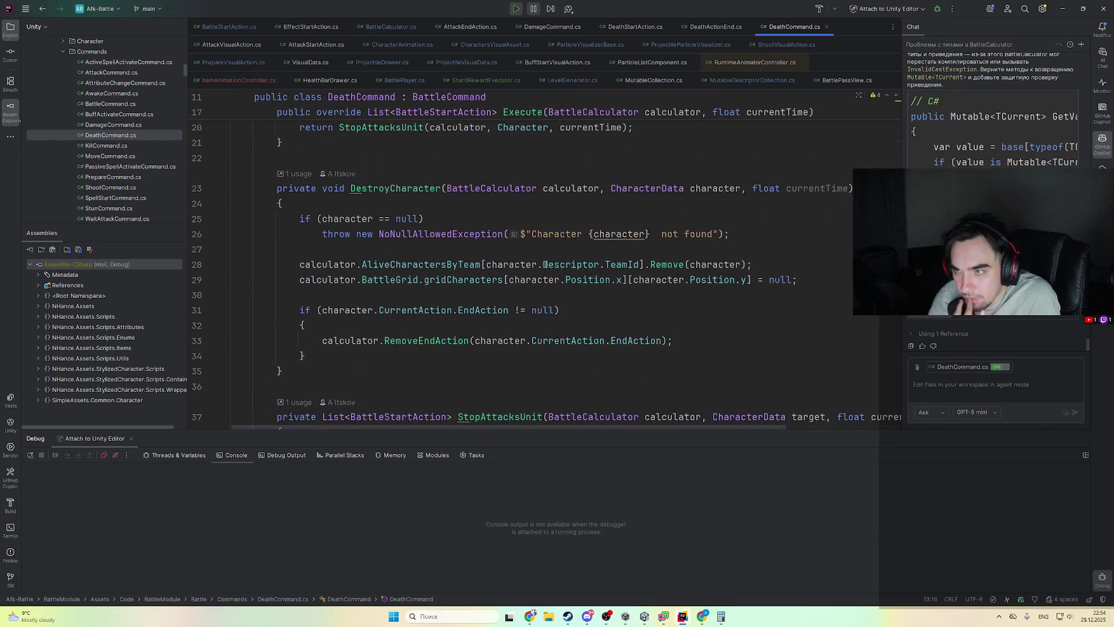
pyautogui.scroll(-3, 527, 252)
# - Check where StopAttacksUnit is called, then return to its declaration
pyautogui.click(503, 192)
pyautogui.keyDown('ctrl'); pyautogui.click(505, 190); pyautogui.keyUp('ctrl')
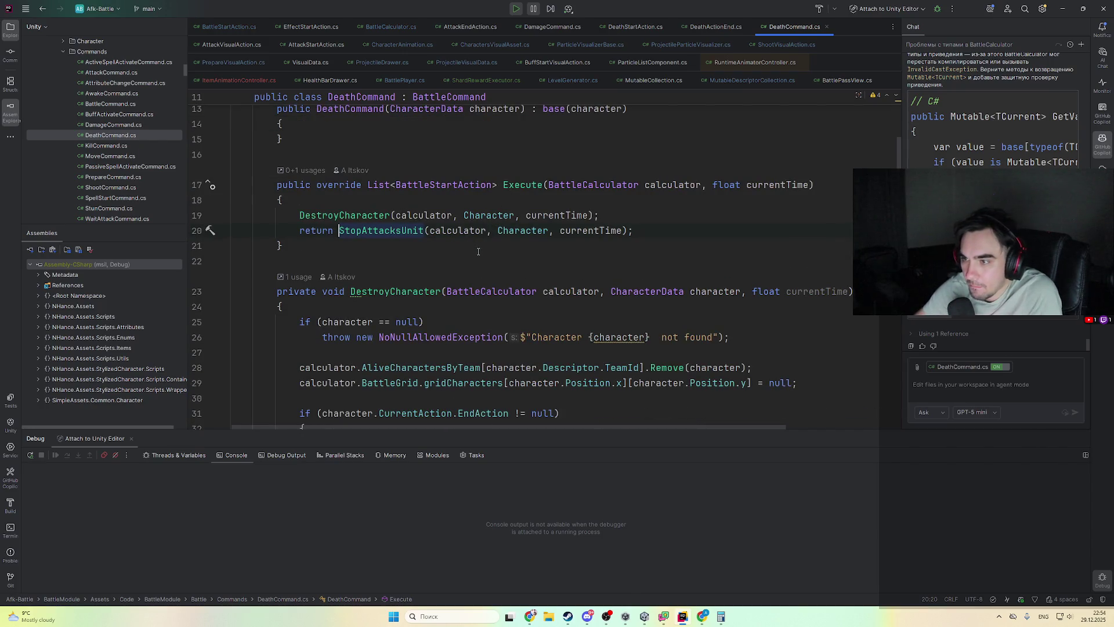
pyautogui.hotkey('ctrl', 'alt', 'Left')
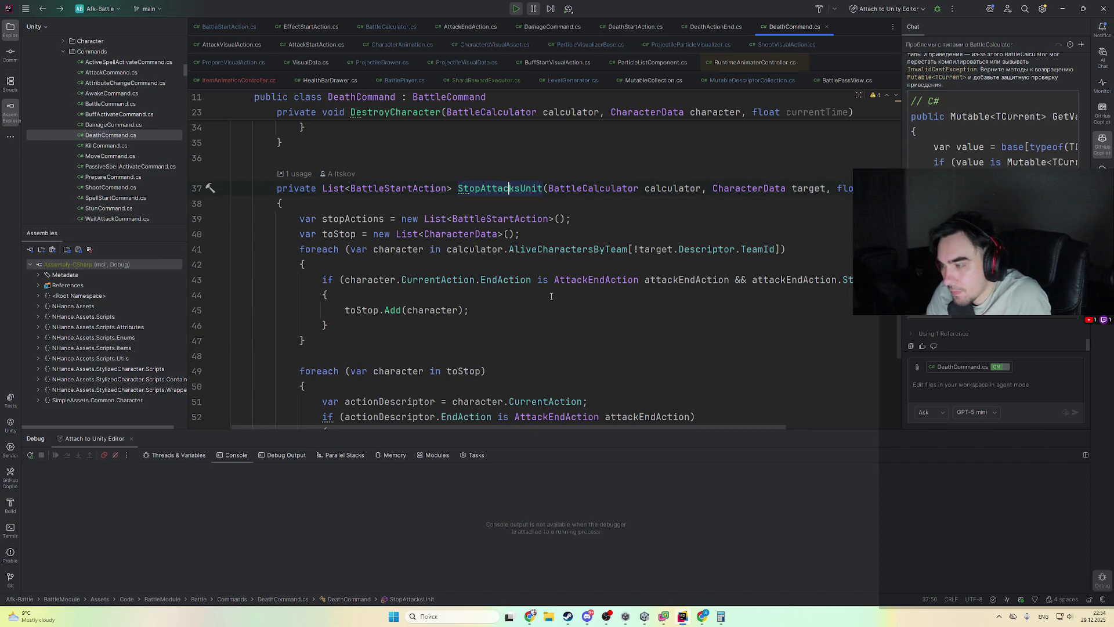
pyautogui.scroll(-1, 552, 297)
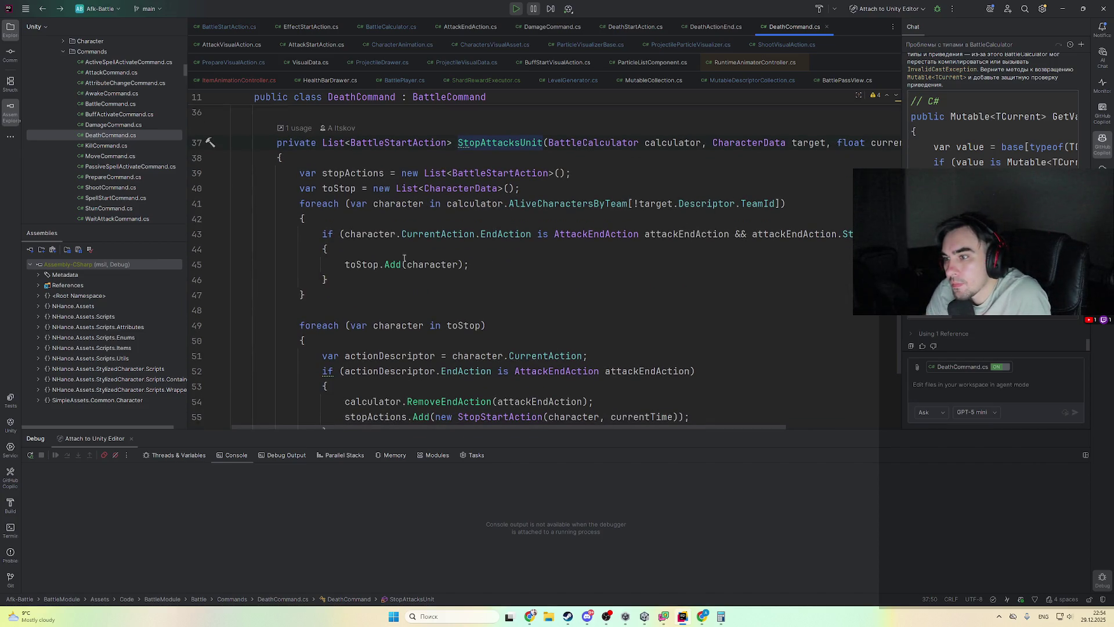
# - Set a breakpoint on line 49's foreach over toStop and return to Unity
pyautogui.click(364, 265)
pyautogui.scroll(-3, 423, 304)
pyautogui.scroll(3, 424, 303)
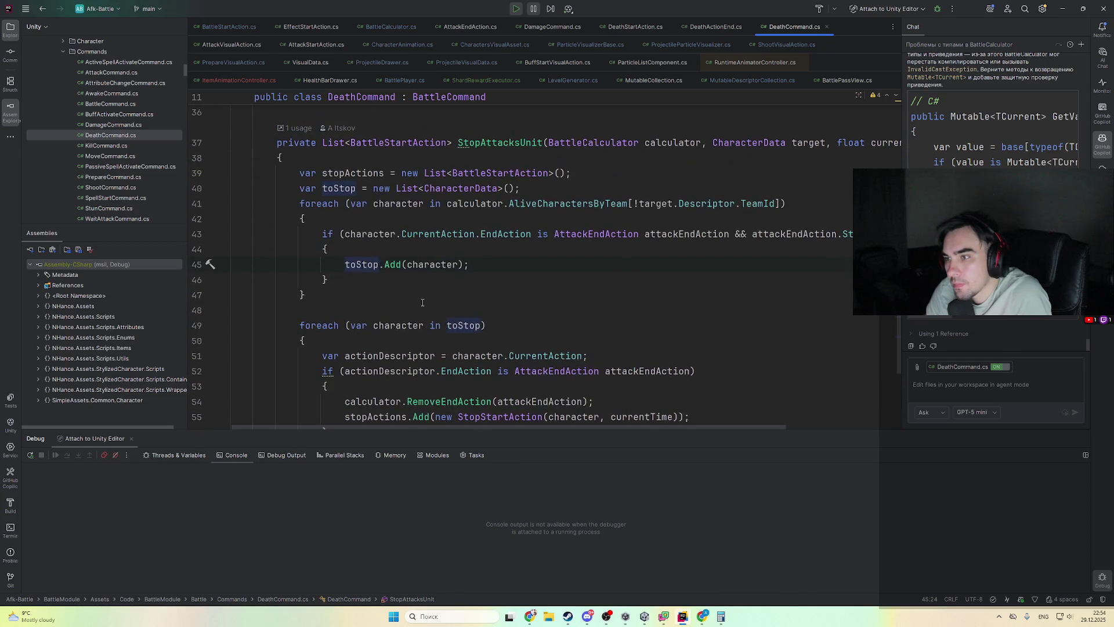
pyautogui.click(400, 325)
pyautogui.hotkey('ctrl', 'F8')
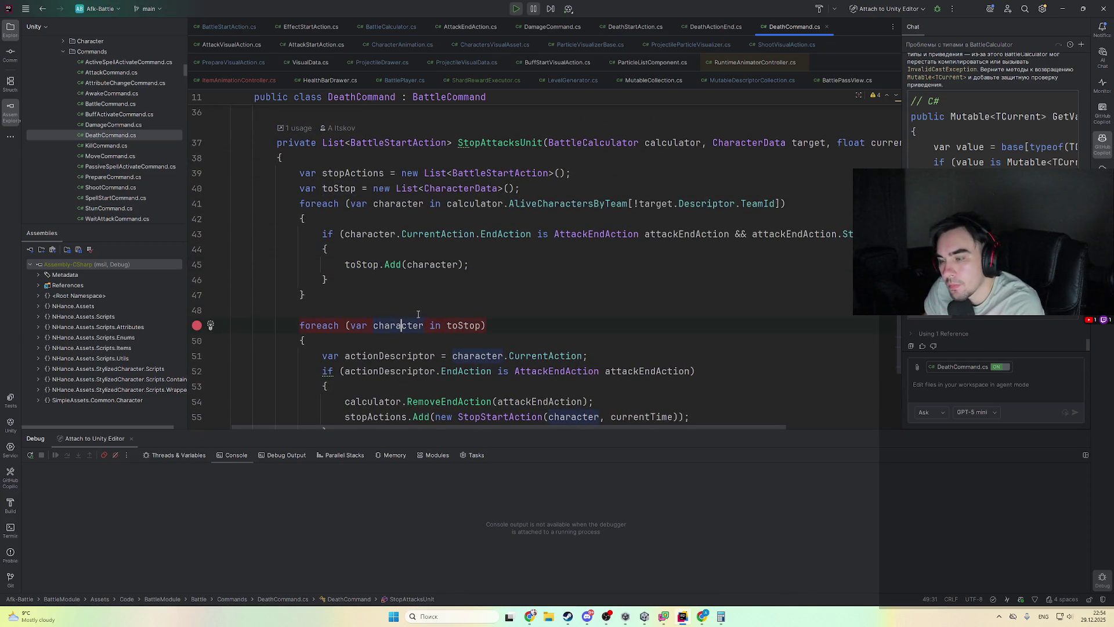
pyautogui.click(682, 616)
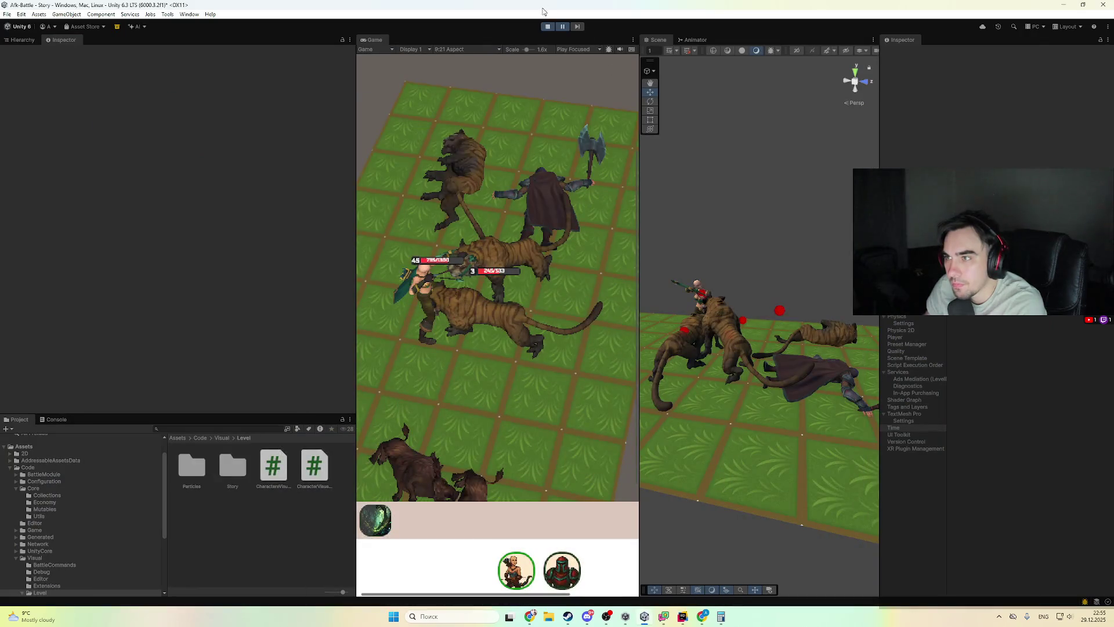
# - Run the battle until the DeathCommand breakpoint hits, inspect toStop, and resume
pyautogui.click(548, 27)
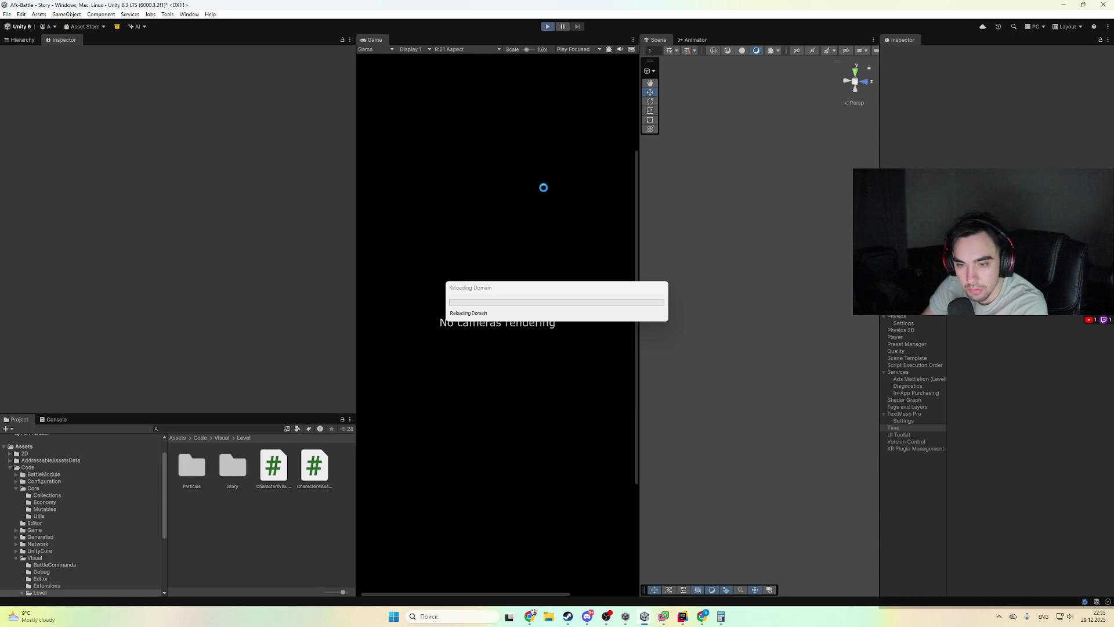
pyautogui.click(1092, 621)
pyautogui.click(1093, 621)
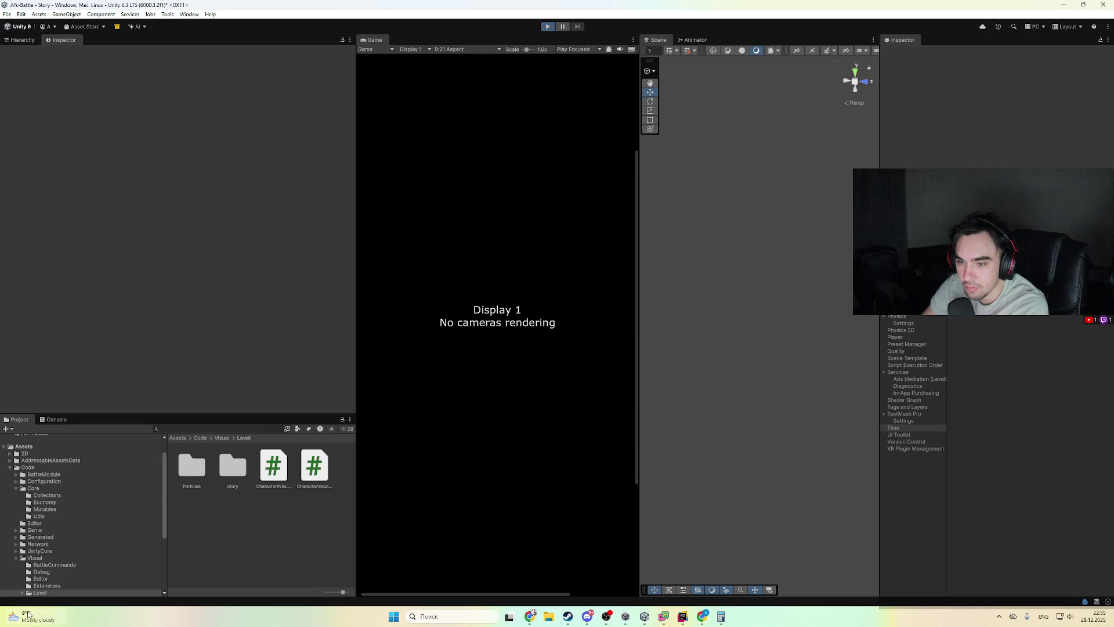
pyautogui.click(23, 618)
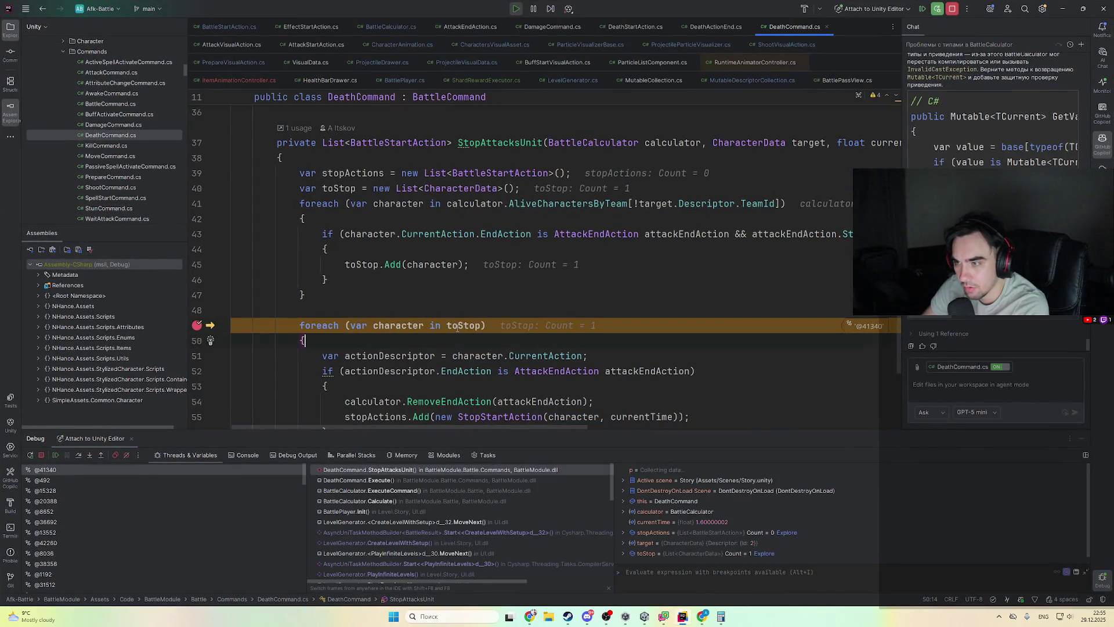
pyautogui.moveTo(469, 332)
pyautogui.press('F5')
pyautogui.click(683, 617)
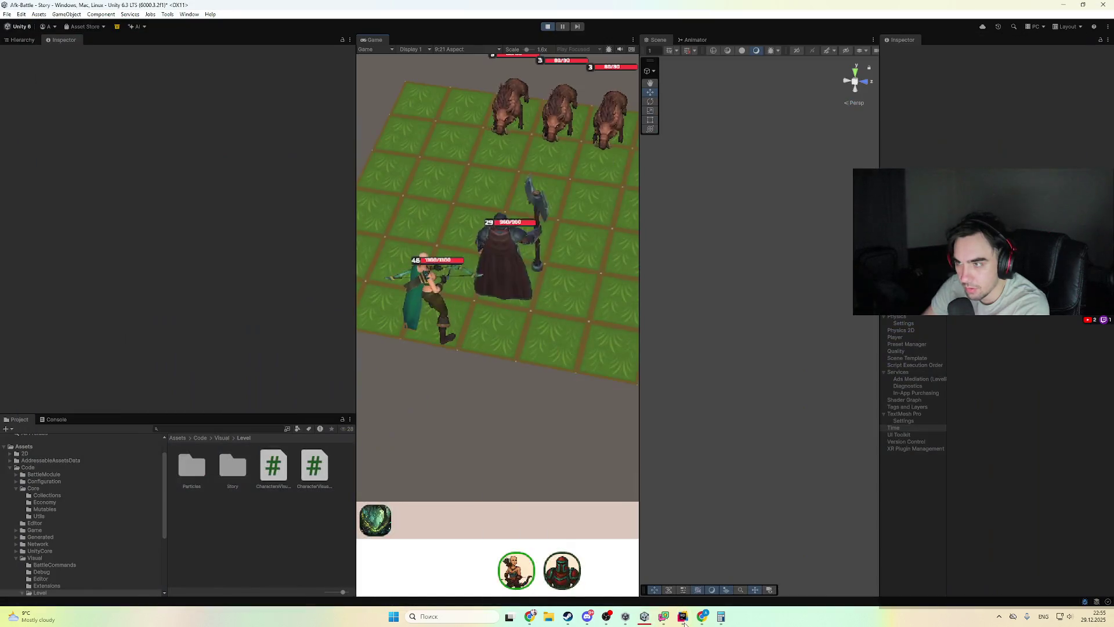
# - Remove the CharacterAnimation line 239 breakpoint, then stop and restart play mode
pyautogui.click(684, 618)
pyautogui.press('F9')
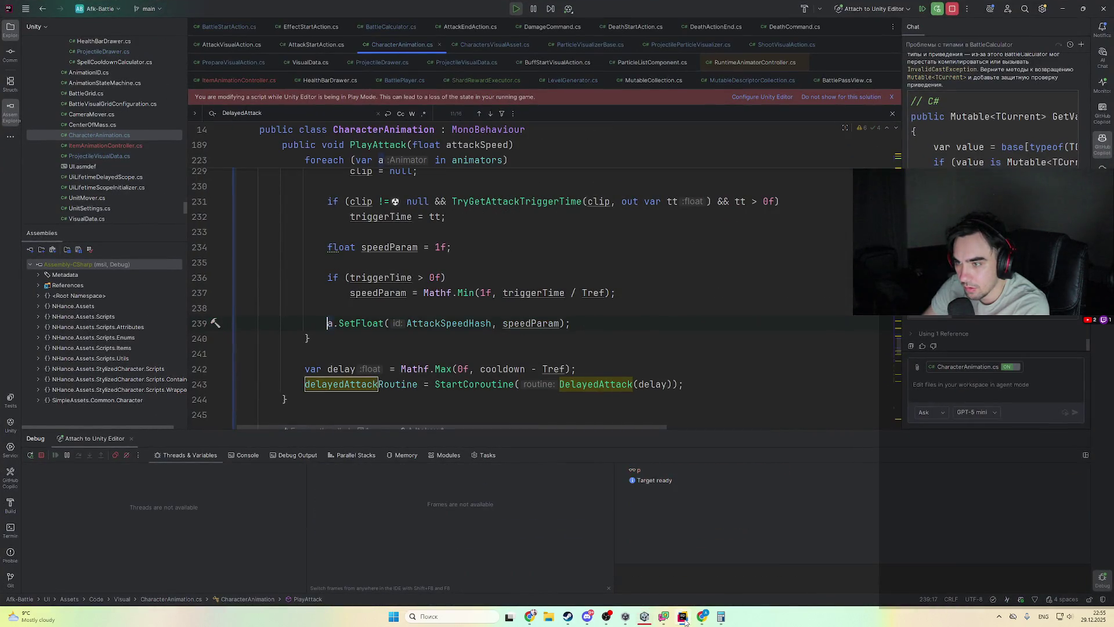
pyautogui.click(683, 618)
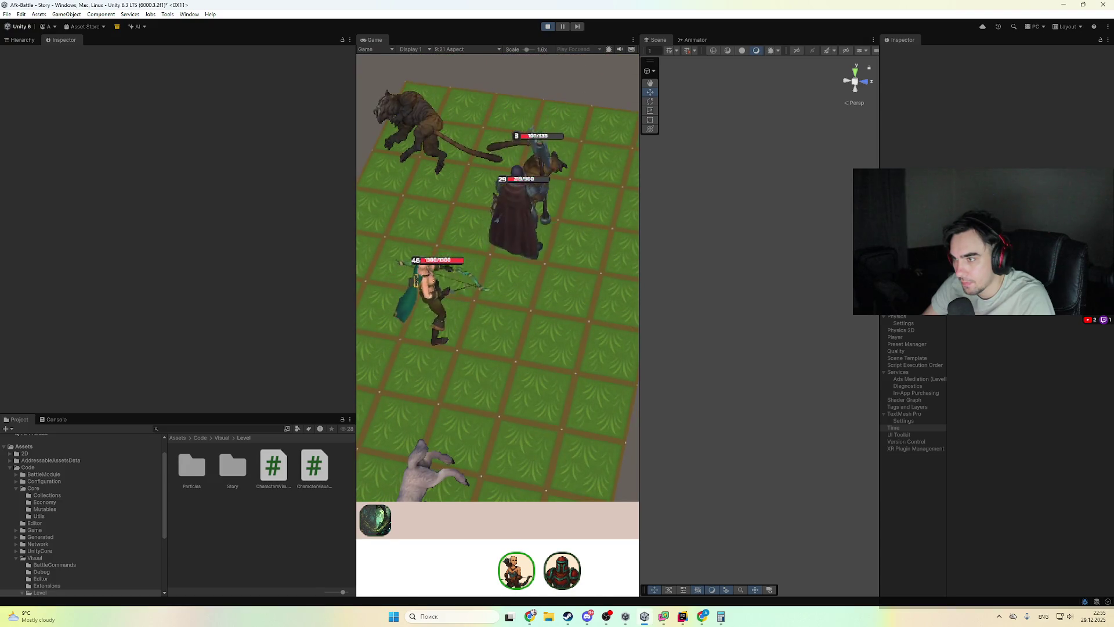
pyautogui.click(549, 27)
pyautogui.click(549, 26)
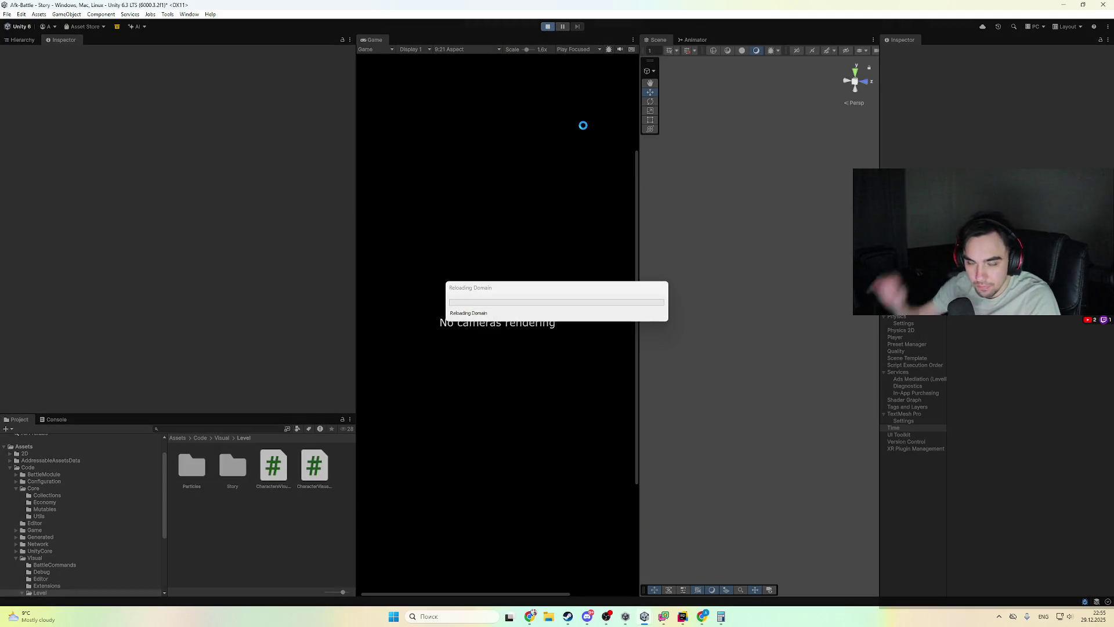
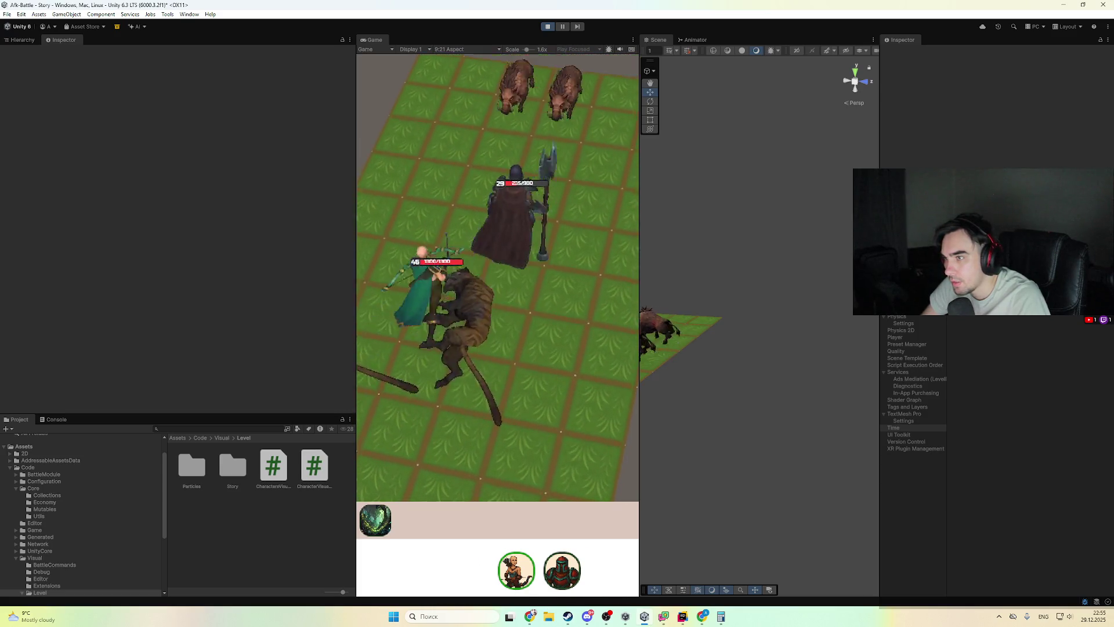
# - Remove the breakpoint on line 239 at CharacterAnimation's SetFloat call
pyautogui.scroll(4, 469, 325)
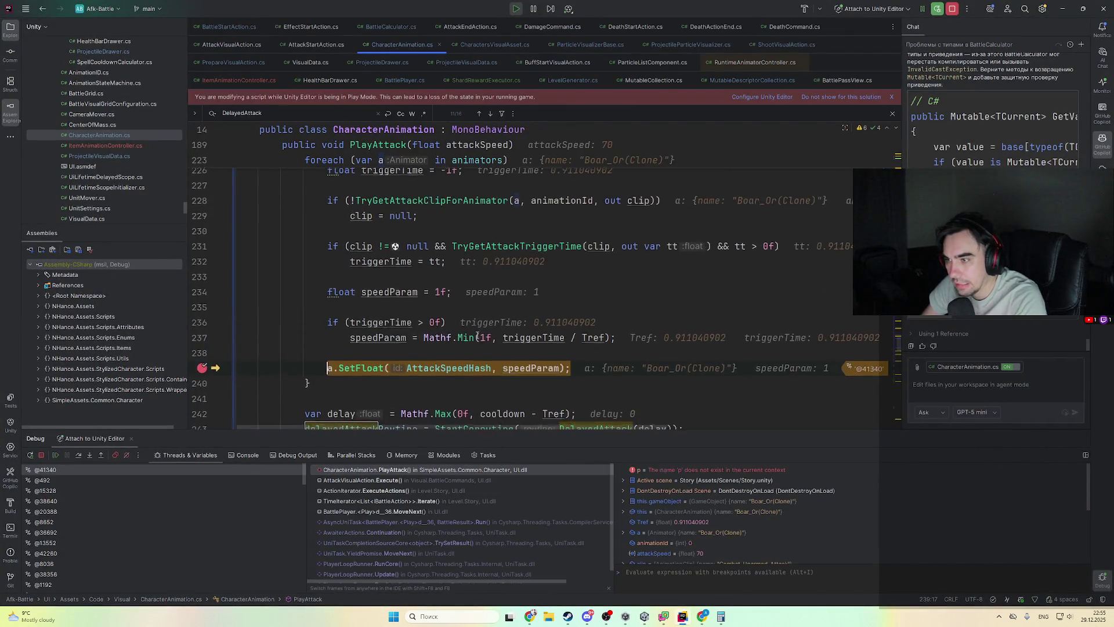
pyautogui.scroll(3, 468, 325)
pyautogui.scroll(-5, 472, 325)
pyautogui.click(468, 321)
pyautogui.hotkey('ctrl', 'F8')
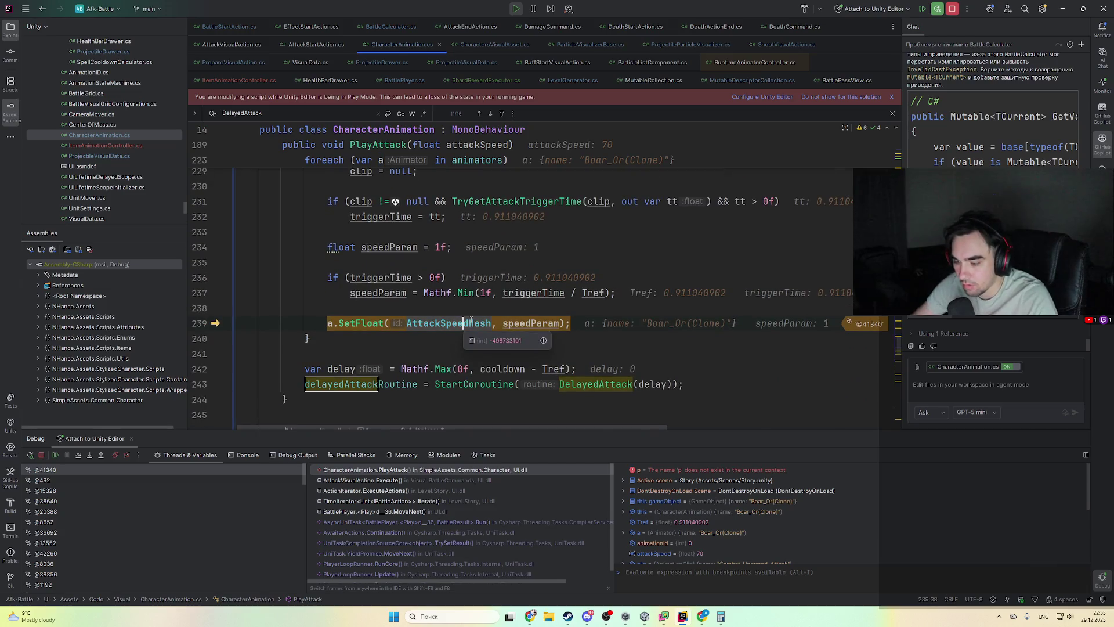
# - Set a breakpoint on line 40 of DeathCommand.cs and resume the game until it hits
pyautogui.hotkey('ctrl', 'alt', 'Left')
pyautogui.click(342, 188)
pyautogui.hotkey('ctrl', 'F8')
pyautogui.press('F9')
pyautogui.click(683, 616)
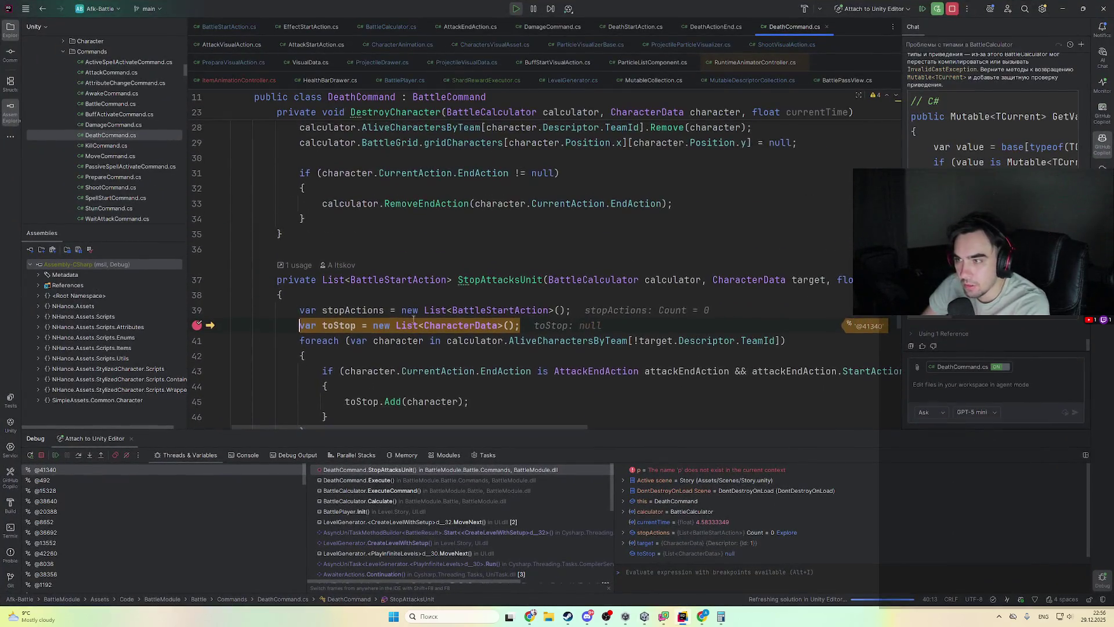
# - Resume to the next StopAttacksUnit hit and step over to the foreach loop
pyautogui.scroll(-1, 675, 266)
pyautogui.moveTo(811, 235)
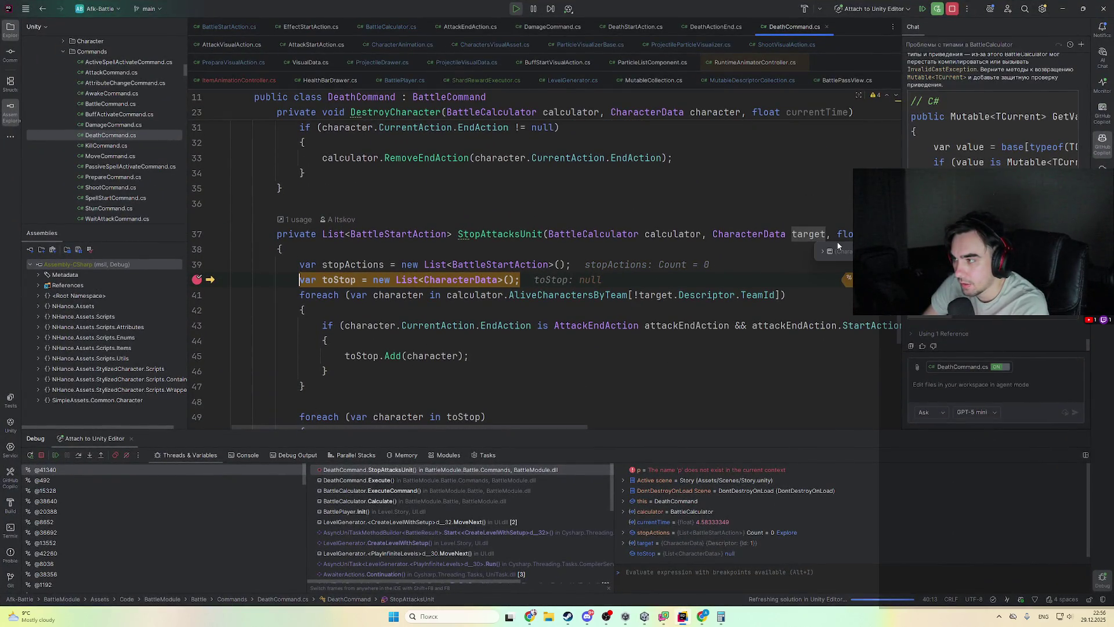
pyautogui.press('F5')
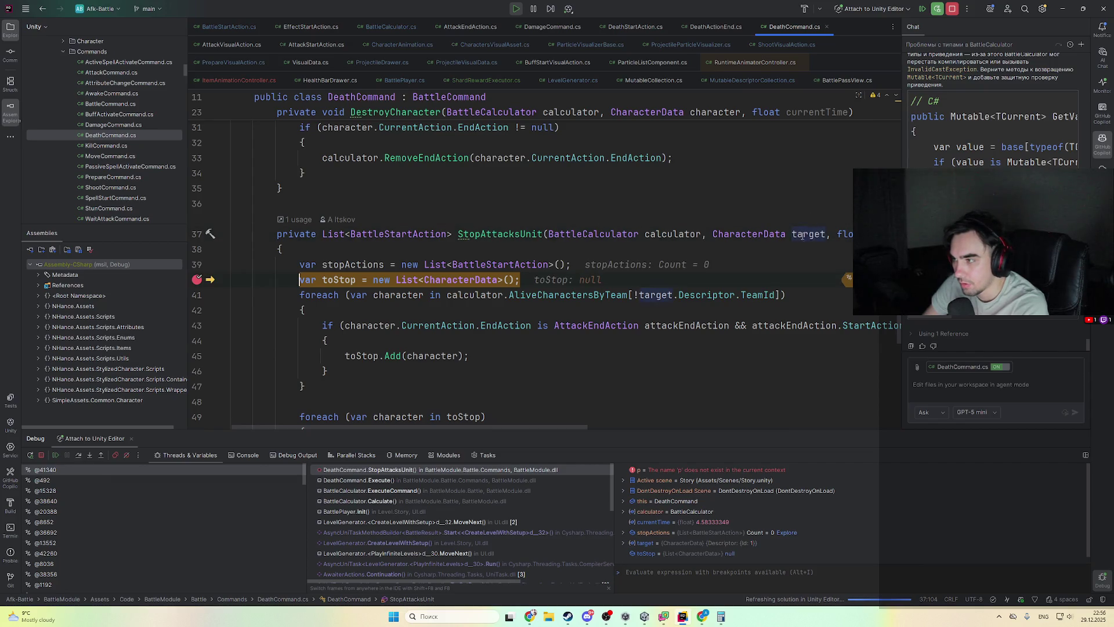
pyautogui.scroll(-3, 527, 256)
pyautogui.press('F8')
pyautogui.press('F8')
pyautogui.press('F8')
# - Check the variable values around the toStop line 40
pyautogui.scroll(1, 483, 202)
pyautogui.moveTo(441, 231)
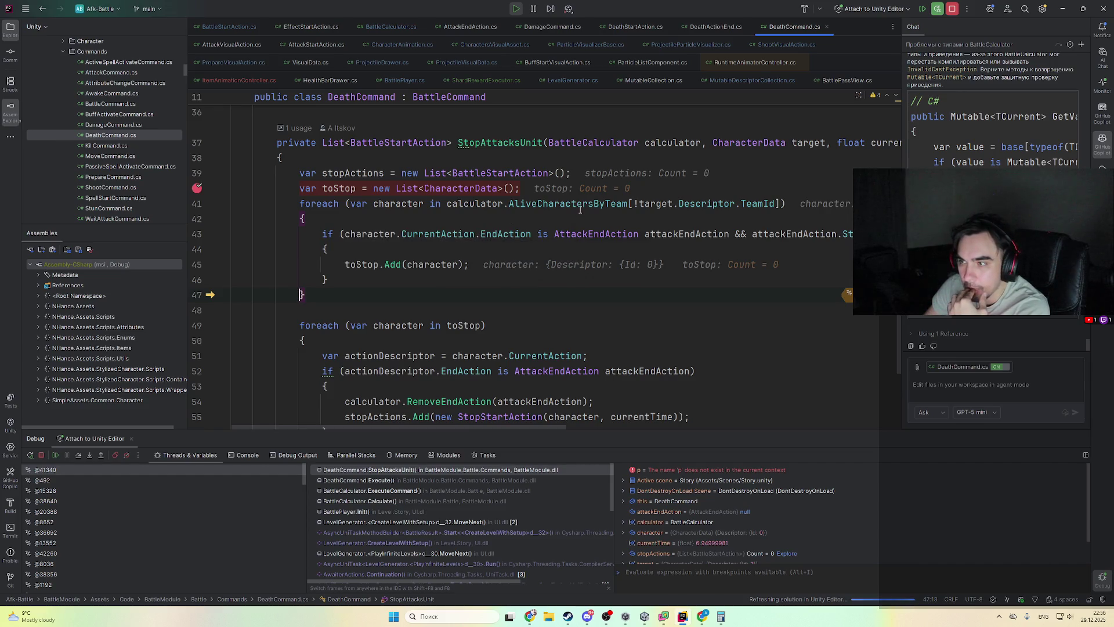
pyautogui.moveTo(580, 210)
pyautogui.moveTo(404, 204)
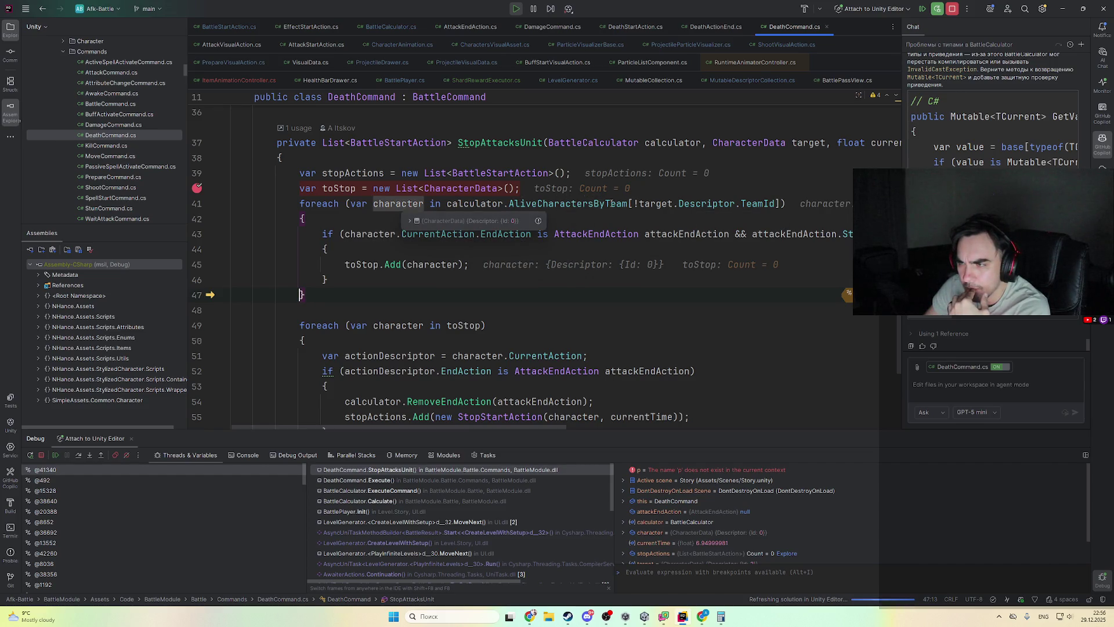
pyautogui.moveTo(626, 206)
pyautogui.moveTo(775, 204)
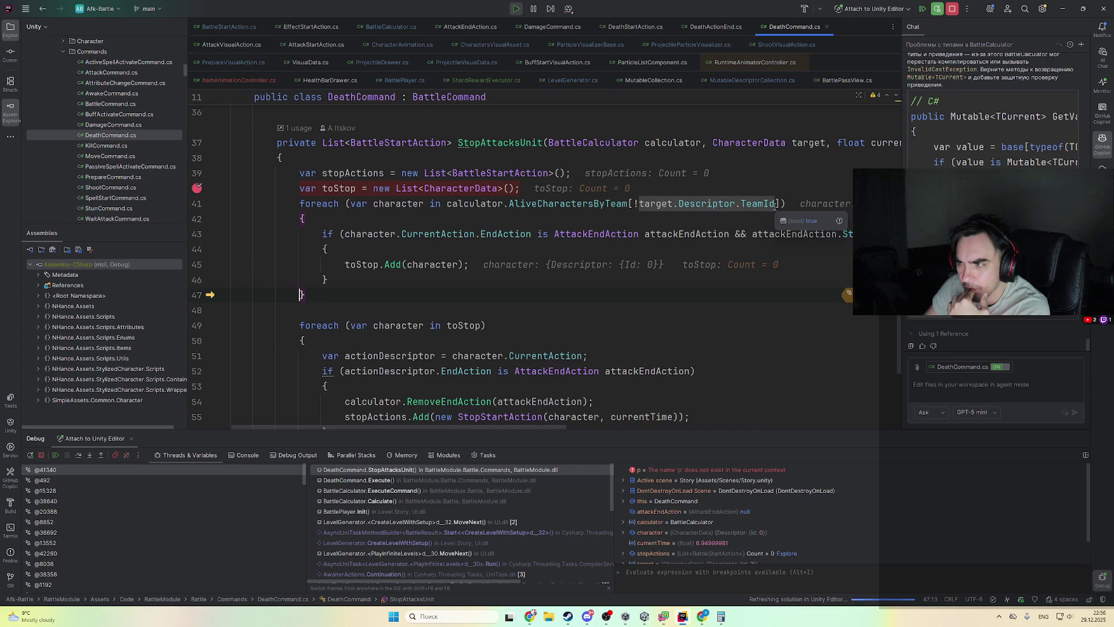
pyautogui.click(780, 195)
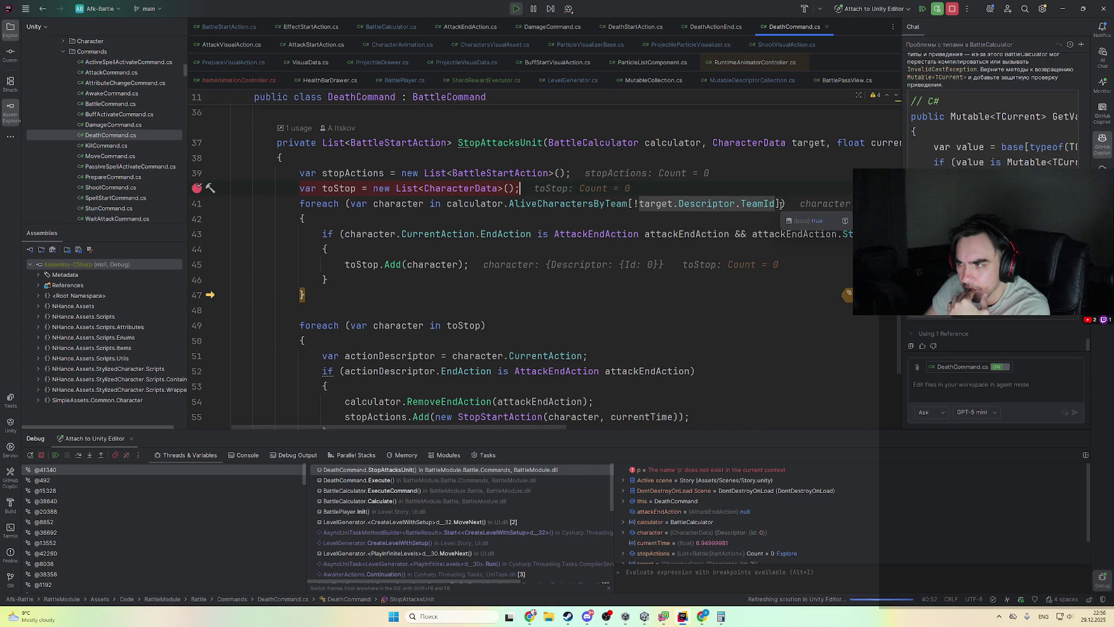
# - Expand AliveCharactersByTeam [0] > Value > [0] > CurrentAction, confirming null actions, then switch to Unity
pyautogui.moveTo(613, 207)
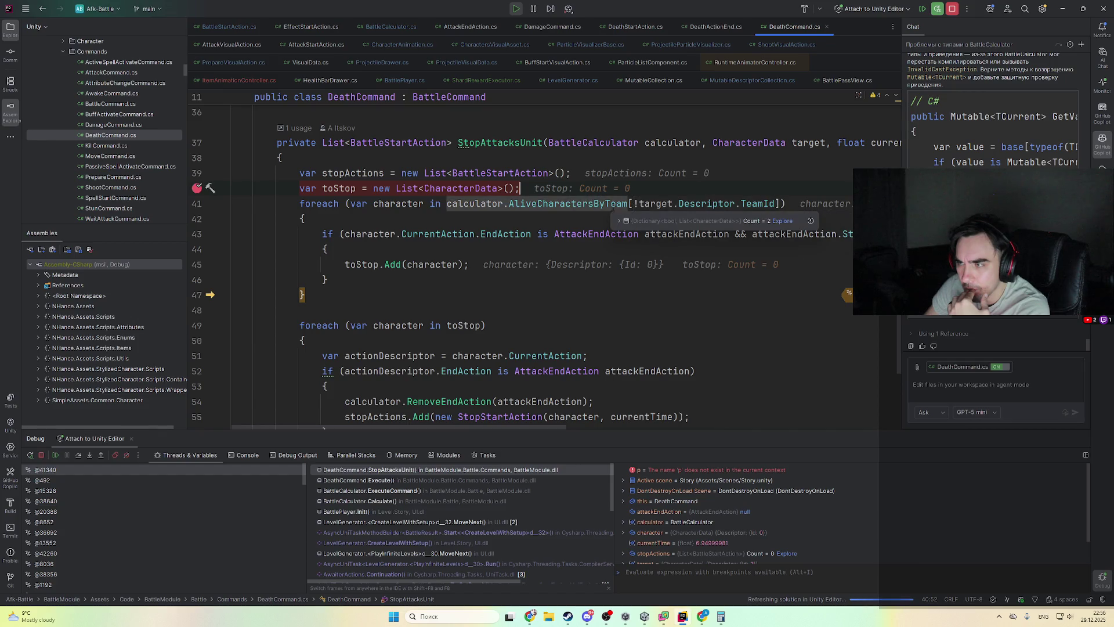
pyautogui.click(641, 222)
pyautogui.doubleClick(671, 230)
pyautogui.doubleClick(636, 249)
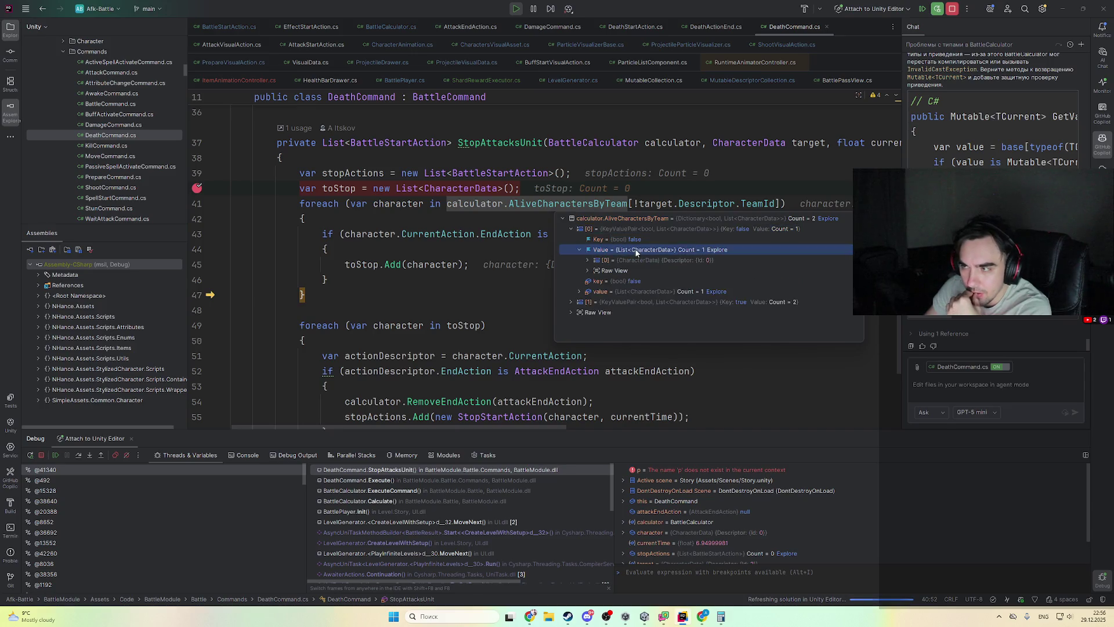
pyautogui.doubleClick(635, 259)
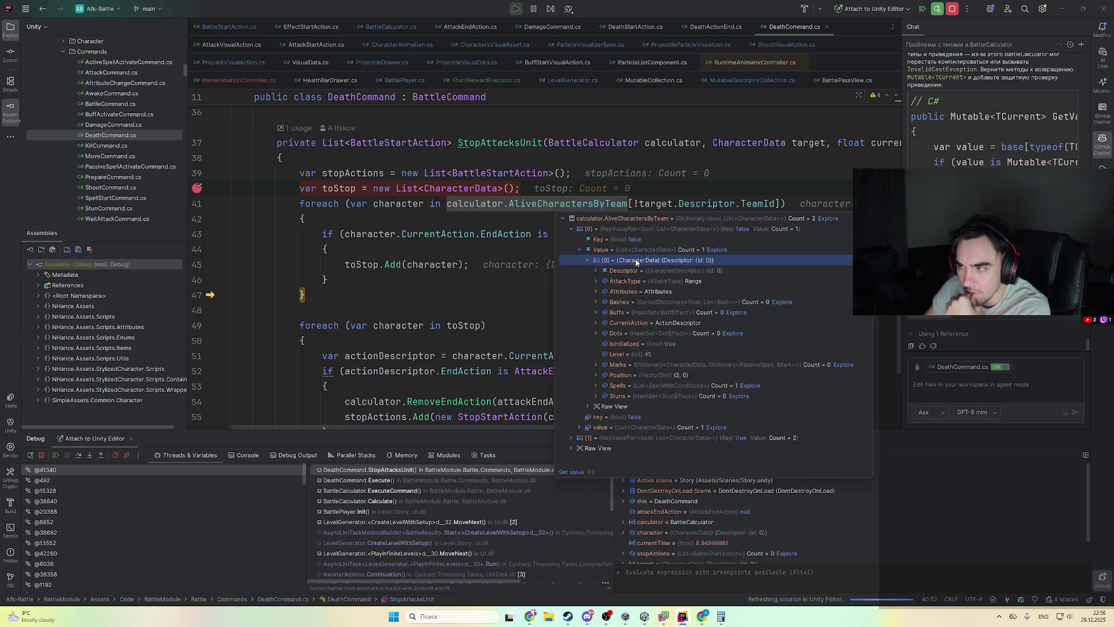
pyautogui.doubleClick(667, 322)
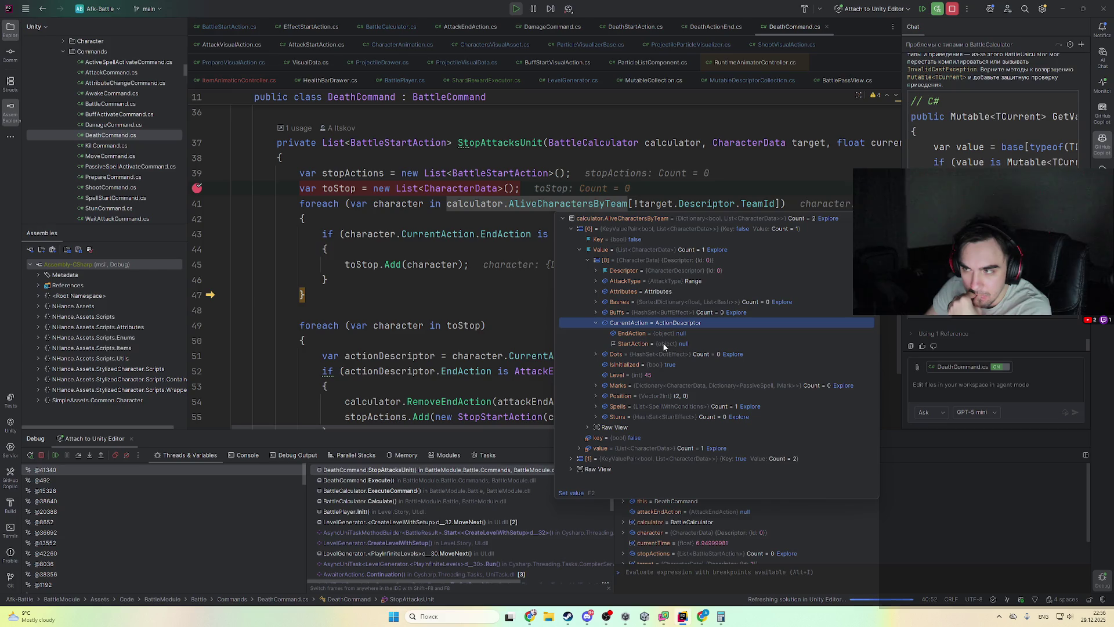
pyautogui.click(683, 622)
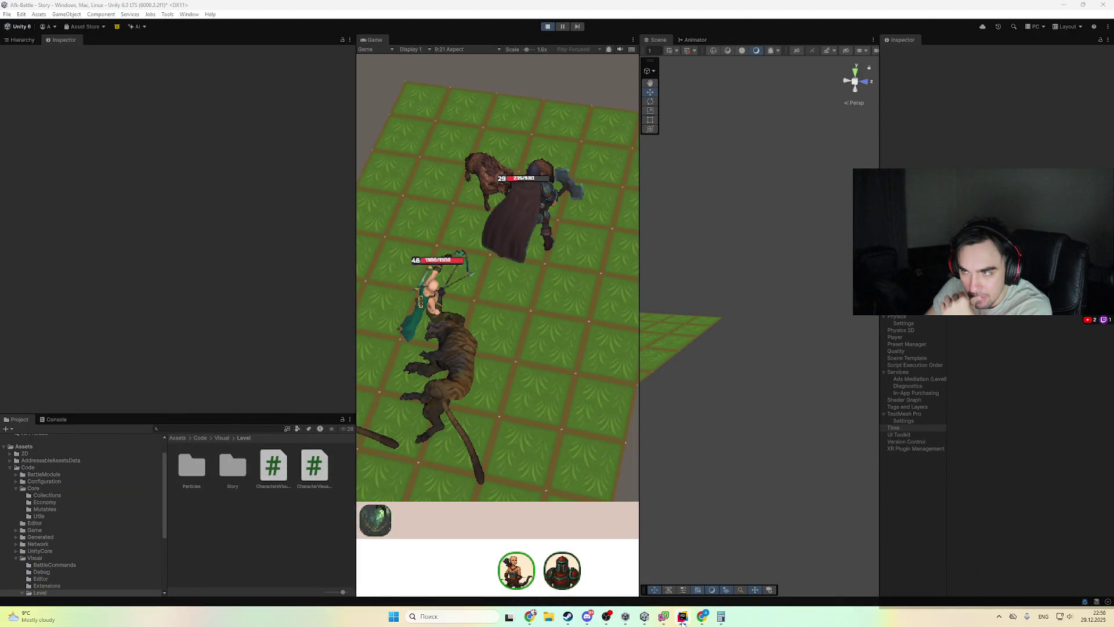
# - Step to the attack-end check on line 43 and see that CurrentAction's EndAction is empty
pyautogui.click(683, 622)
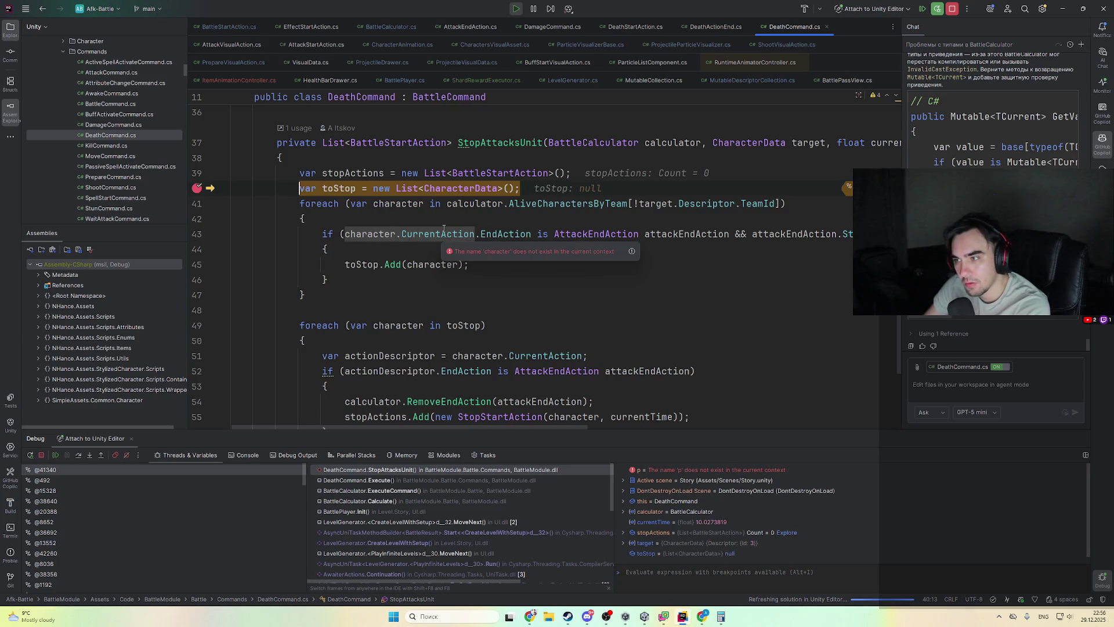
pyautogui.press('F10')
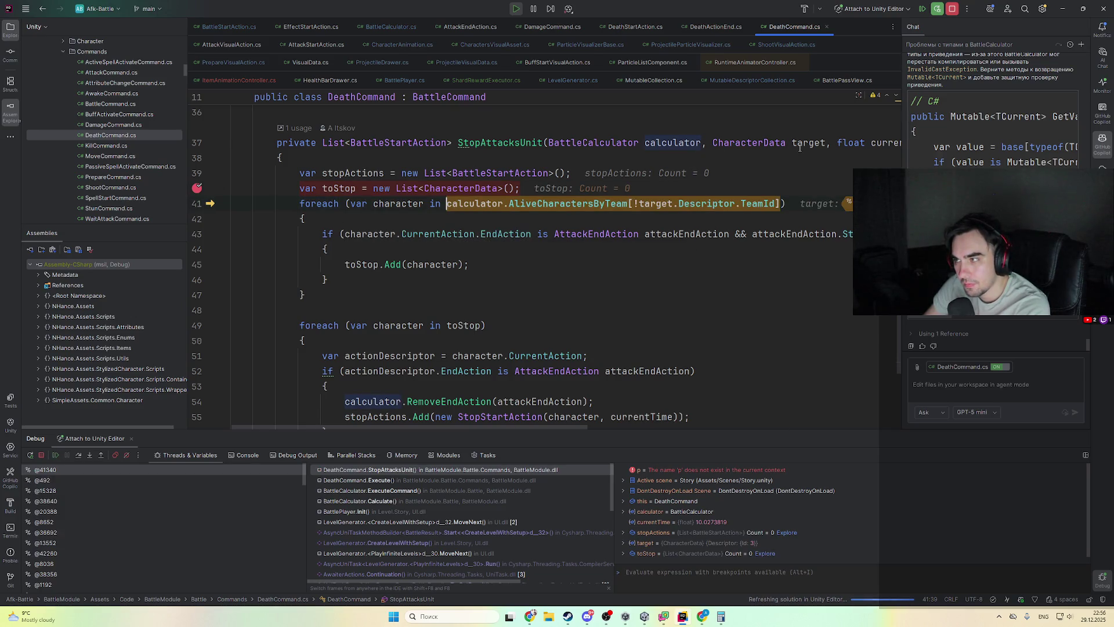
pyautogui.press('F10')
pyautogui.press('F10')
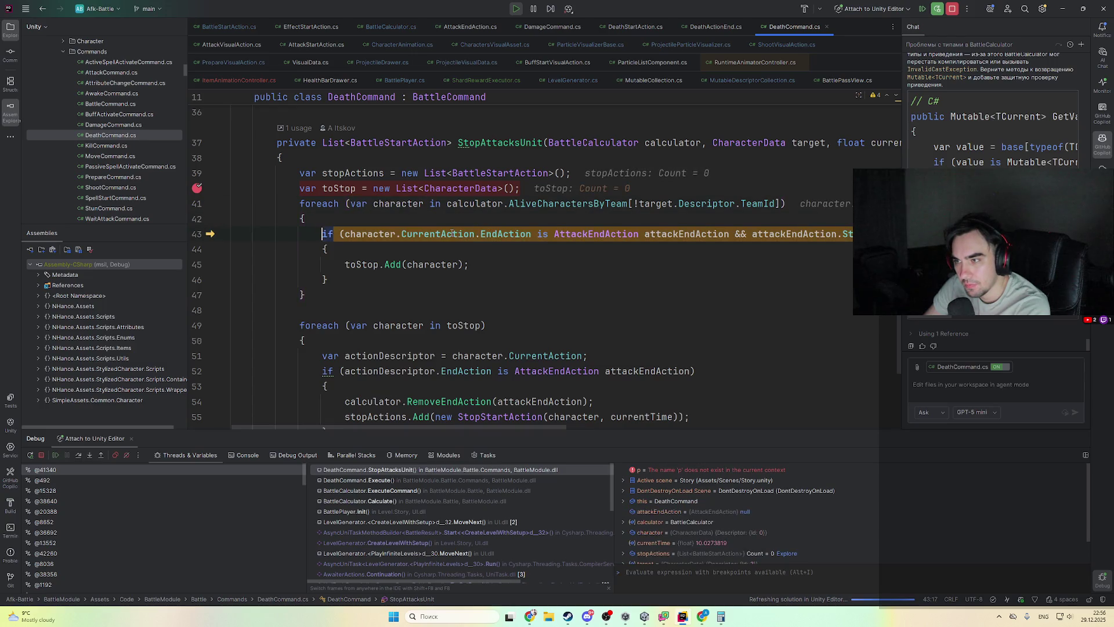
pyautogui.click(504, 233)
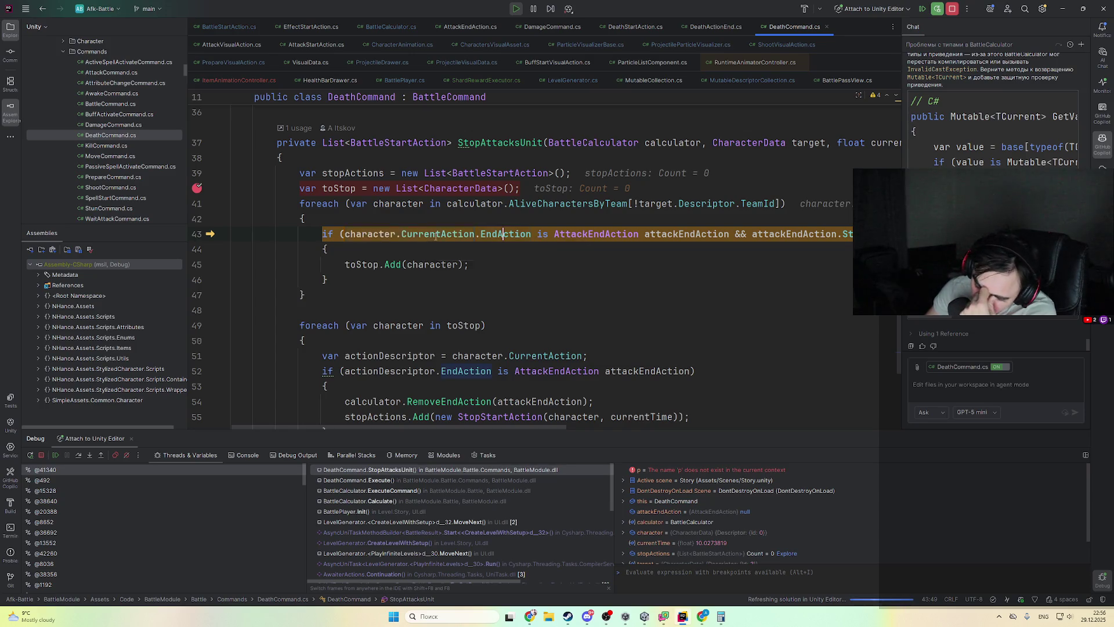
pyautogui.click(471, 251)
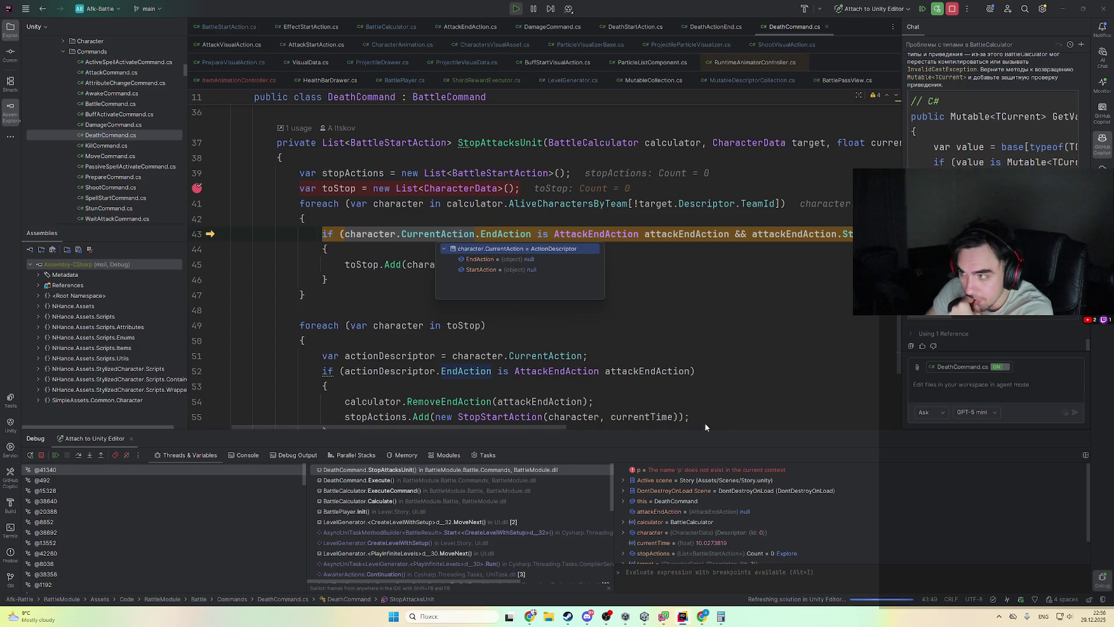
# - Jump to CurrentAction's declaration in CharacterData.cs and its list of 21 usages
pyautogui.moveTo(544, 426)
pyautogui.mouseDown()
pyautogui.moveTo(663, 432)
pyautogui.moveTo(487, 416)
pyautogui.mouseUp()
pyautogui.scroll(-3, 470, 325)
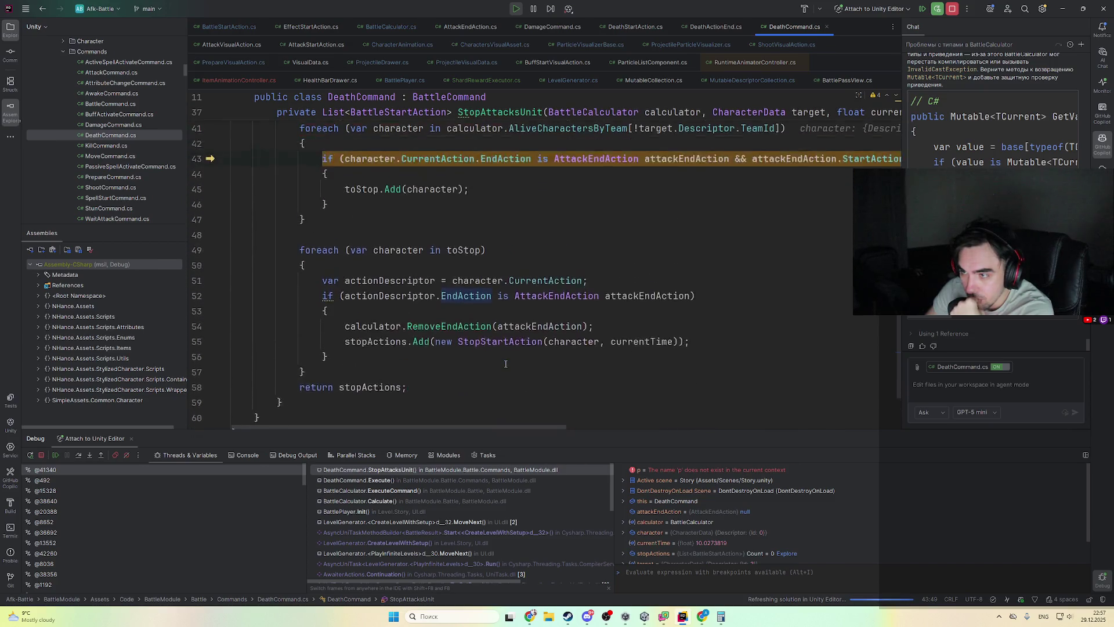
pyautogui.scroll(3, 459, 247)
pyautogui.keyDown('ctrl'); pyautogui.click(450, 233); pyautogui.keyUp('ctrl')
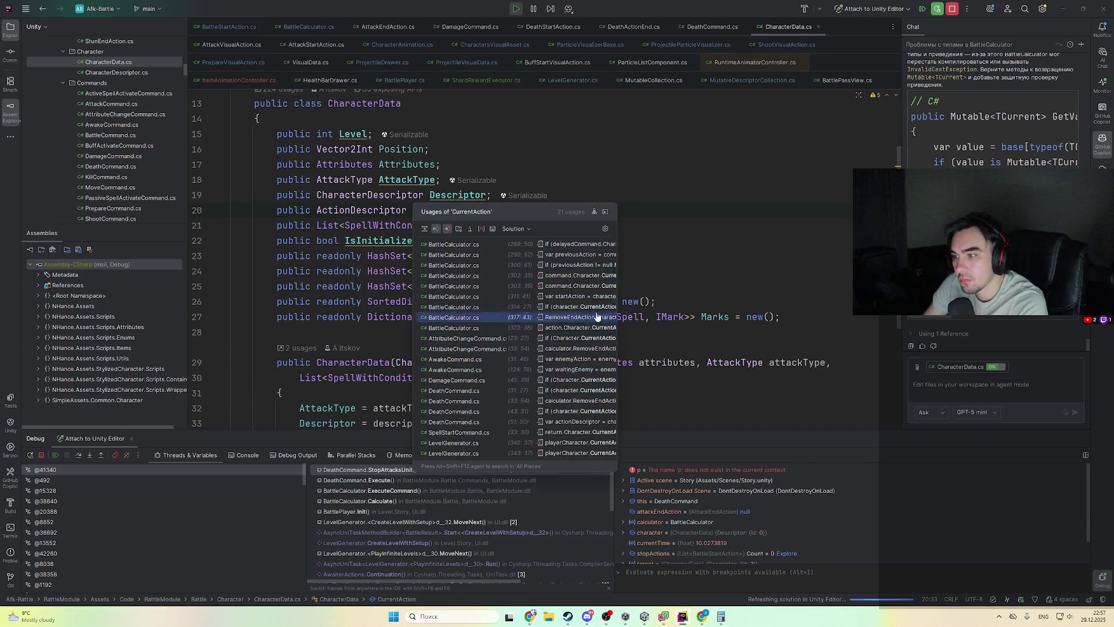
# - Search CharacterData.cs for CurrentAction and list all its usages
pyautogui.click(420, 186)
pyautogui.doubleClick(471, 210)
pyautogui.hotkey('ctrl', 'f')
pyautogui.press('Return')
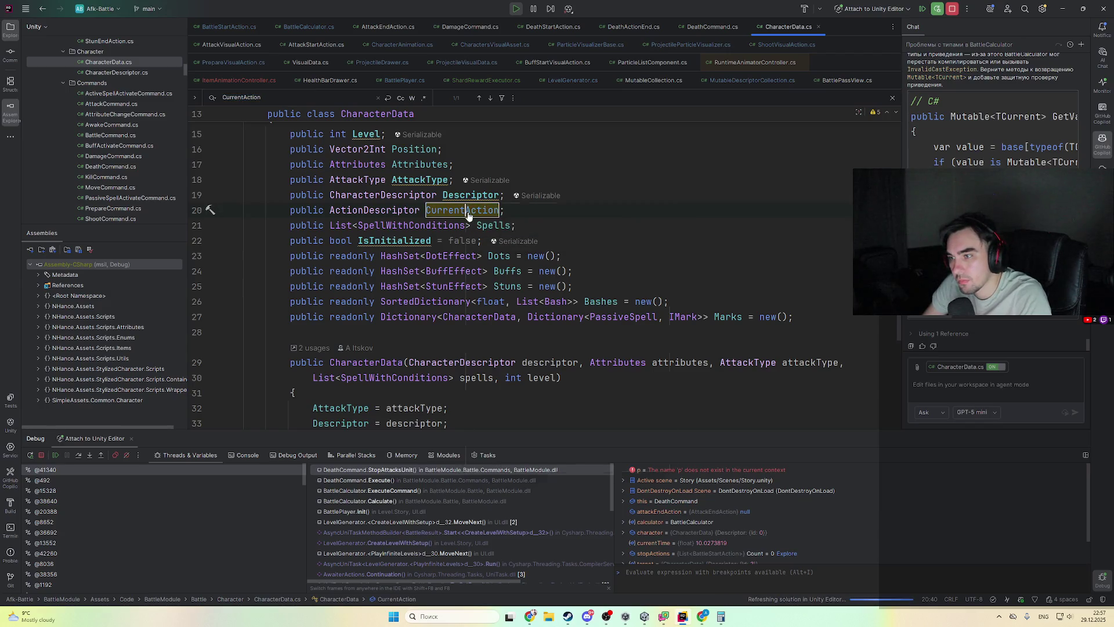
pyautogui.keyDown('ctrl'); pyautogui.click(470, 210); pyautogui.keyUp('ctrl')
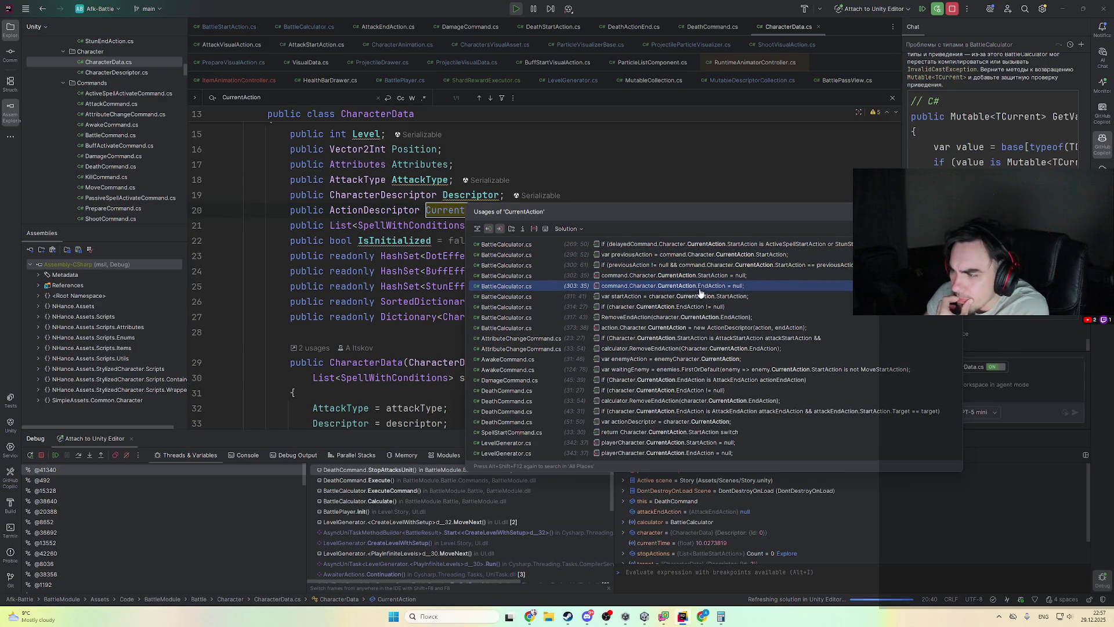
# - Open the ExecuteCommand usage in BattleCalculator.cs and set a breakpoint on line 302, which clears StartAction
pyautogui.click(786, 286)
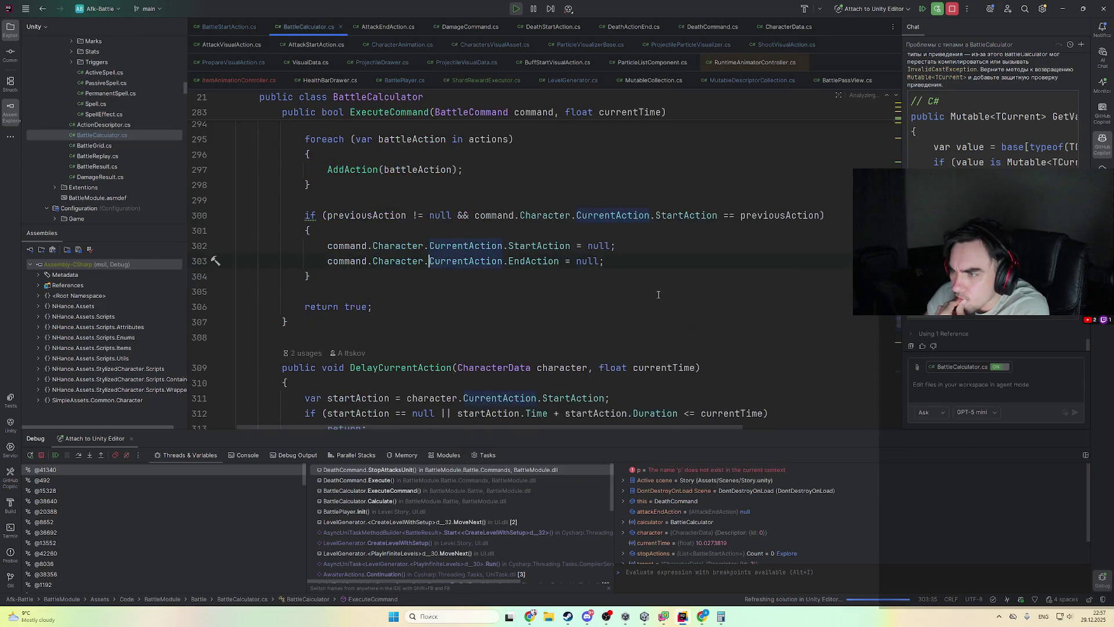
pyautogui.click(536, 339)
pyautogui.hotkey('ctrl', 'F8')
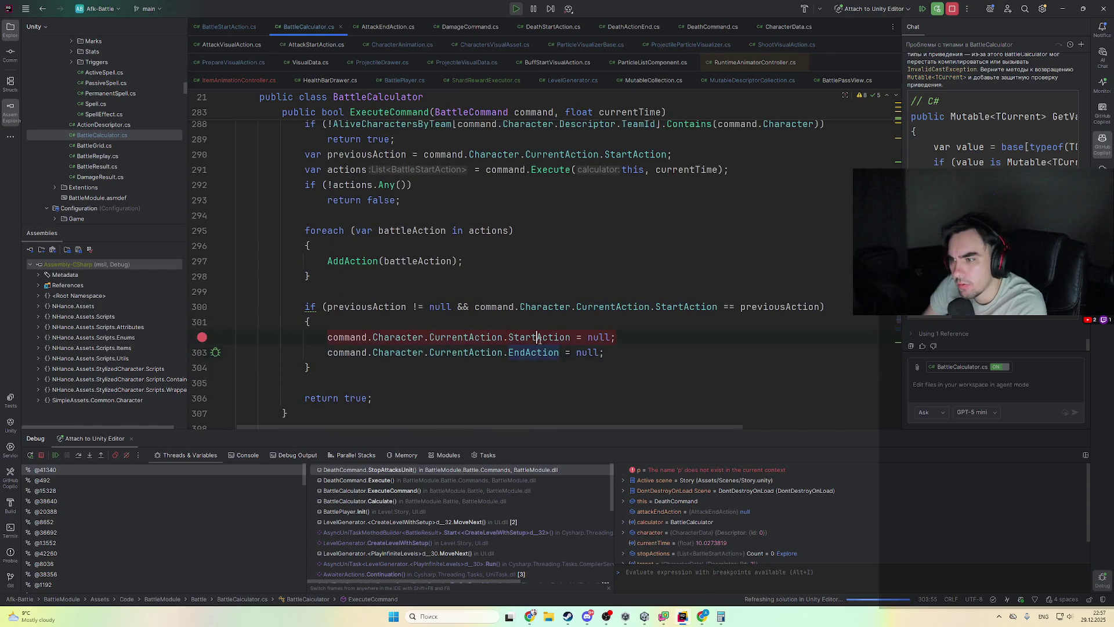
pyautogui.moveTo(534, 340)
# - Navigate through AddAction to the AddActionStart declaration, where CurrentAction is assigned
pyautogui.keyDown('ctrl'); pyautogui.click(362, 261); pyautogui.keyUp('ctrl')
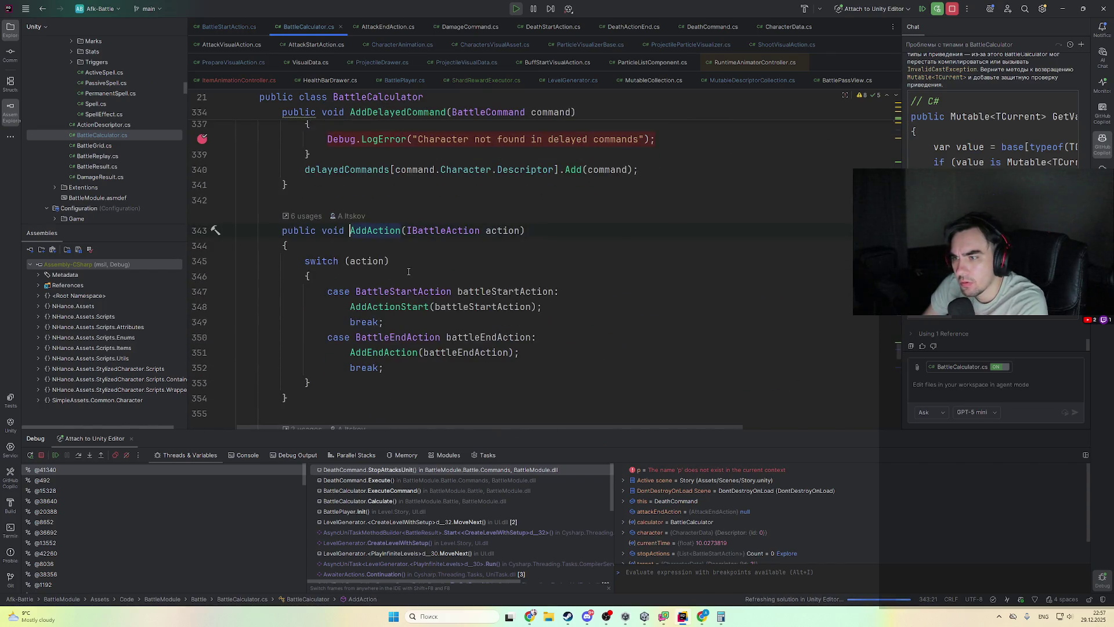
pyautogui.keyDown('ctrl'); pyautogui.click(389, 306); pyautogui.keyUp('ctrl')
pyautogui.scroll(-3, 429, 292)
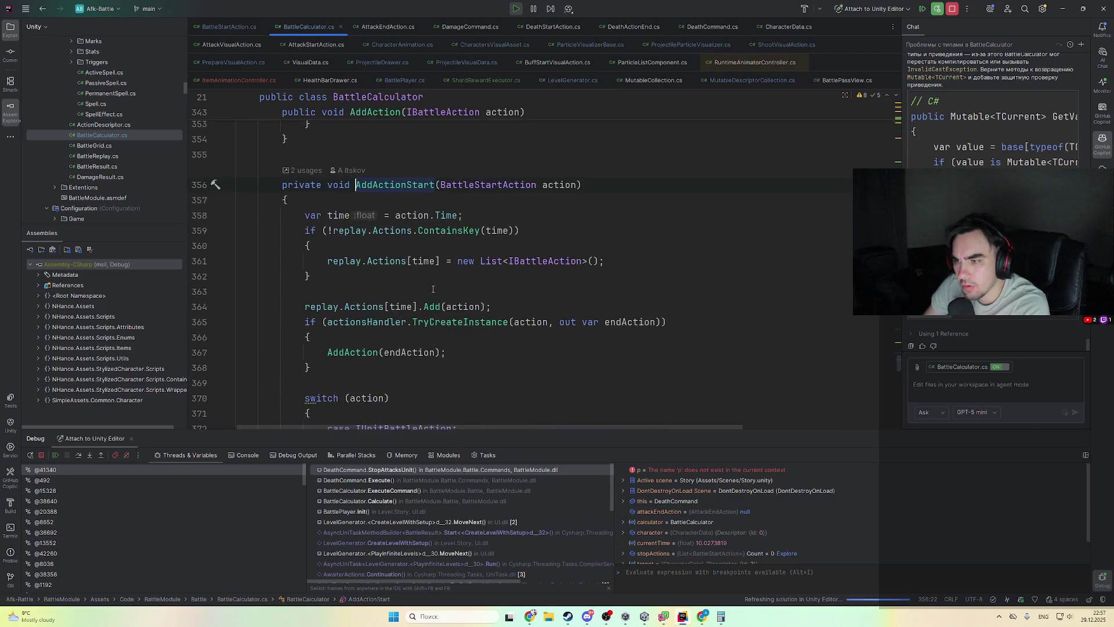
pyautogui.scroll(-3, 430, 291)
pyautogui.scroll(3, 497, 368)
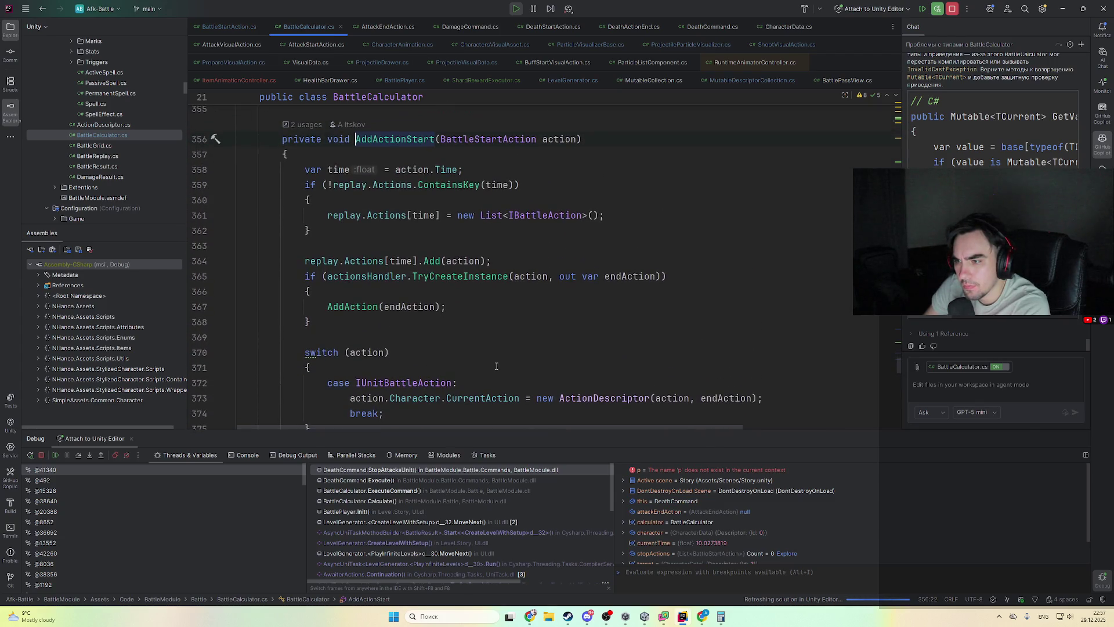
pyautogui.scroll(-3, 487, 353)
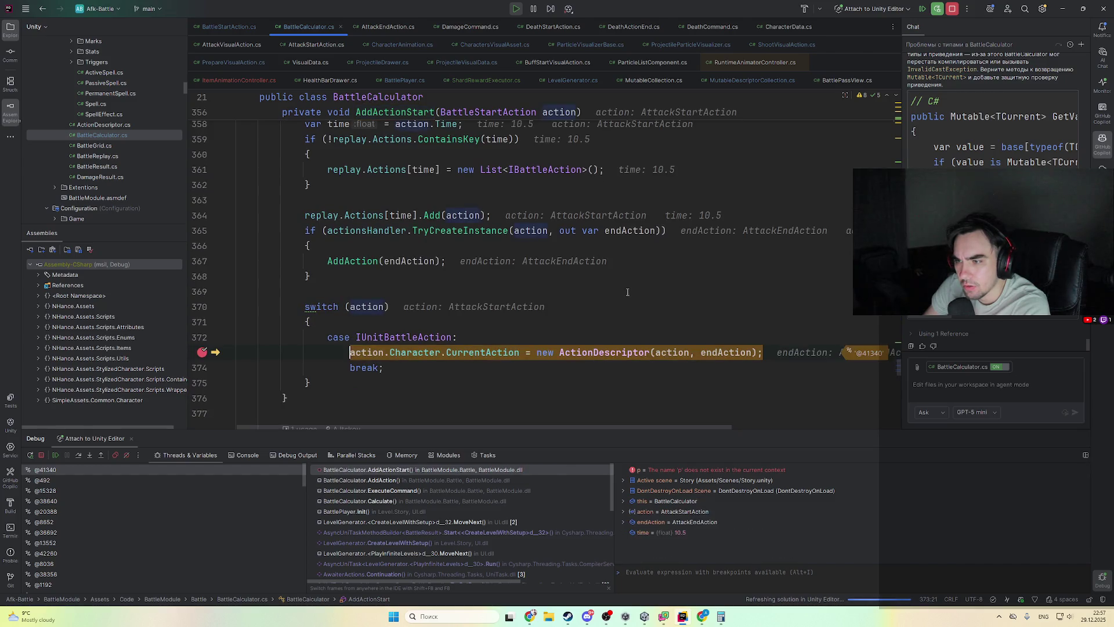
# - Inspect the AddActionStart variables, then resume to the next breakpoint hit
pyautogui.moveTo(409, 352)
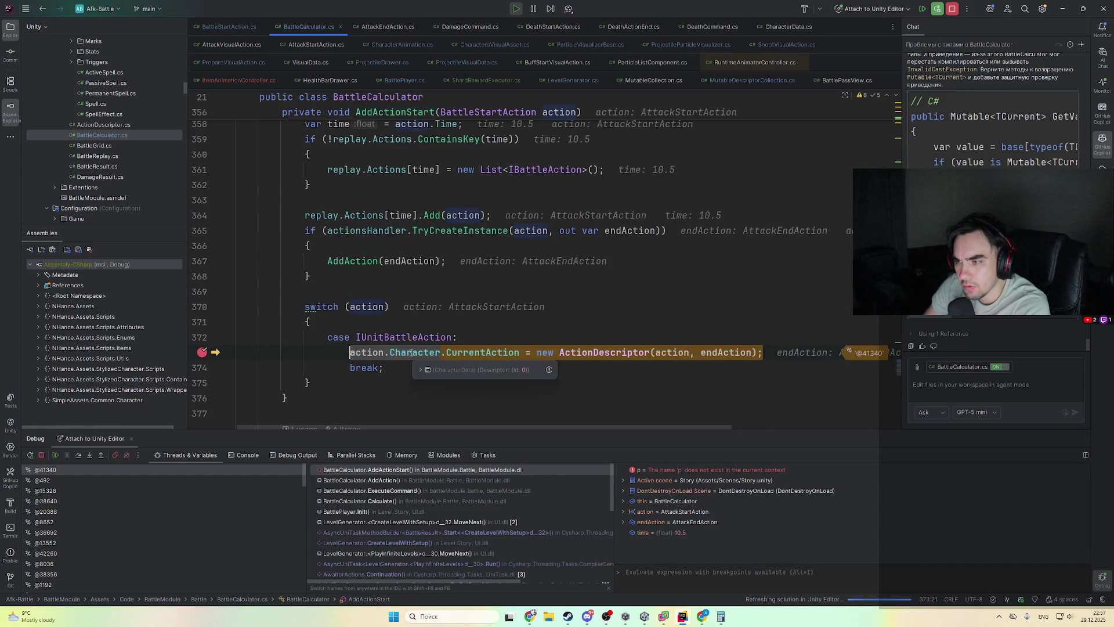
pyautogui.moveTo(507, 356)
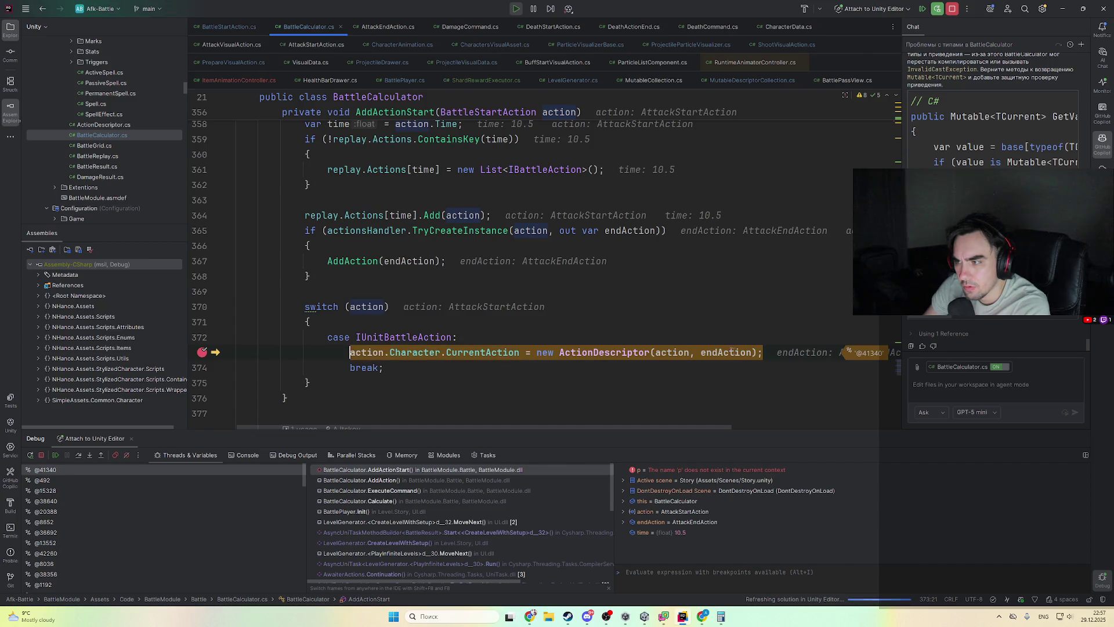
pyautogui.moveTo(680, 354)
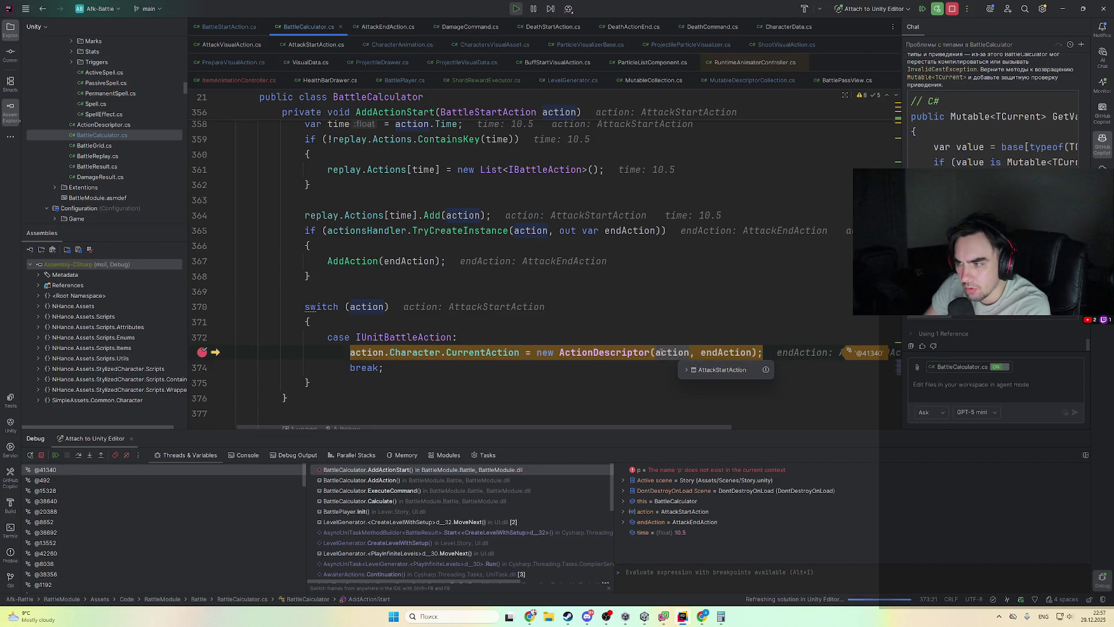
pyautogui.scroll(2, 553, 231)
pyautogui.moveTo(438, 216)
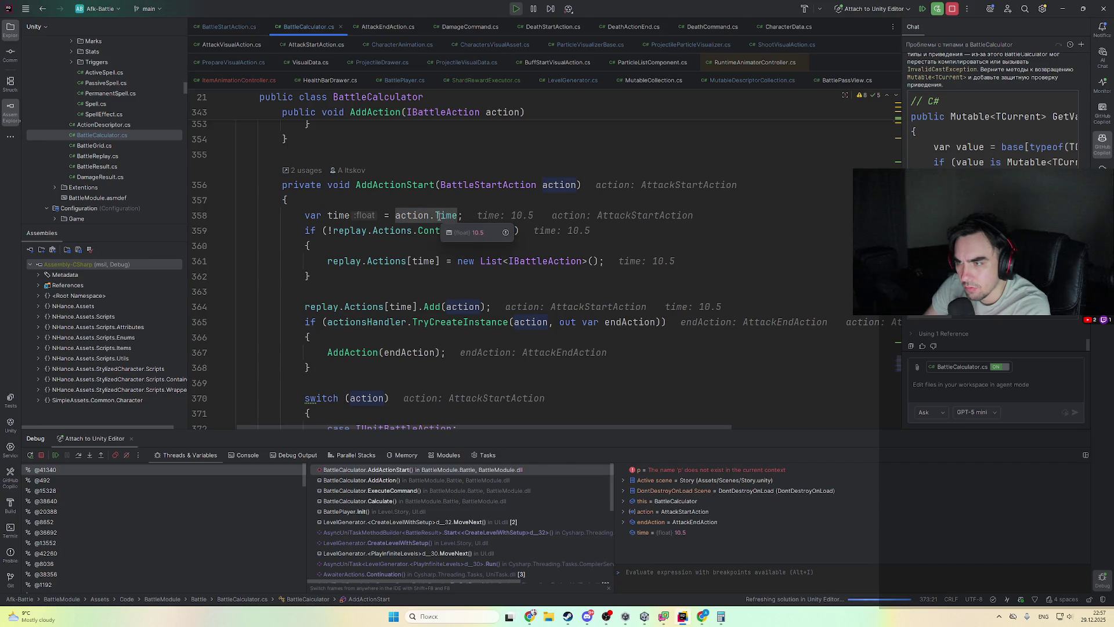
pyautogui.scroll(-4, 438, 216)
pyautogui.scroll(6, 471, 298)
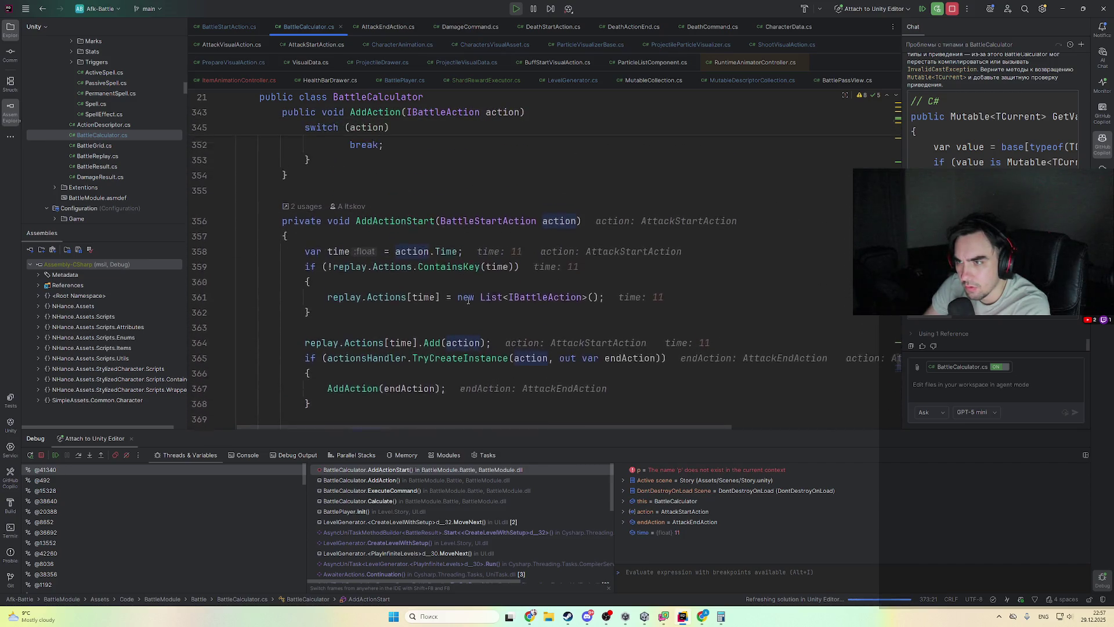
pyautogui.moveTo(553, 285)
pyautogui.scroll(-2, 450, 236)
pyautogui.moveTo(451, 236)
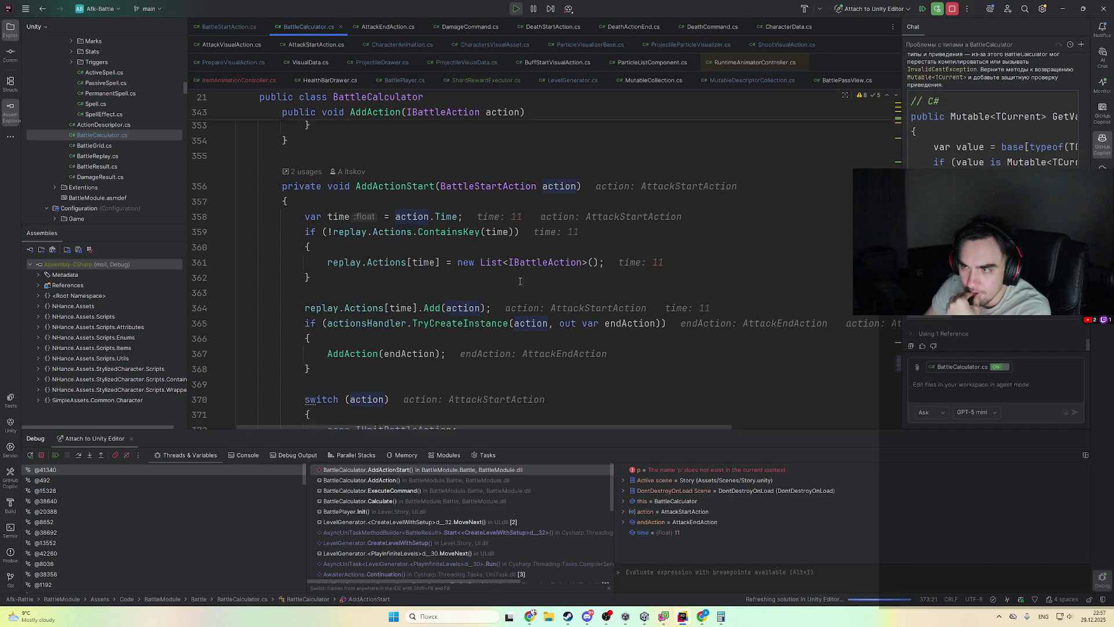
pyautogui.scroll(-1, 435, 221)
pyautogui.moveTo(569, 158)
pyautogui.scroll(-1, 517, 220)
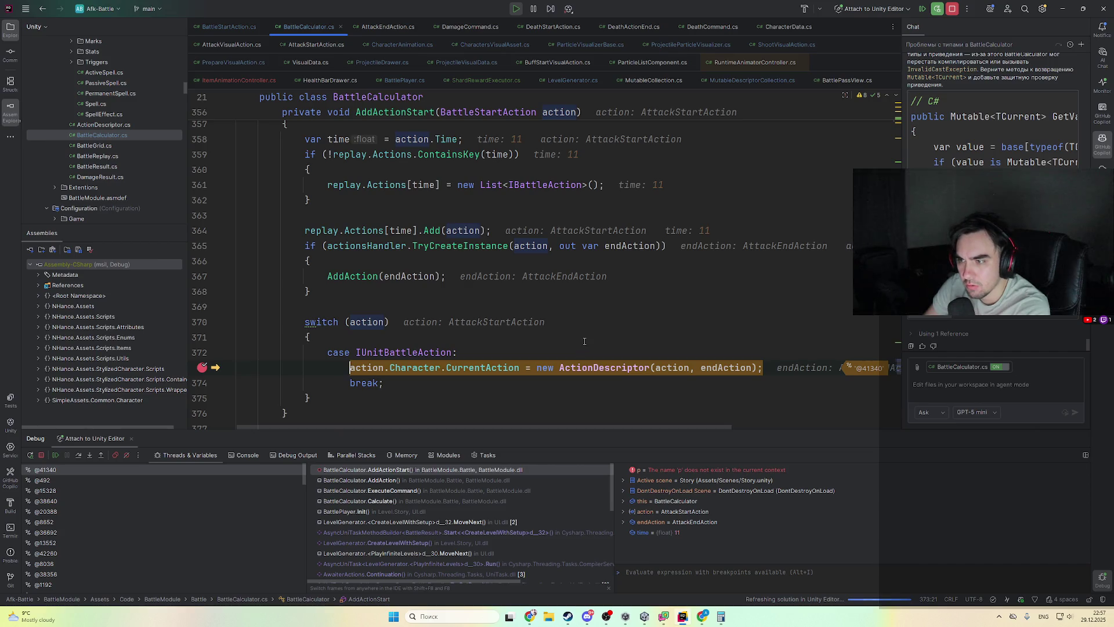
pyautogui.press('F9')
pyautogui.press('F9')
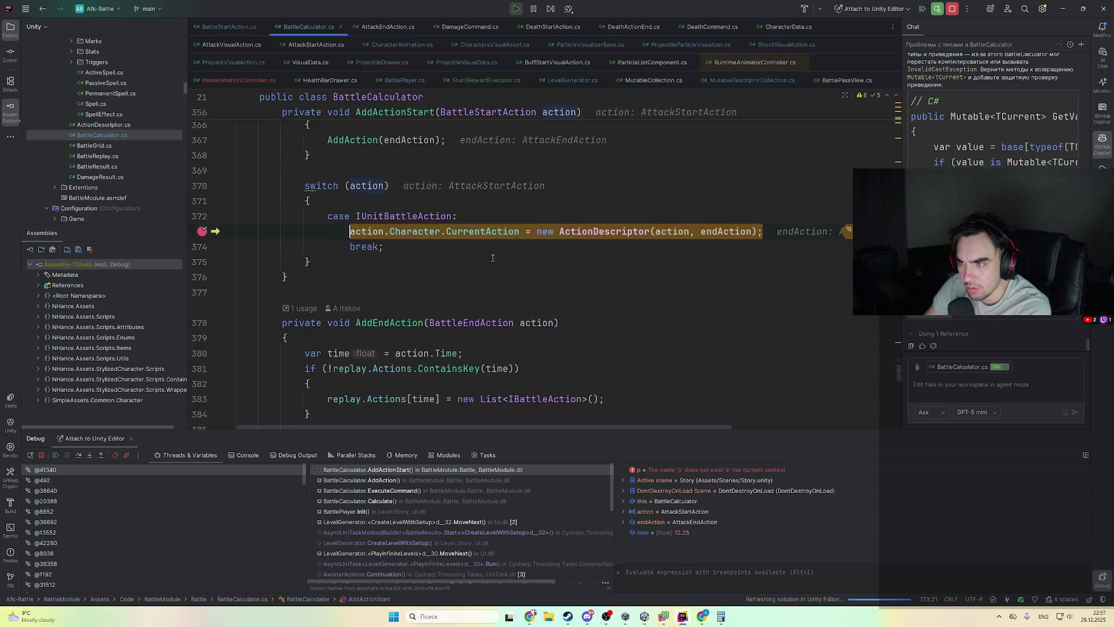
# - Resume again, then open the LevelGenerator.cs usage of CurrentAction that clears StartAction
pyautogui.scroll(4, 488, 252)
pyautogui.moveTo(556, 201)
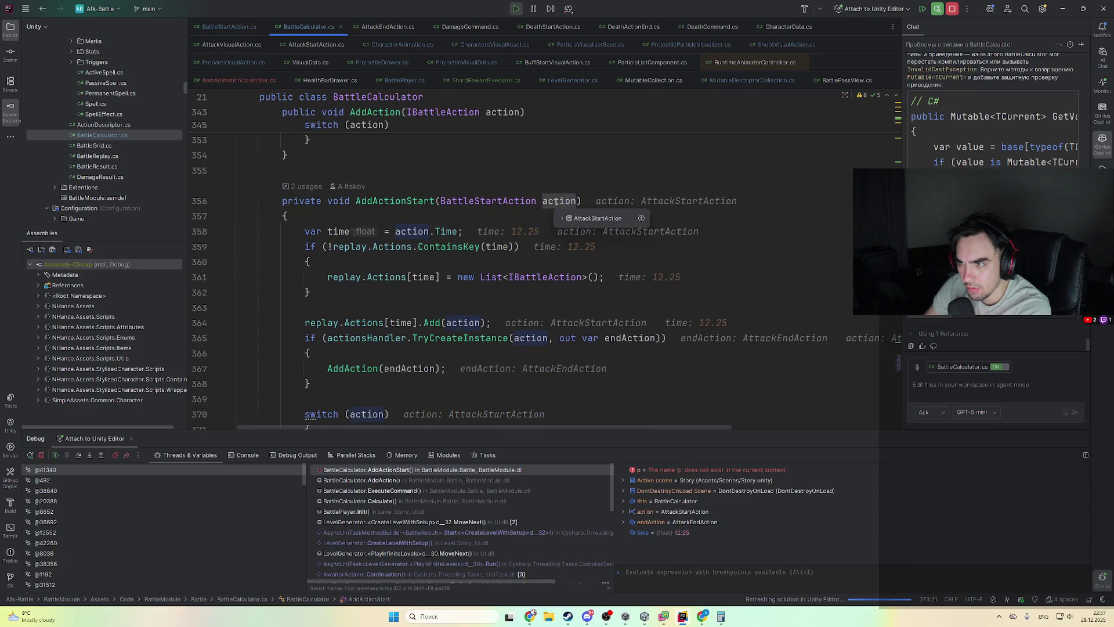
pyautogui.press('F9')
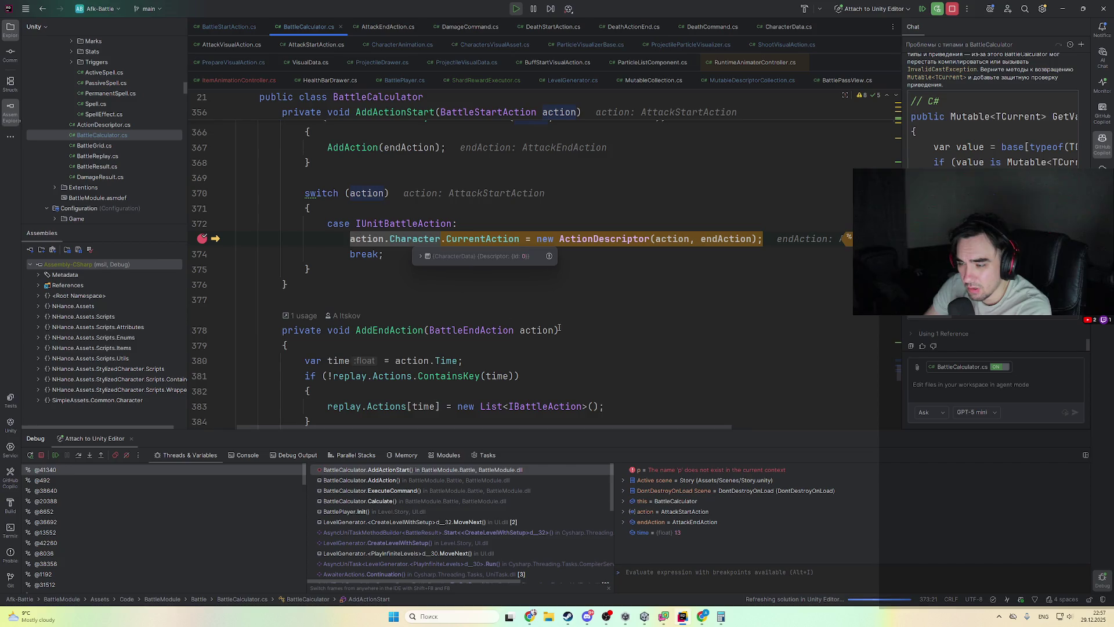
pyautogui.click(559, 330)
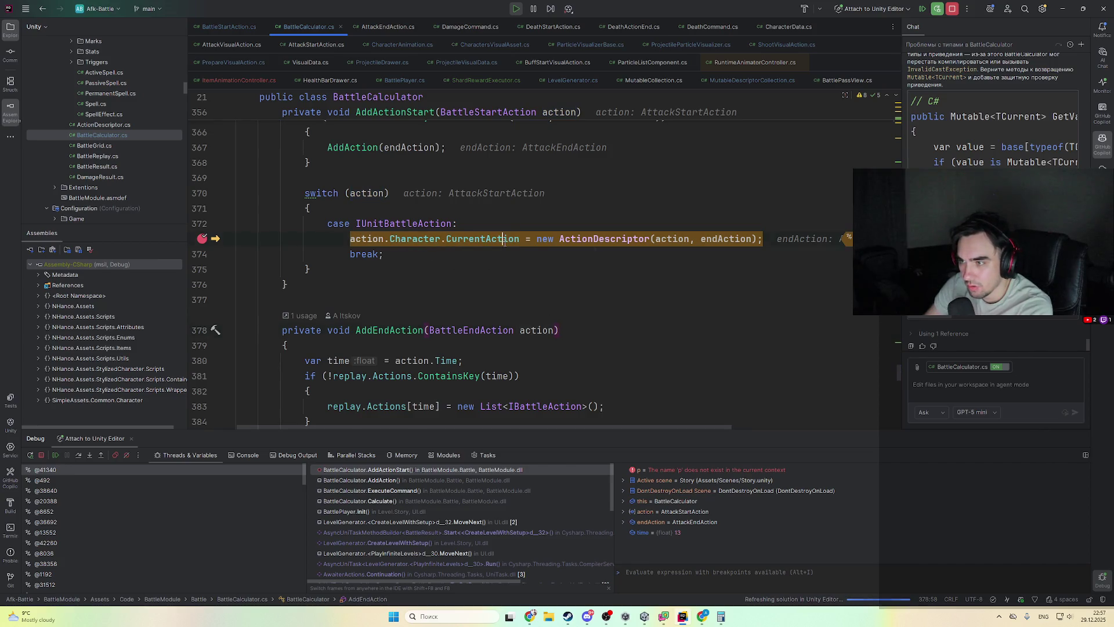
pyautogui.keyDown('ctrl'); pyautogui.click(481, 239); pyautogui.keyUp('ctrl')
pyautogui.keyDown('ctrl'); pyautogui.click(461, 232); pyautogui.keyUp('ctrl')
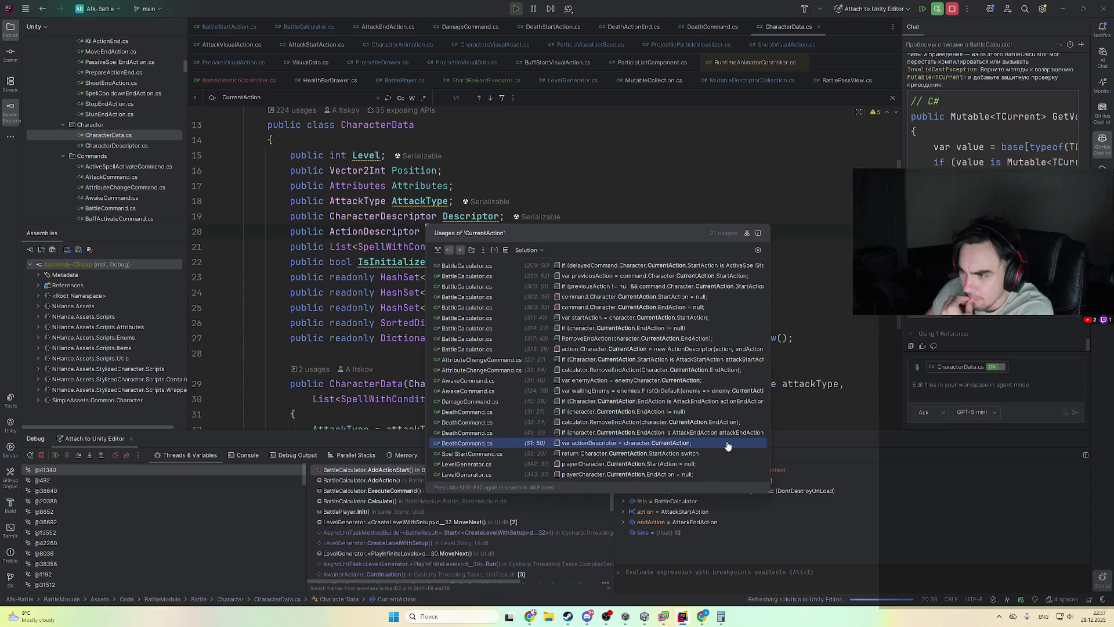
pyautogui.click(716, 464)
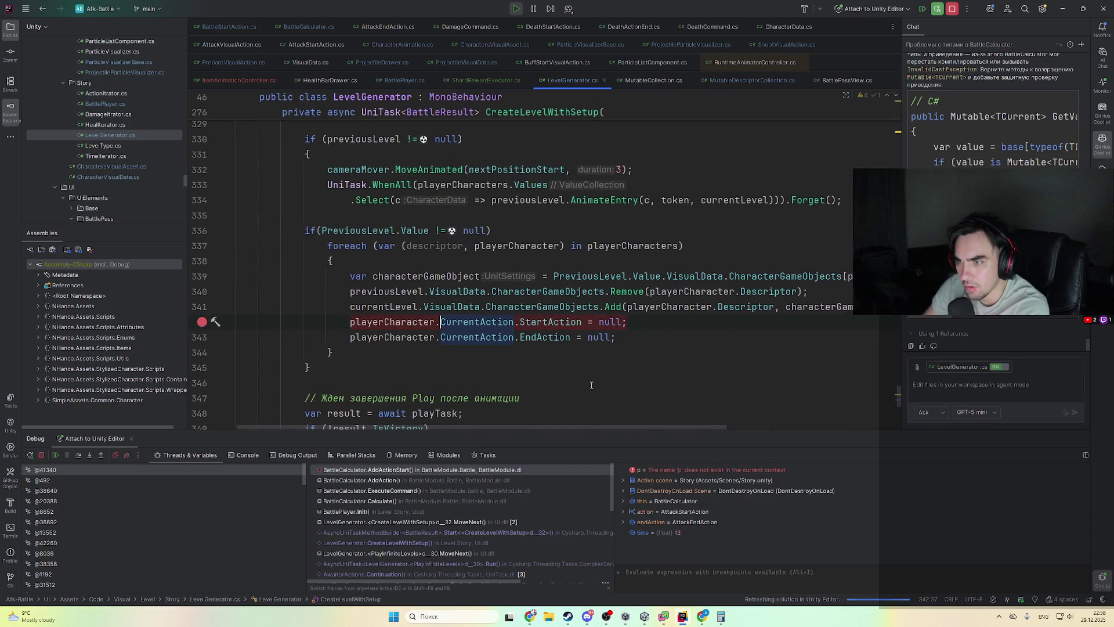
# - Resume to the hit at time 14.75 and list CurrentAction's 21 usages again
pyautogui.press('F5')
pyautogui.press('F5')
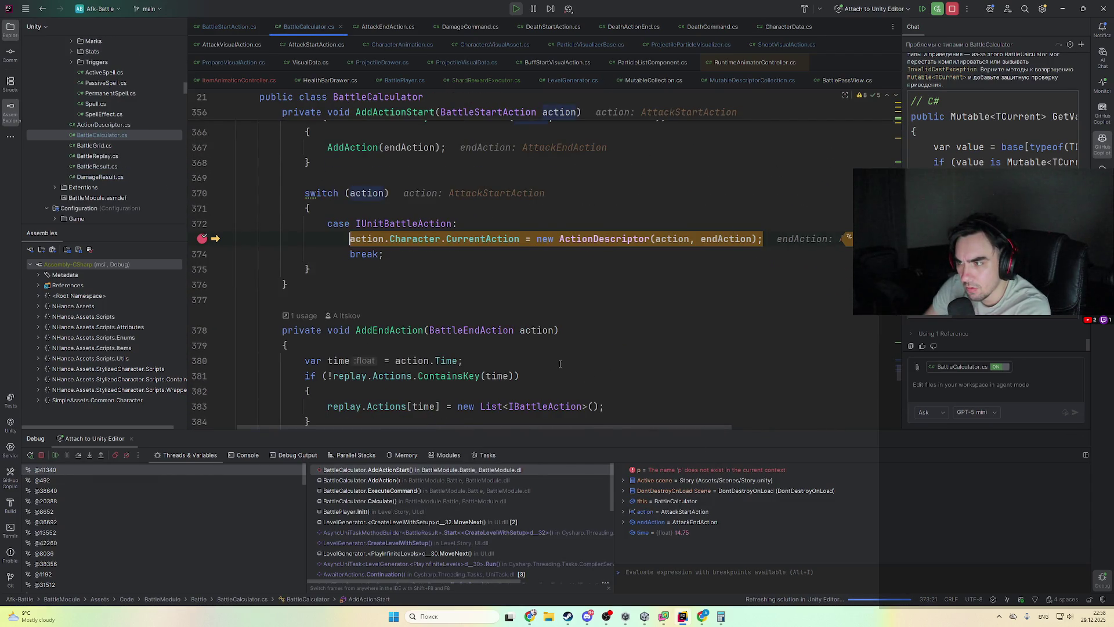
pyautogui.keyDown('ctrl'); pyautogui.click(478, 238); pyautogui.keyUp('ctrl')
pyautogui.hotkey('shift', 'alt', 'F12')
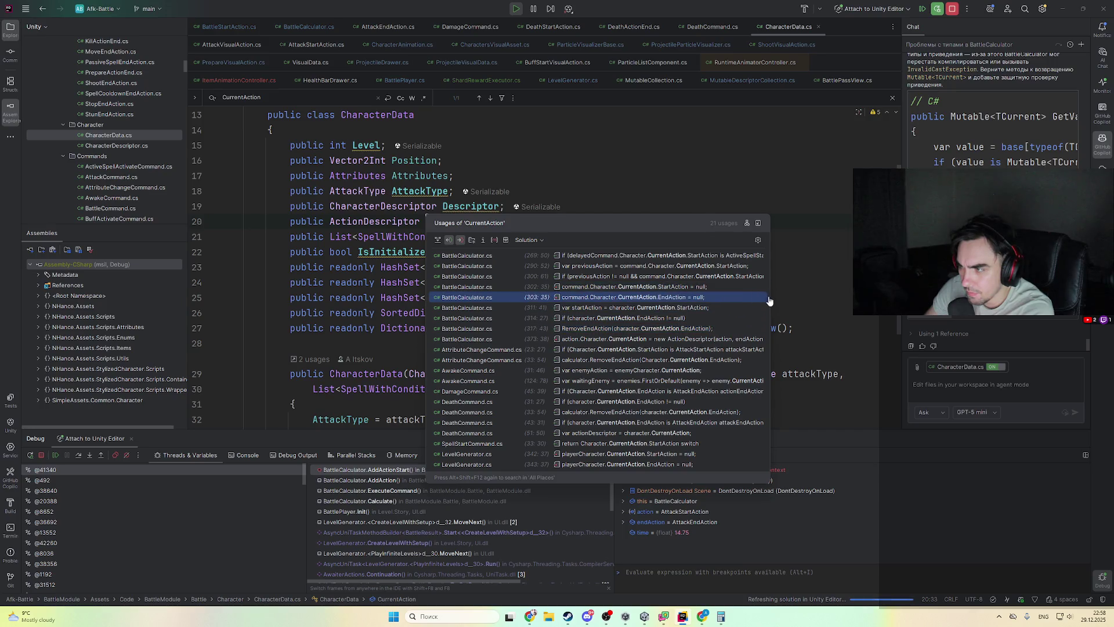
# - Widen the usages list and open the BattleCalculator.cs (303) row in ExecuteCommand
pyautogui.moveTo(769, 292); pyautogui.dragTo(1071, 293)
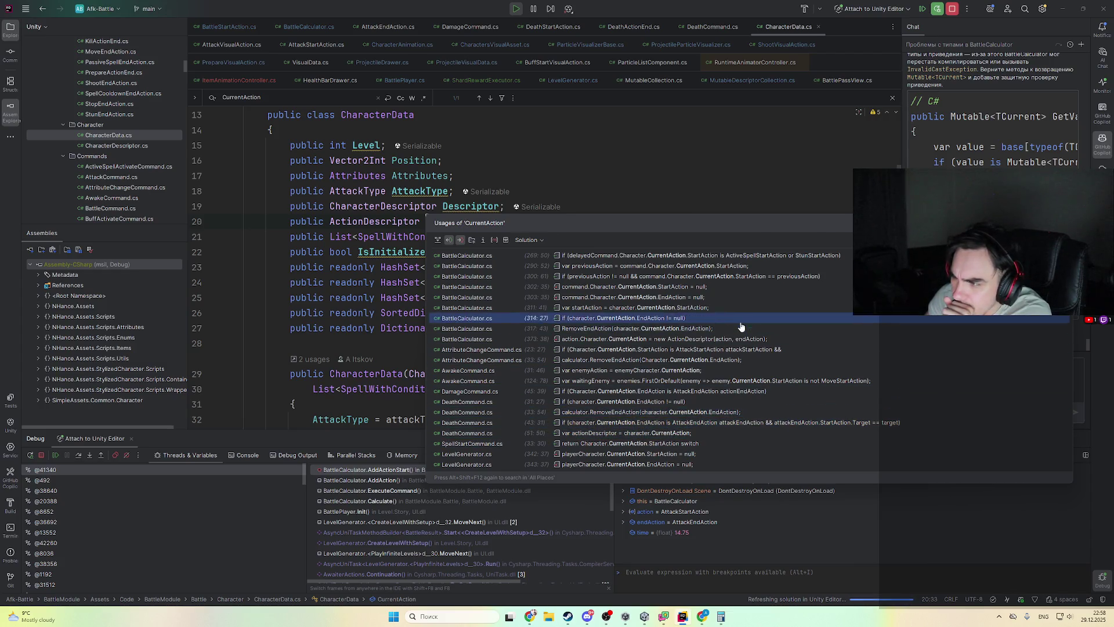
pyautogui.click(747, 297)
pyautogui.scroll(4, 671, 298)
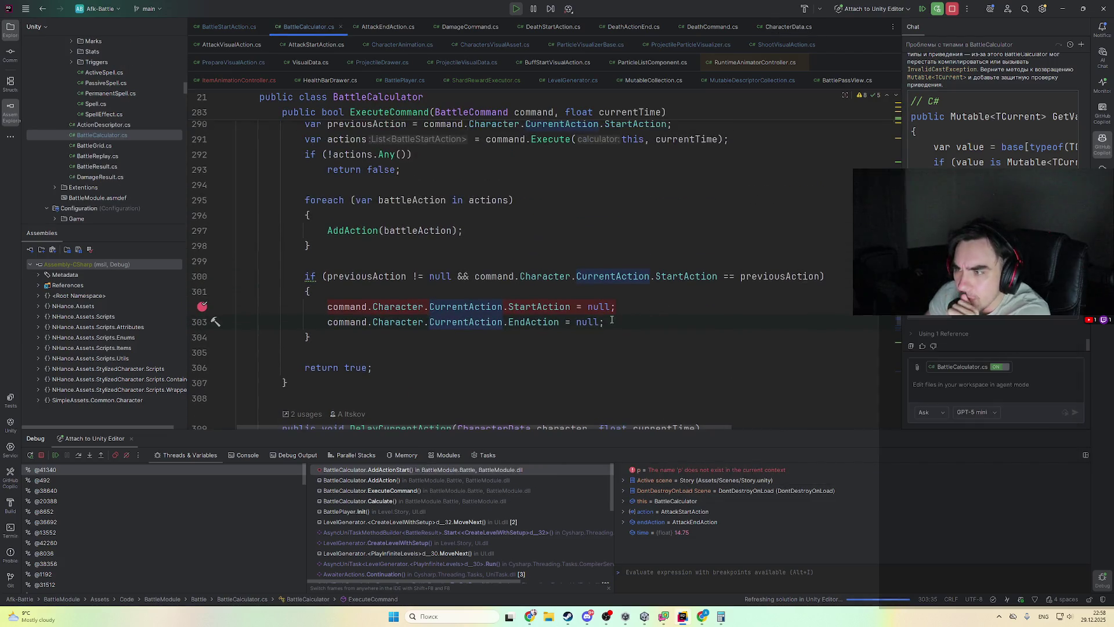
# - Resume through the line 302 and AddActionStart breakpoints for the spell and buff commands, then return to Unity
pyautogui.scroll(-2, 600, 325)
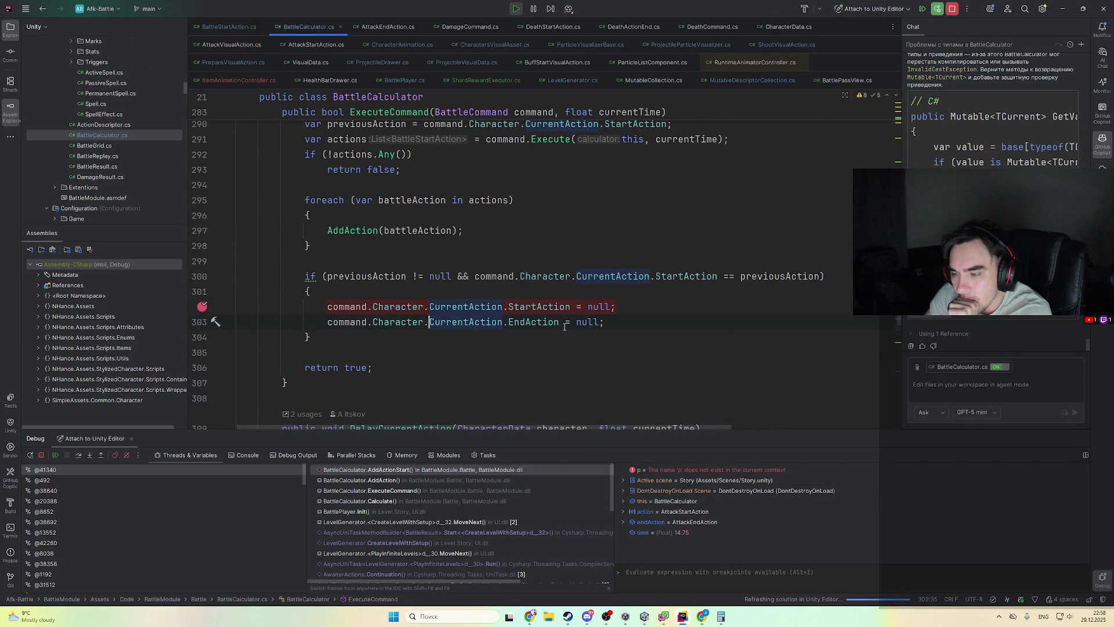
pyautogui.press('F9')
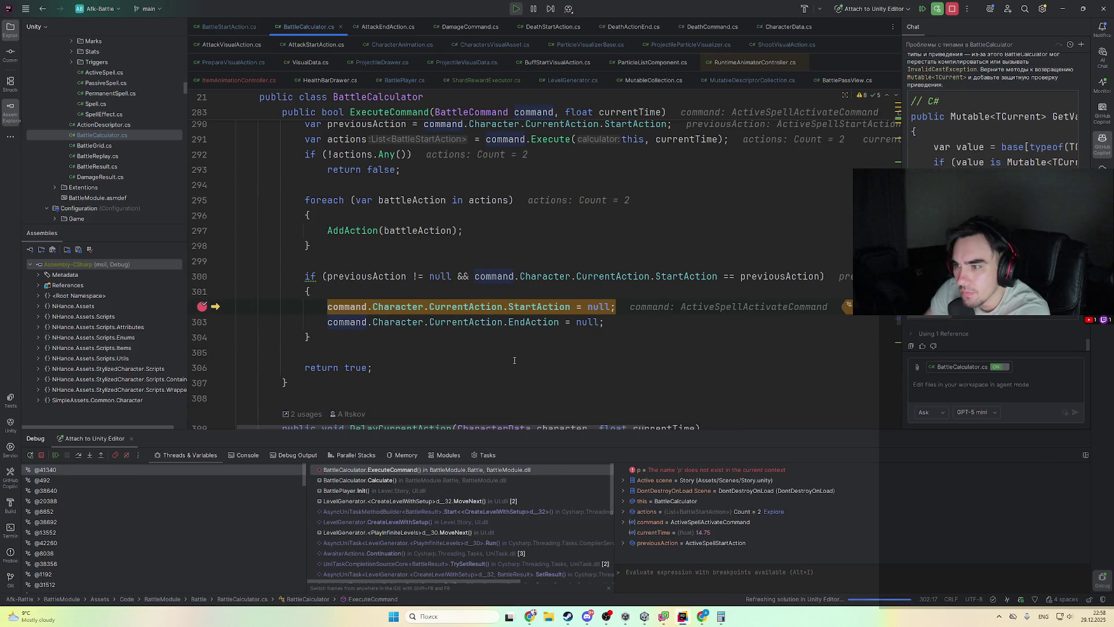
pyautogui.scroll(4, 514, 360)
pyautogui.moveTo(633, 200)
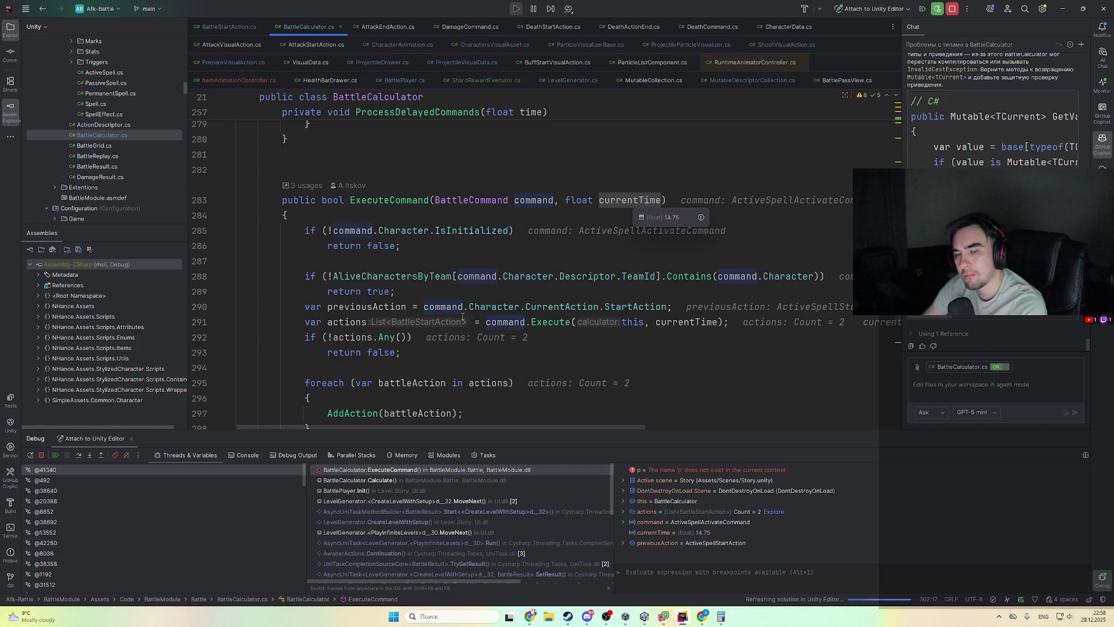
pyautogui.press('F9')
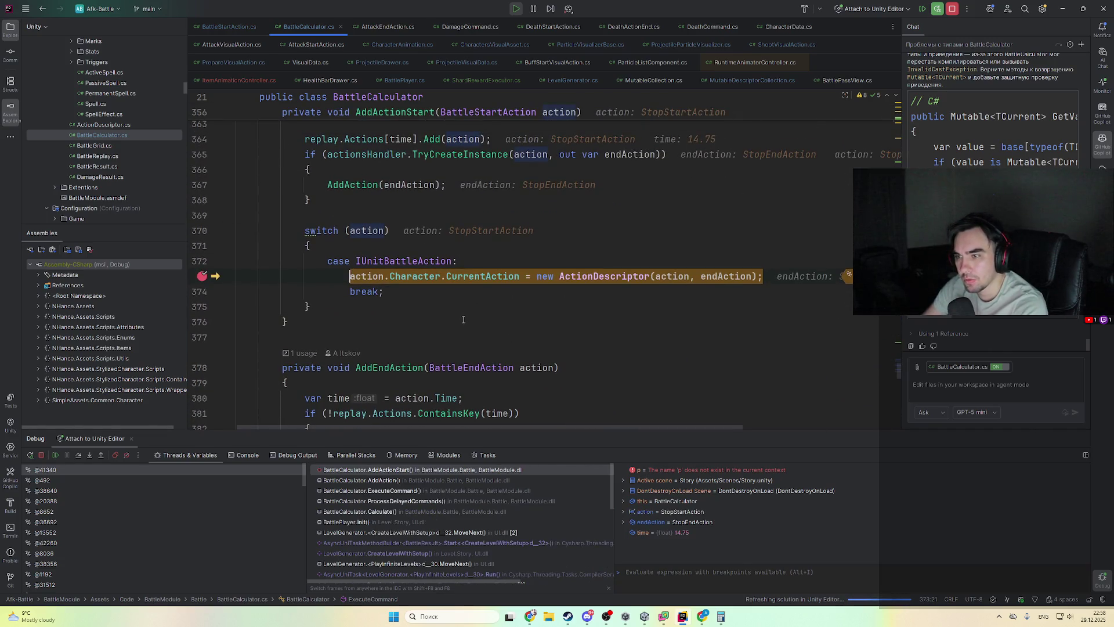
pyautogui.press('F9')
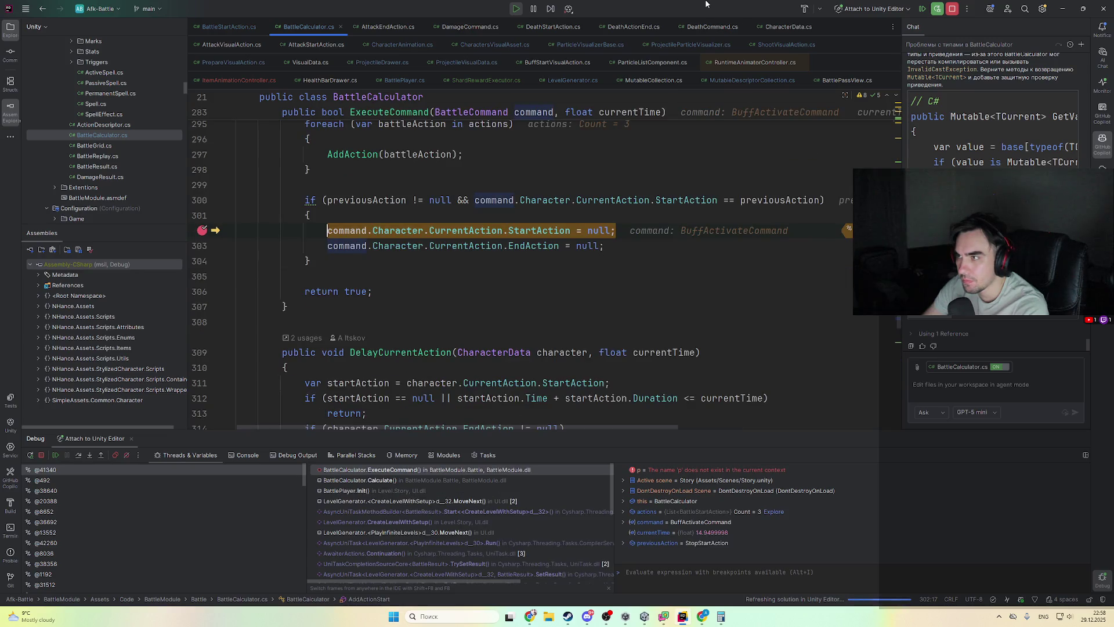
pyautogui.press('super+Down')
pyautogui.click(547, 27)
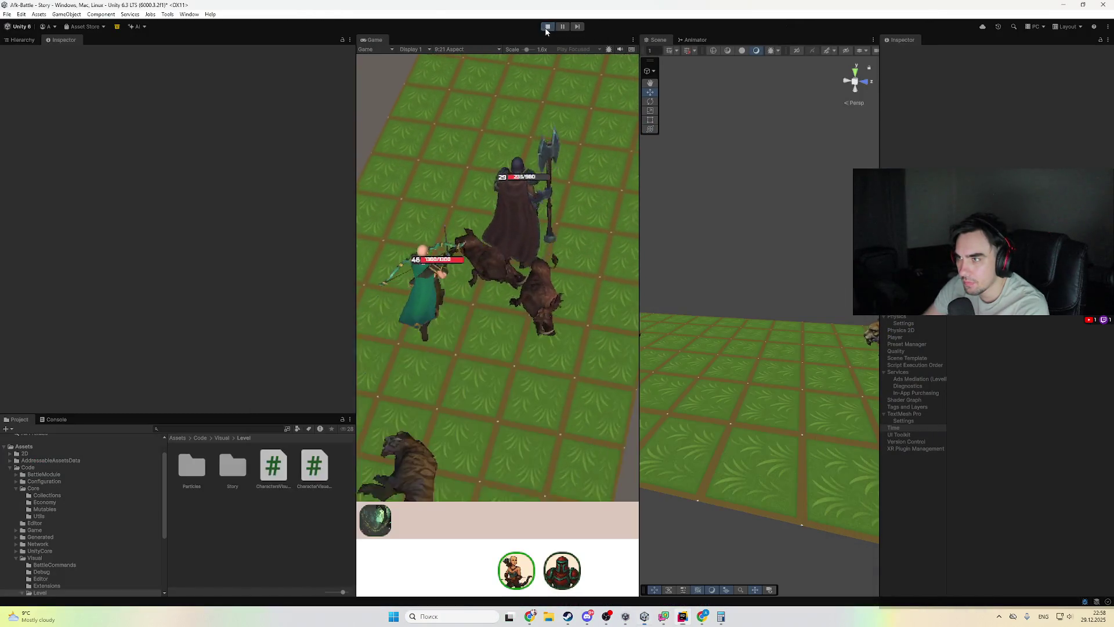
# - Restart the game in Unity and bring a taller Rider window to the front
pyautogui.click(547, 26)
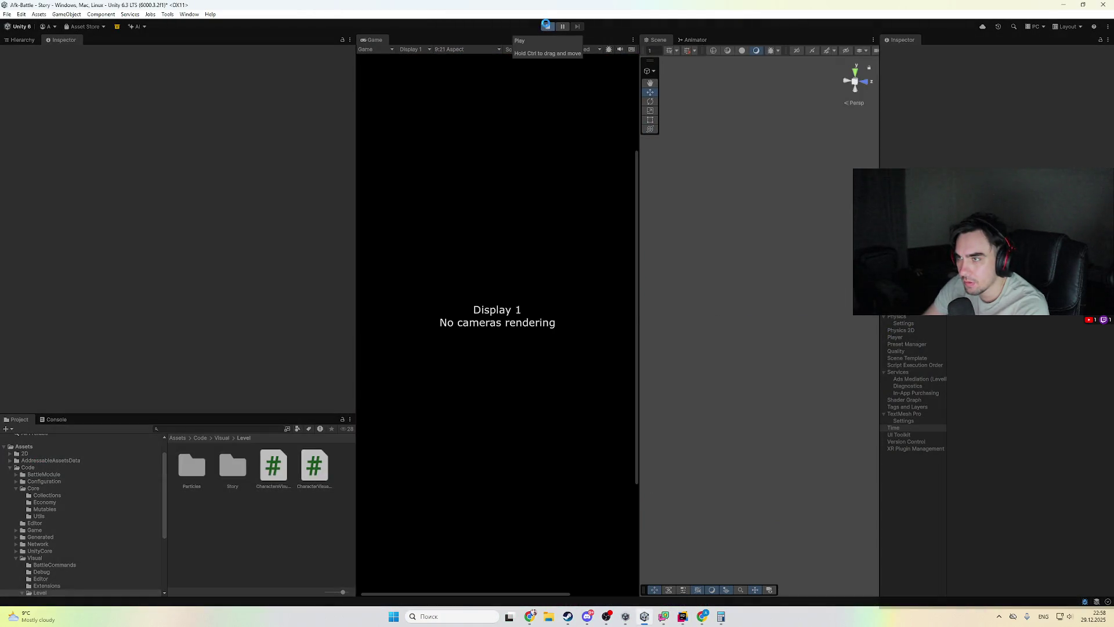
pyautogui.click(683, 616)
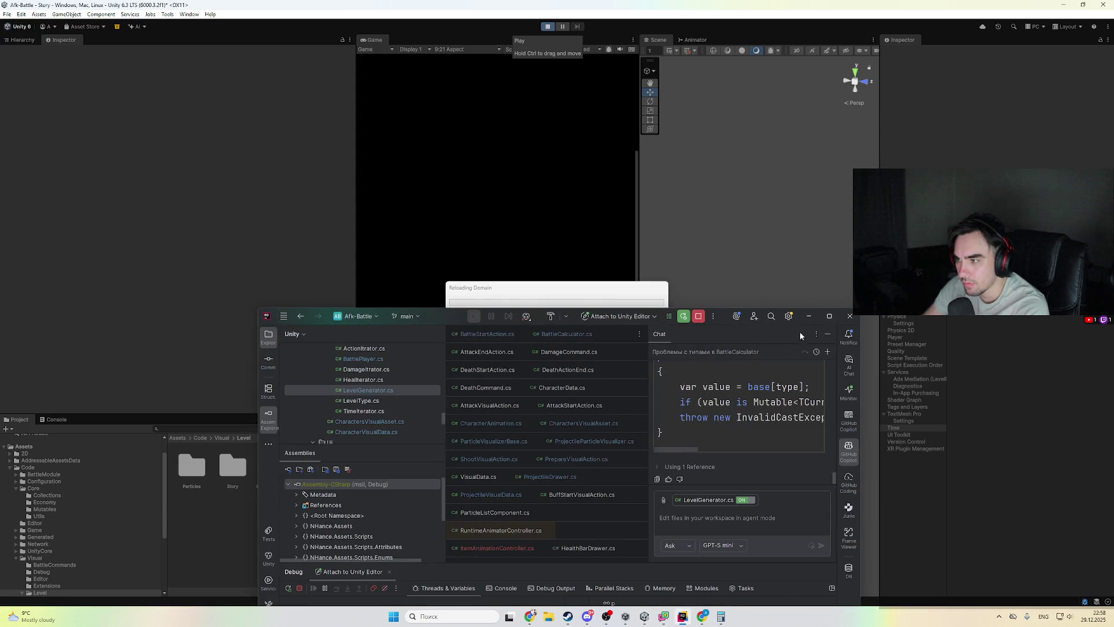
pyautogui.moveTo(773, 309); pyautogui.dragTo(773, 193)
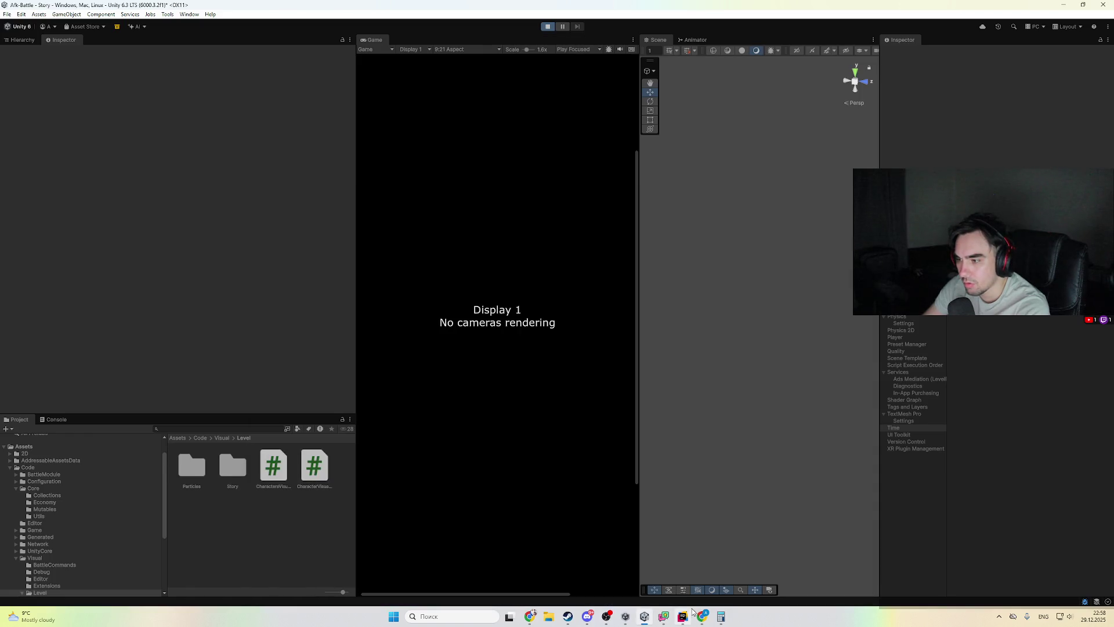
pyautogui.click(685, 617)
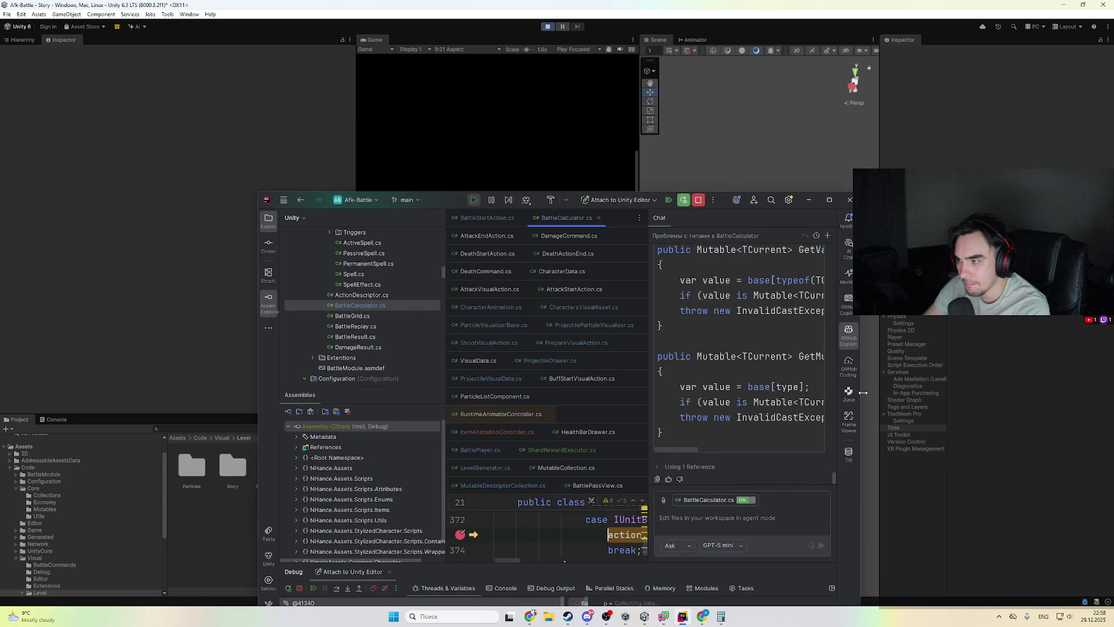
# - Resume until the line 373 breakpoint hits on a MoveStartAction at time 2, then maximize Rider
pyautogui.press('F9')
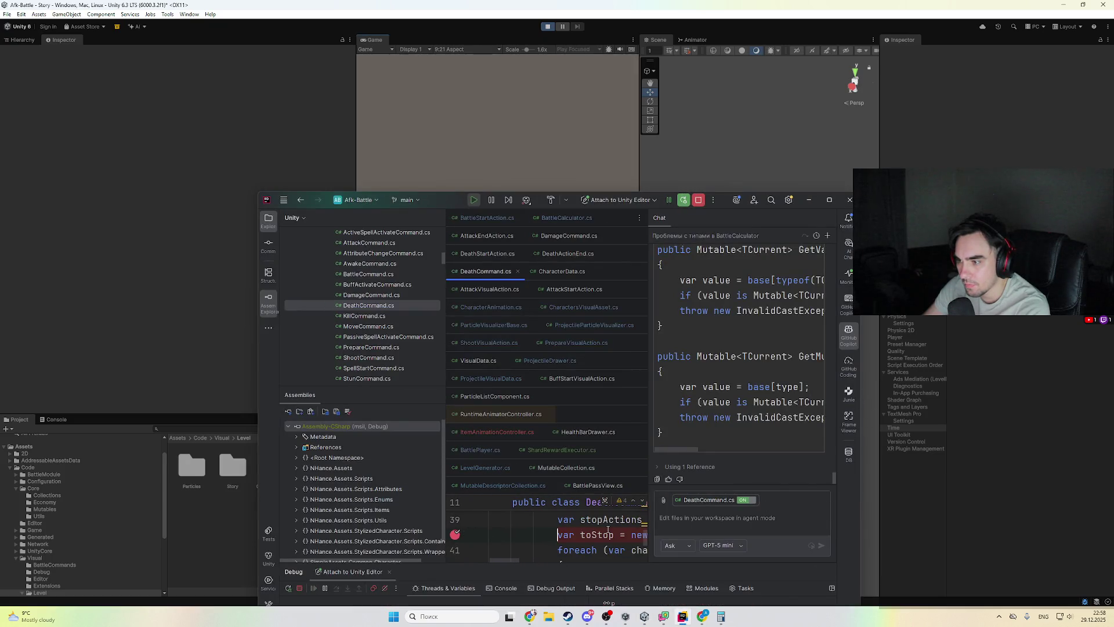
pyautogui.click(617, 166)
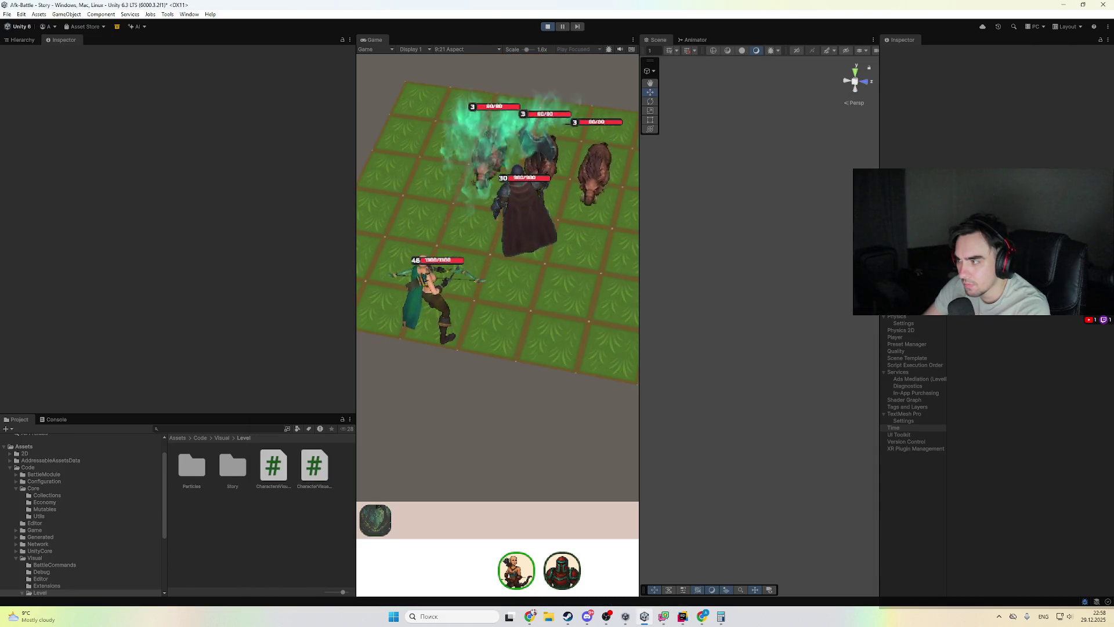
pyautogui.press('F9')
pyautogui.press('F9')
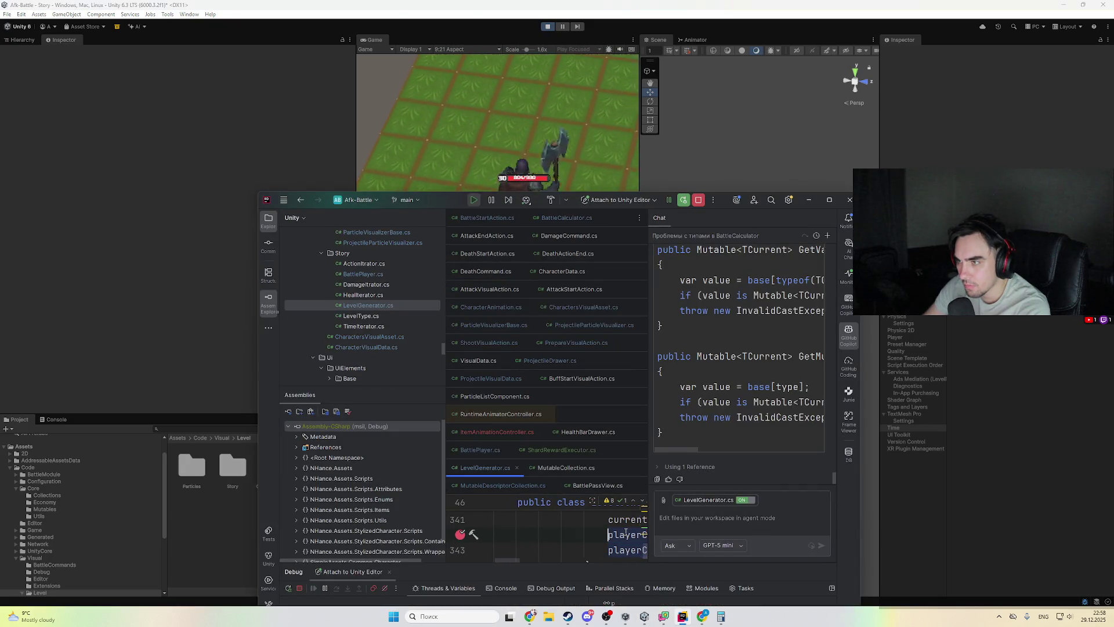
pyautogui.press('F5')
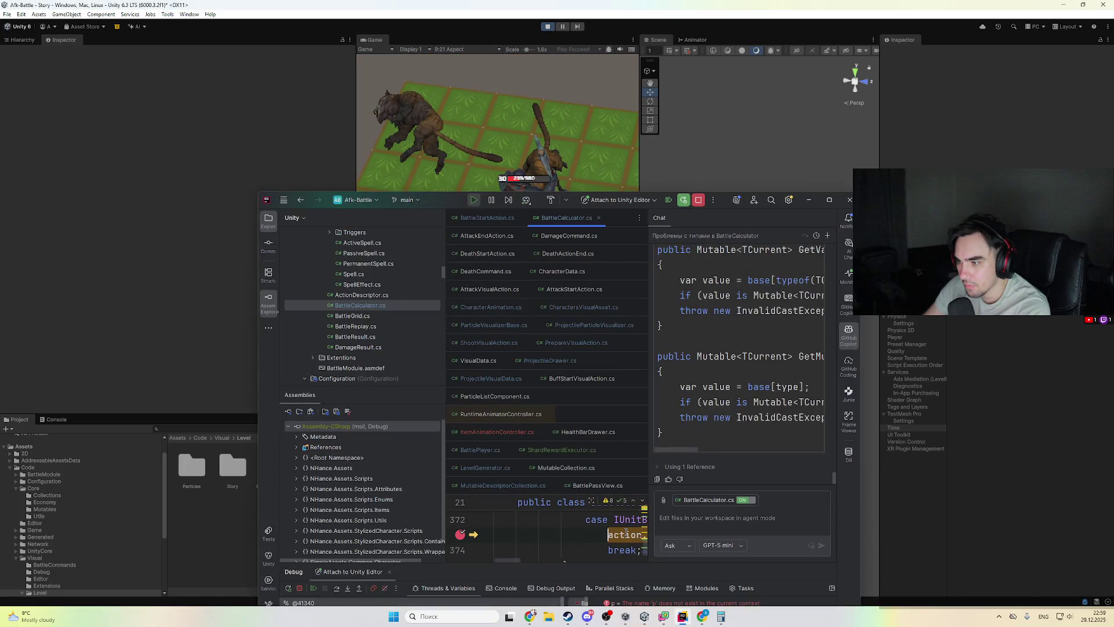
pyautogui.press('F5')
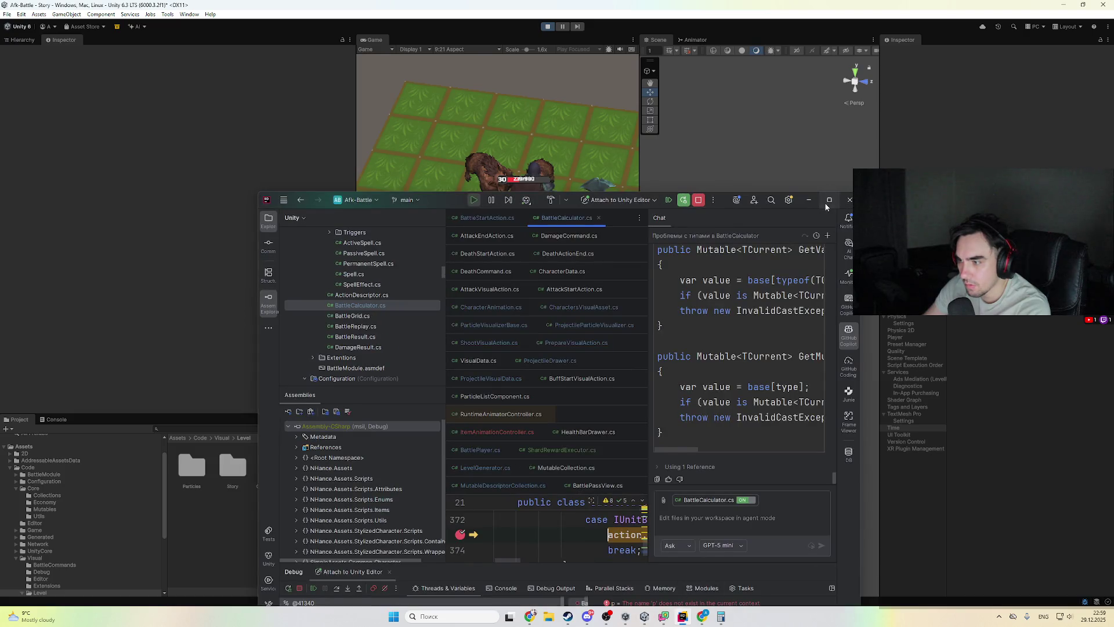
pyautogui.click(829, 199)
pyautogui.scroll(6, 677, 303)
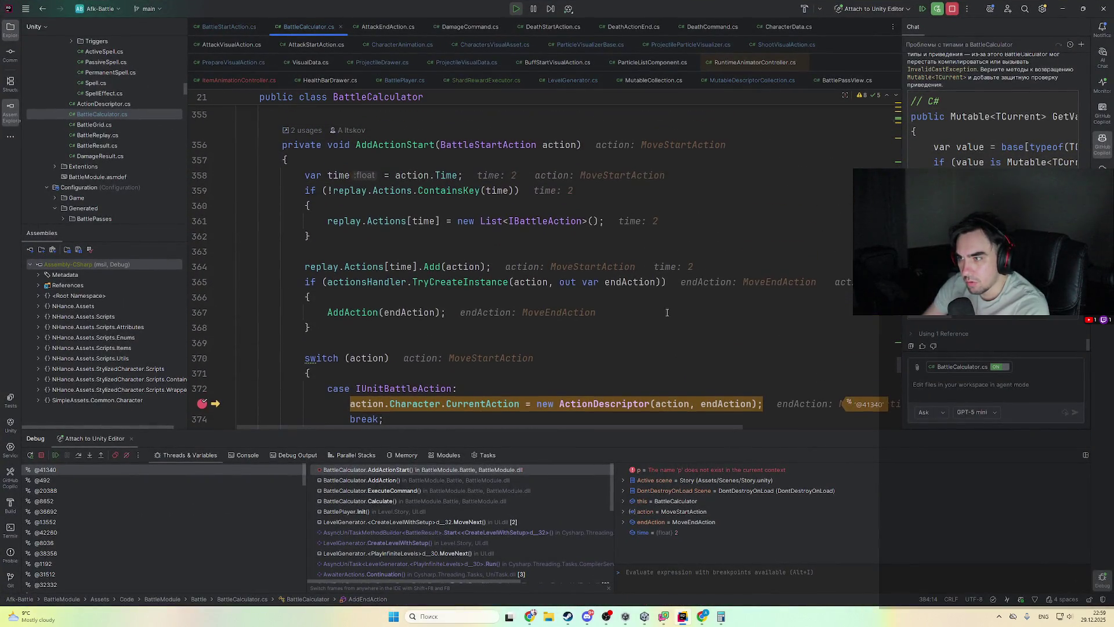
# - Resume through three breakpoint hits, glancing at DeathCommand's StopAttacksUnit and returning to BattleCalculator
pyautogui.moveTo(571, 145)
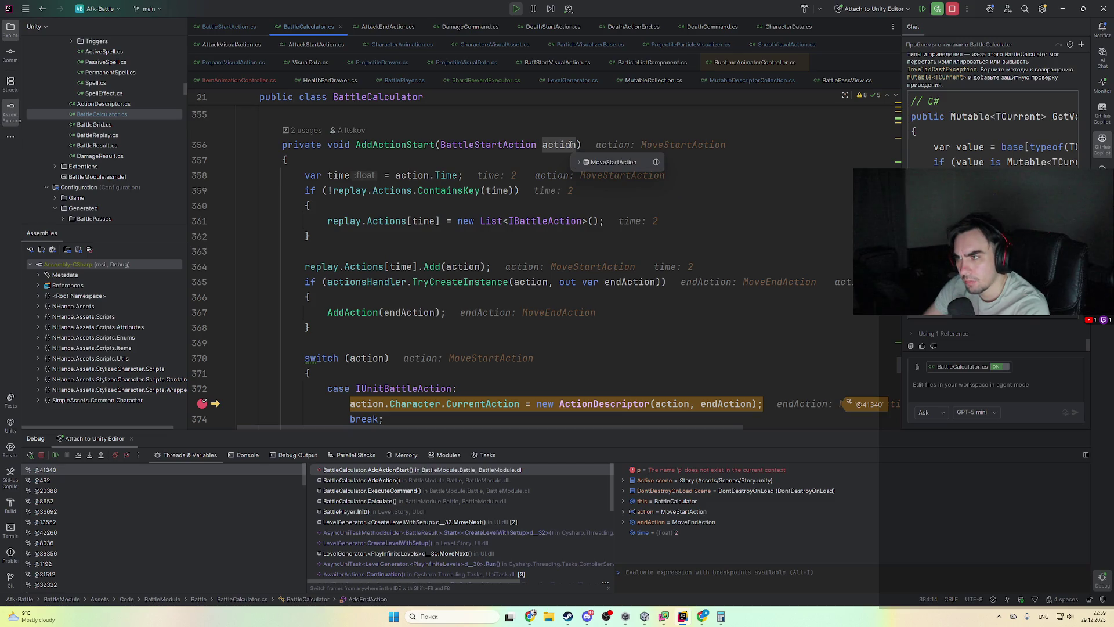
pyautogui.press('F9')
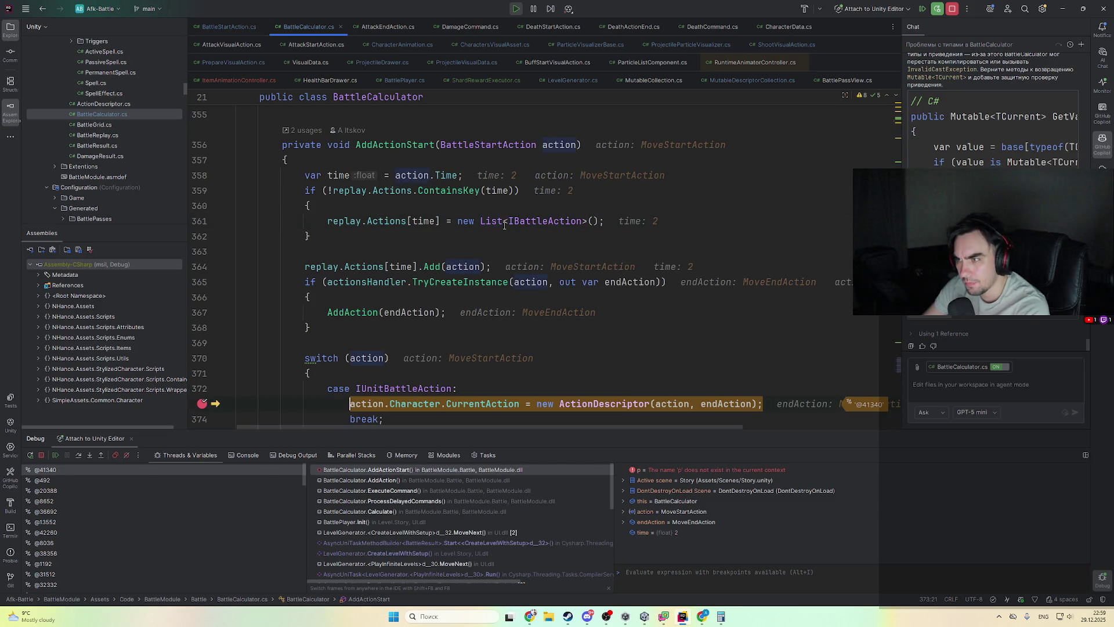
pyautogui.press('F9')
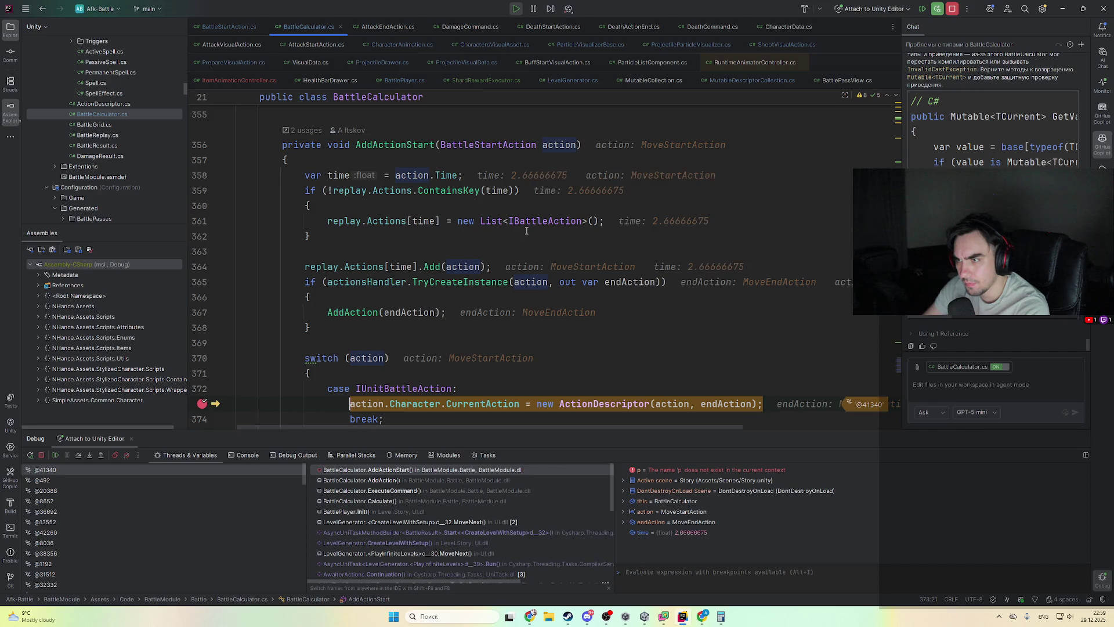
pyautogui.press('F9')
pyautogui.press('F9')
pyautogui.press('F9')
pyautogui.press('F9')
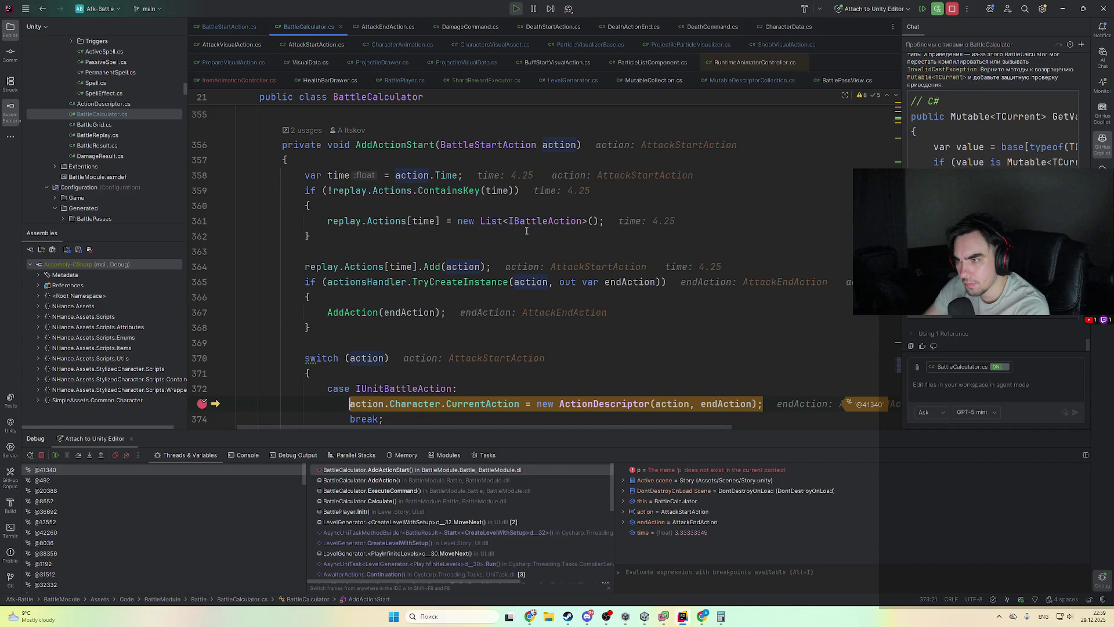
pyautogui.scroll(-5, 613, 320)
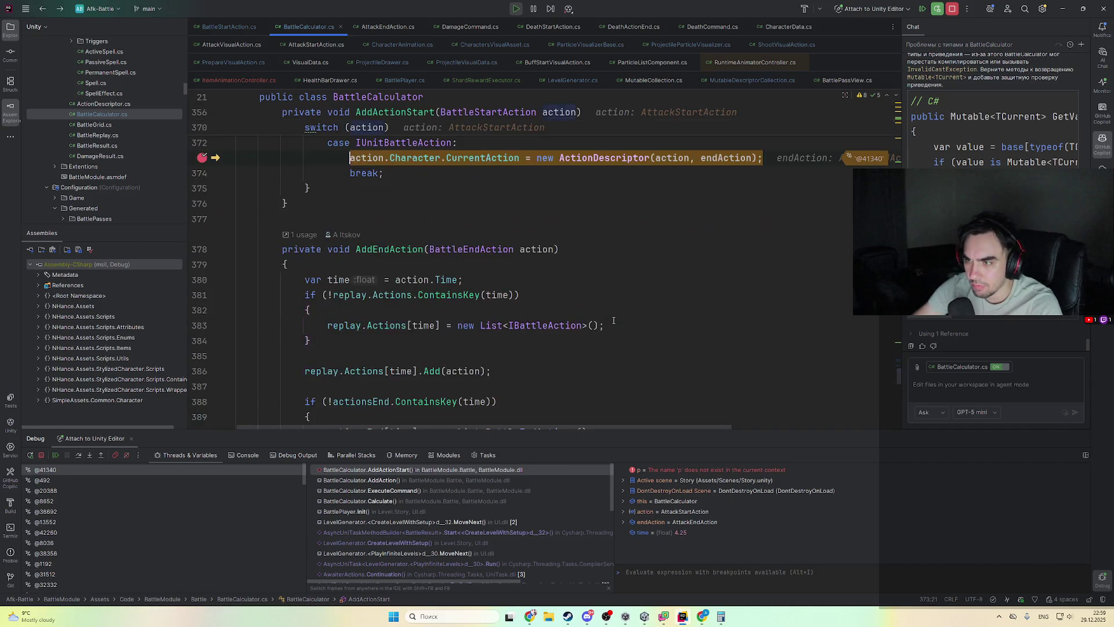
pyautogui.hotkey('ctrl', '-')
pyautogui.hotkey('ctrl', '-')
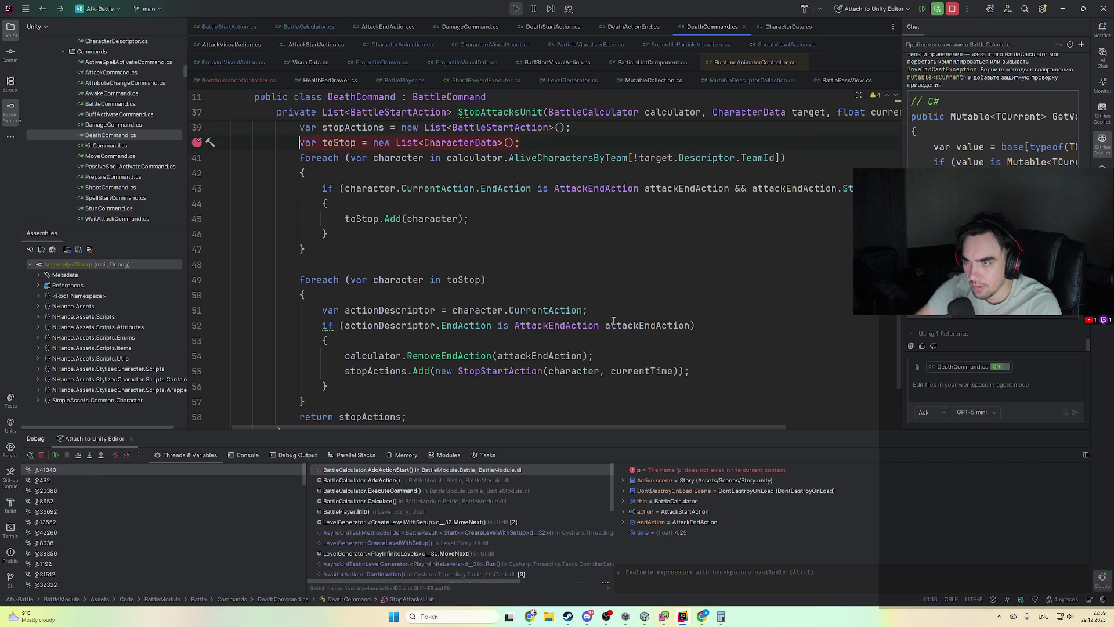
pyautogui.hotkey('ctrl', 'shift', '-')
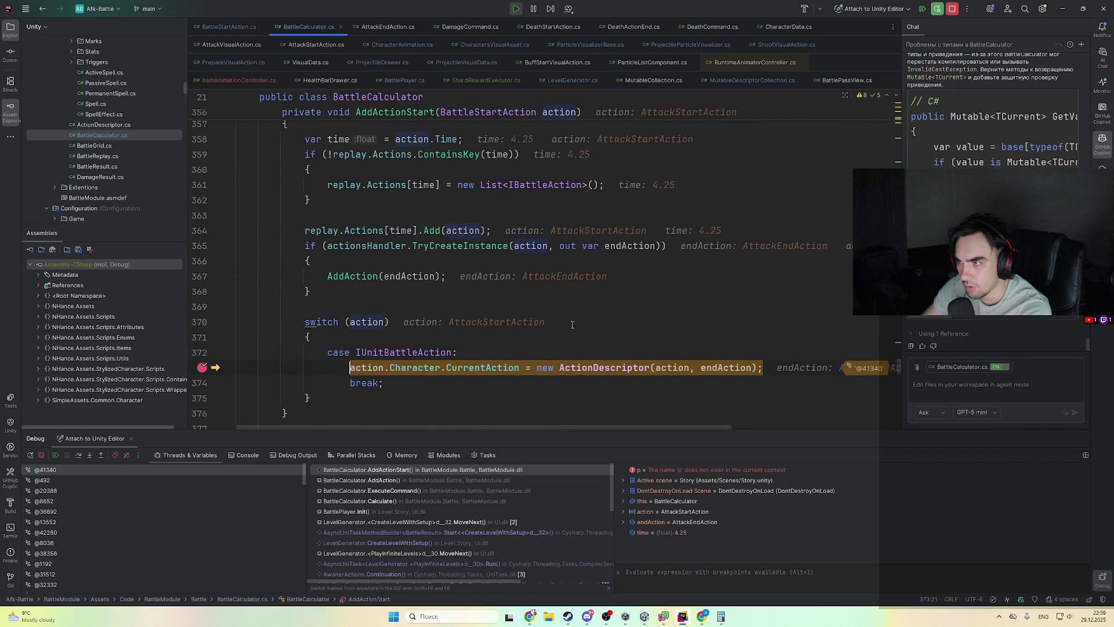
# - Keep resuming until StopAttacksUnit line 40 hits at time 4.58 during a KillCommand
pyautogui.press('F9')
pyautogui.scroll(5, 576, 324)
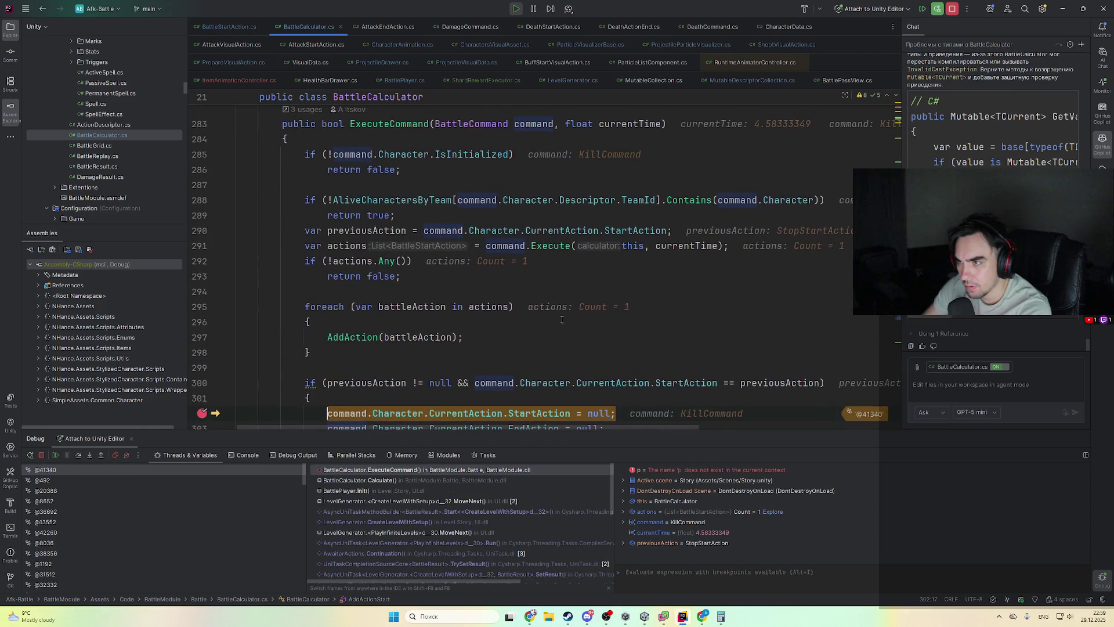
pyautogui.scroll(1, 571, 184)
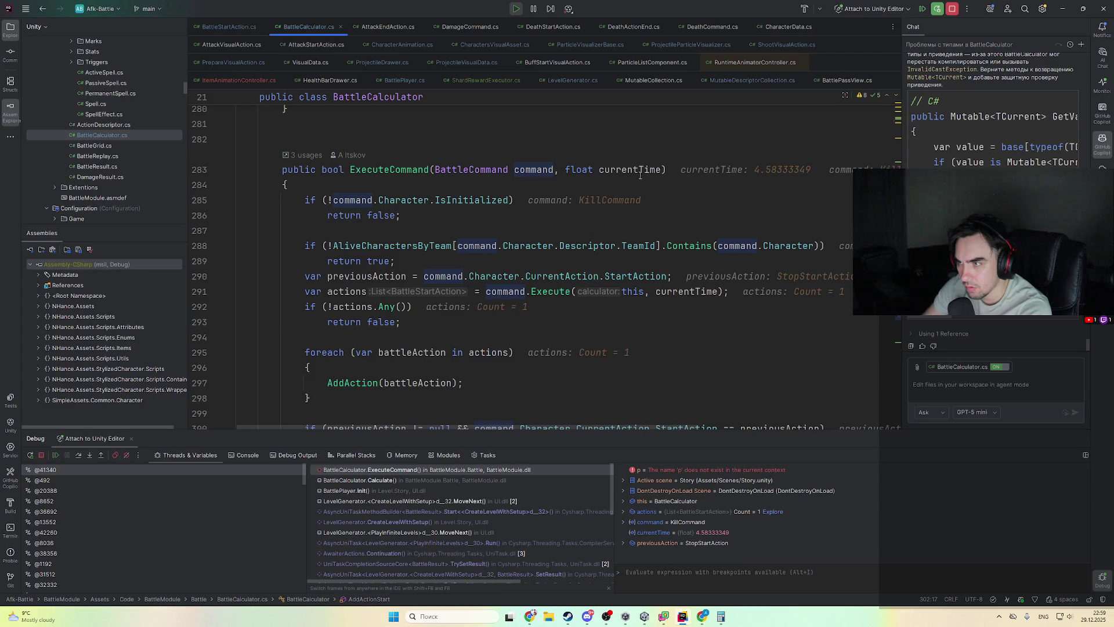
pyautogui.scroll(-3, 638, 180)
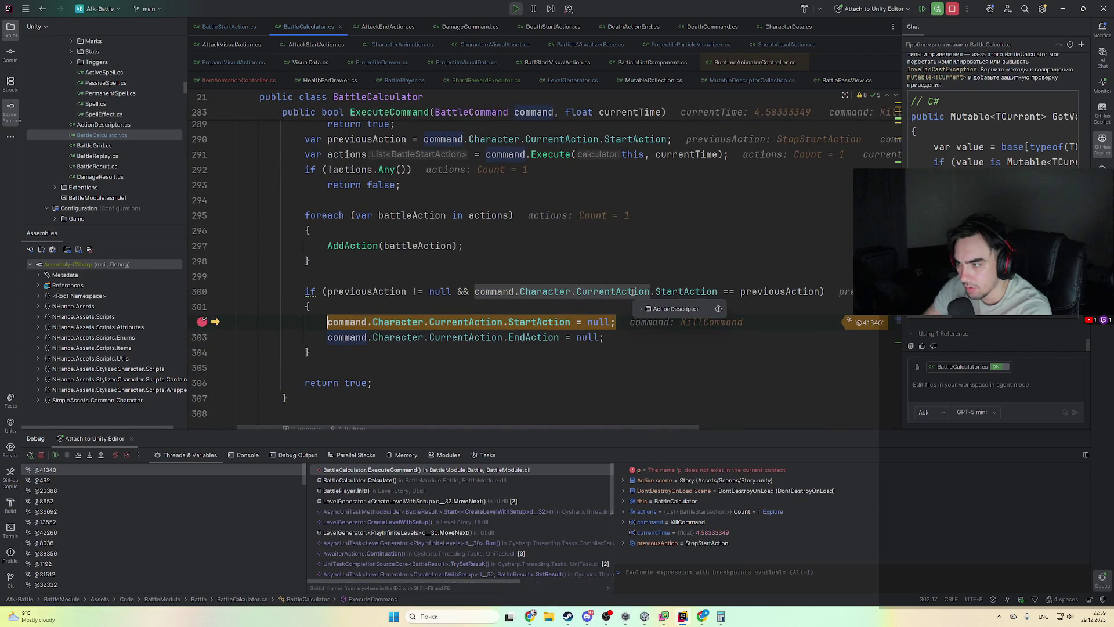
pyautogui.press('F9')
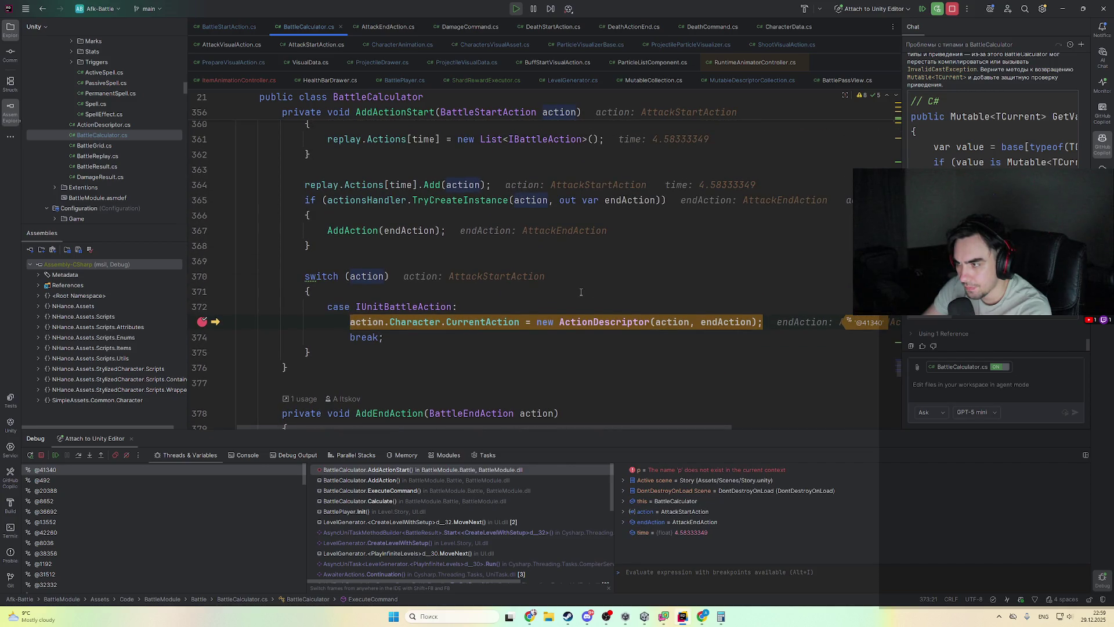
pyautogui.scroll(1, 576, 267)
pyautogui.press('F9')
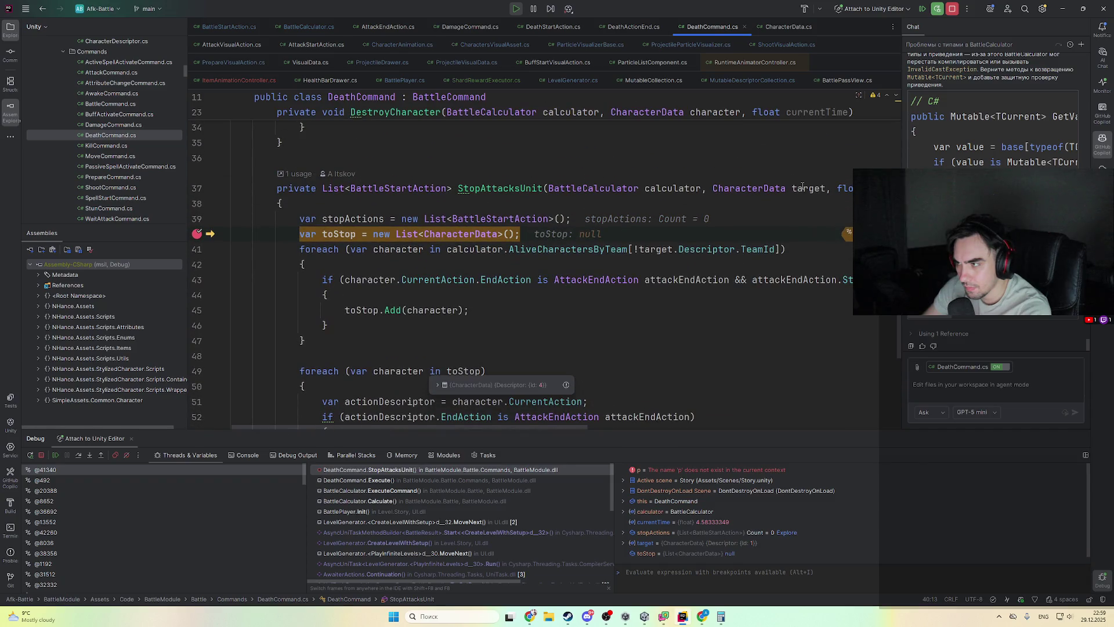
# - Step to the enemy loop and expand AliveCharactersByTeam down to the first character's CurrentAction
pyautogui.moveTo(802, 187)
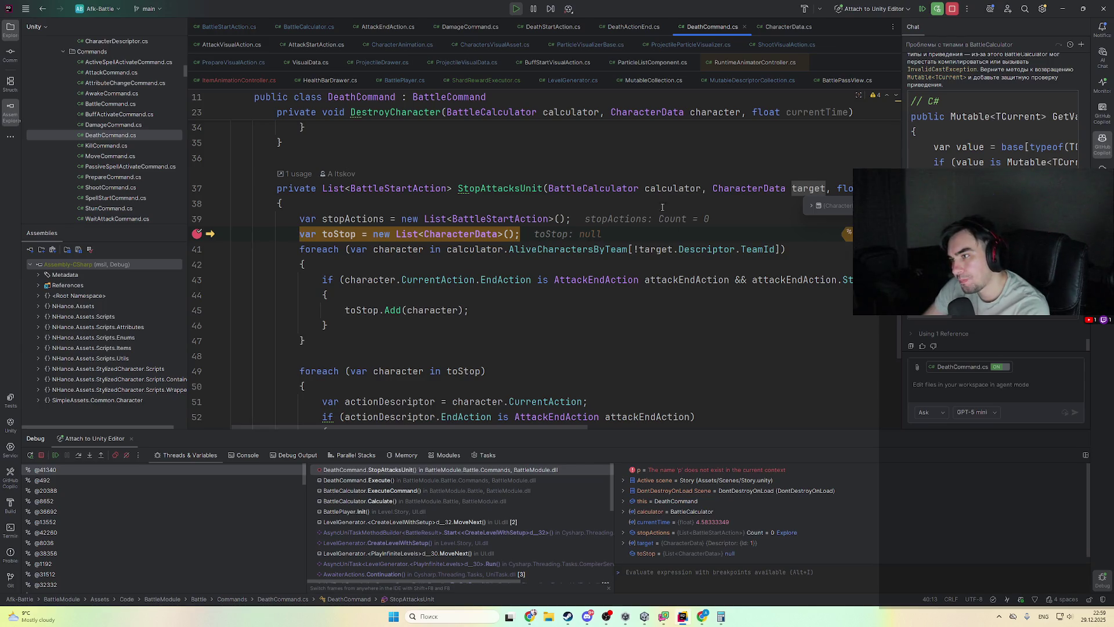
pyautogui.press('F8')
pyautogui.moveTo(597, 253)
pyautogui.click(661, 263)
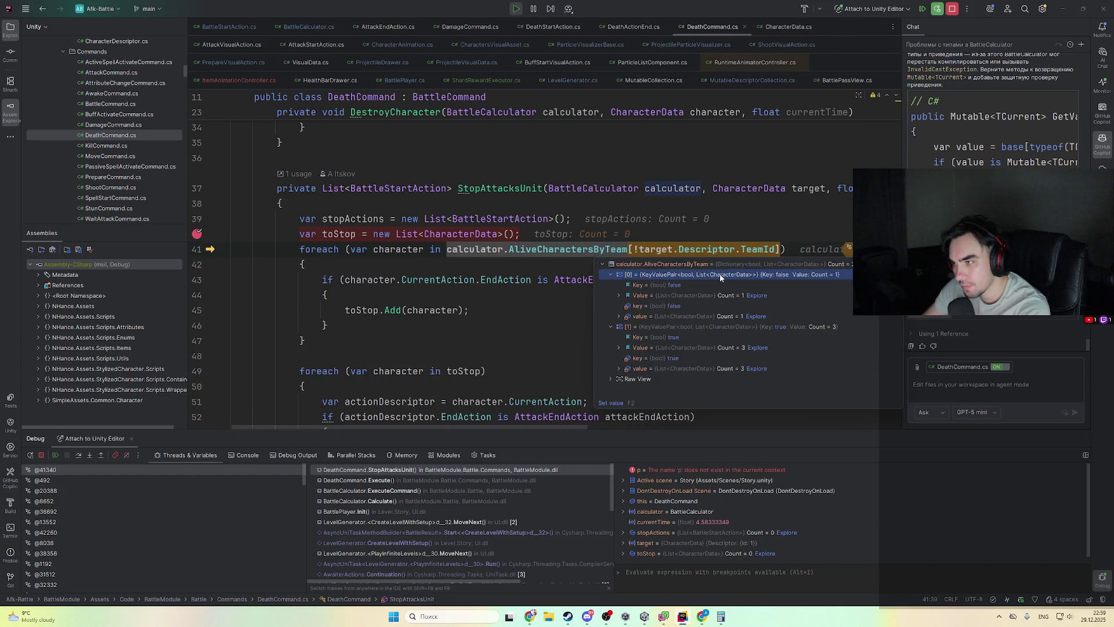
pyautogui.doubleClick(696, 296)
pyautogui.doubleClick(694, 306)
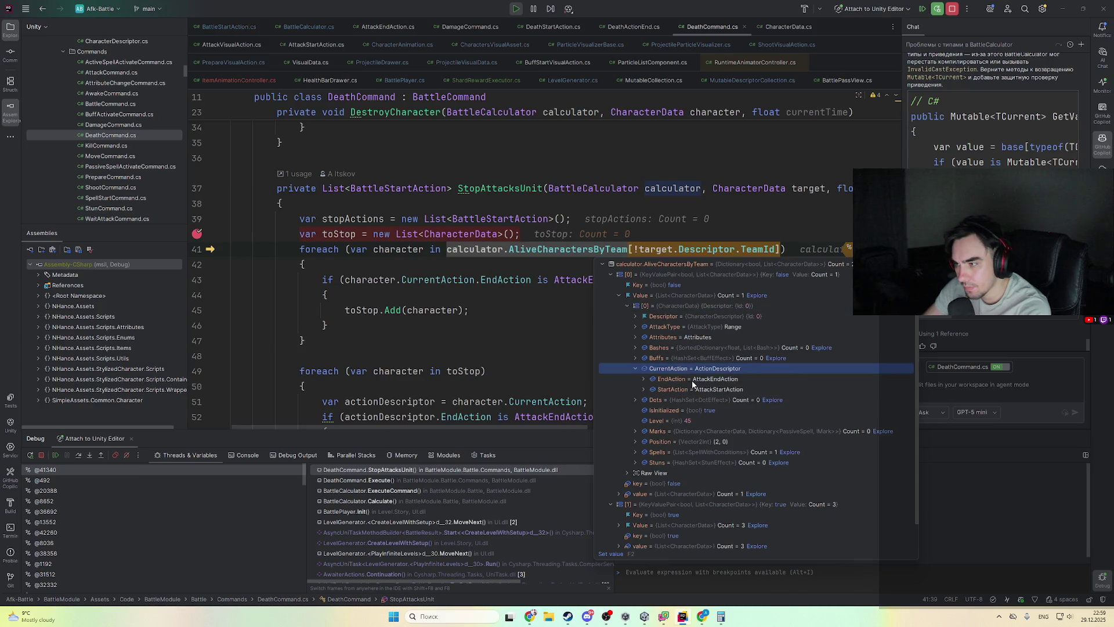
pyautogui.click(448, 312)
# - Step into the attack-end check, then resume to the StopStartAction assignment on line 373
pyautogui.press('F8')
pyautogui.press('F8')
pyautogui.press('F8')
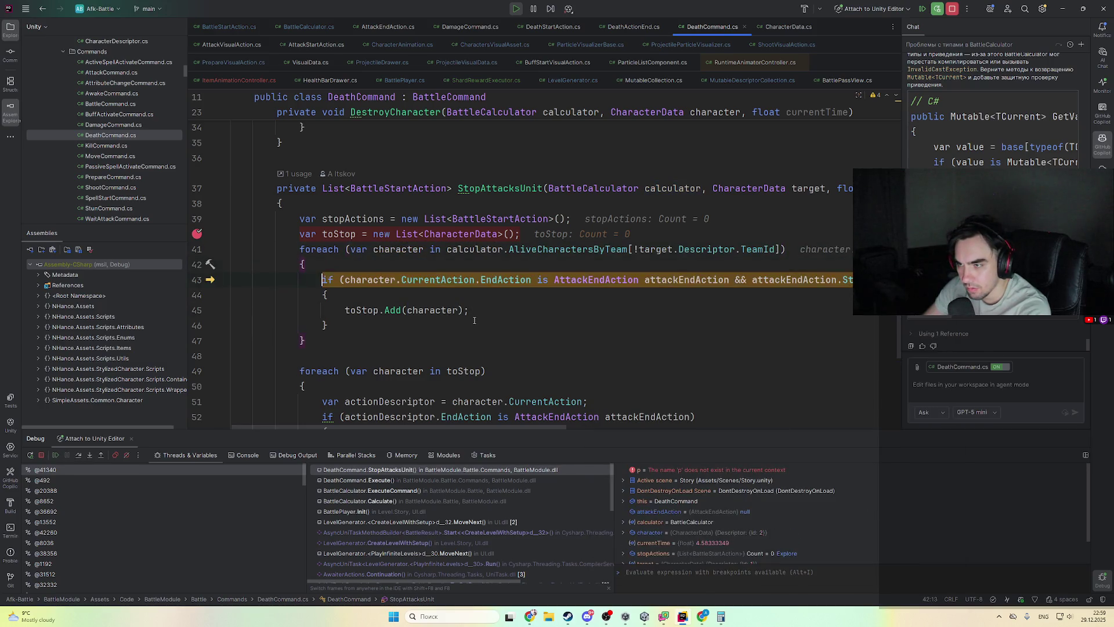
pyautogui.moveTo(683, 617)
pyautogui.press('F9')
pyautogui.click(683, 617)
pyautogui.click(683, 617)
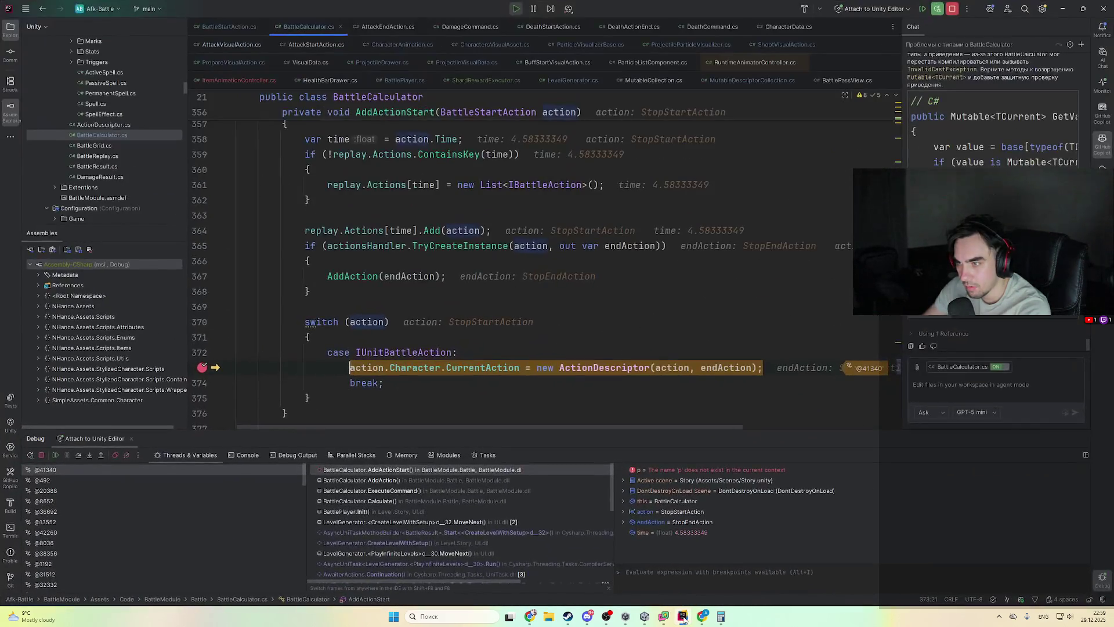
# - Step out of AddActionStart back into ExecuteCommand and on to the CurrentAction assignment
pyautogui.scroll(5, 491, 398)
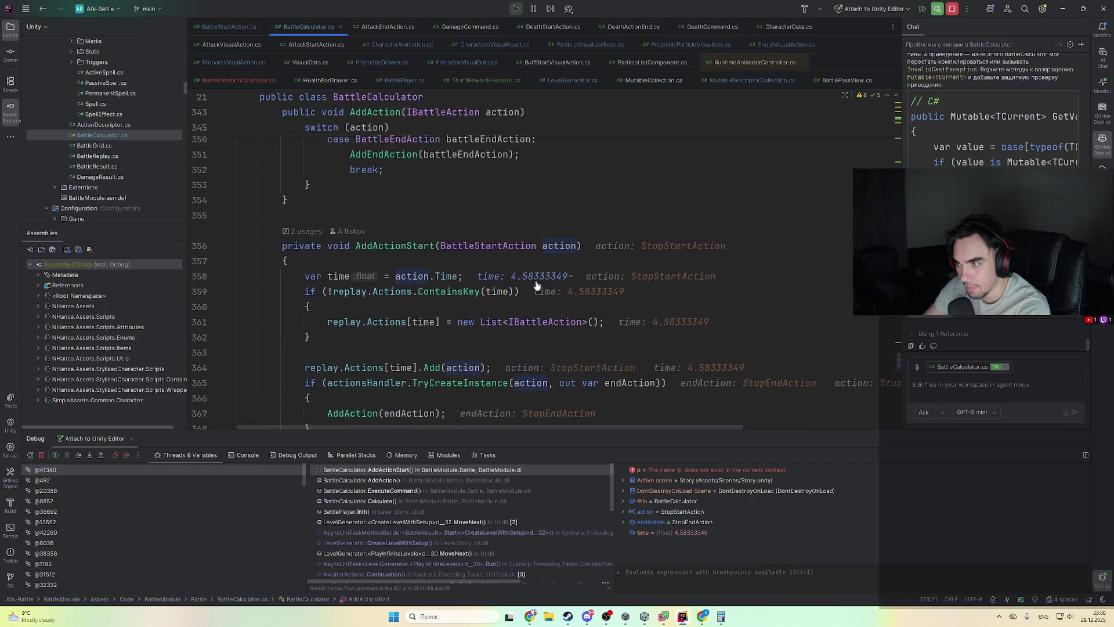
pyautogui.scroll(-5, 563, 316)
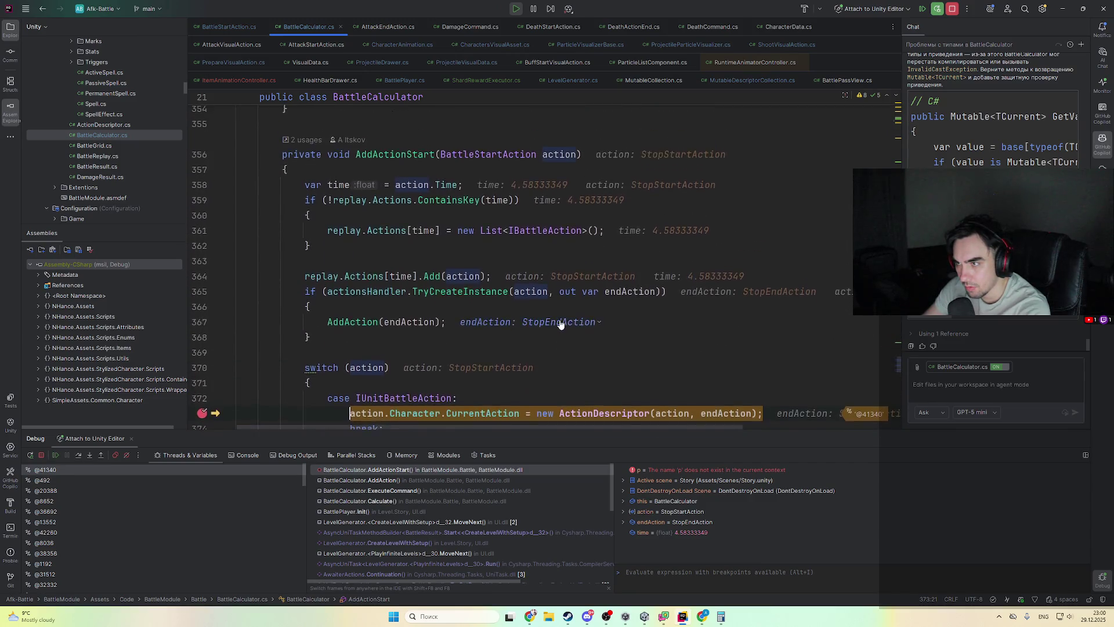
pyautogui.scroll(-4, 562, 319)
pyautogui.press('F8')
pyautogui.press('F8')
pyautogui.press('F8')
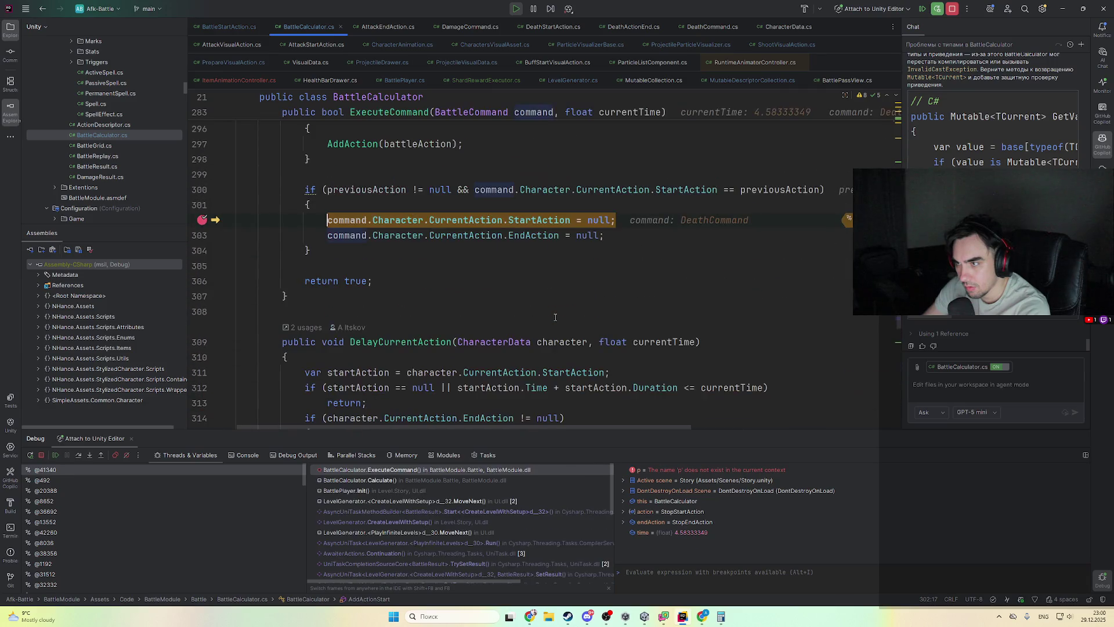
pyautogui.scroll(5, 554, 325)
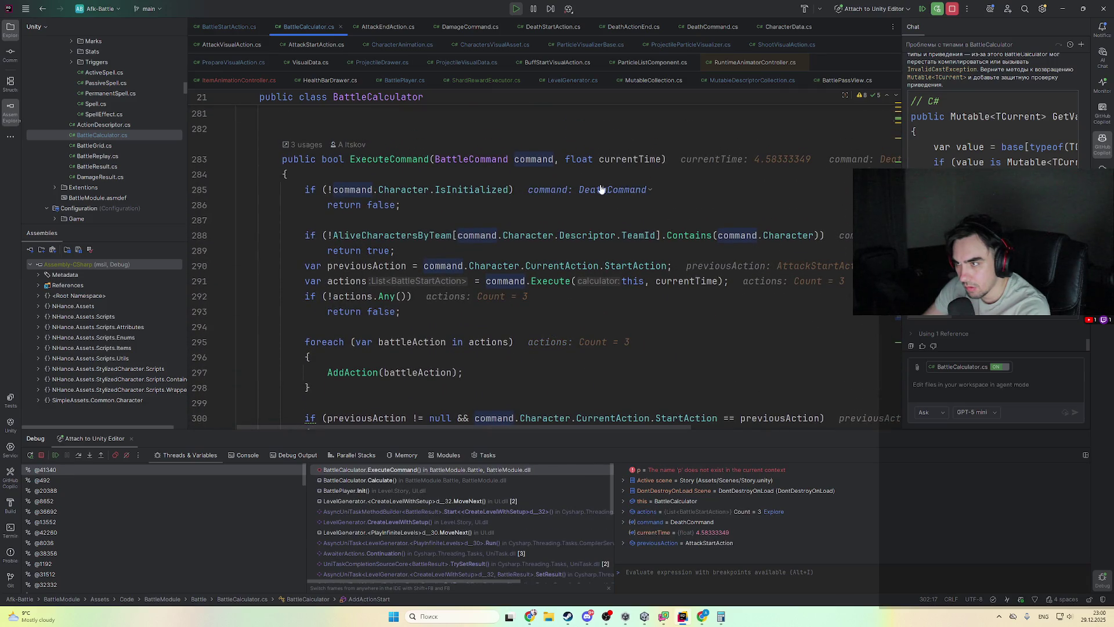
pyautogui.press('F8')
# - Resume through breakpoint hits until ExecuteCommand clears StartAction for the ActiveSpellActivateCommand at 6.75
pyautogui.scroll(4, 533, 235)
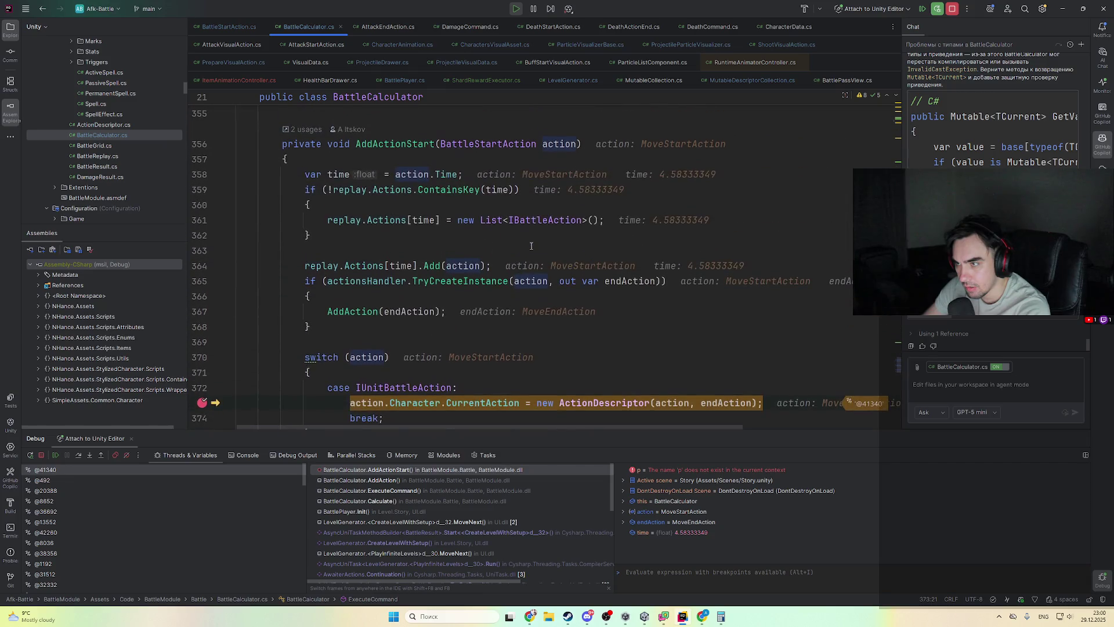
pyautogui.press('F9')
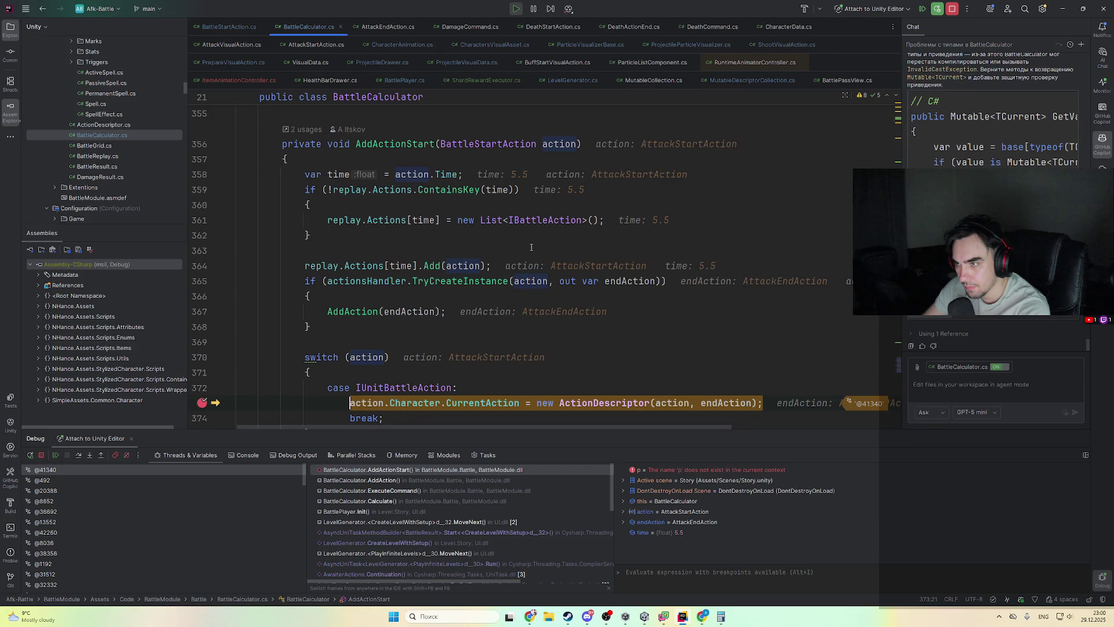
pyautogui.press('F9')
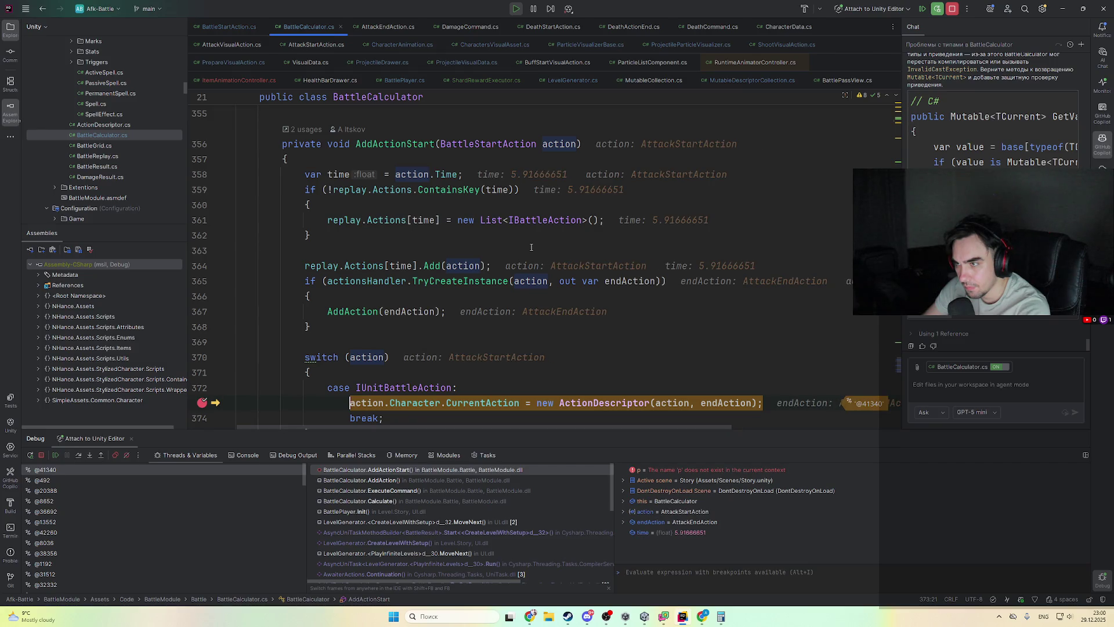
pyautogui.press('F9')
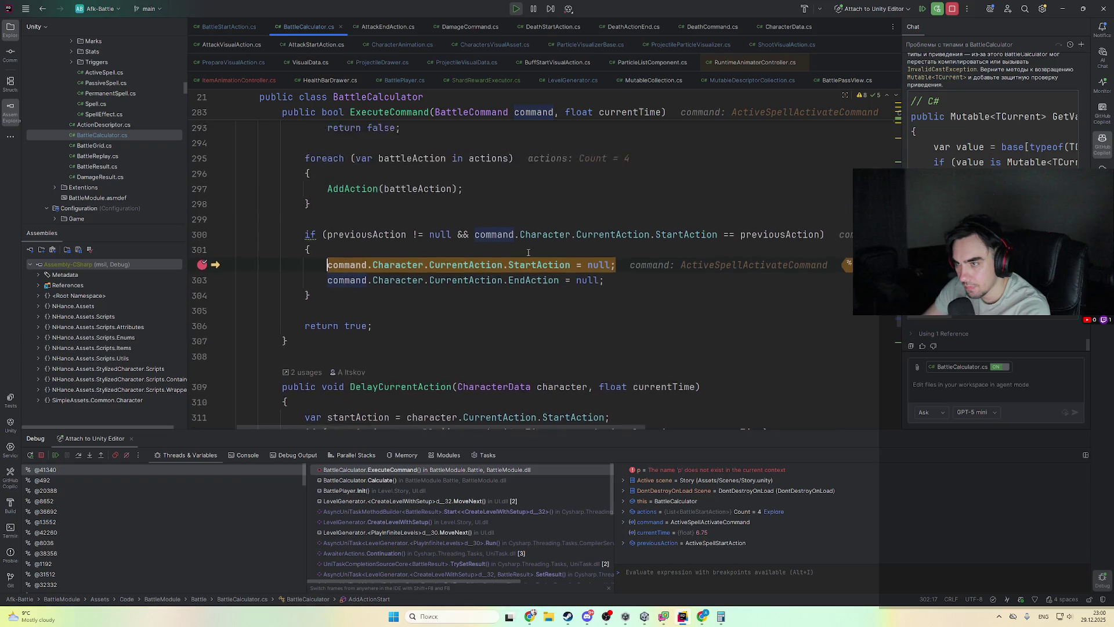
pyautogui.scroll(5, 527, 252)
pyautogui.scroll(-5, 571, 268)
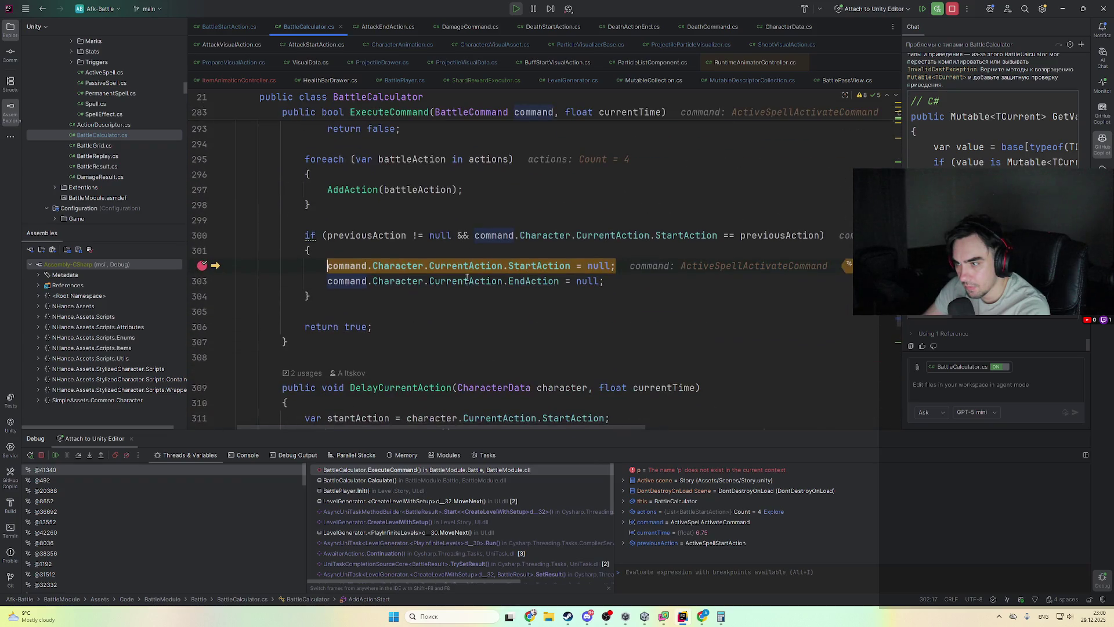
# - Check the live values of Character, previousAction and StartAction in ExecuteCommand
pyautogui.moveTo(458, 269)
pyautogui.moveTo(379, 264)
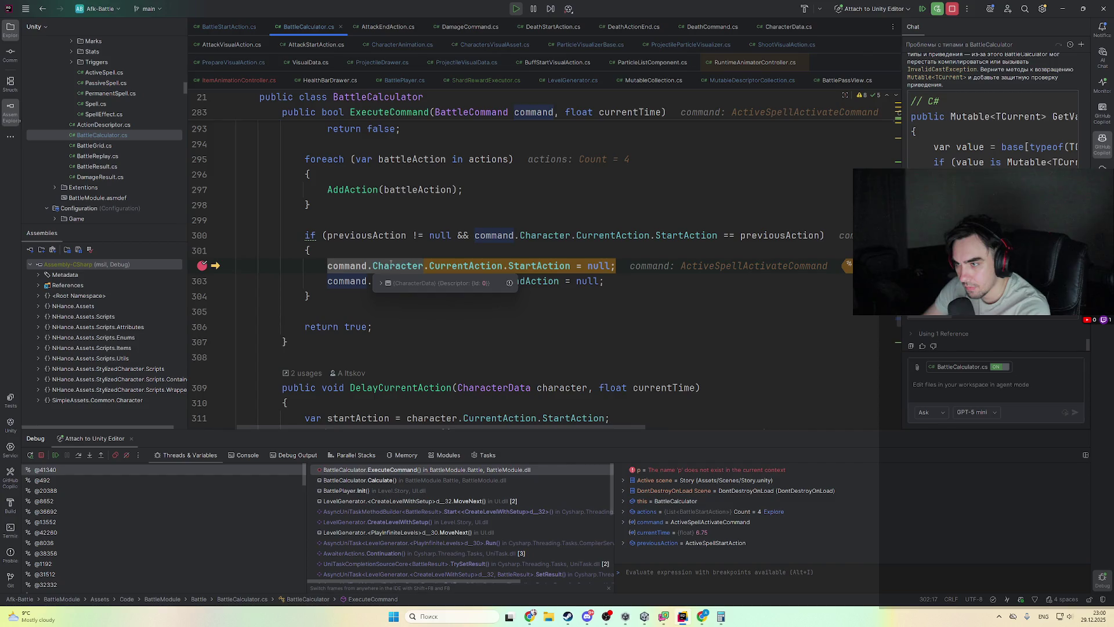
pyautogui.scroll(3, 529, 298)
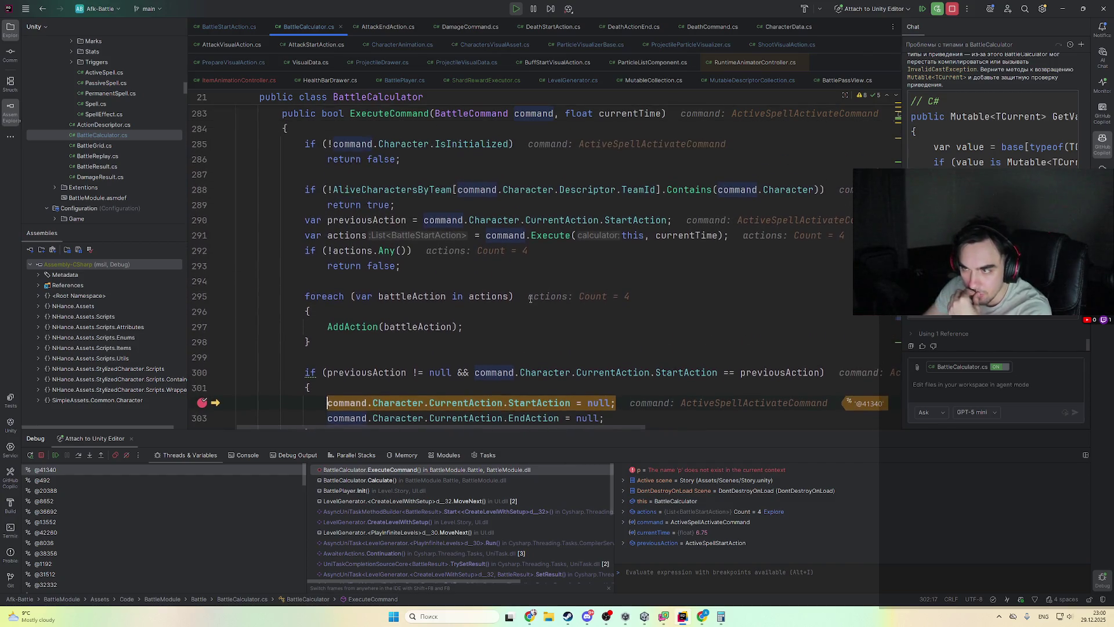
pyautogui.moveTo(394, 370)
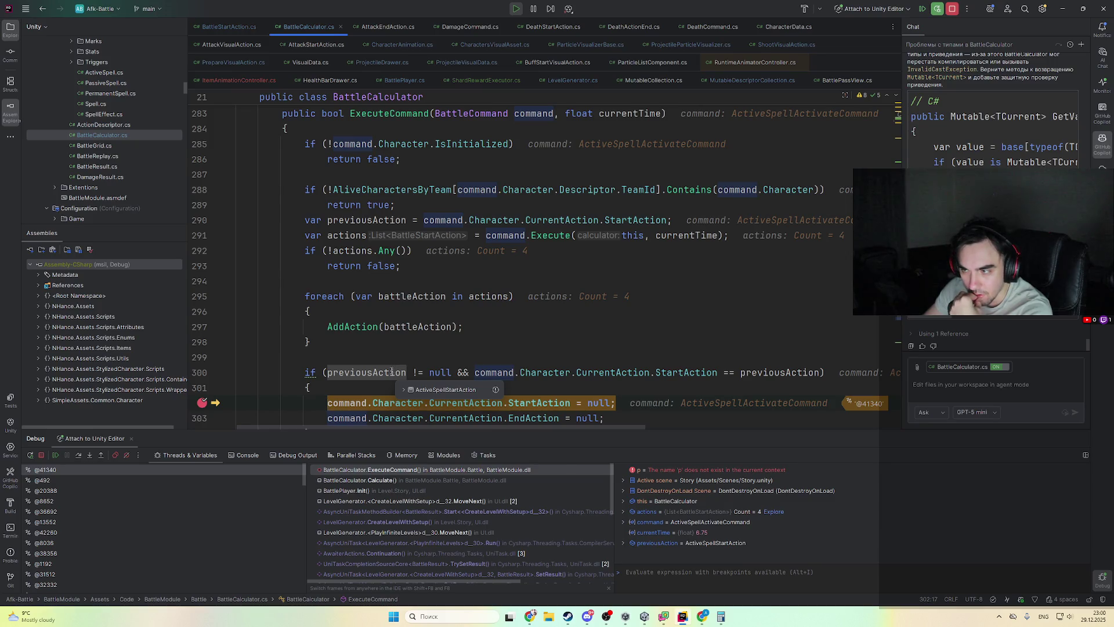
pyautogui.scroll(2, 669, 253)
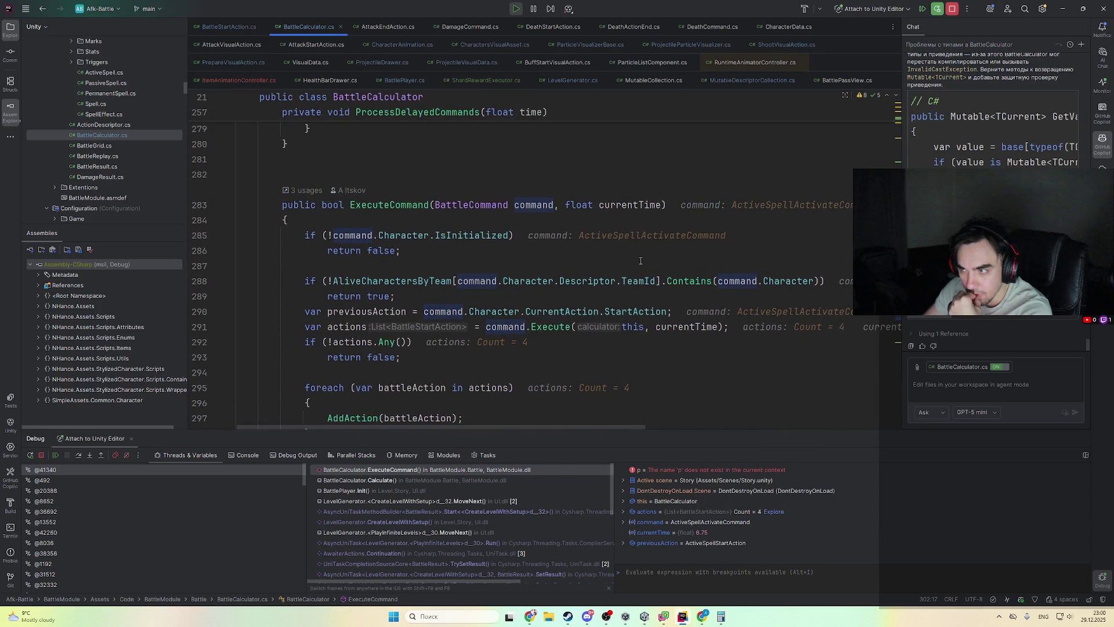
pyautogui.scroll(-2, 489, 260)
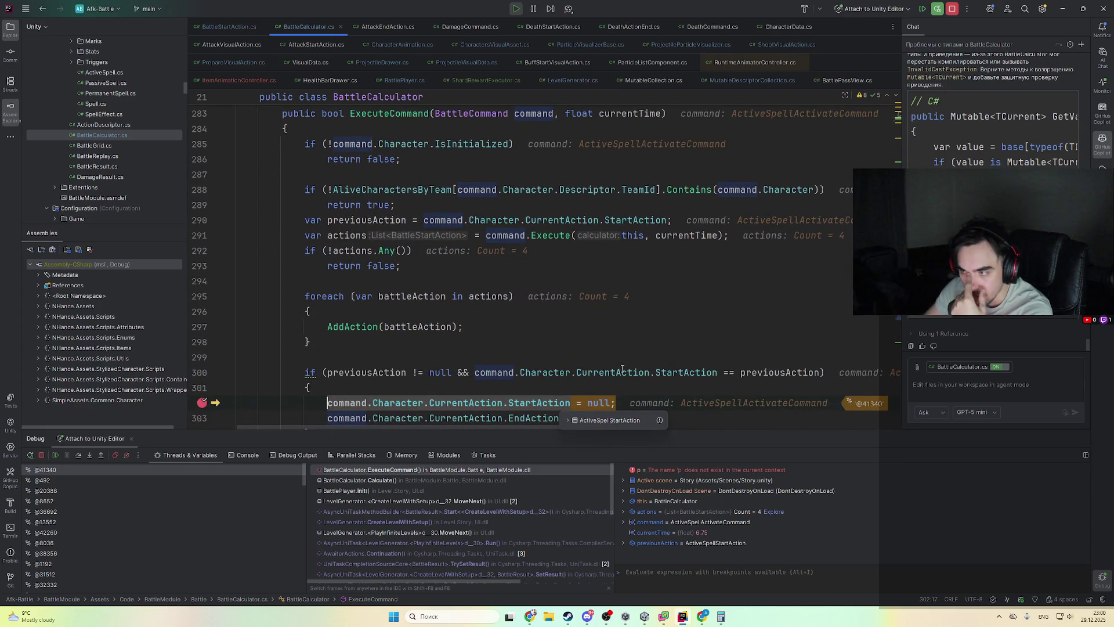
pyautogui.moveTo(740, 373)
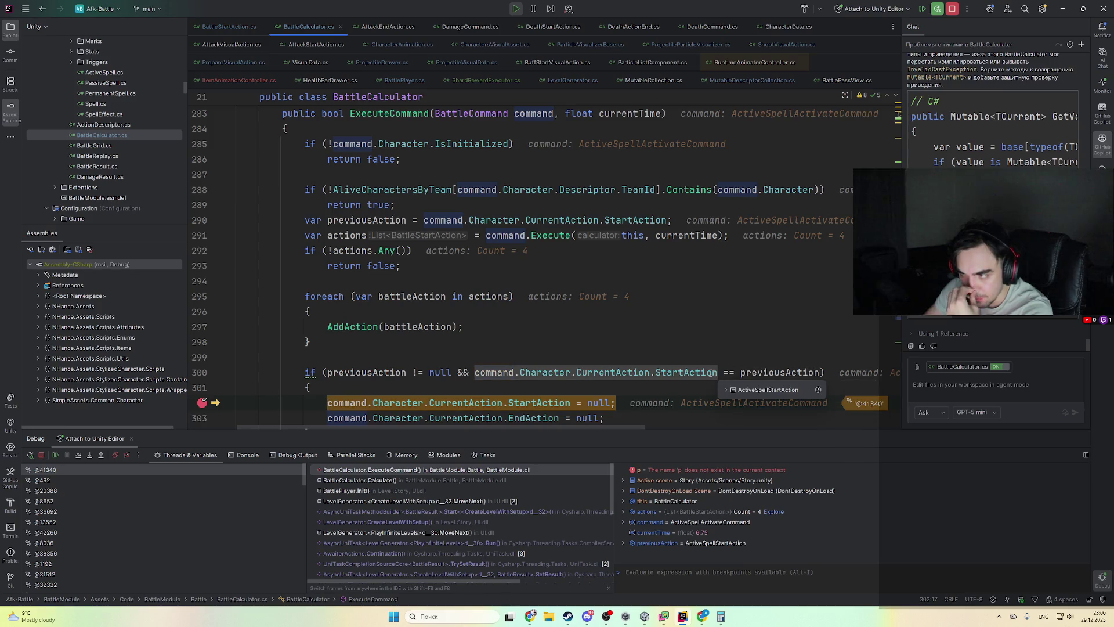
# - Highlight startAction usages in DelayCurrentAction, then go to the AddDelayedCommand declaration
pyautogui.scroll(2, 437, 228)
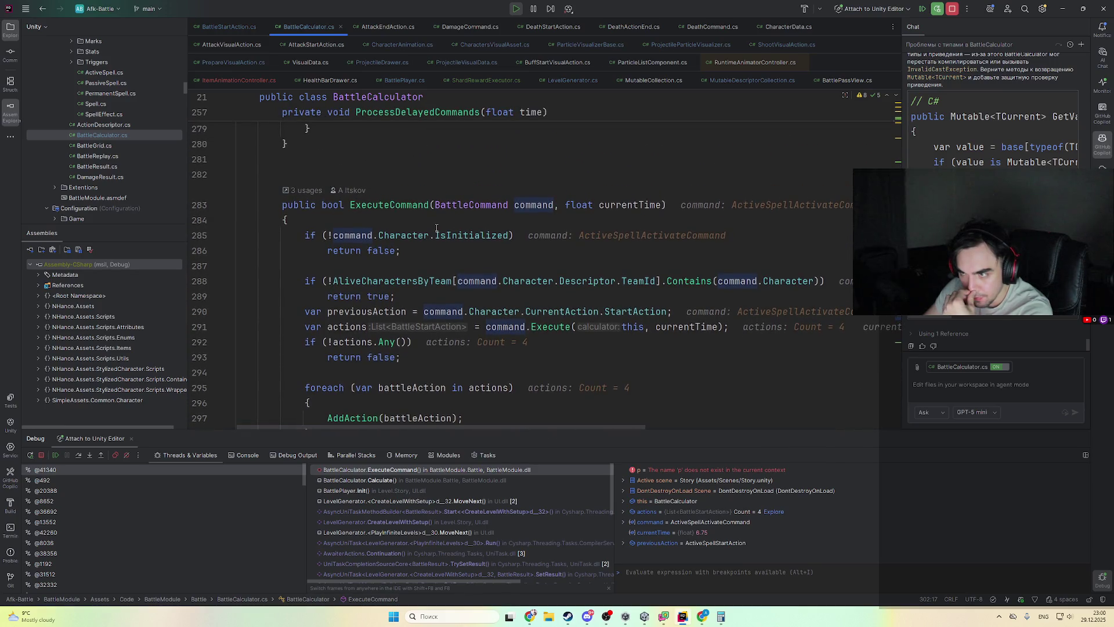
pyautogui.scroll(-2, 511, 332)
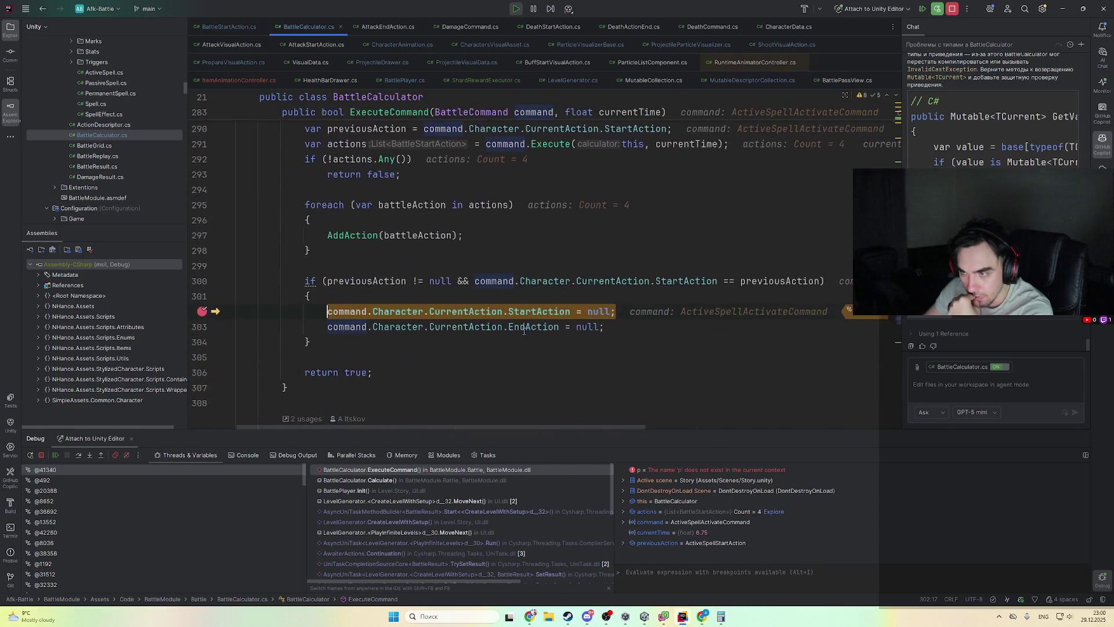
pyautogui.scroll(-5, 511, 332)
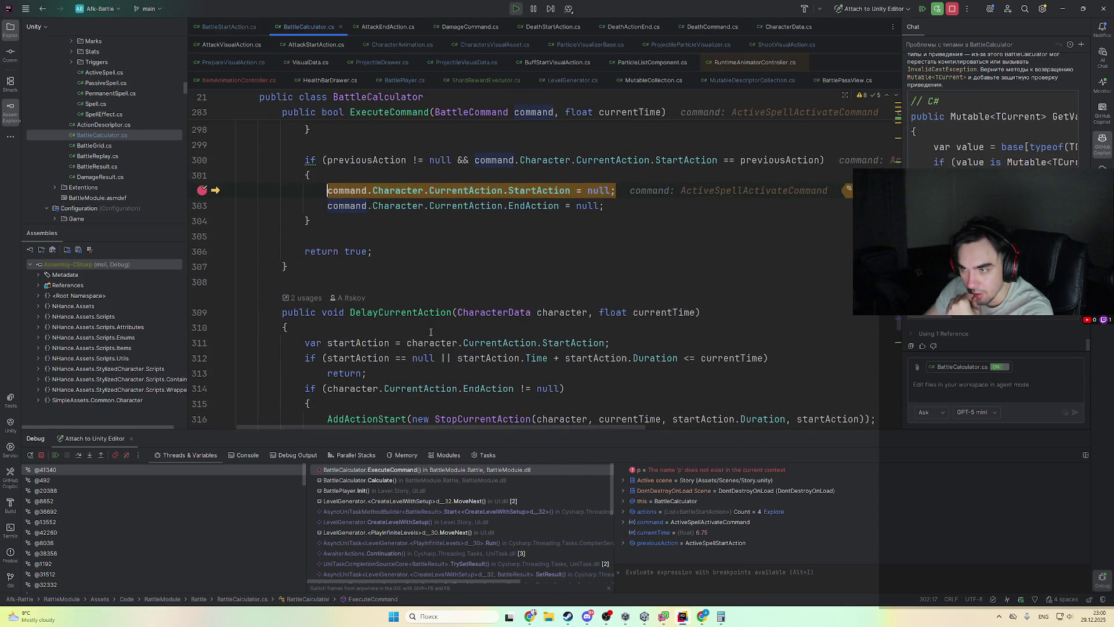
pyautogui.scroll(-2, 504, 325)
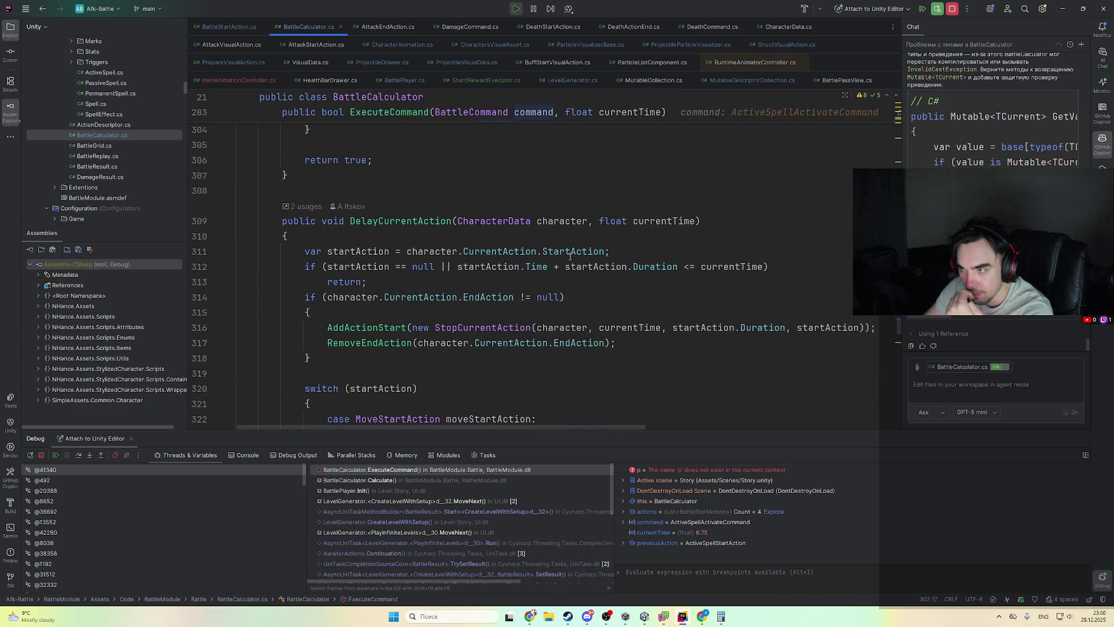
pyautogui.scroll(-2, 425, 282)
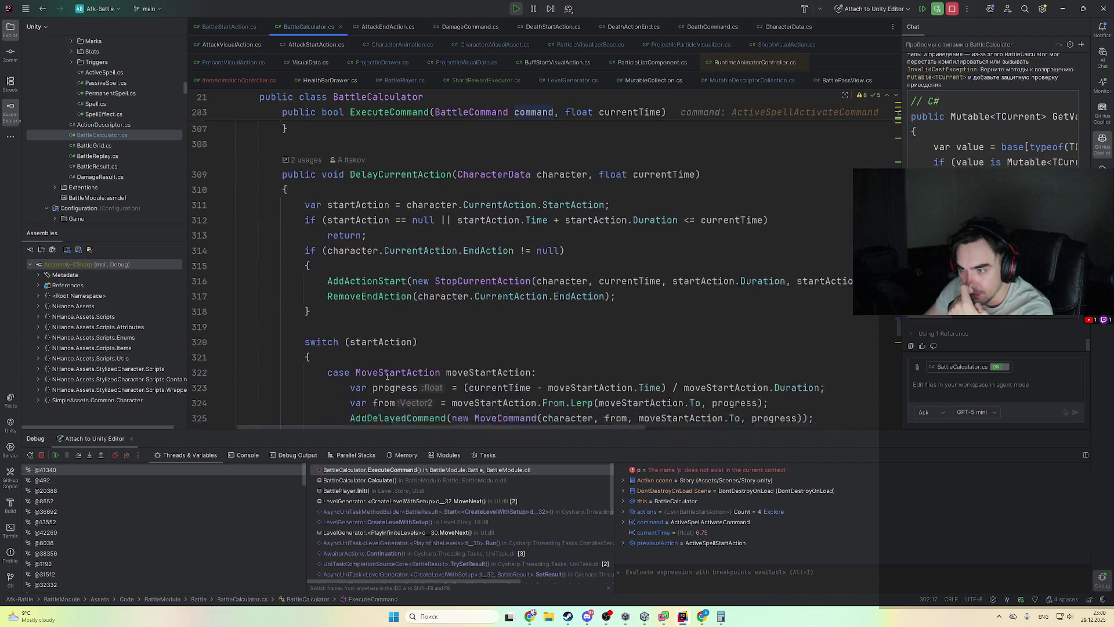
pyautogui.click(396, 297)
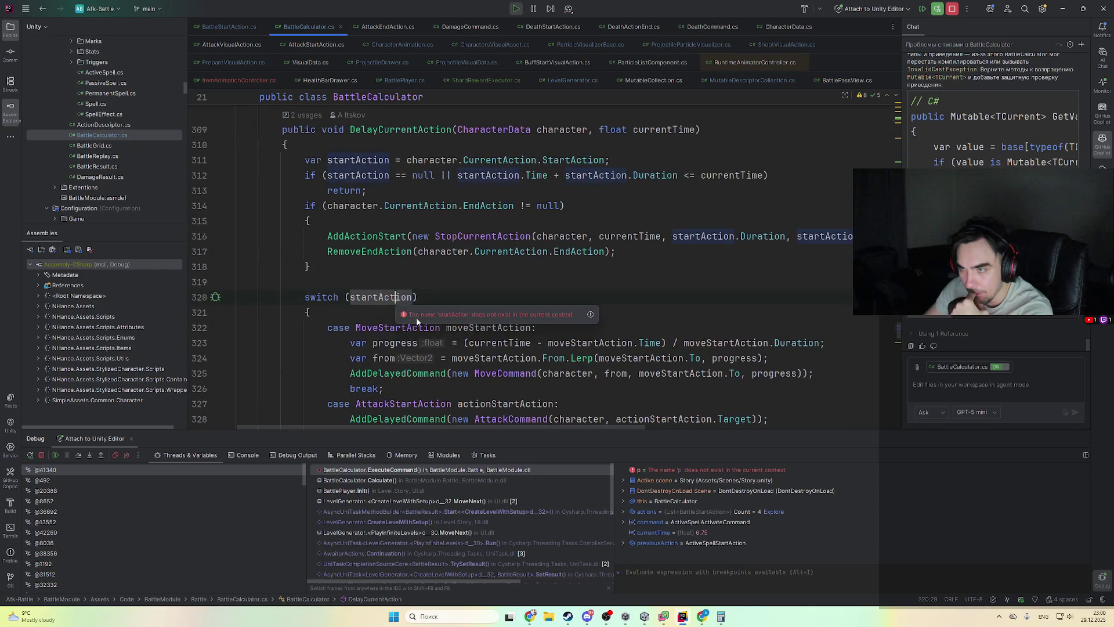
pyautogui.scroll(1, 414, 315)
pyautogui.scroll(1, 568, 268)
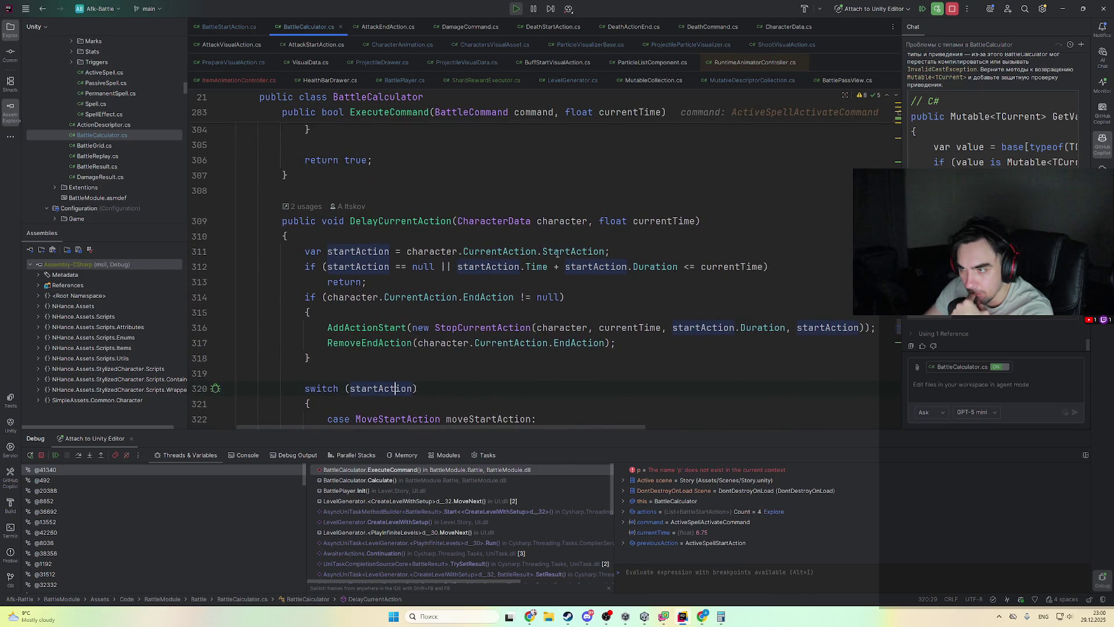
pyautogui.scroll(-1, 663, 287)
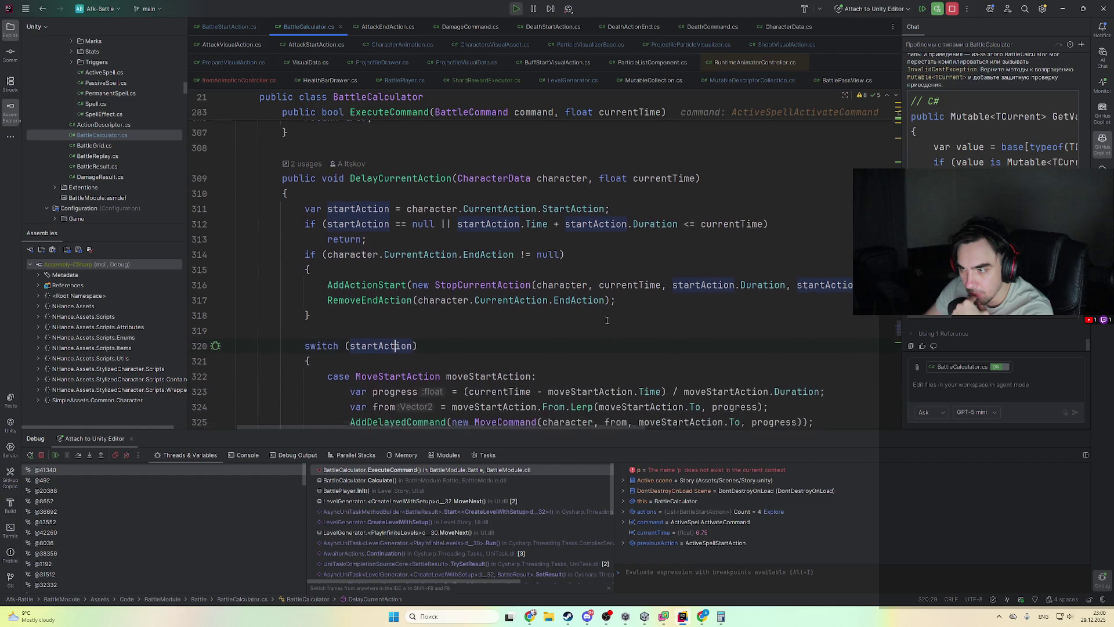
pyautogui.scroll(-3, 480, 317)
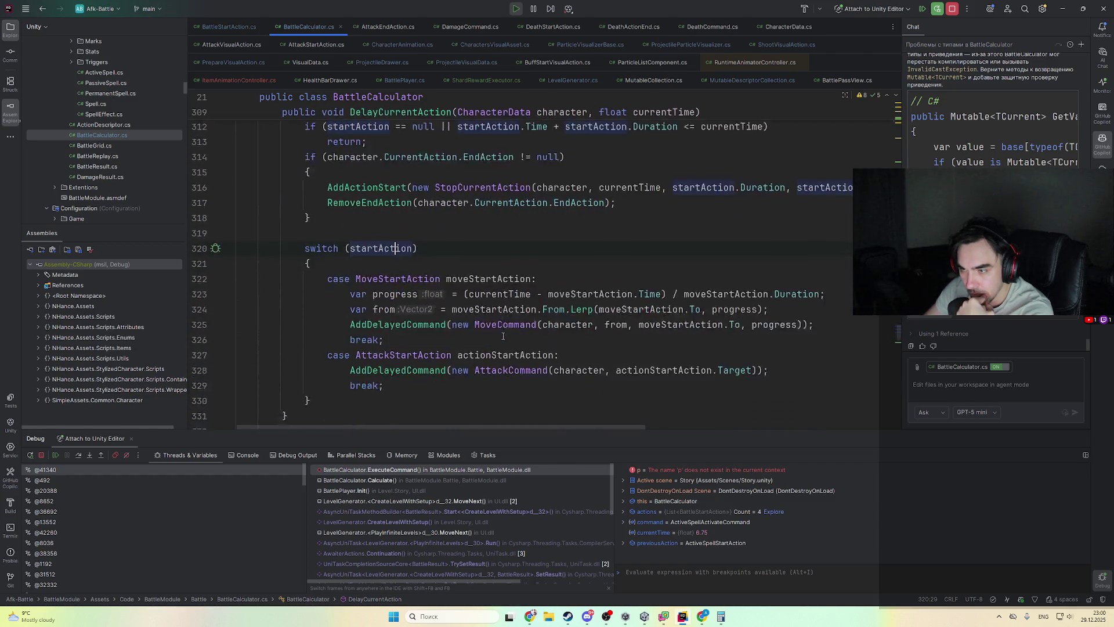
pyautogui.keyDown('ctrl'); pyautogui.click(401, 282); pyautogui.keyUp('ctrl')
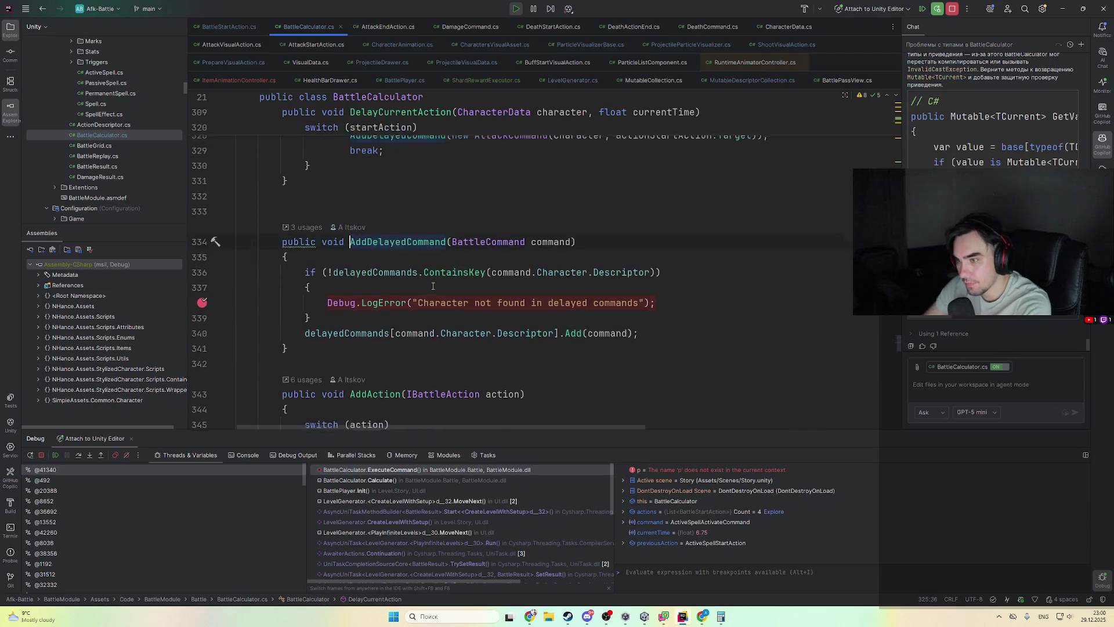
pyautogui.click(390, 340)
pyautogui.moveTo(378, 332)
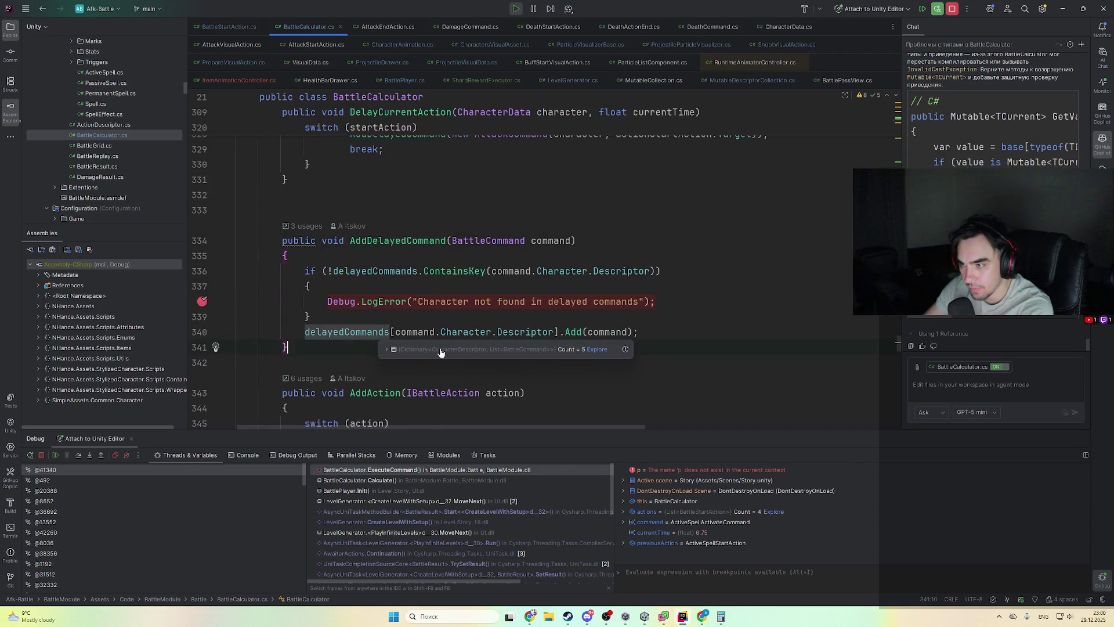
pyautogui.click(476, 347)
pyautogui.doubleClick(548, 358)
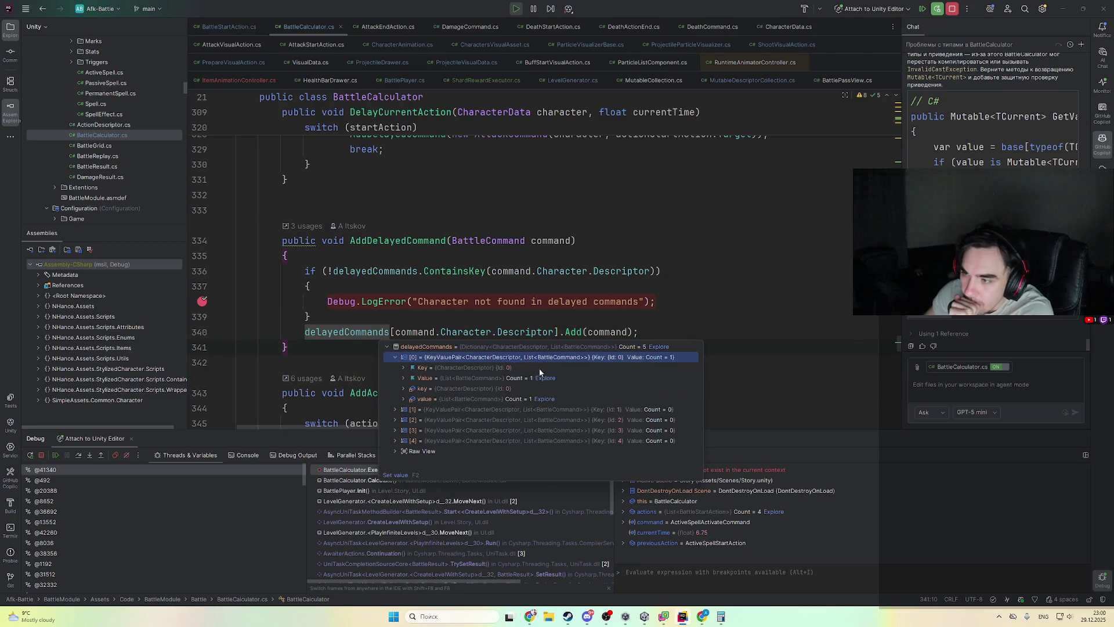
pyautogui.doubleClick(493, 378)
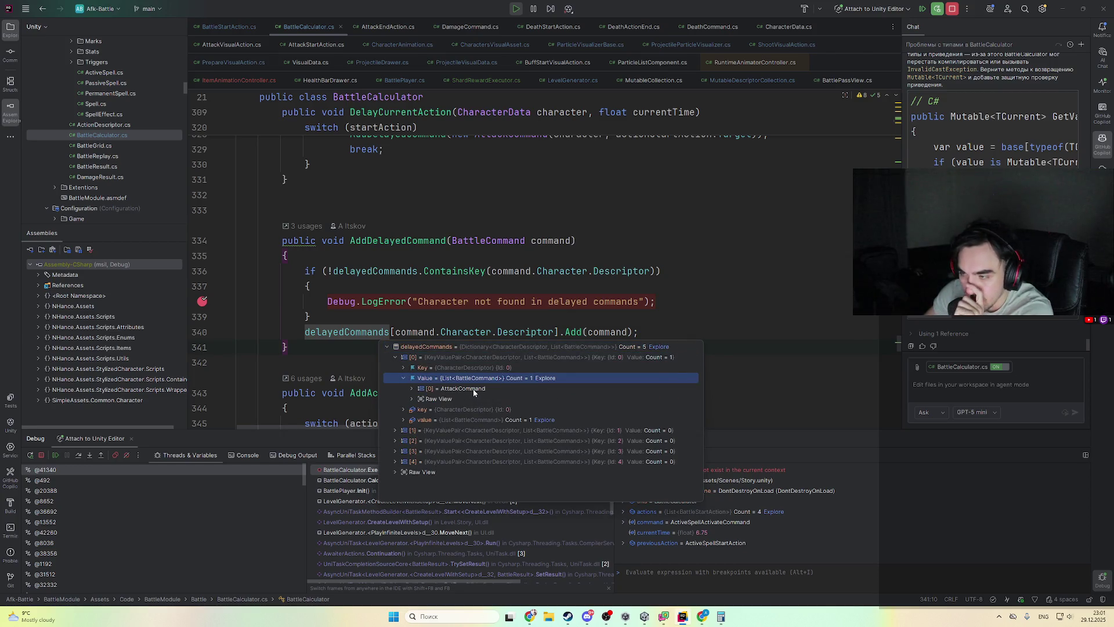
pyautogui.doubleClick(472, 389)
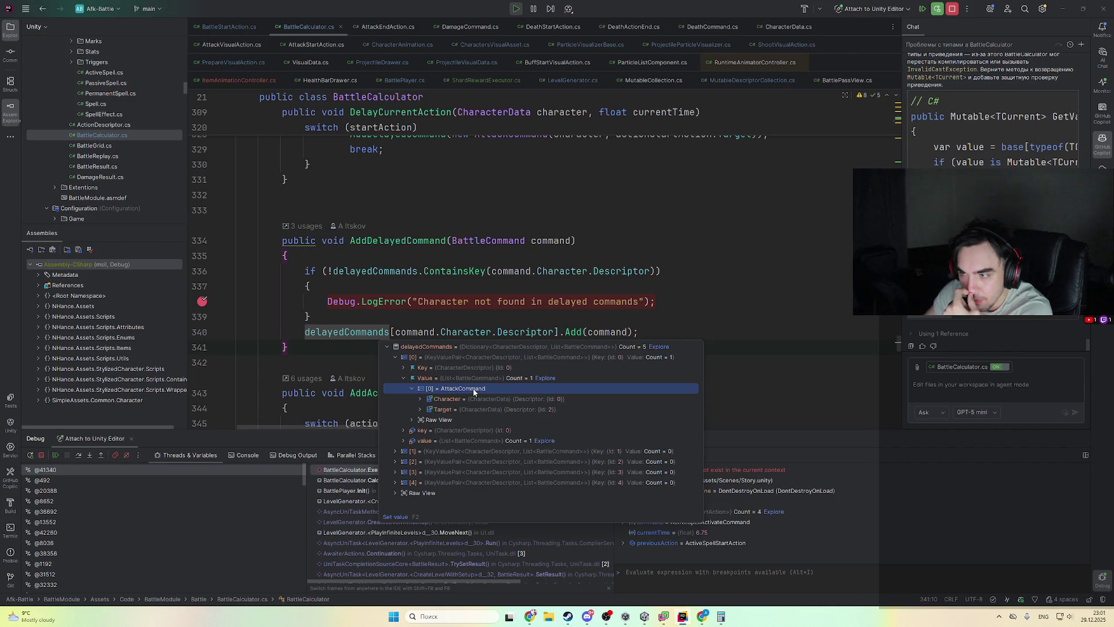
pyautogui.scroll(15, 513, 261)
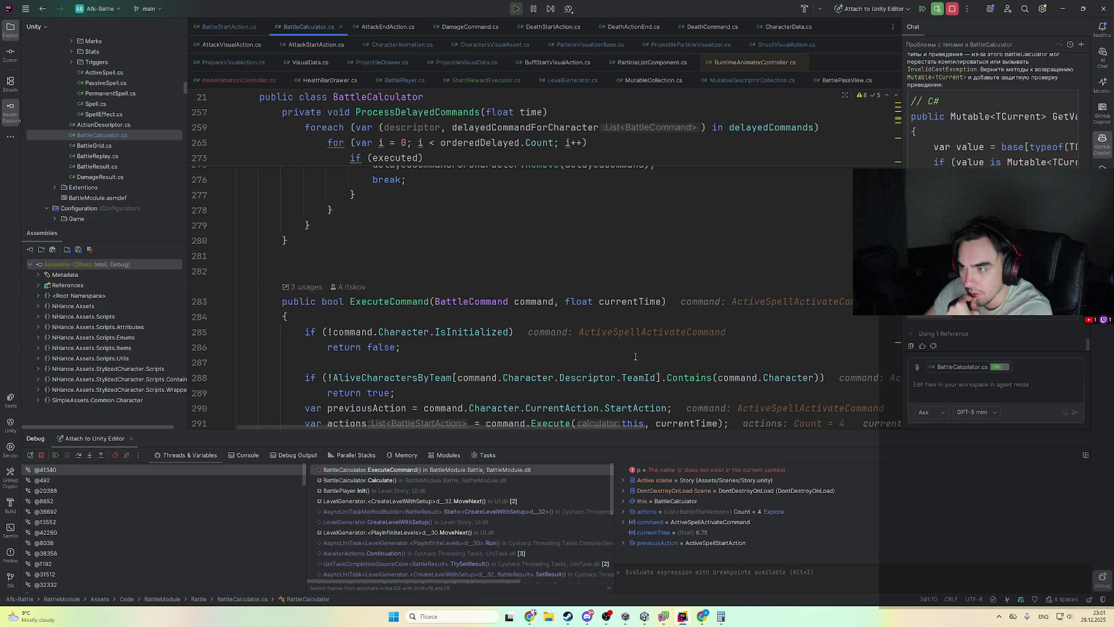
# - View the calling ProcessDelayedCommands frame, then return to ExecuteCommand at line 302
pyautogui.scroll(-3, 642, 314)
pyautogui.click(471, 479)
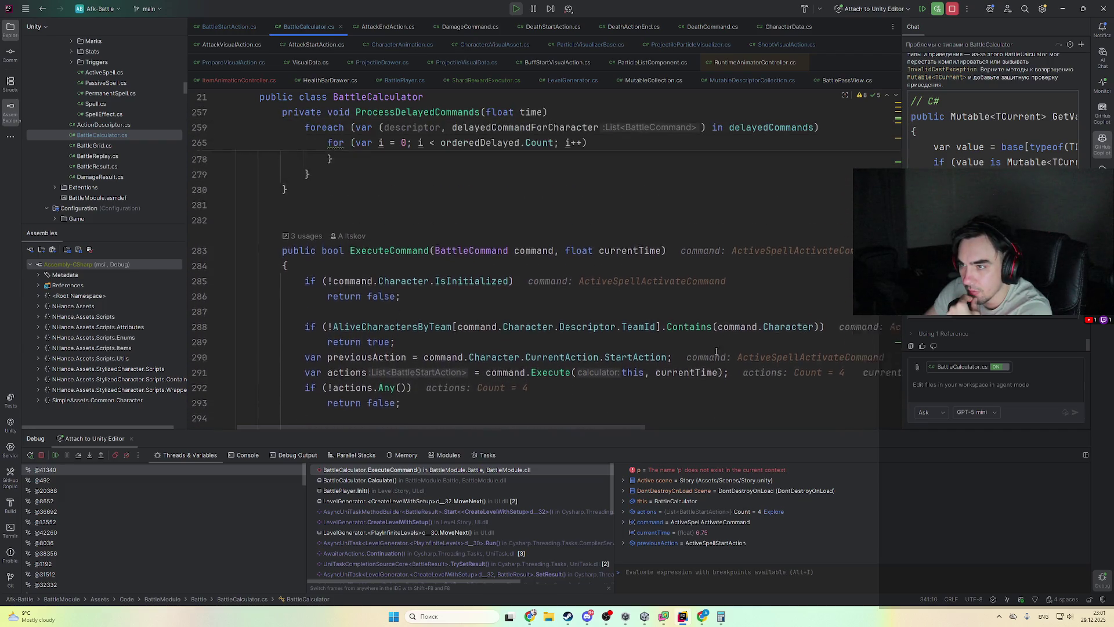
pyautogui.click(469, 470)
pyautogui.scroll(4, 519, 346)
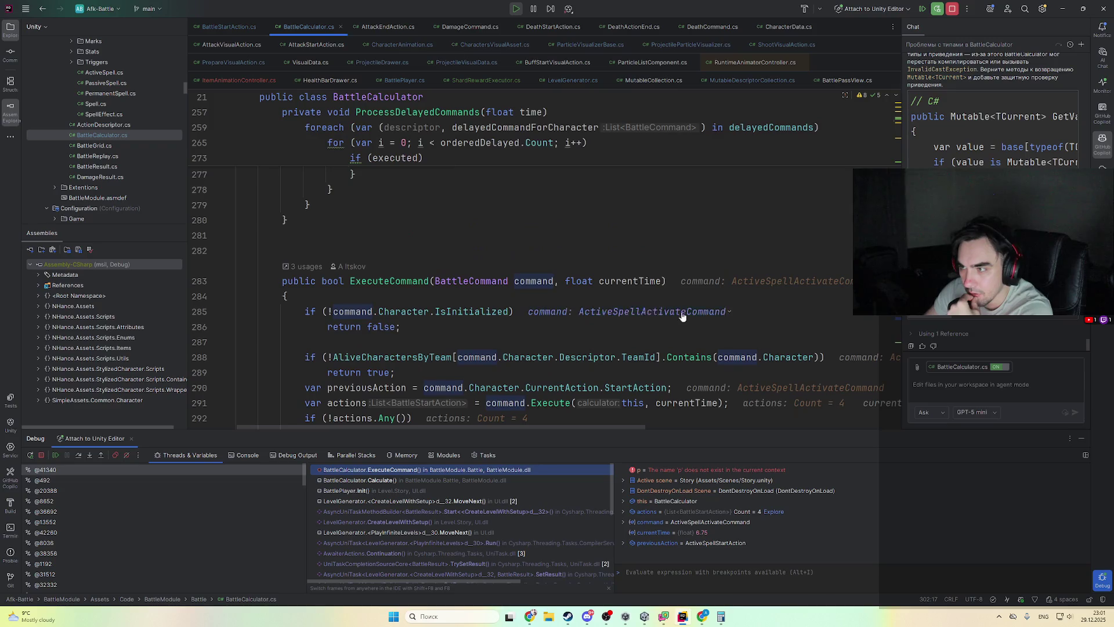
pyautogui.scroll(1, 568, 312)
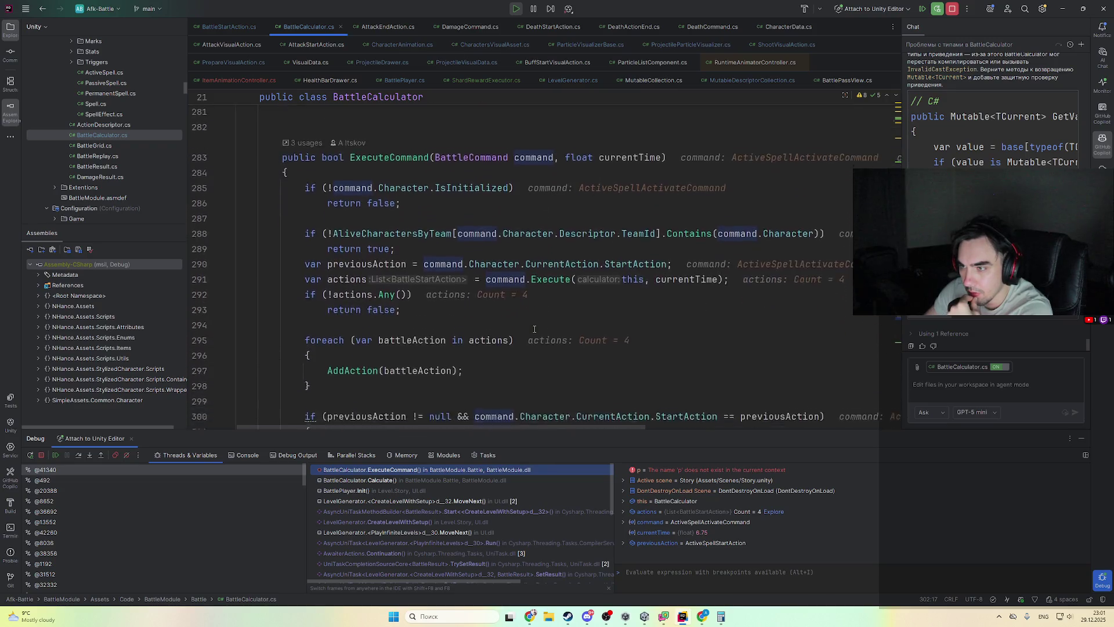
# - Inspect the Calculate caller, return to ExecuteCommand, and resume to the AttackStartAction assignment in AddActionStart
pyautogui.click(436, 480)
pyautogui.scroll(6, 504, 360)
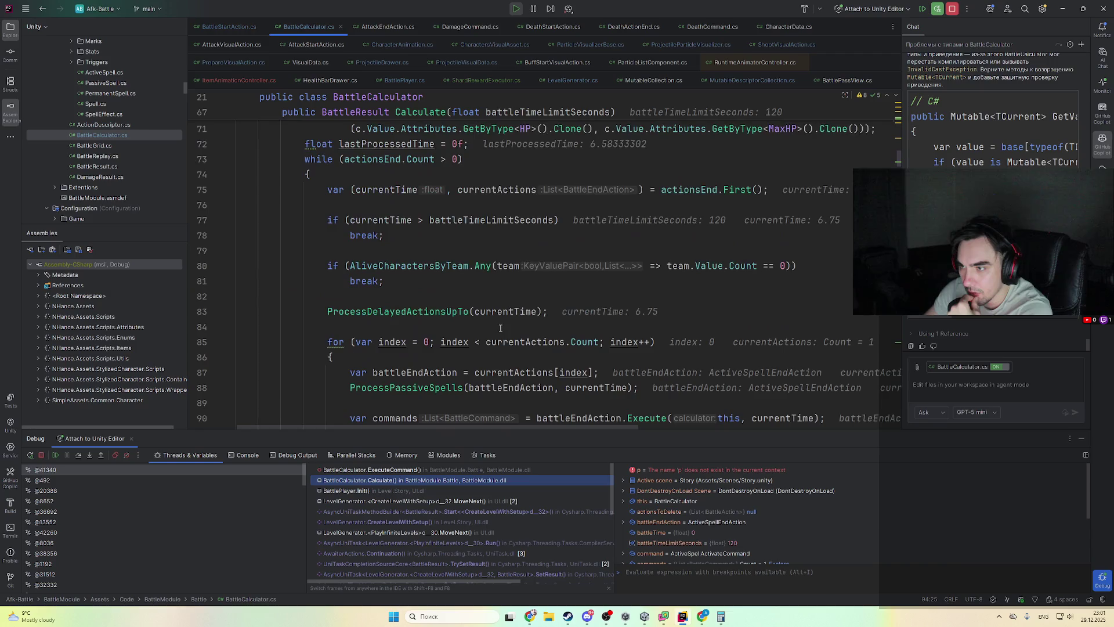
pyautogui.scroll(2, 439, 295)
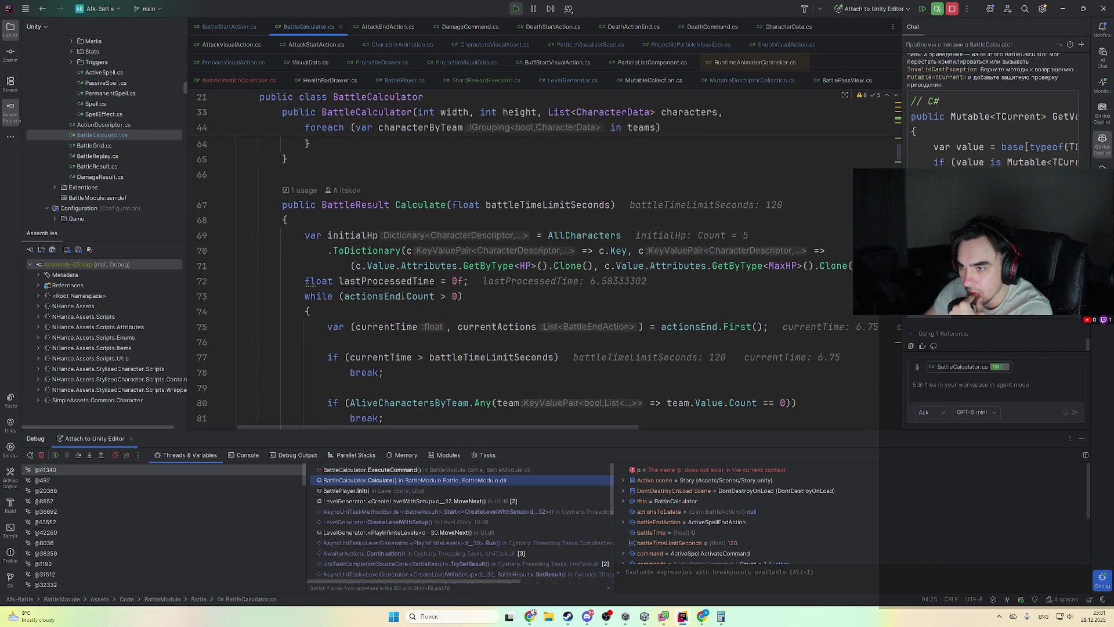
pyautogui.click(432, 470)
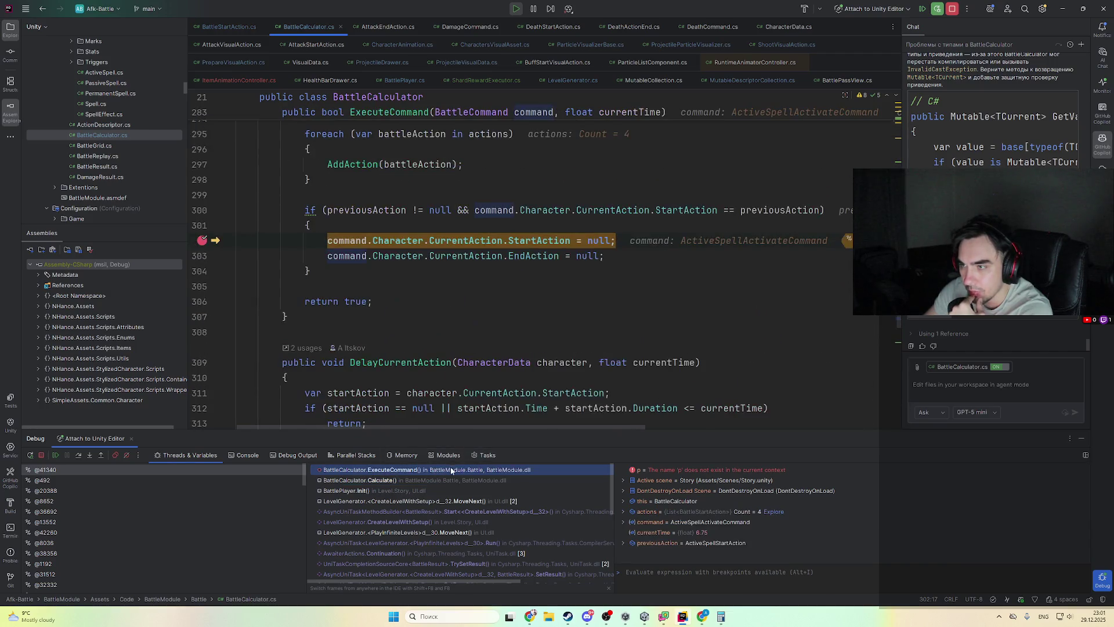
pyautogui.scroll(2, 513, 358)
pyautogui.scroll(1, 532, 328)
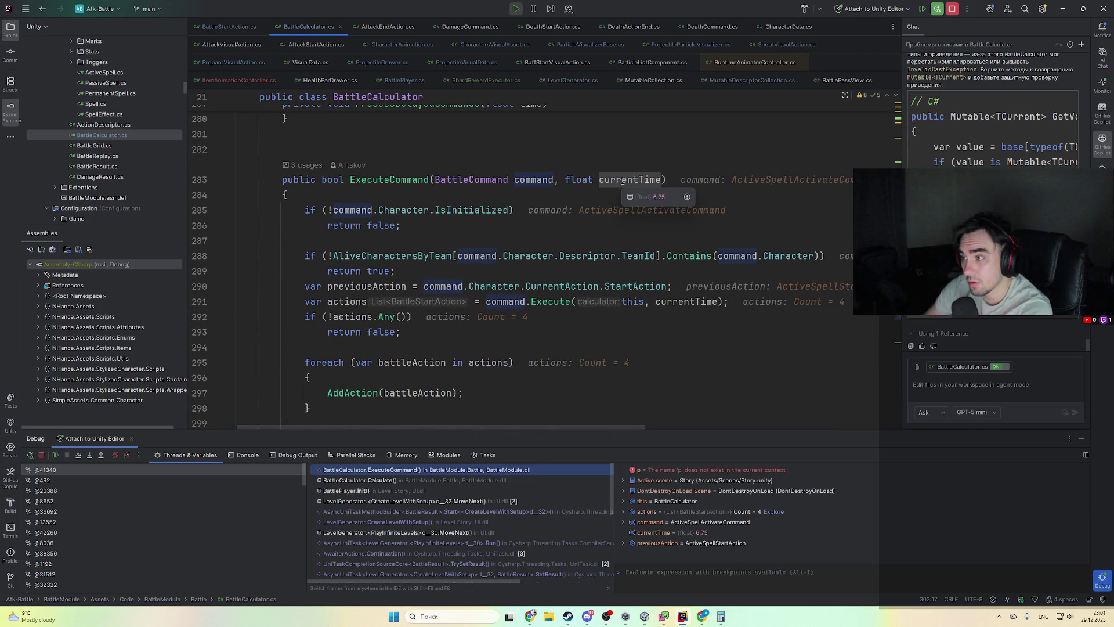
pyautogui.scroll(-1, 520, 264)
pyautogui.press('F9')
# - Resume from AddActionStart to the line 302 breakpoint where ExecuteCommand clears CurrentAction
pyautogui.scroll(4, 555, 323)
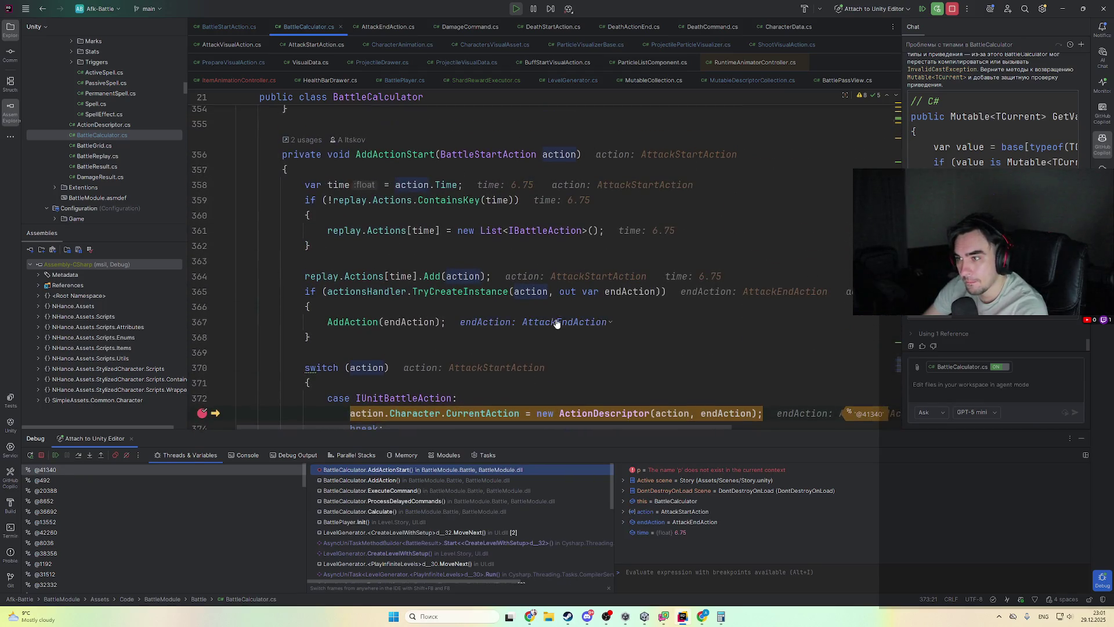
pyautogui.moveTo(561, 155)
pyautogui.scroll(-1, 628, 410)
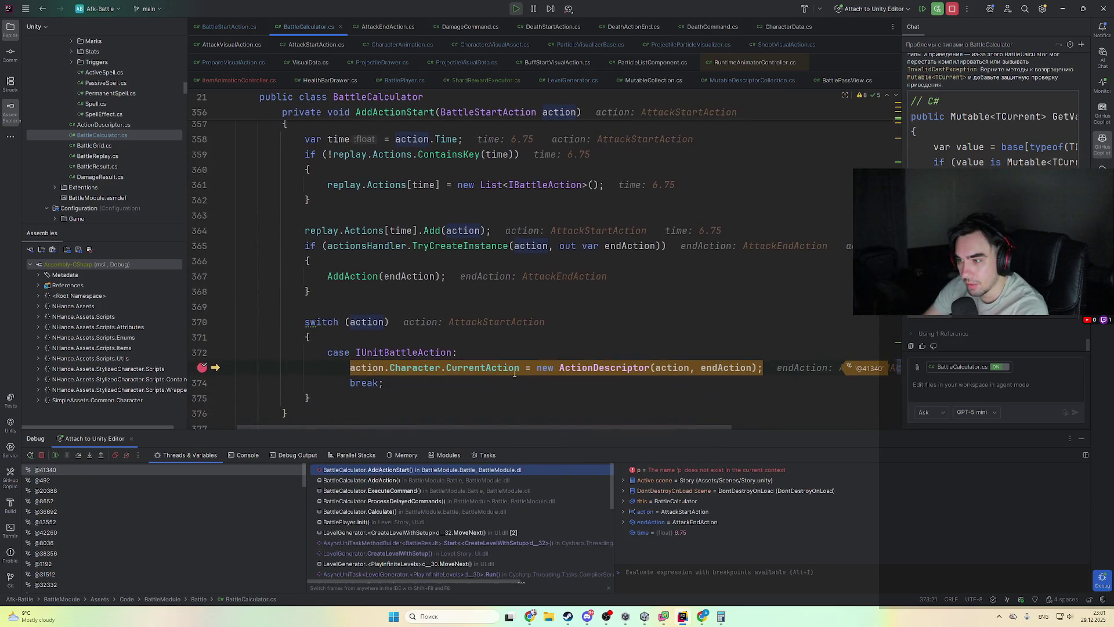
pyautogui.moveTo(499, 366)
pyautogui.moveTo(416, 372)
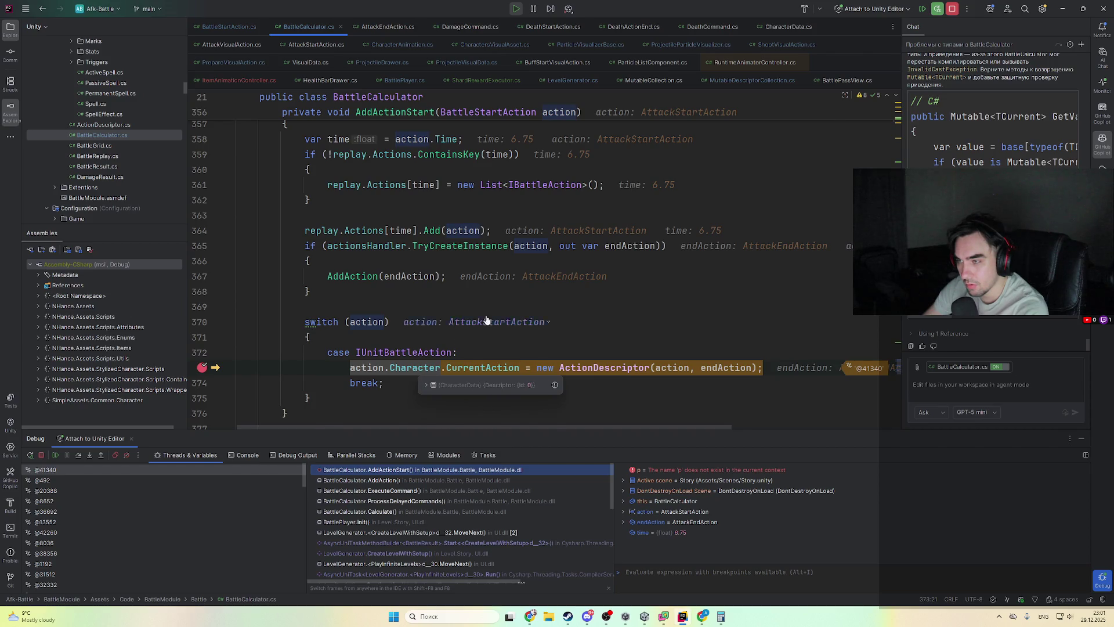
pyautogui.press('F9')
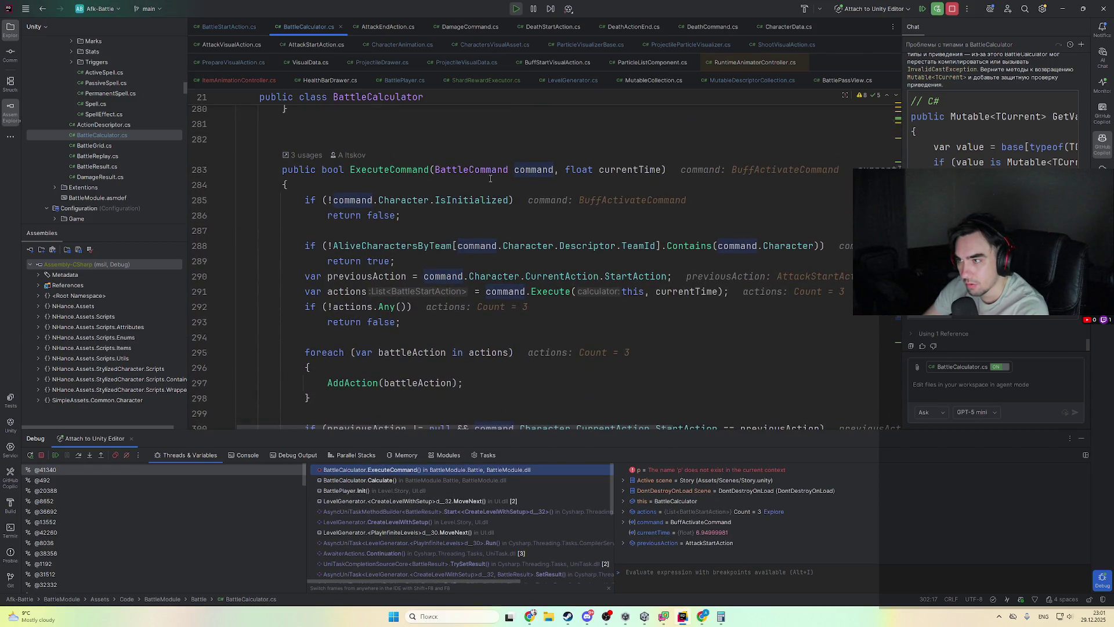
# - Check live values for the BuffActivateCommand at 6.95, with previousAction being AttackStartAction
pyautogui.scroll(-1, 515, 248)
pyautogui.scroll(2, 647, 212)
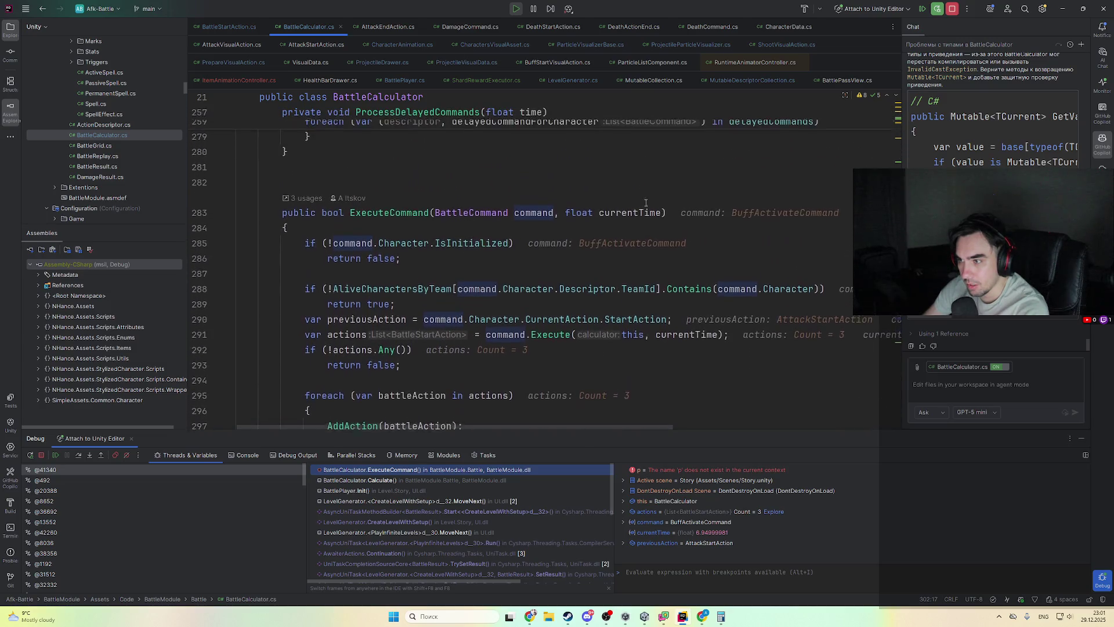
pyautogui.scroll(-5, 483, 305)
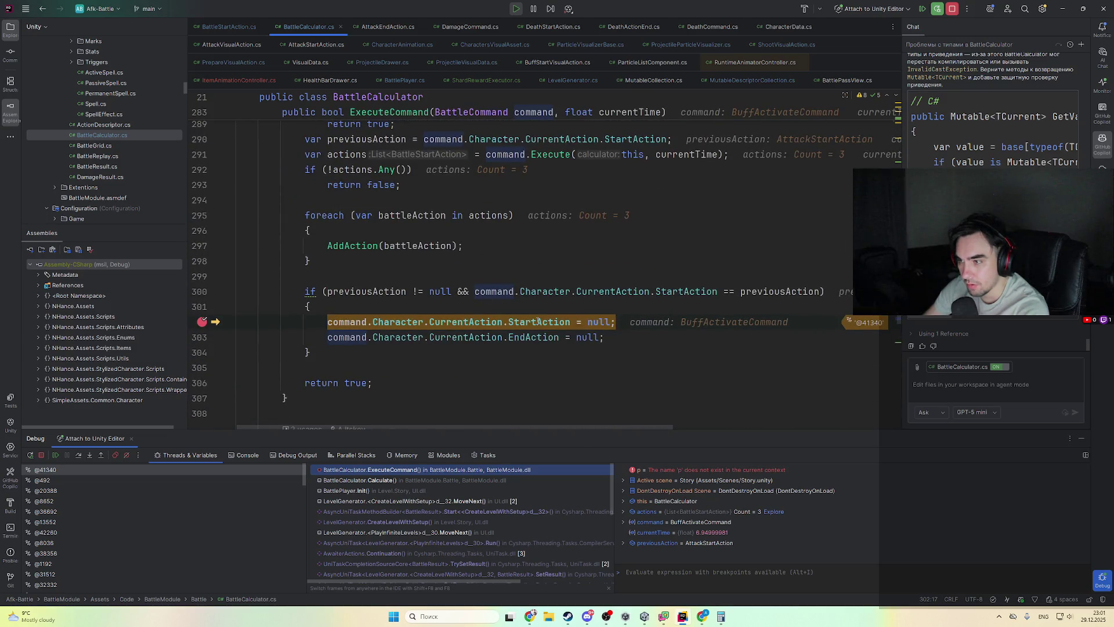
pyautogui.moveTo(415, 327)
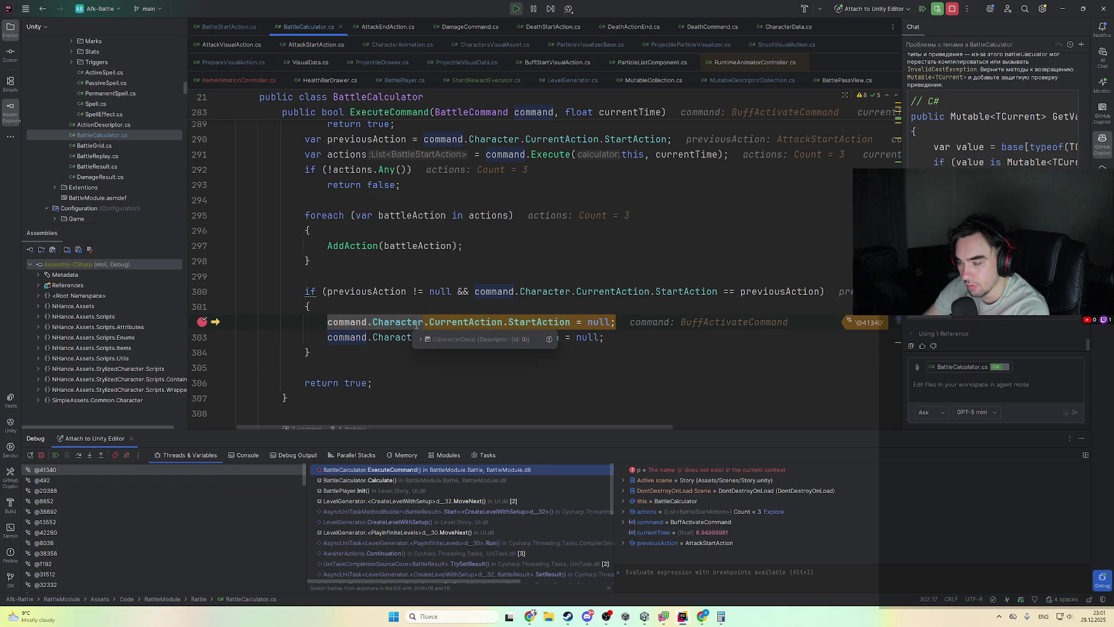
pyautogui.scroll(2, 419, 323)
pyautogui.moveTo(381, 378)
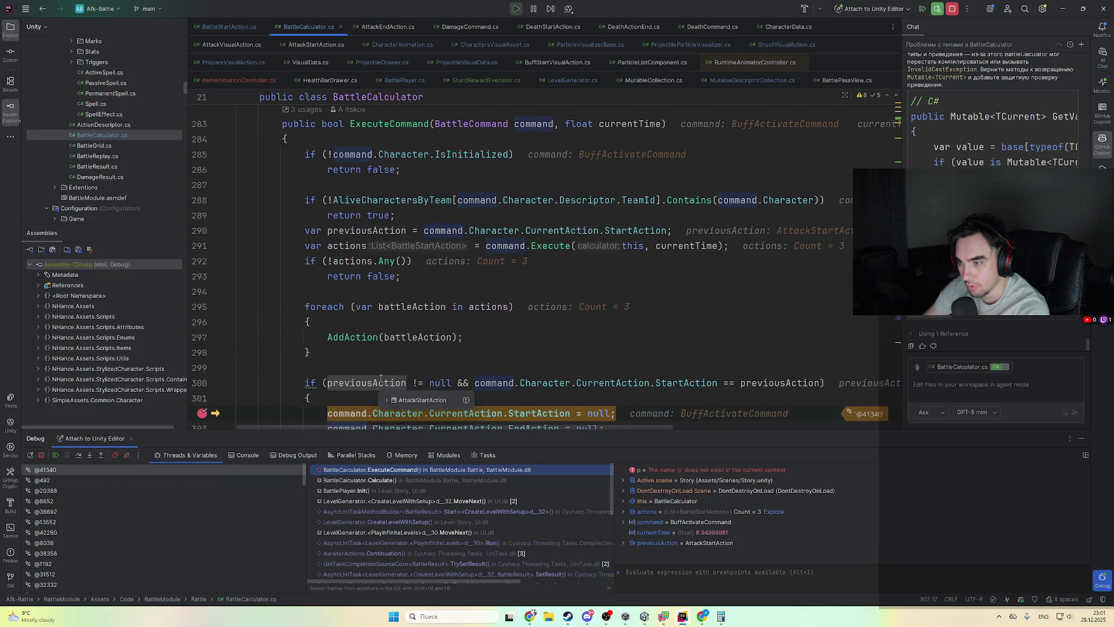
pyautogui.moveTo(762, 378)
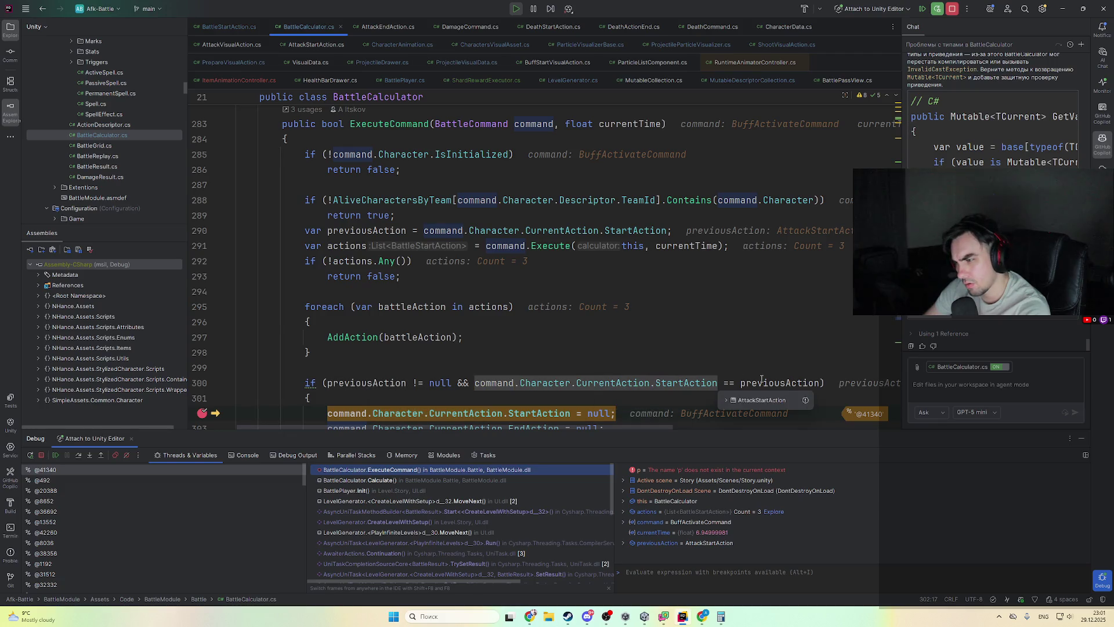
pyautogui.moveTo(728, 380)
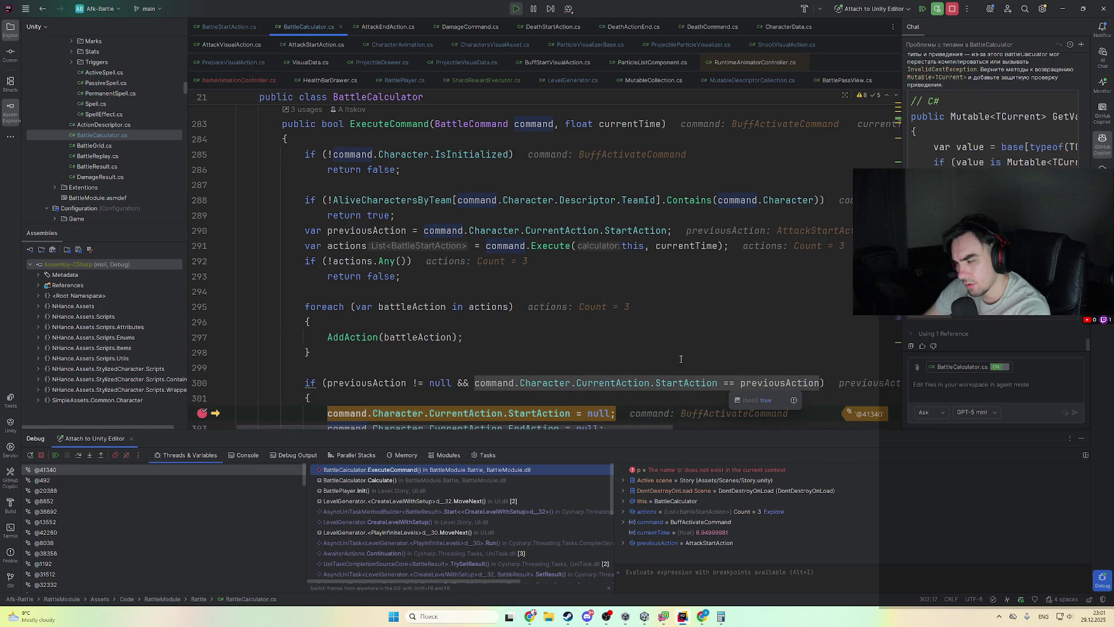
pyautogui.scroll(2, 682, 360)
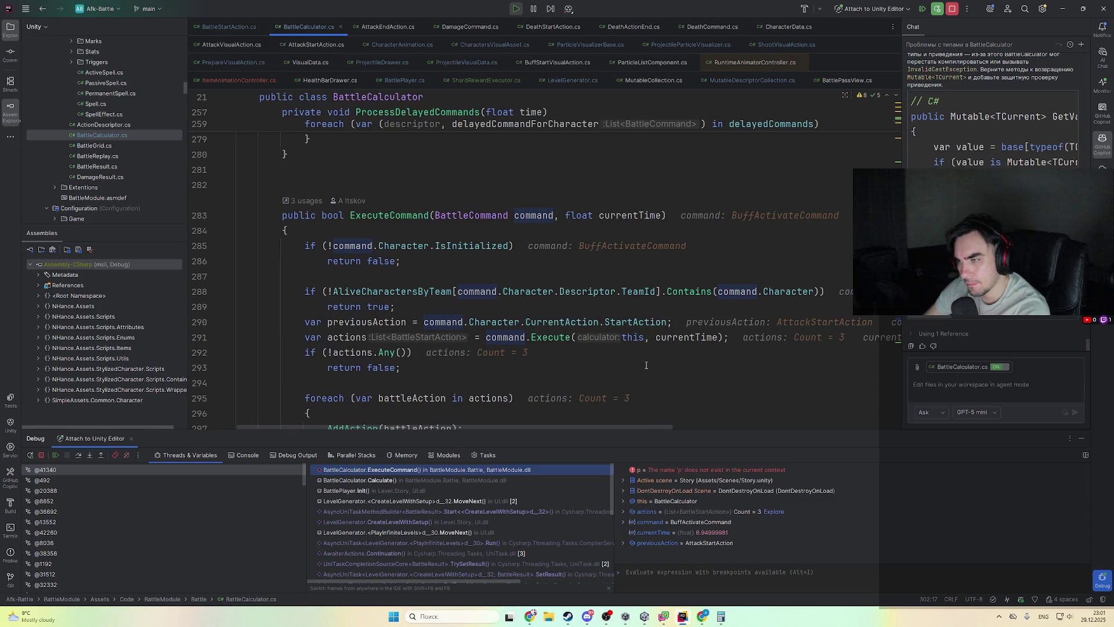
pyautogui.scroll(-3, 646, 364)
pyautogui.moveTo(628, 336)
pyautogui.scroll(3, 628, 336)
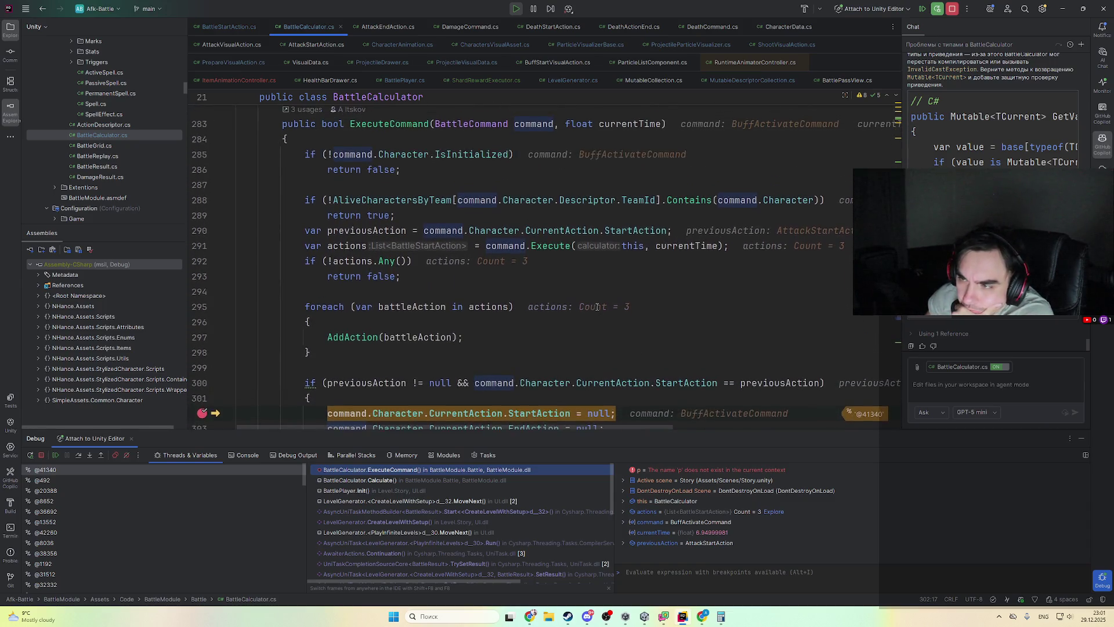
# - Peek at the Calculate caller frame, return, and expand the list of resulting actions
pyautogui.click(459, 480)
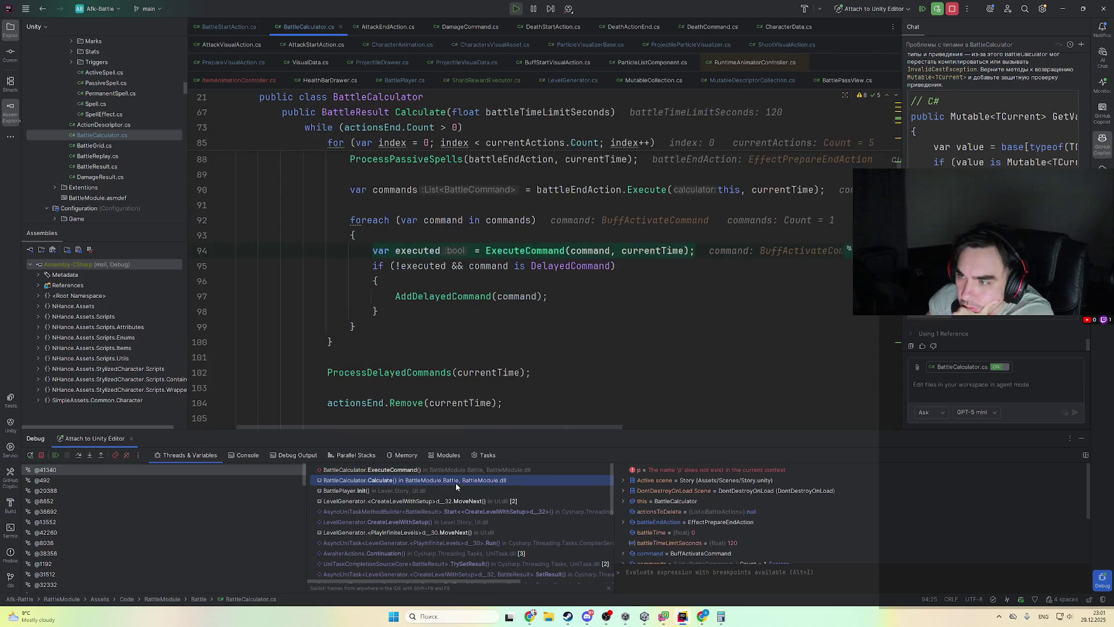
pyautogui.click(469, 472)
pyautogui.scroll(4, 364, 295)
pyautogui.moveTo(354, 271)
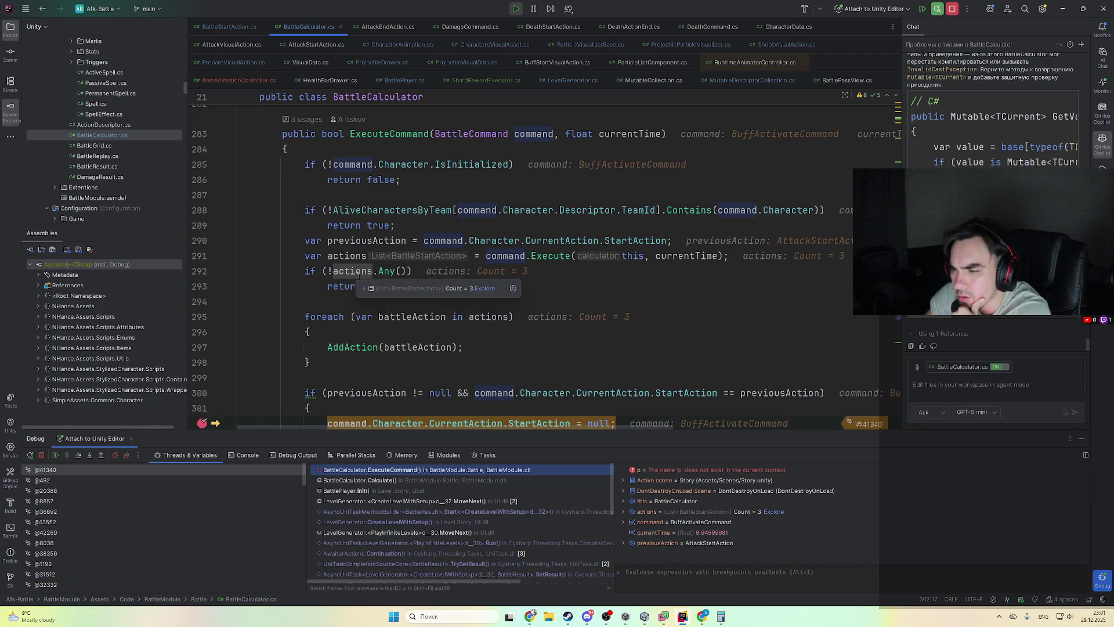
pyautogui.click(384, 290)
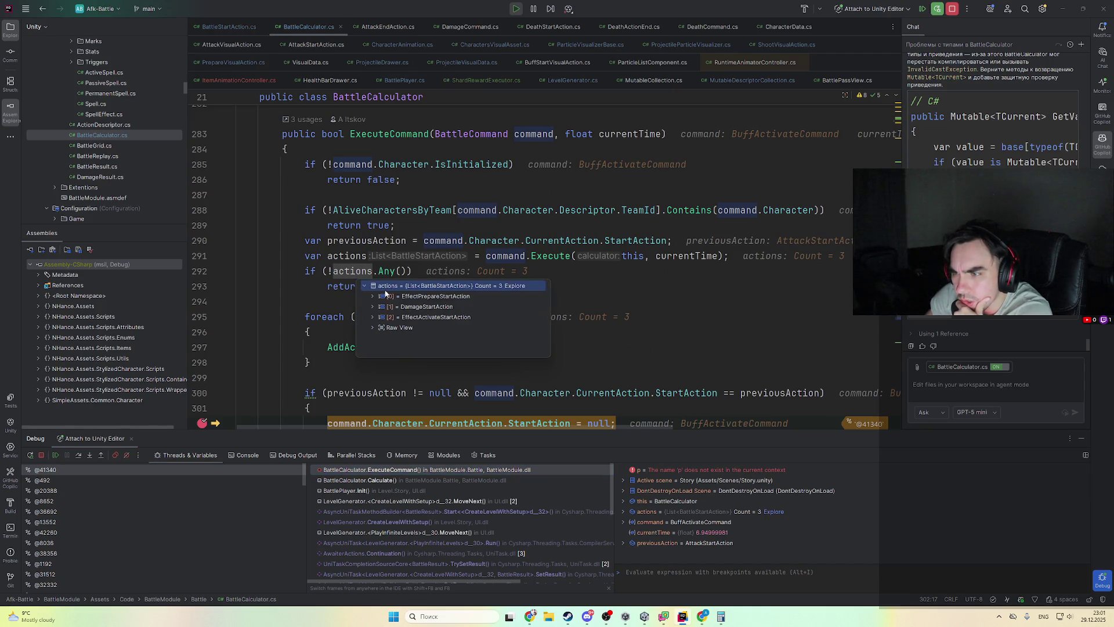
# - Inspect the EffectActivateStartAction, EffectPrepareStartAction and DamageStartAction items, then close the popup
pyautogui.doubleClick(475, 317)
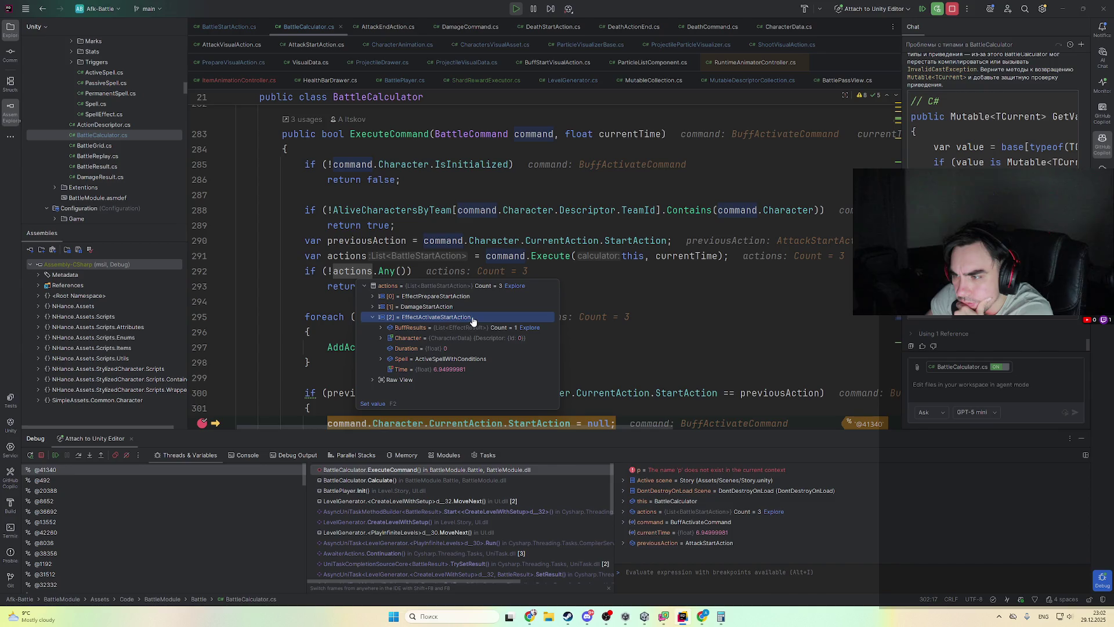
pyautogui.click(506, 299)
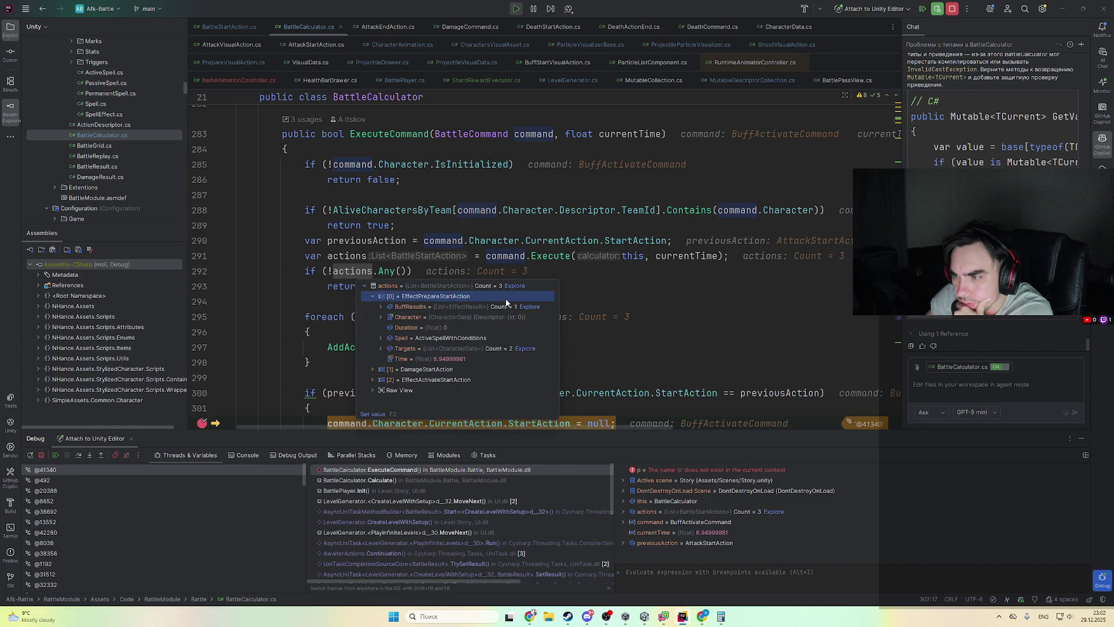
pyautogui.click(492, 308)
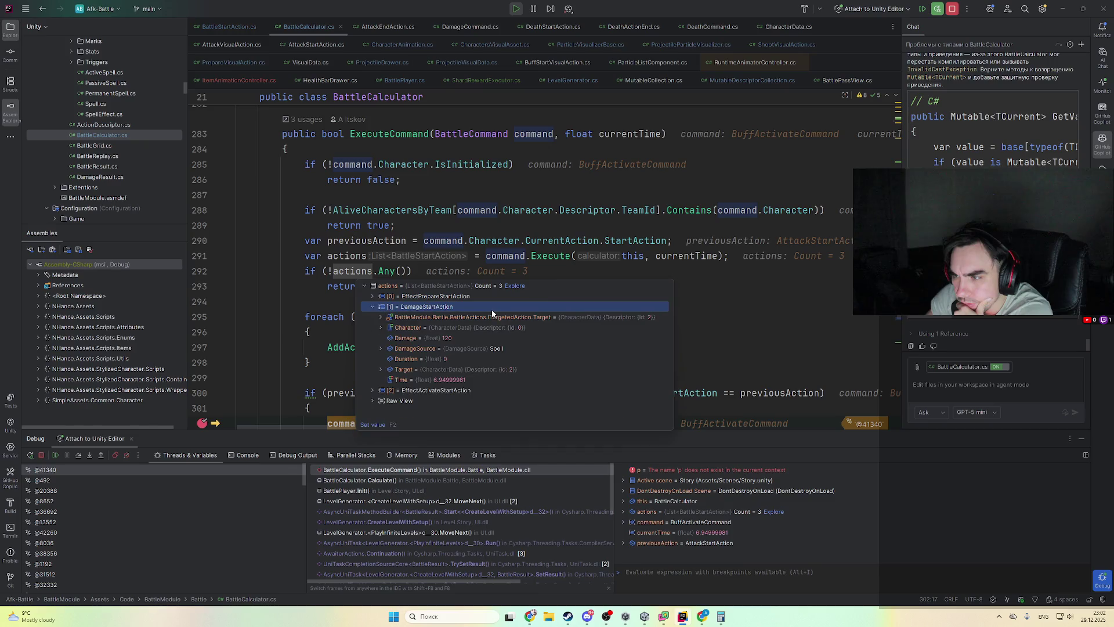
pyautogui.click(550, 189)
# - Expand the BuffActivateCommand value popup to view its fields
pyautogui.scroll(-1, 551, 334)
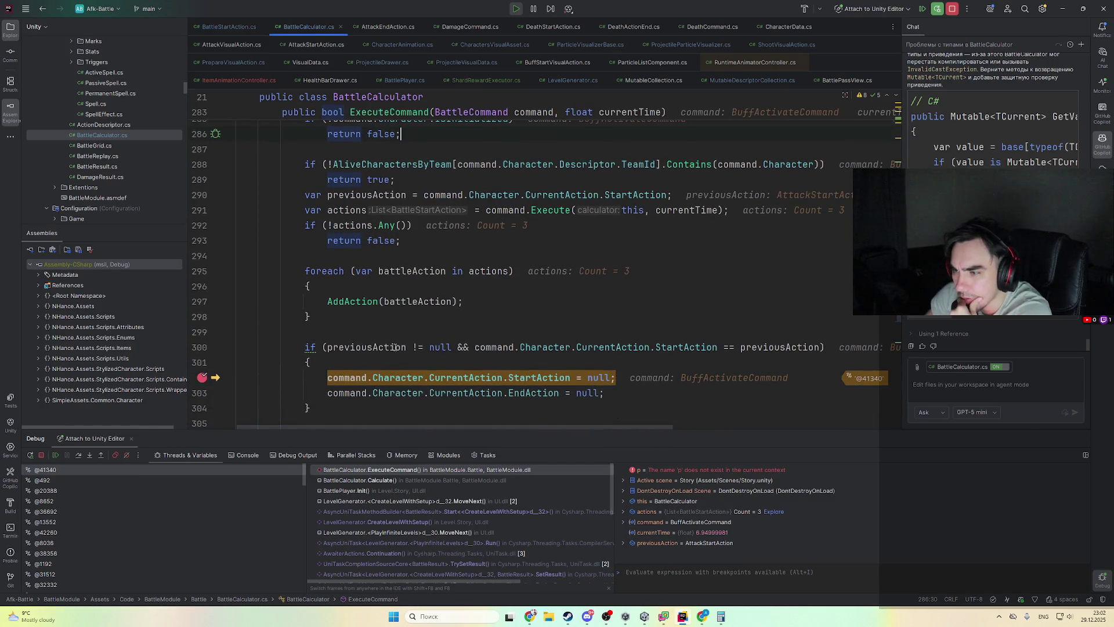
pyautogui.moveTo(395, 347)
pyautogui.scroll(2, 392, 346)
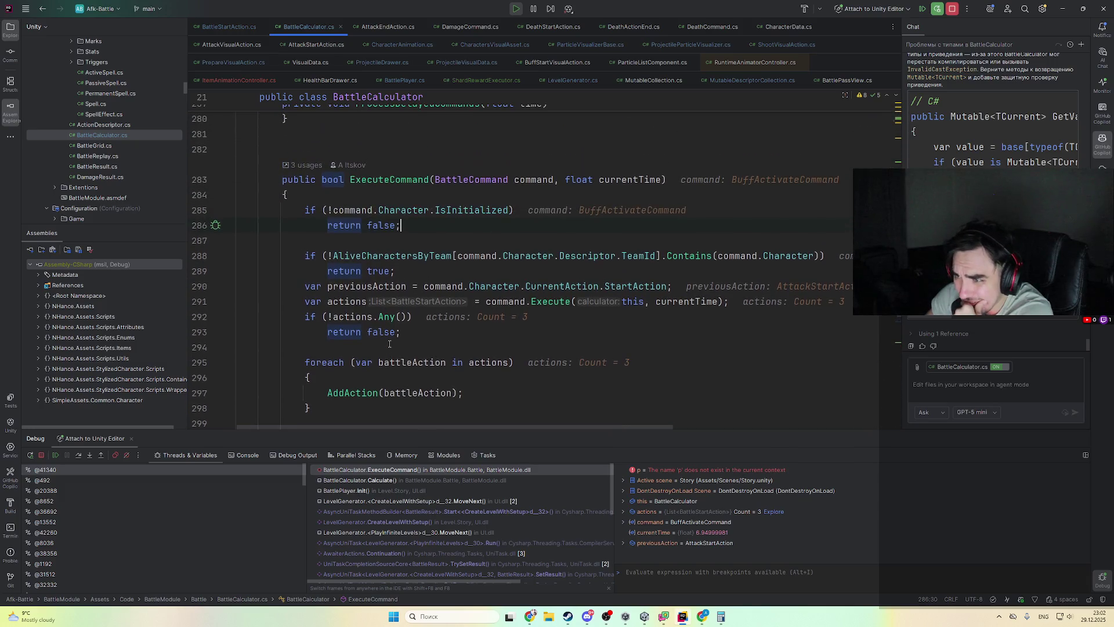
pyautogui.moveTo(525, 181)
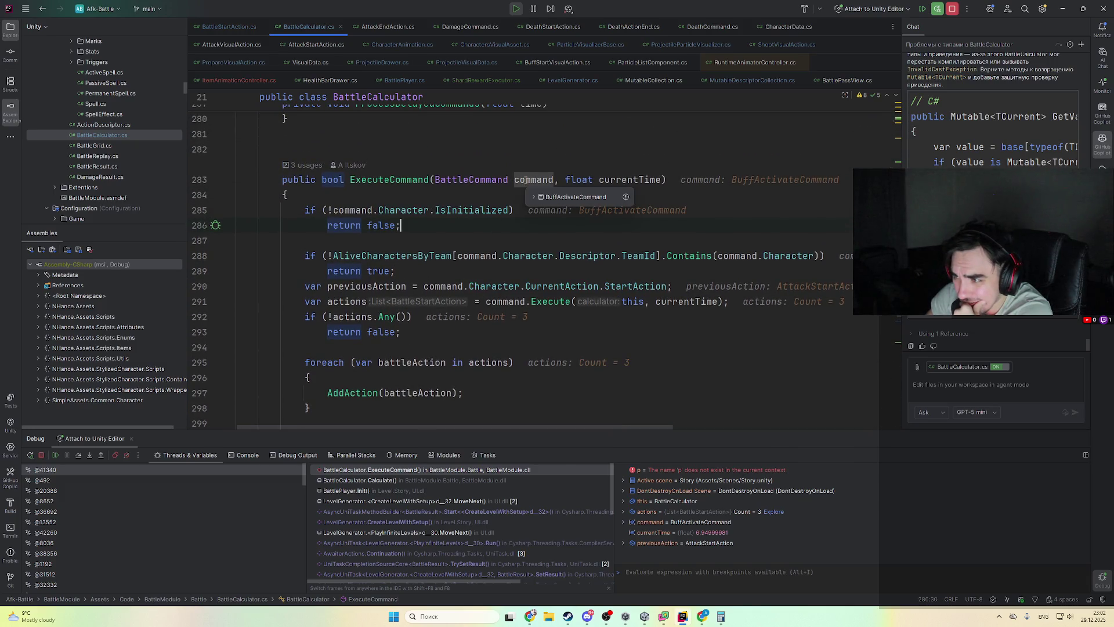
pyautogui.click(553, 199)
pyautogui.scroll(-2, 537, 178)
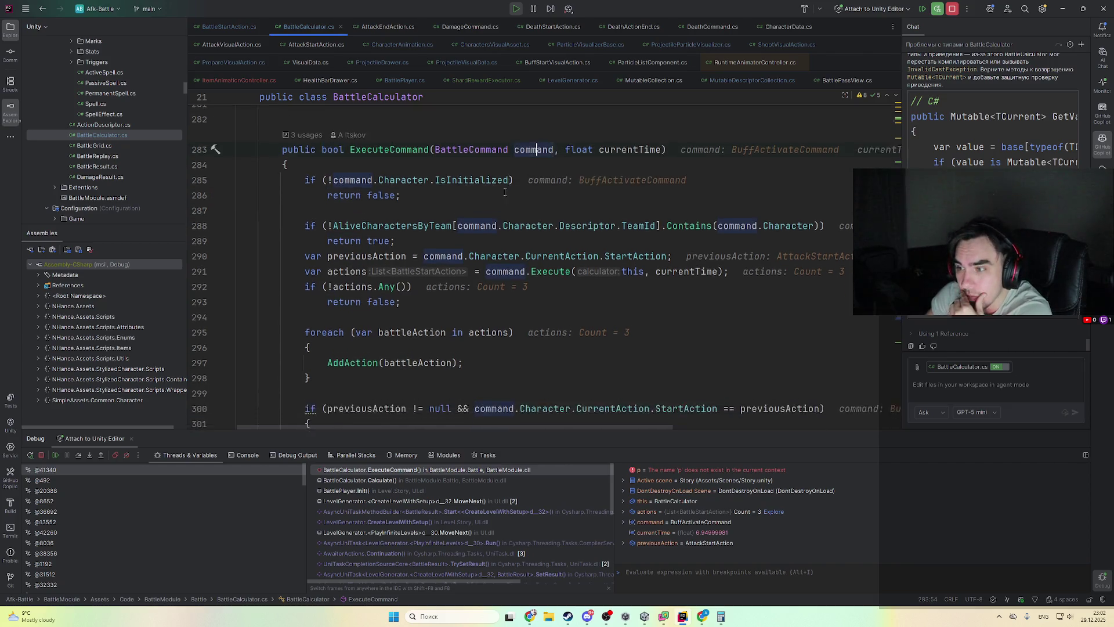
pyautogui.scroll(2, 511, 192)
pyautogui.scroll(-2, 482, 206)
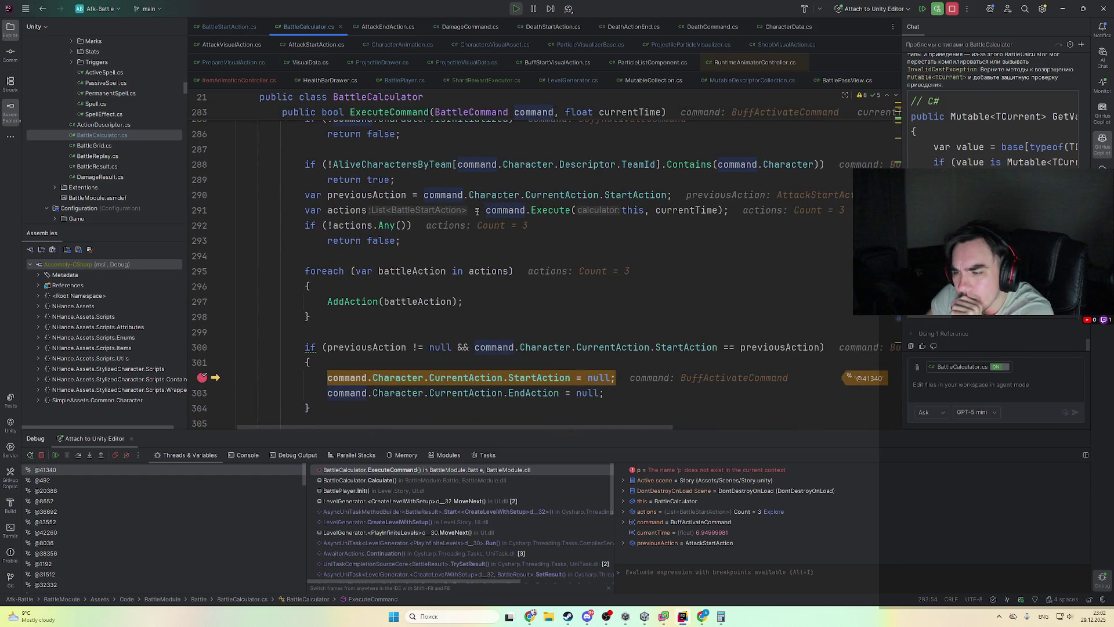
pyautogui.scroll(2, 477, 212)
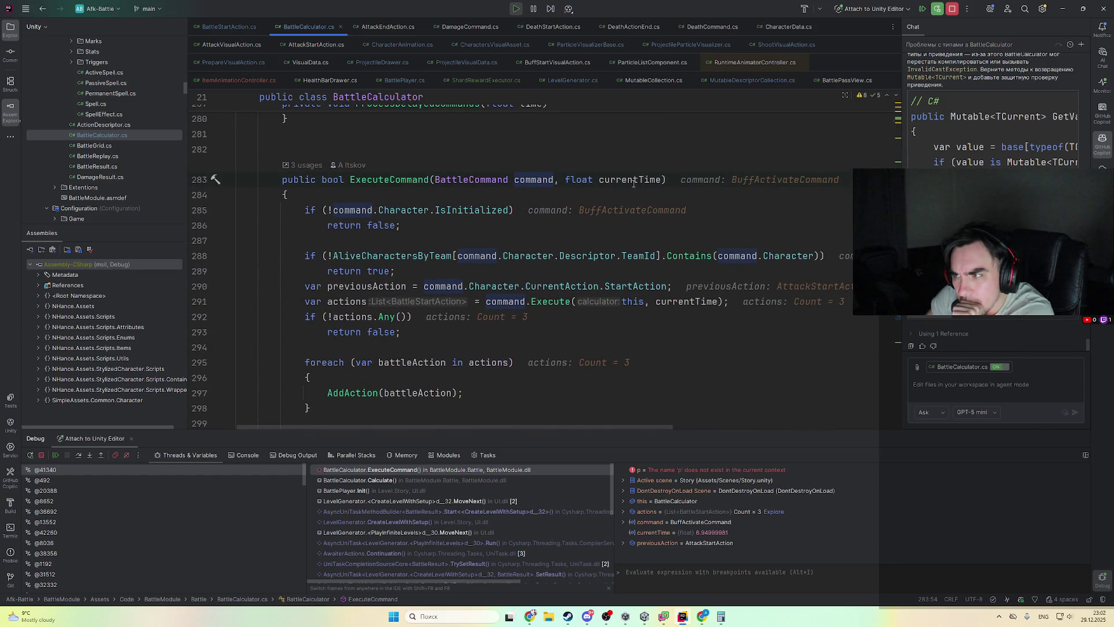
# - Finish reviewing the command's fields and switch to the Calculate caller showing the EffectPrepareEndAction at 6.95
pyautogui.moveTo(633, 182)
pyautogui.scroll(-2, 633, 185)
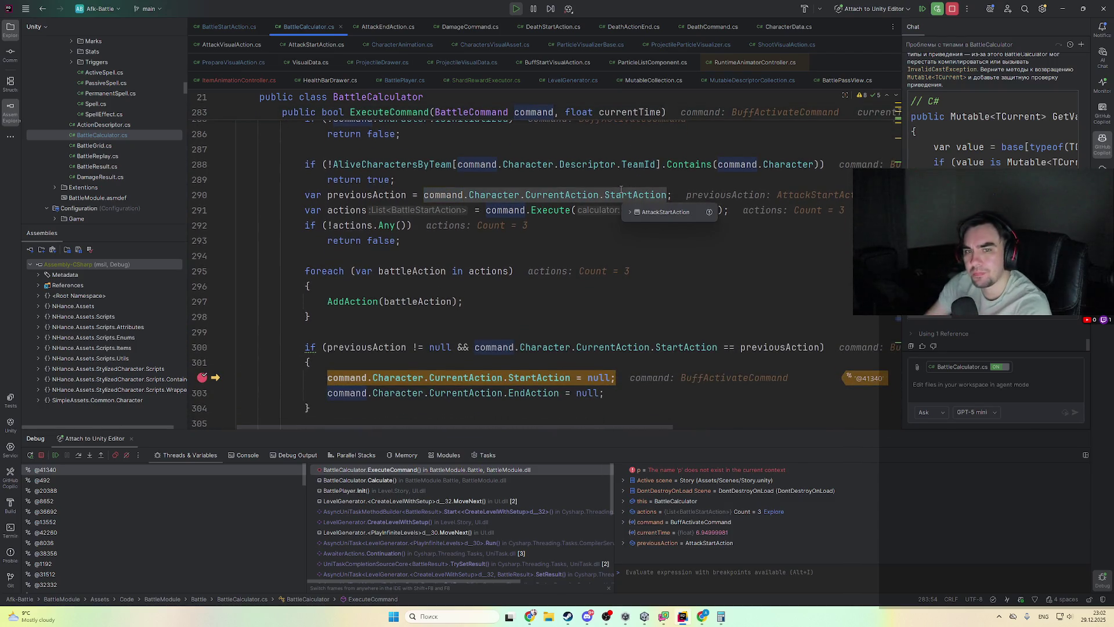
pyautogui.scroll(2, 628, 214)
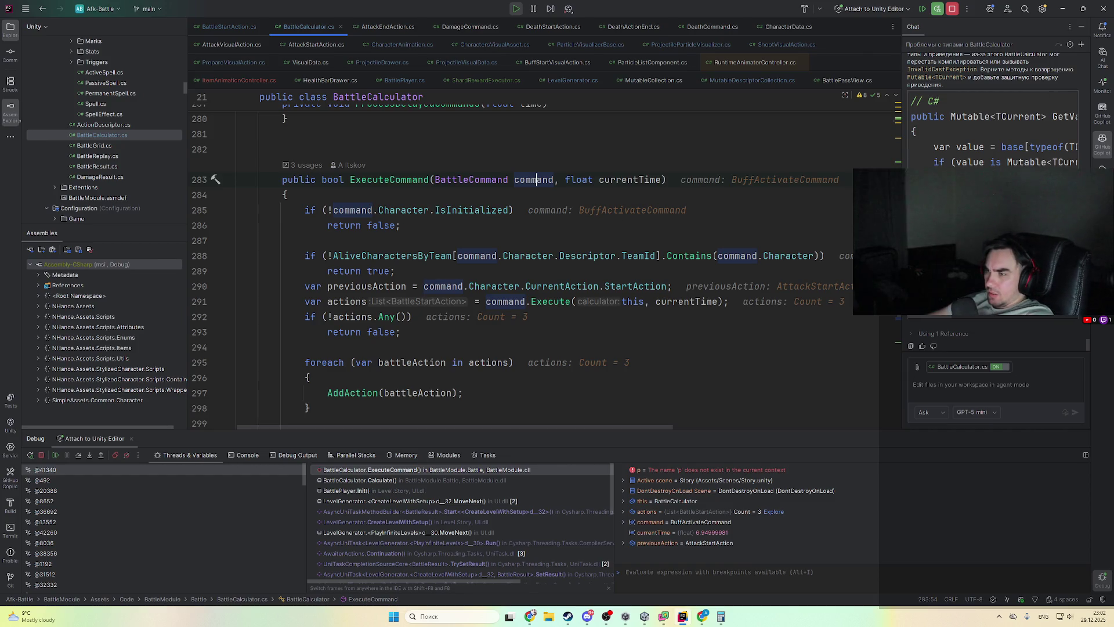
pyautogui.moveTo(627, 283)
pyautogui.scroll(-5, 626, 284)
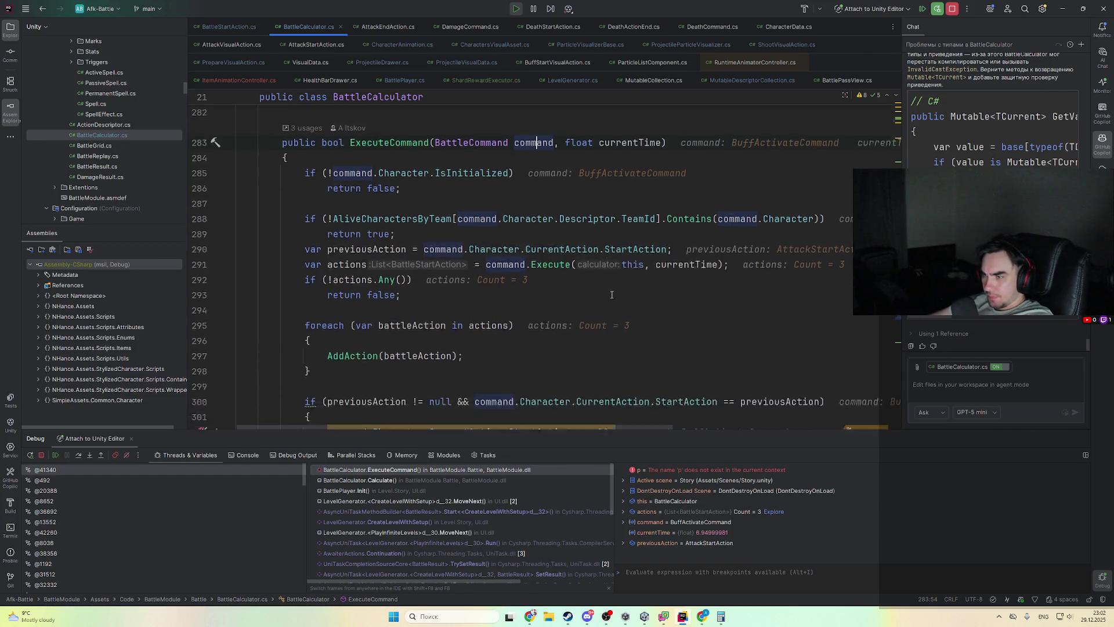
pyautogui.scroll(4, 618, 323)
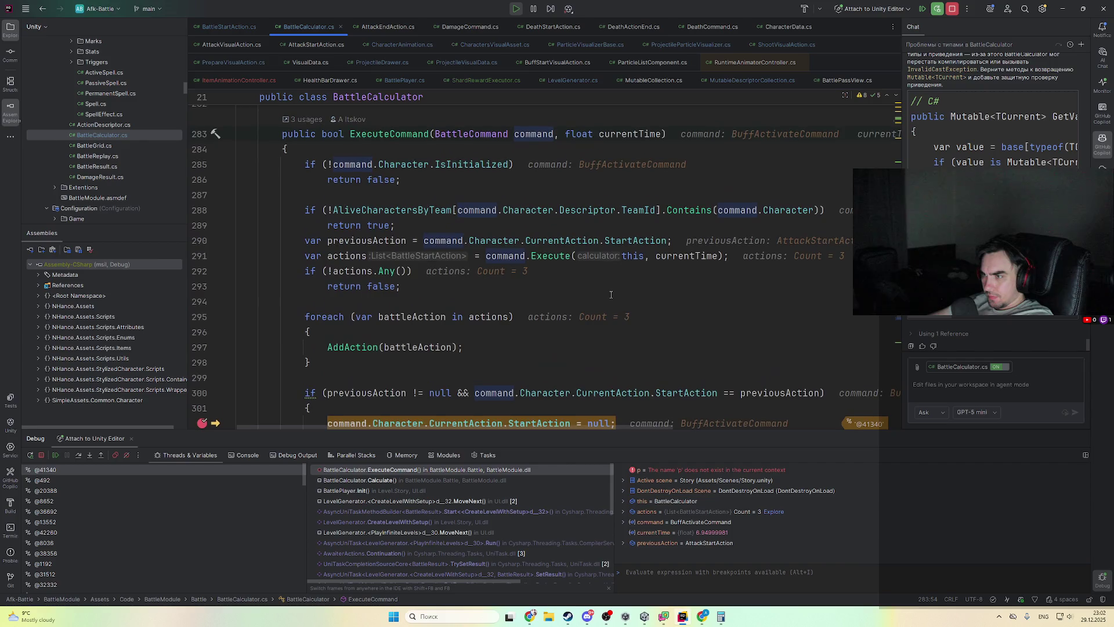
pyautogui.click(492, 479)
pyautogui.scroll(-2, 550, 308)
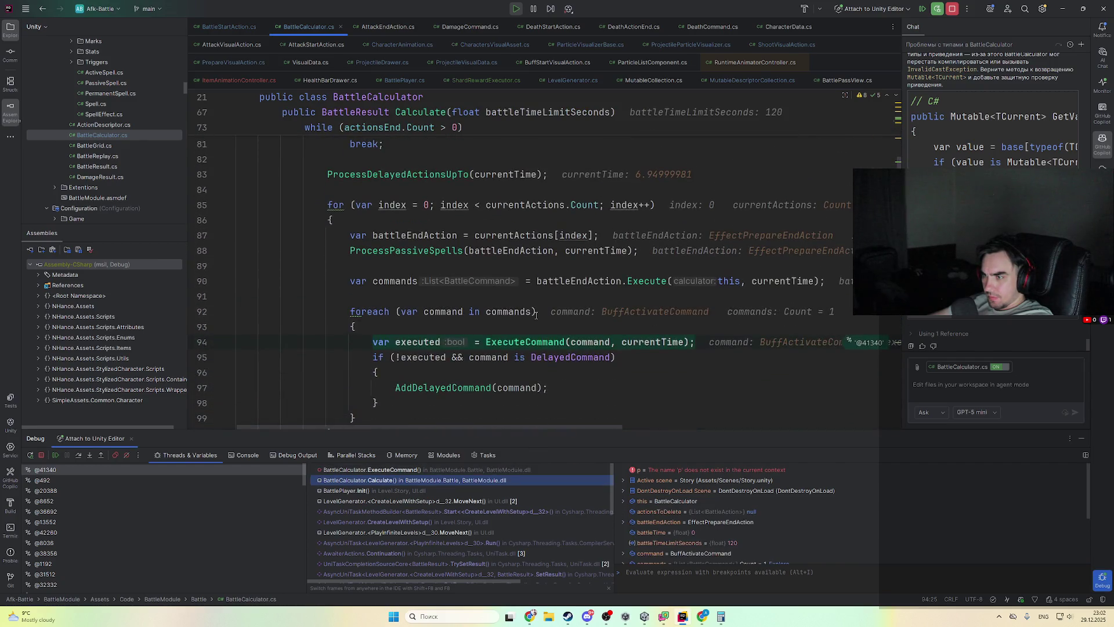
# - Open BuffActivateCommand.cs by searching everywhere for 'buffactiv' and review its code
pyautogui.press('shift')
pyautogui.press('shift')
pyautogui.write('buffactiv')
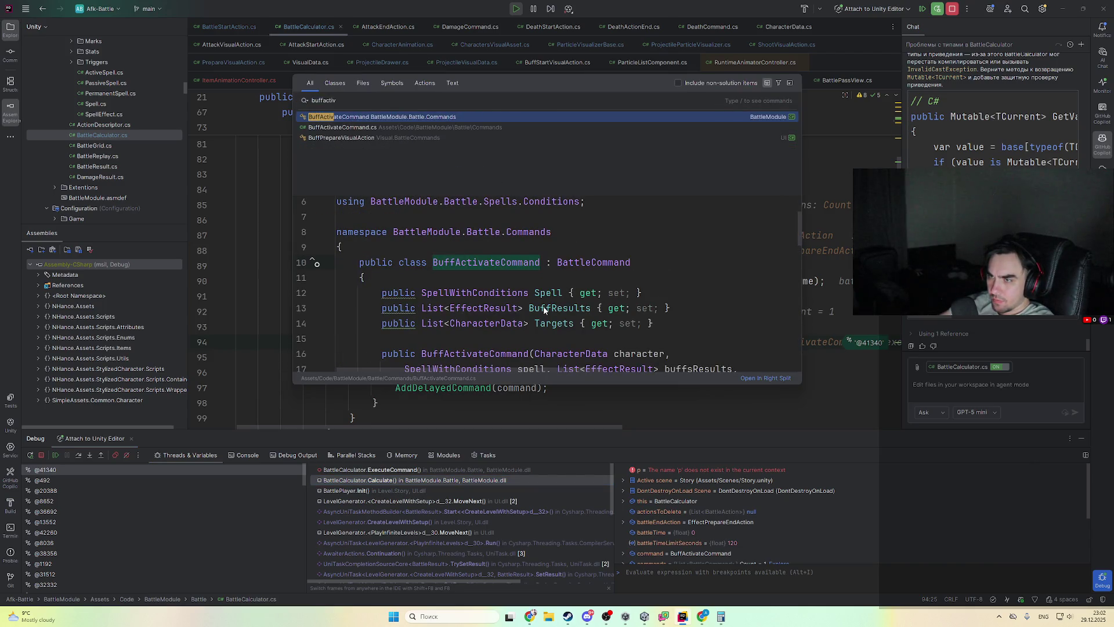
pyautogui.press('Return')
pyautogui.scroll(-4, 607, 312)
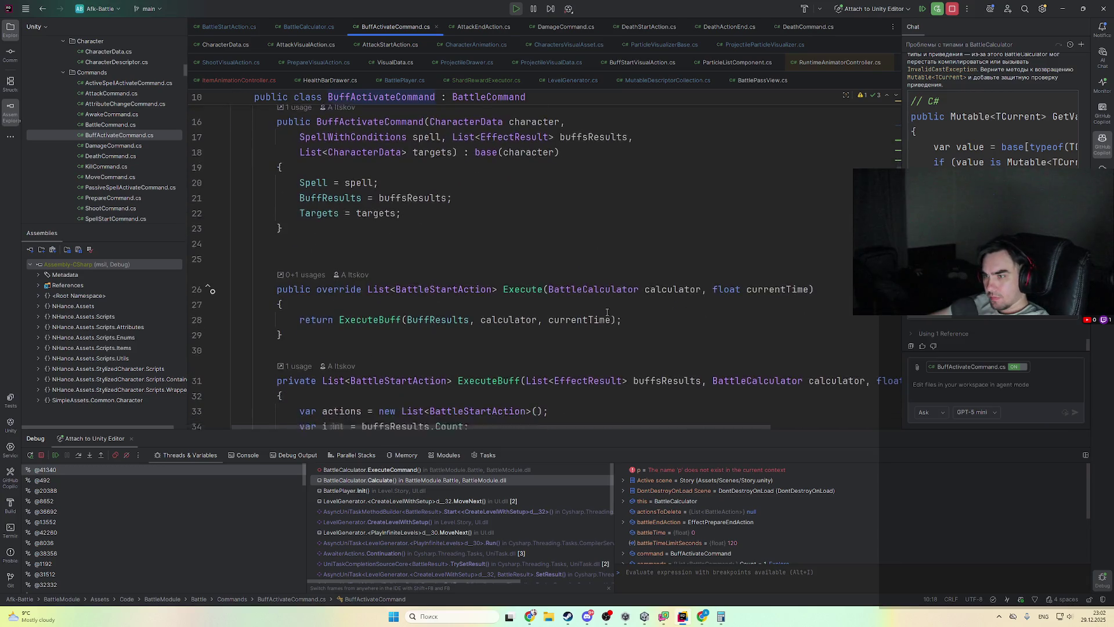
pyautogui.scroll(-3, 607, 312)
pyautogui.scroll(-8, 475, 256)
pyautogui.scroll(12, 421, 251)
# - Jump to the constructor's usage in EffectPrepareEndAction.cs, then resume to the ExecuteCommand breakpoint
pyautogui.keyDown('ctrl'); pyautogui.click(380, 201); pyautogui.keyUp('ctrl')
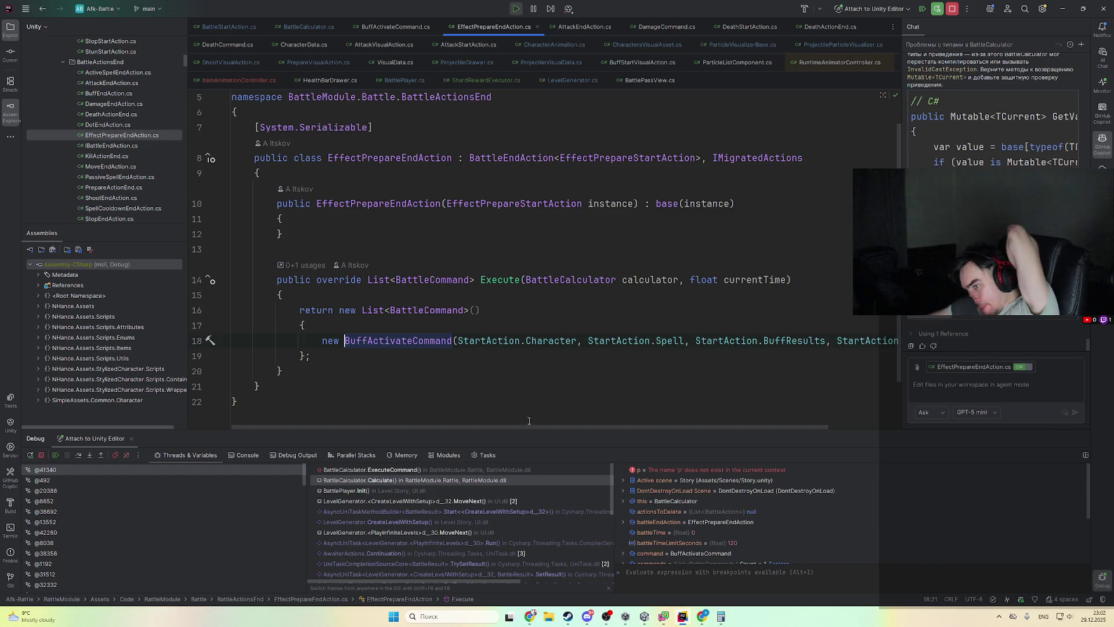
pyautogui.press('F9')
pyautogui.scroll(5, 554, 270)
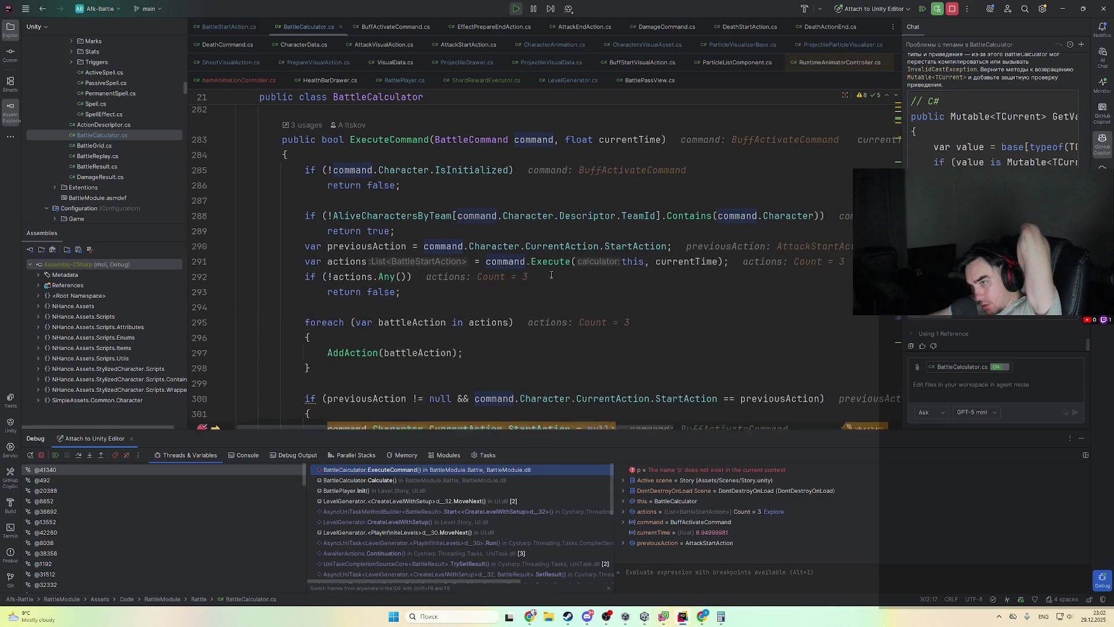
# - Review the actions value and other live variables in ExecuteCommand, closing the actions popup
pyautogui.scroll(-3, 545, 272)
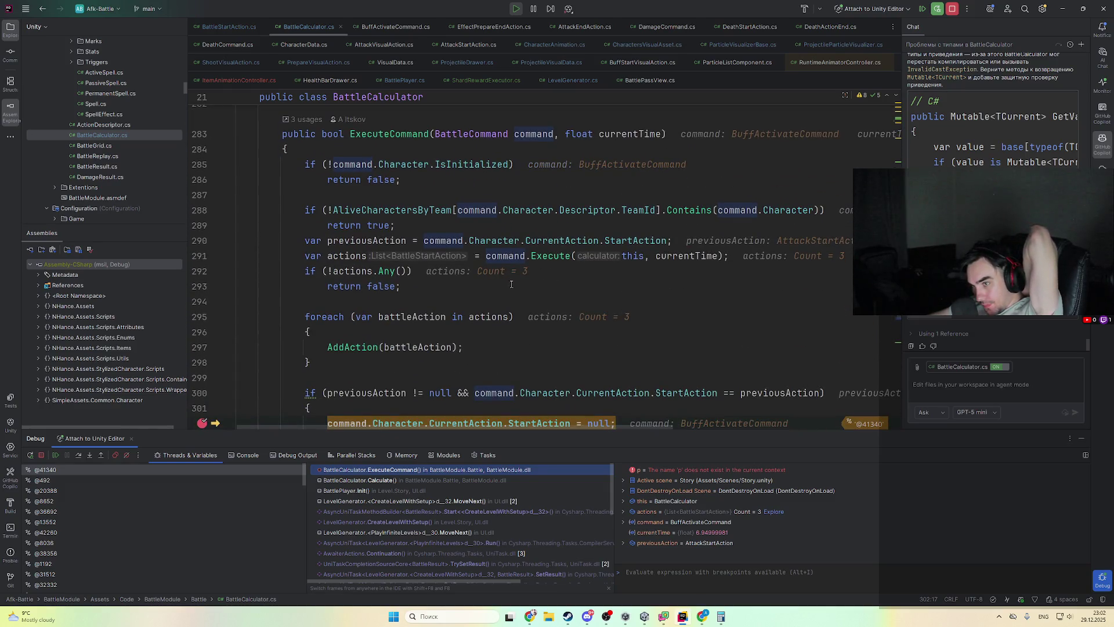
pyautogui.moveTo(354, 272)
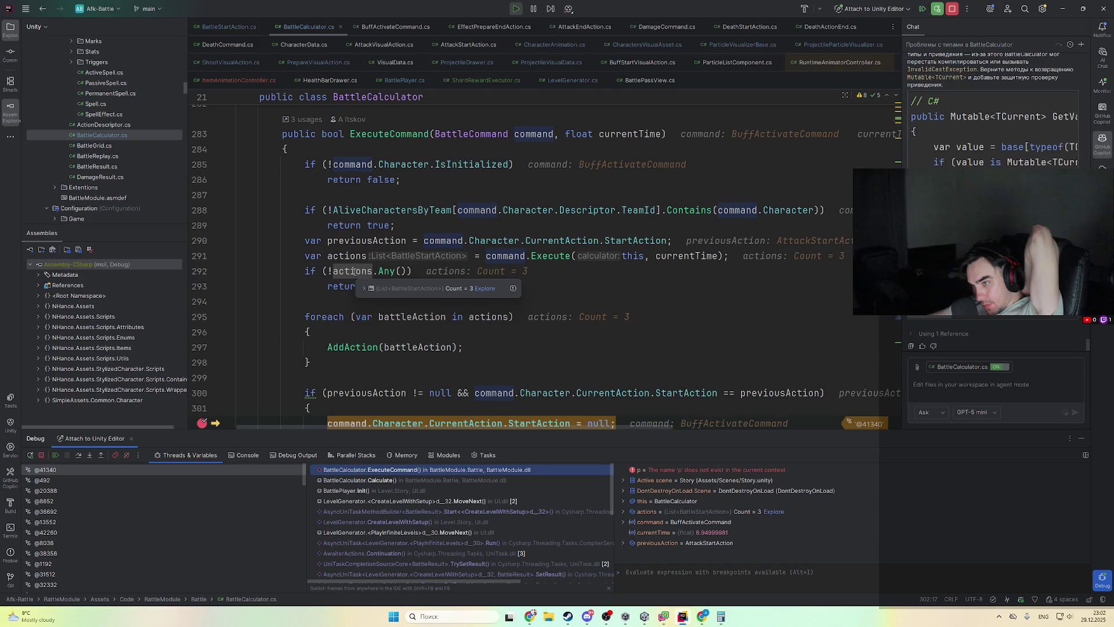
pyautogui.click(394, 225)
pyautogui.scroll(-3, 406, 271)
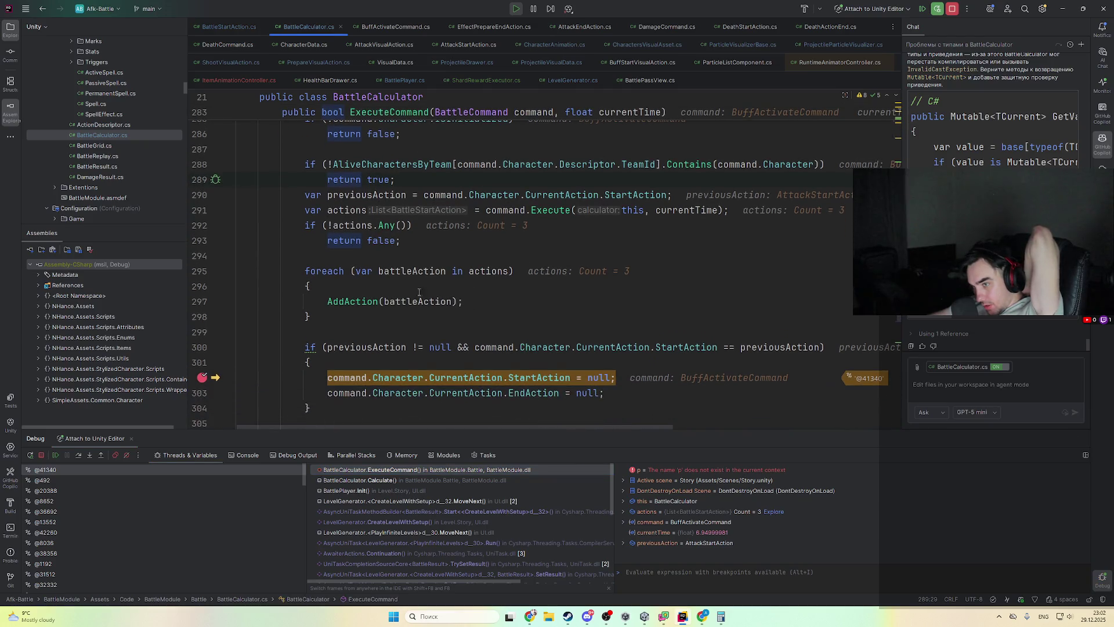
pyautogui.moveTo(482, 266)
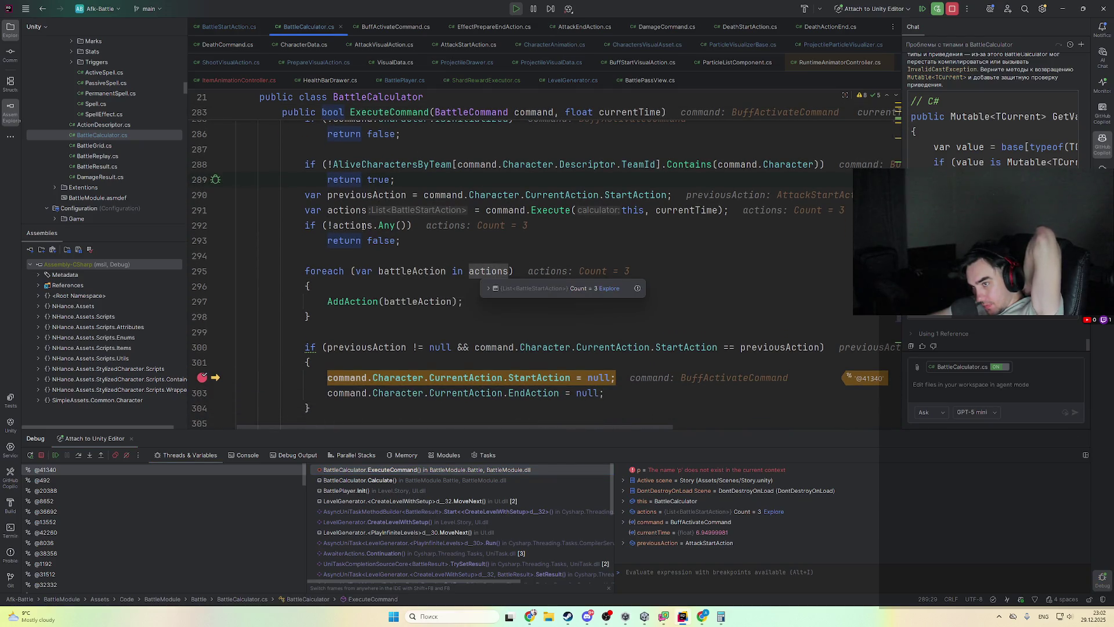
pyautogui.scroll(-3, 364, 227)
pyautogui.scroll(8, 364, 226)
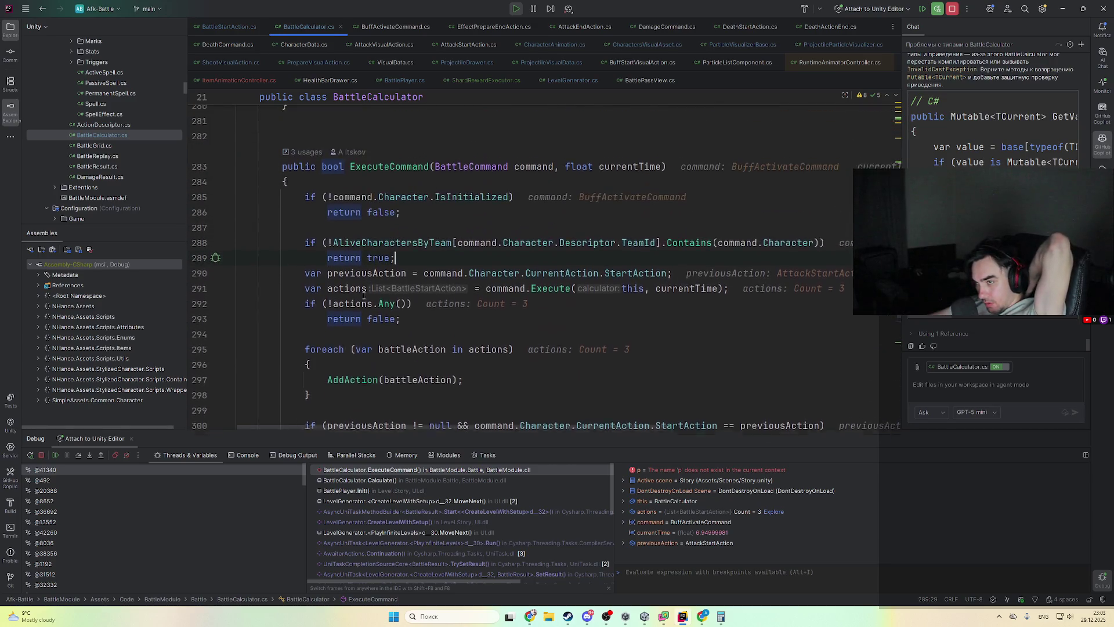
pyautogui.scroll(-2, 482, 317)
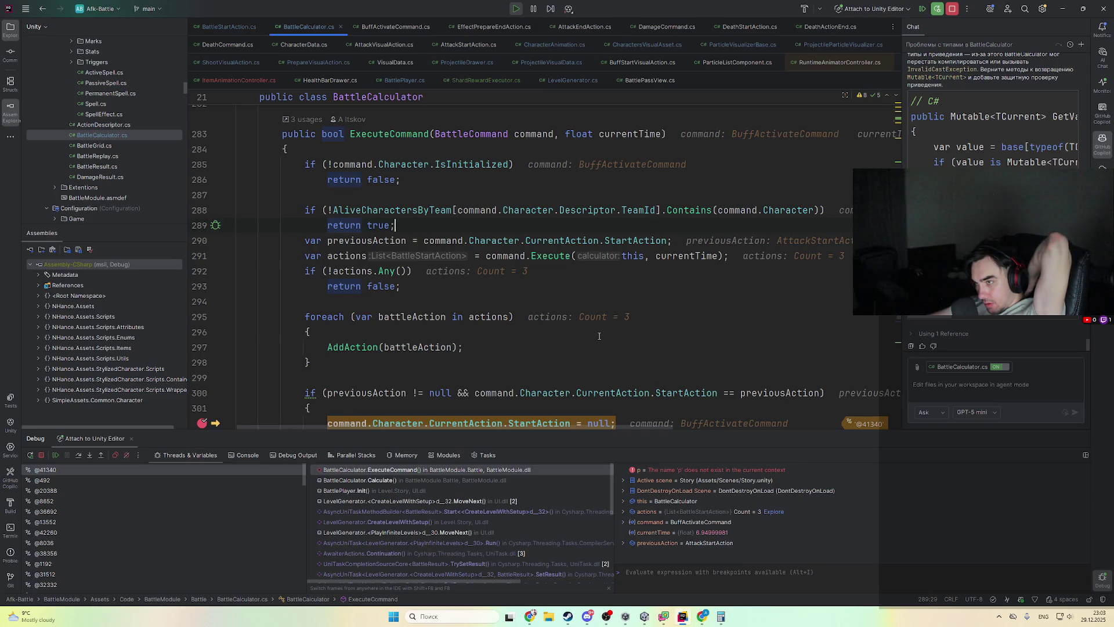
# - Peek at the calling Calculate frame, return to ExecuteCommand, and check the IsInitialized value
pyautogui.click(437, 481)
pyautogui.click(437, 470)
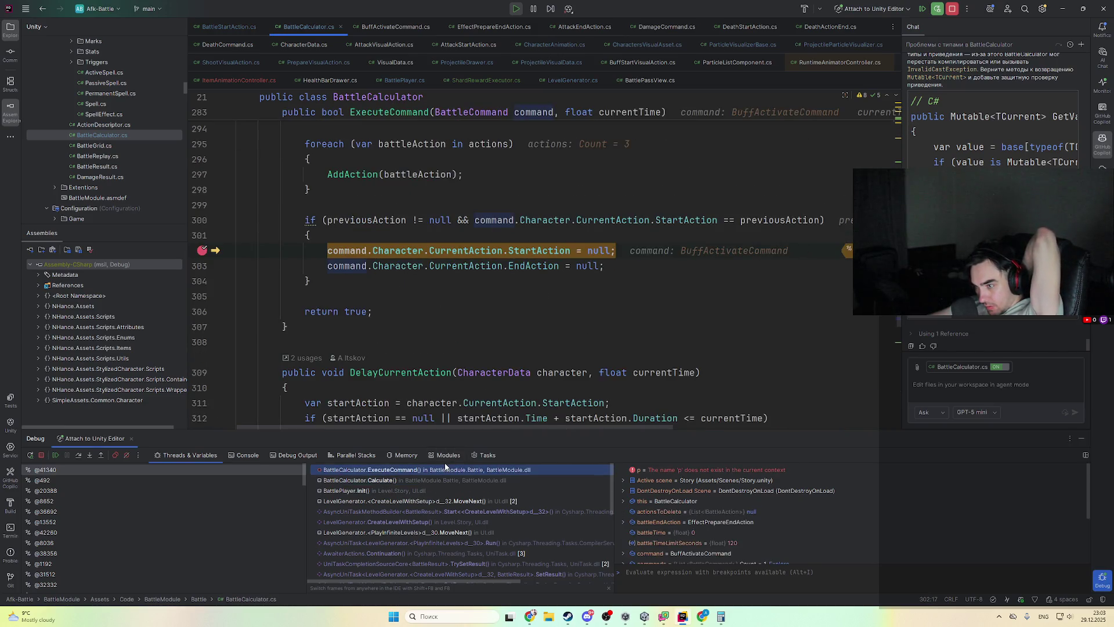
pyautogui.scroll(4, 560, 257)
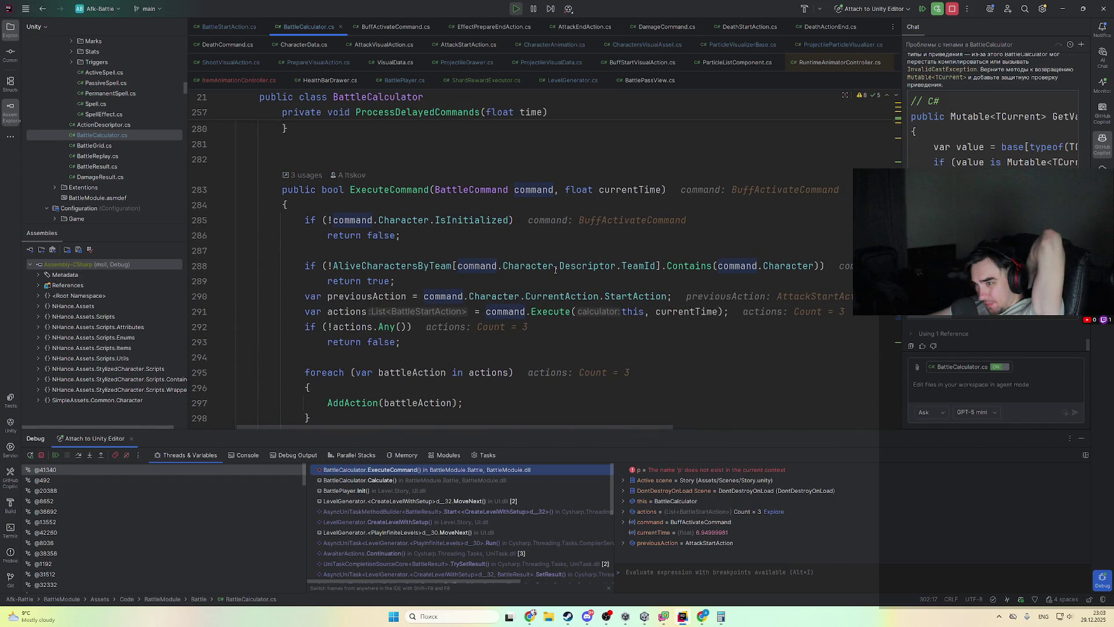
pyautogui.moveTo(487, 223)
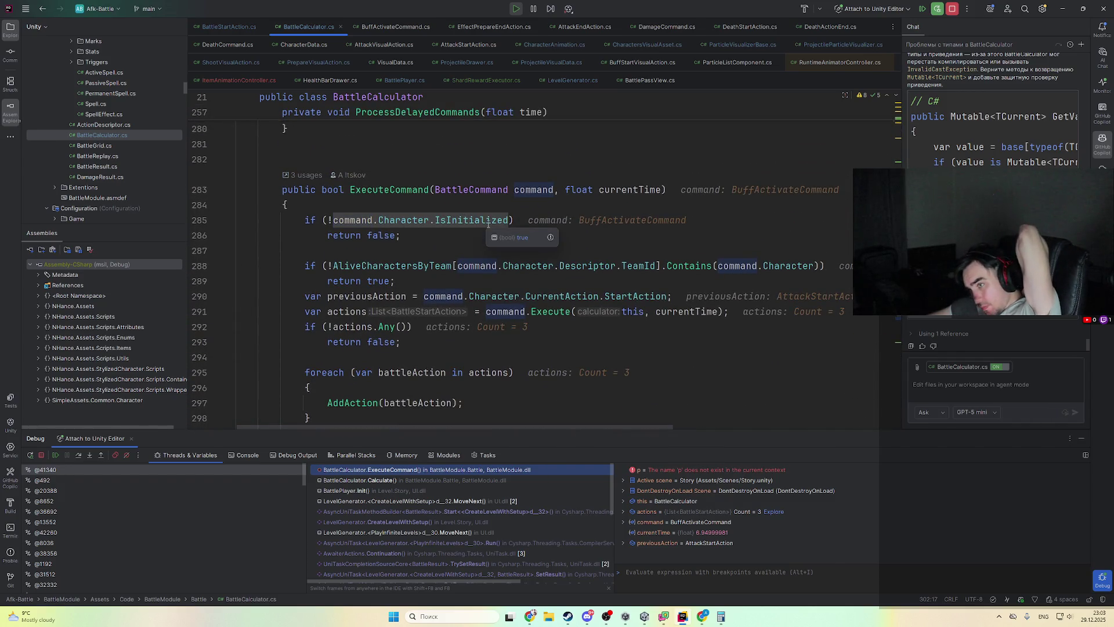
pyautogui.click(657, 345)
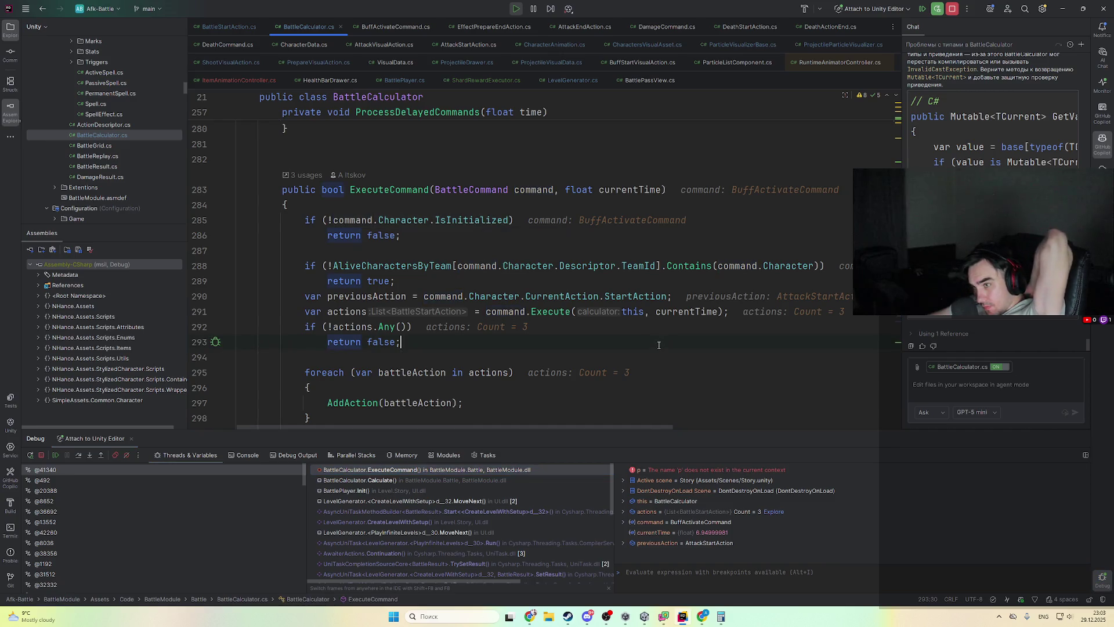
# - Inspect the remaining values, then switch to the Calculate frame at line 94 showing executed true
pyautogui.moveTo(645, 303)
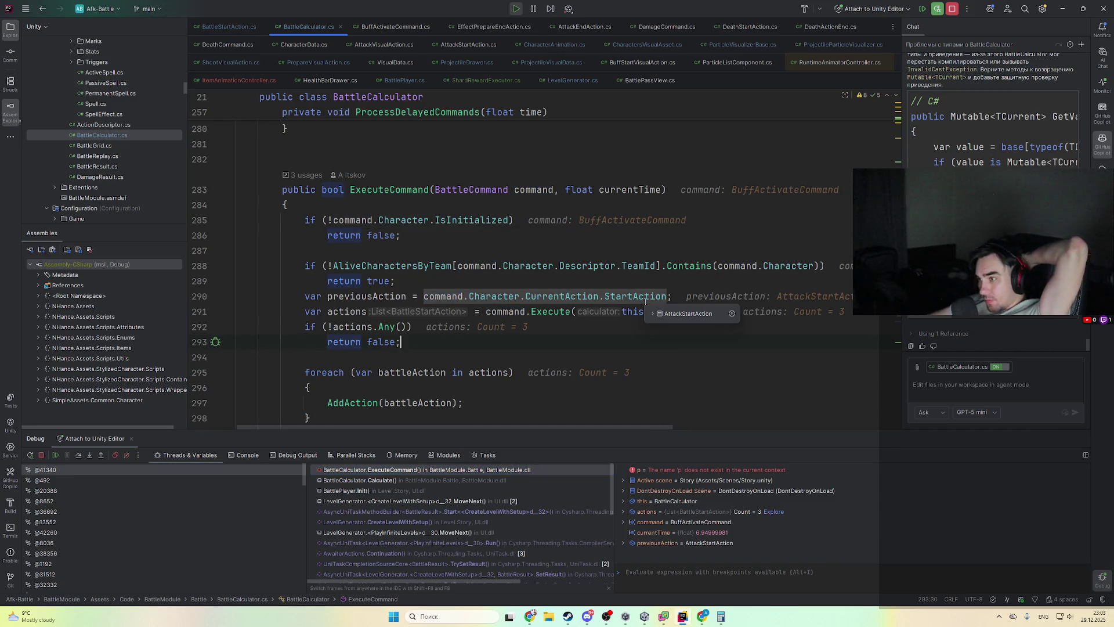
pyautogui.scroll(-2, 644, 303)
pyautogui.scroll(1, 642, 305)
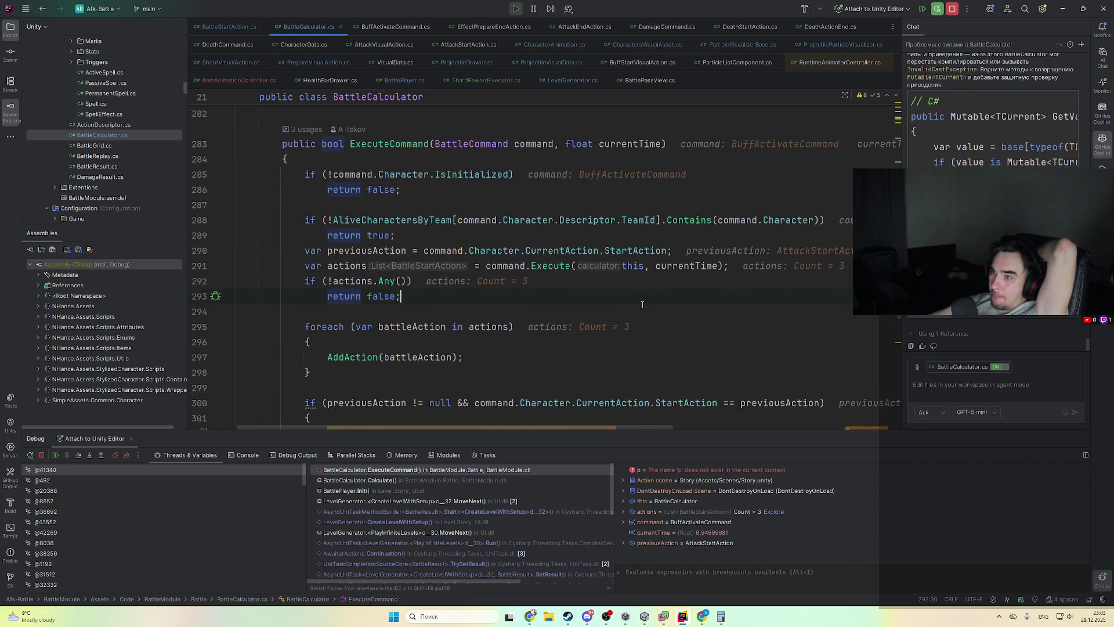
pyautogui.scroll(-2, 642, 304)
pyautogui.scroll(2, 638, 301)
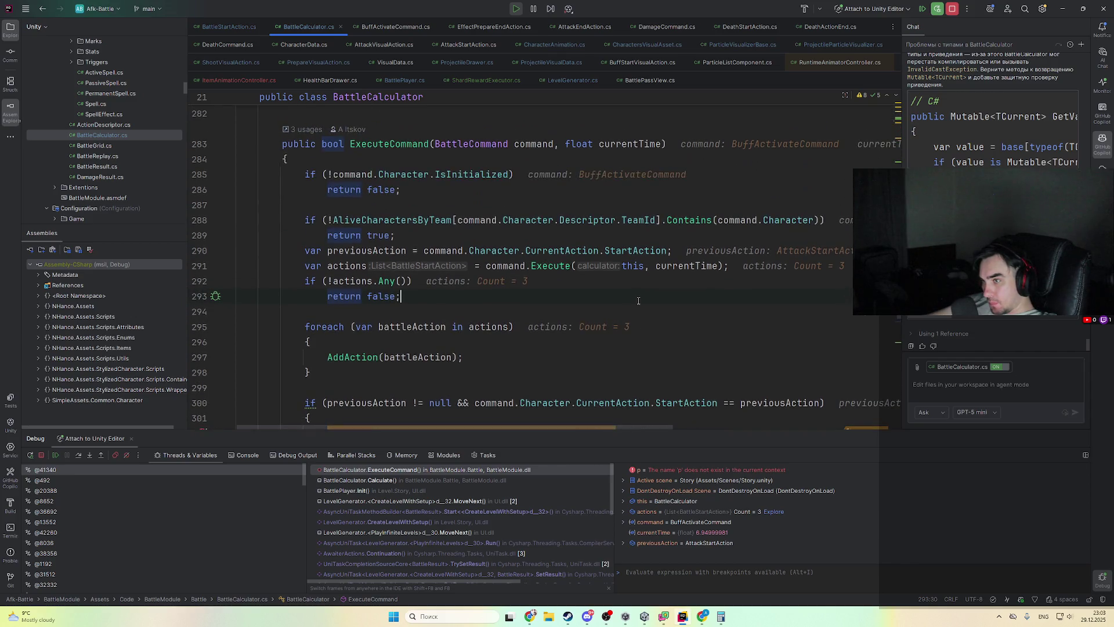
pyautogui.moveTo(543, 143)
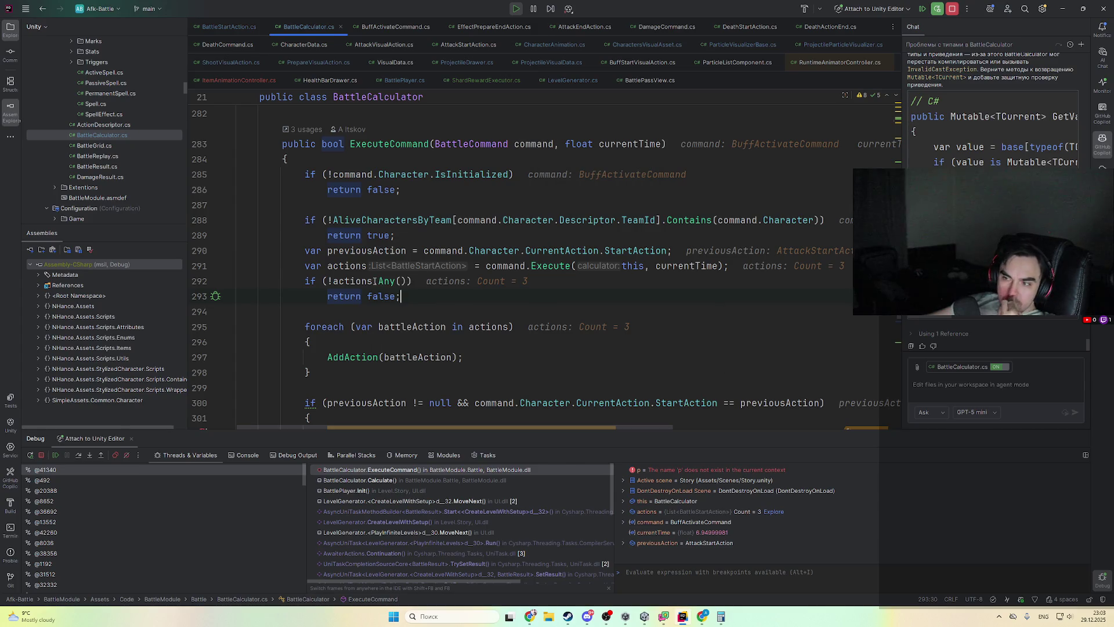
pyautogui.moveTo(374, 281)
pyautogui.click(452, 480)
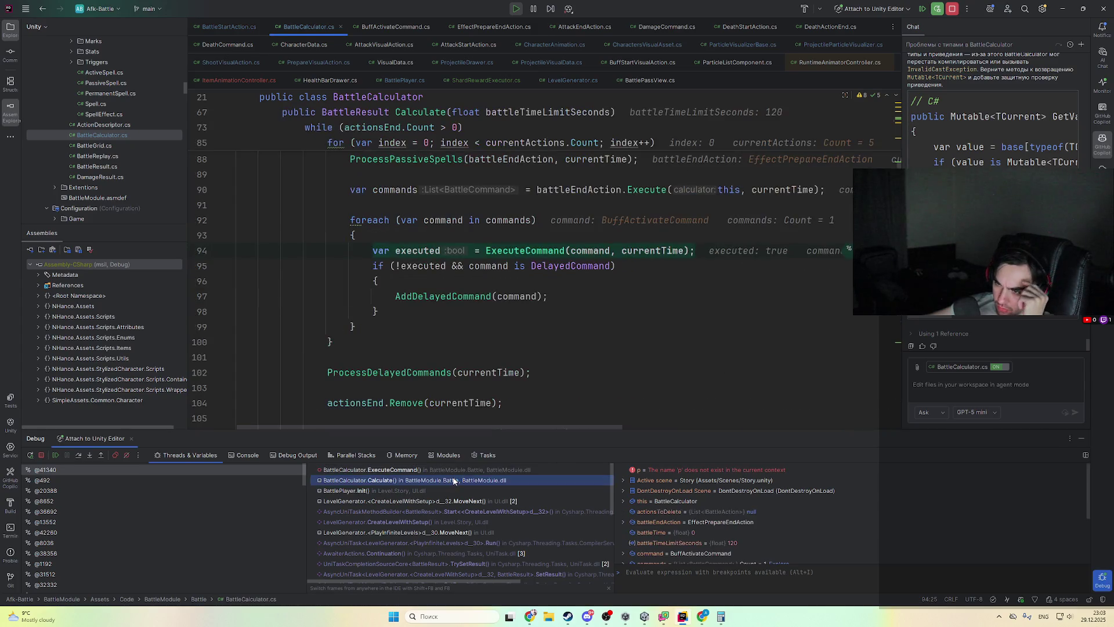
pyautogui.click(464, 470)
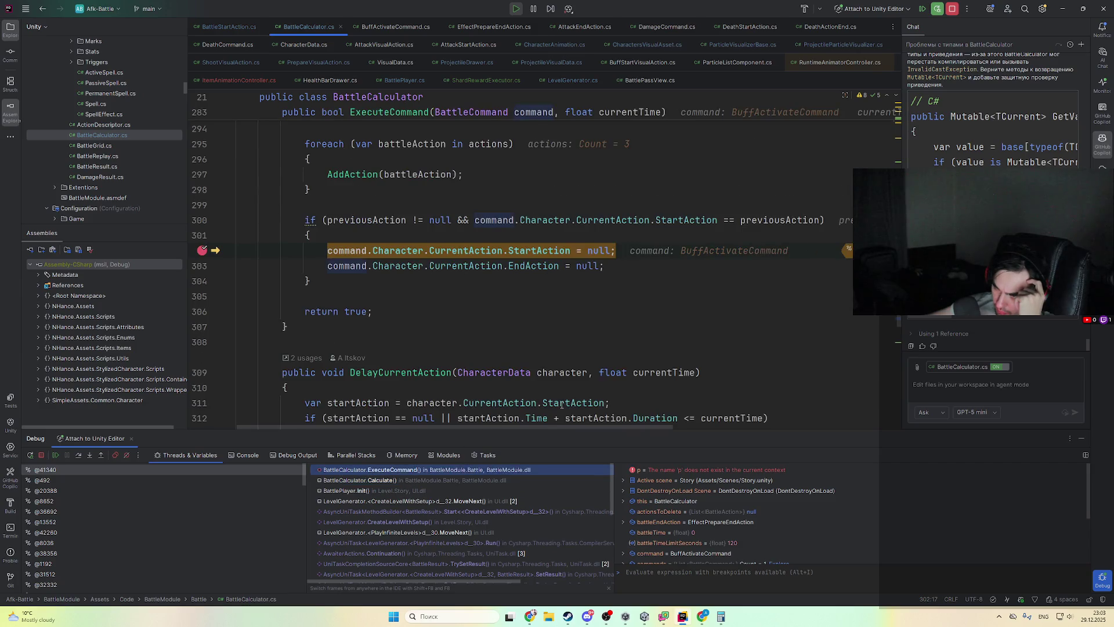
pyautogui.scroll(3, 599, 305)
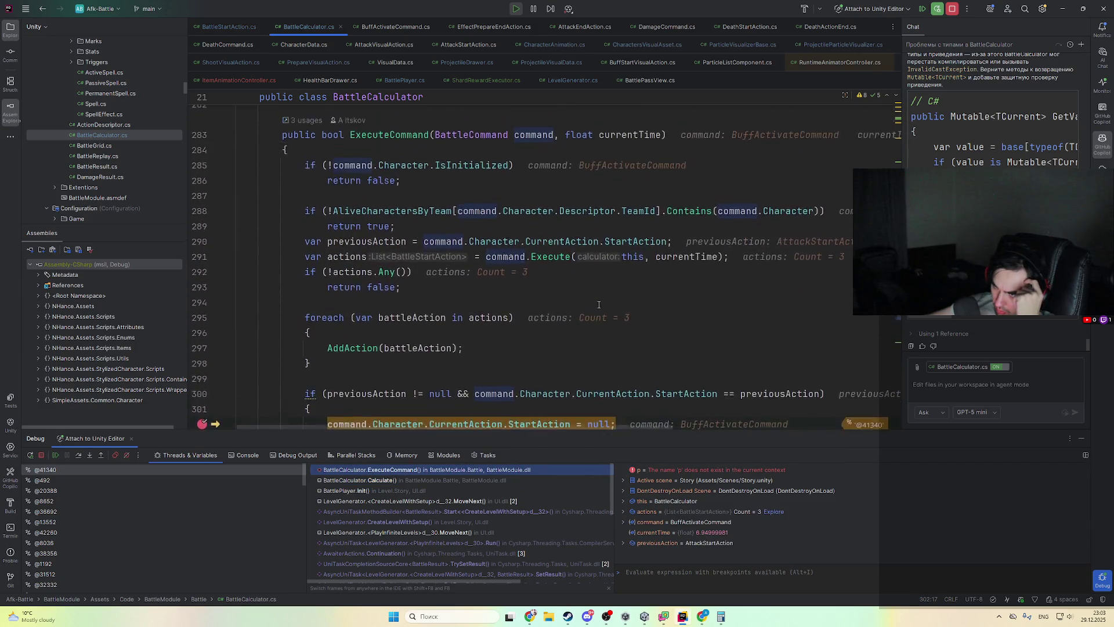
pyautogui.scroll(1, 596, 306)
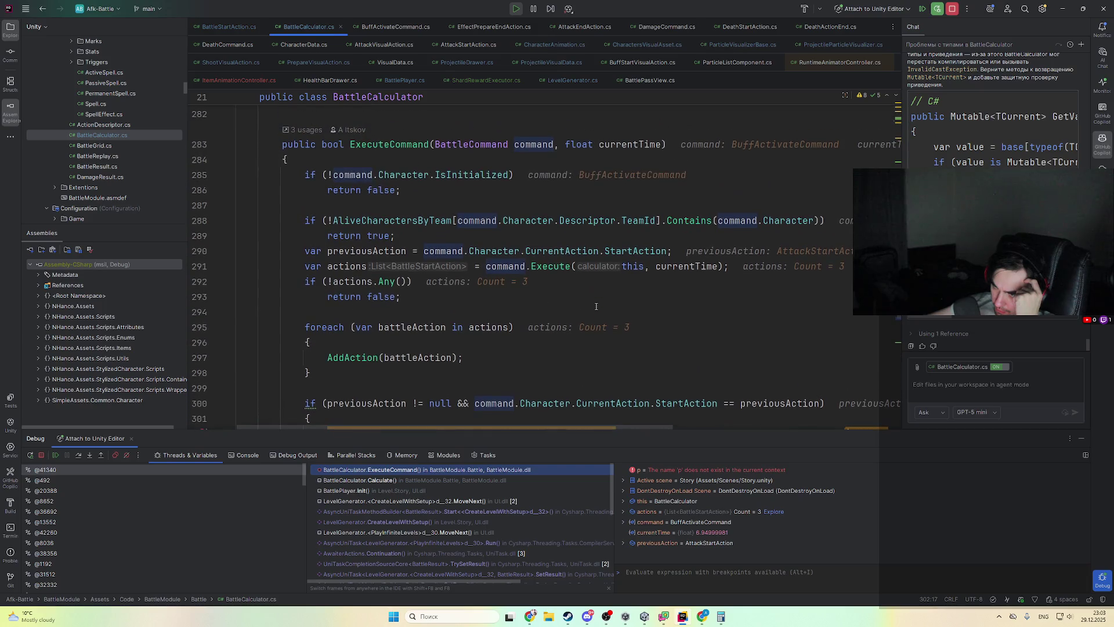
pyautogui.moveTo(515, 144)
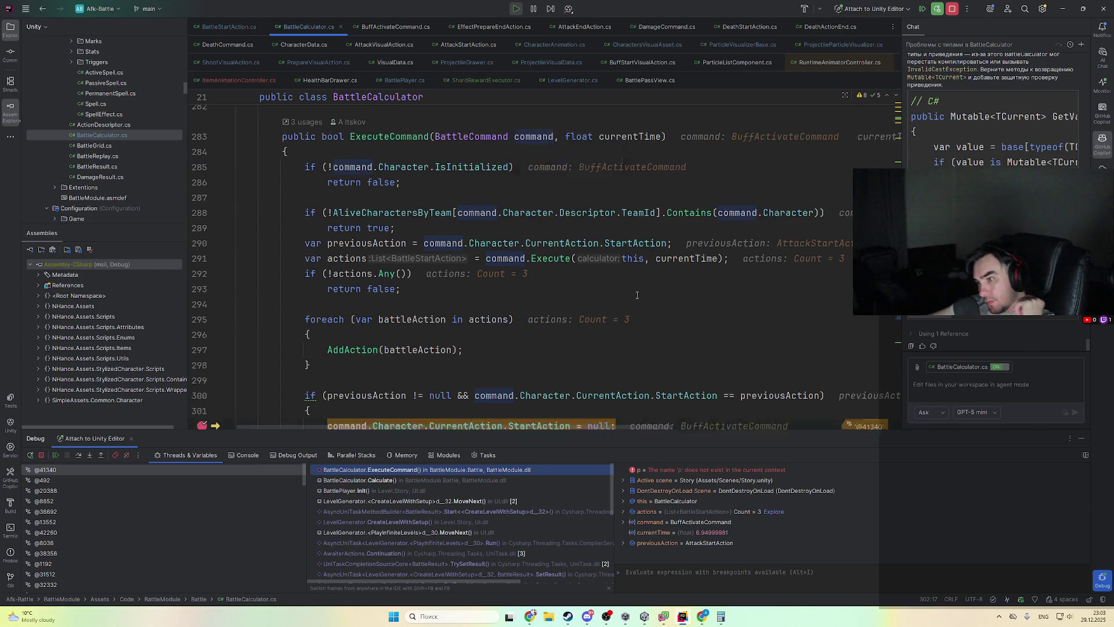
pyautogui.scroll(-2, 628, 290)
pyautogui.scroll(2, 633, 285)
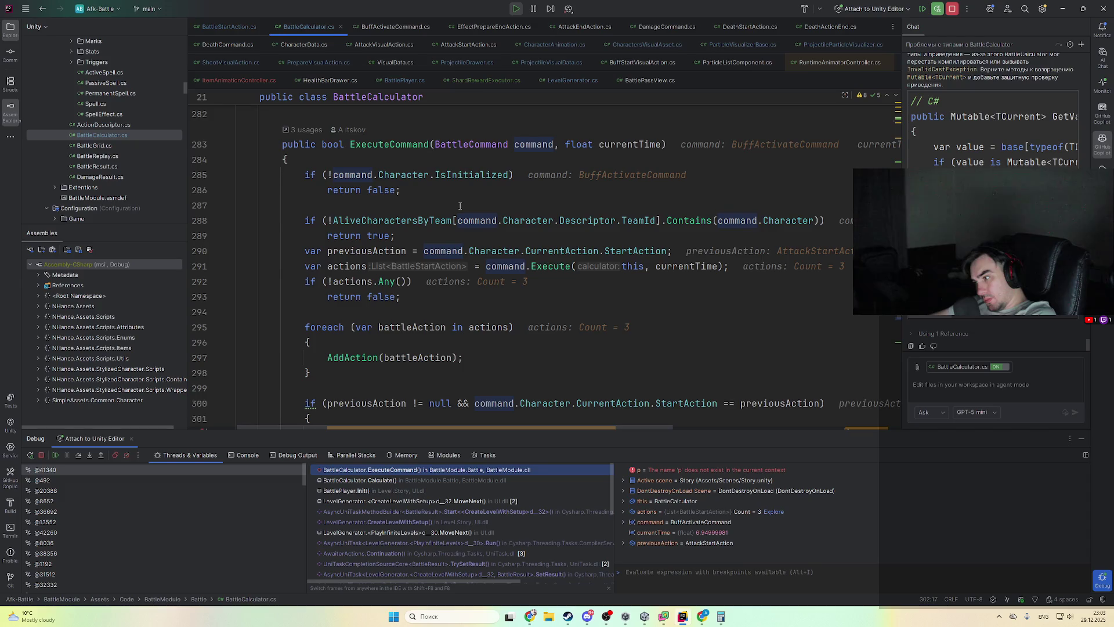
pyautogui.click(468, 484)
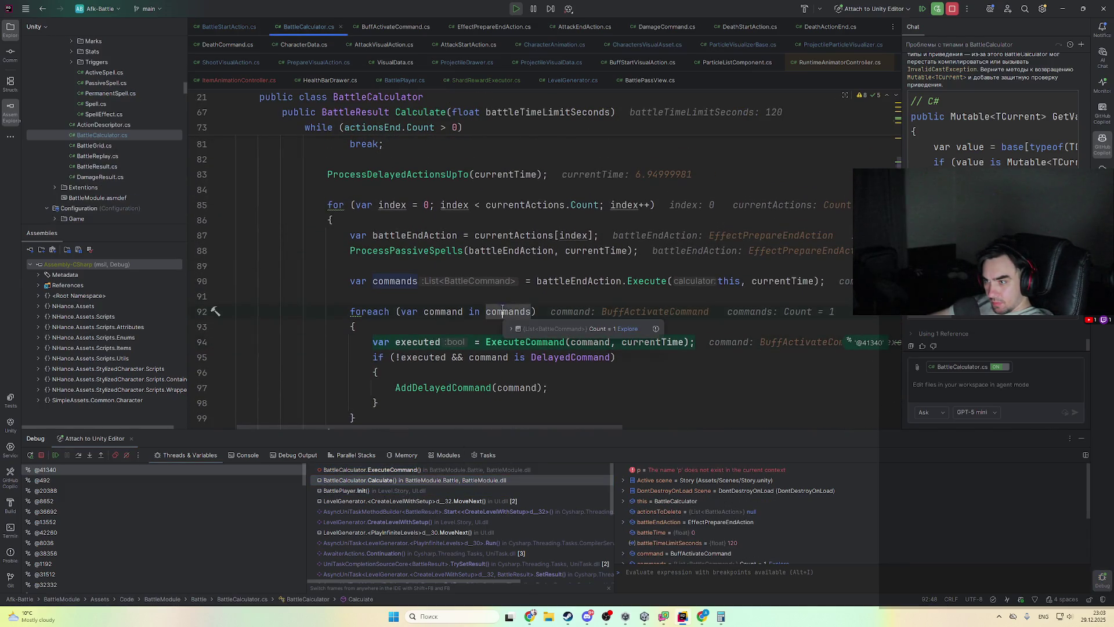
# - Open AttackEndAction.cs via a 'attackend' search and scroll to its Execute method
pyautogui.click(573, 281)
pyautogui.hotkey('ctrl', 't')
pyautogui.write('attac')
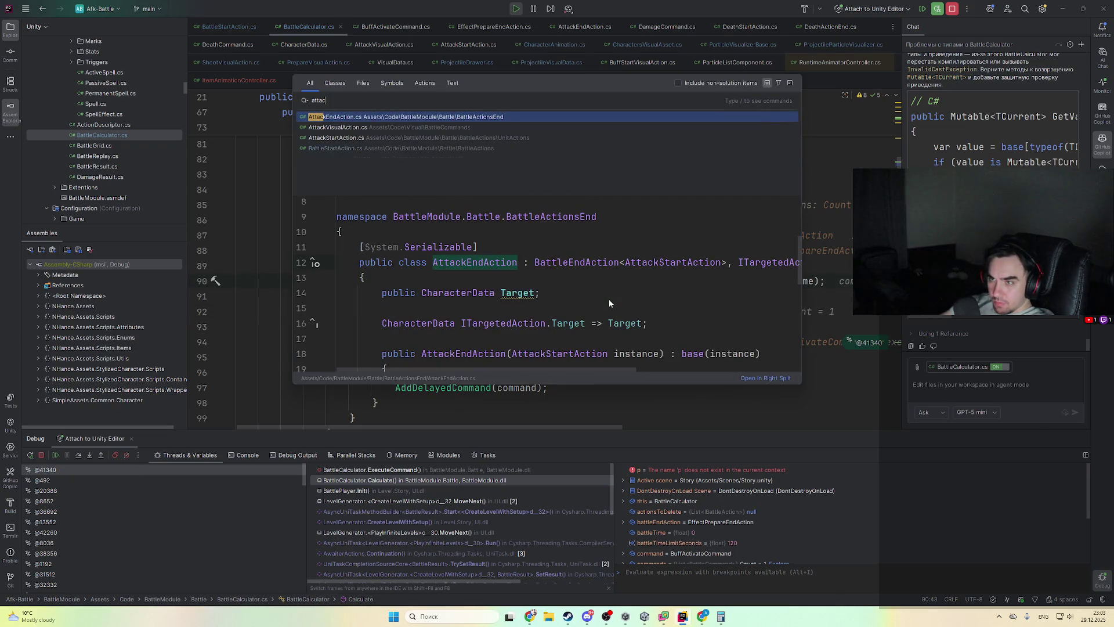
pyautogui.write('kend')
pyautogui.press('Return')
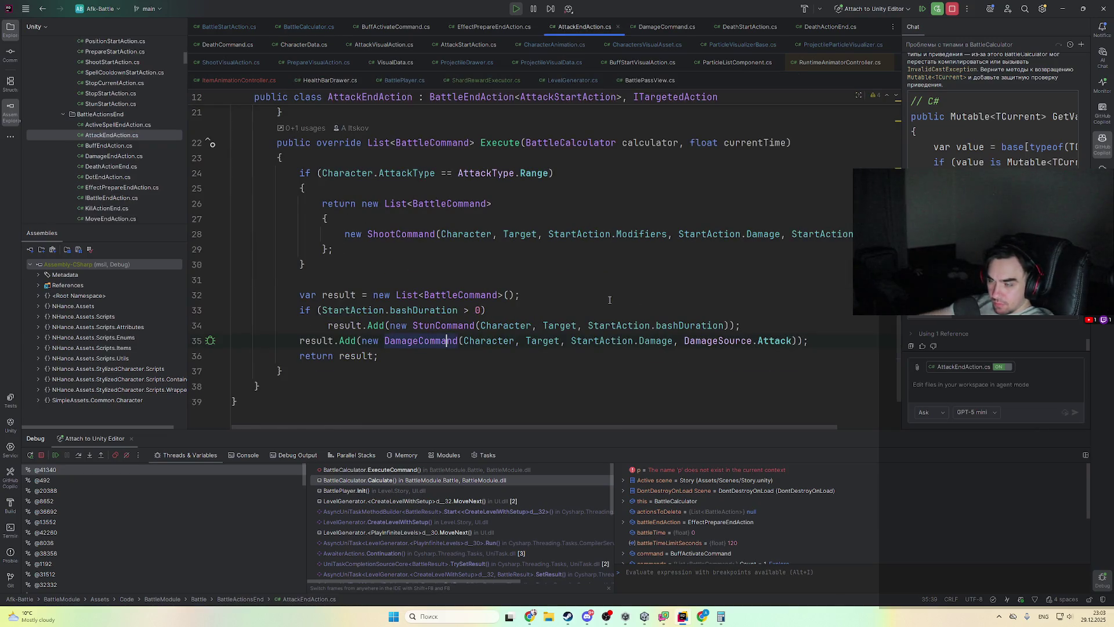
pyautogui.scroll(-4, 595, 287)
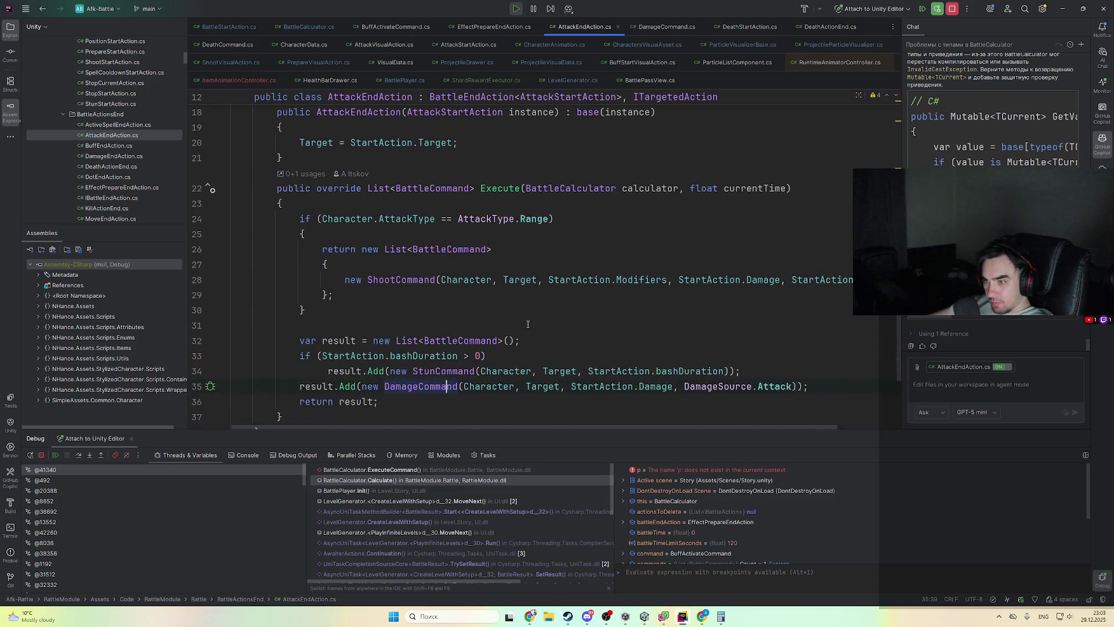